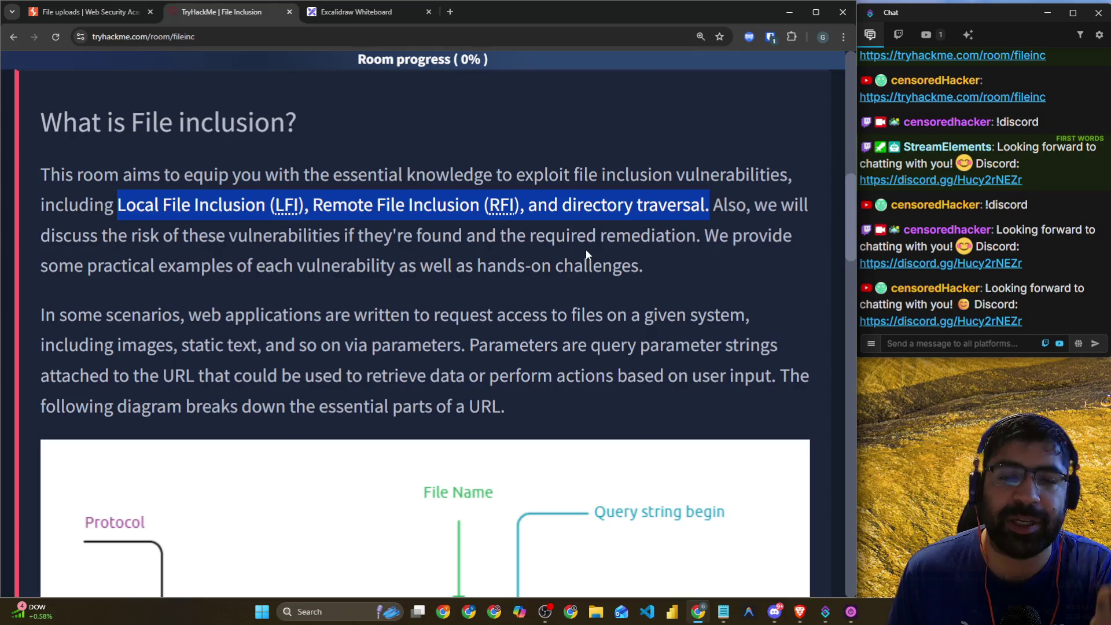
# Highlight the intro sentences on file inclusion risks, required remediation and practical examples
pyautogui.click(672, 246)
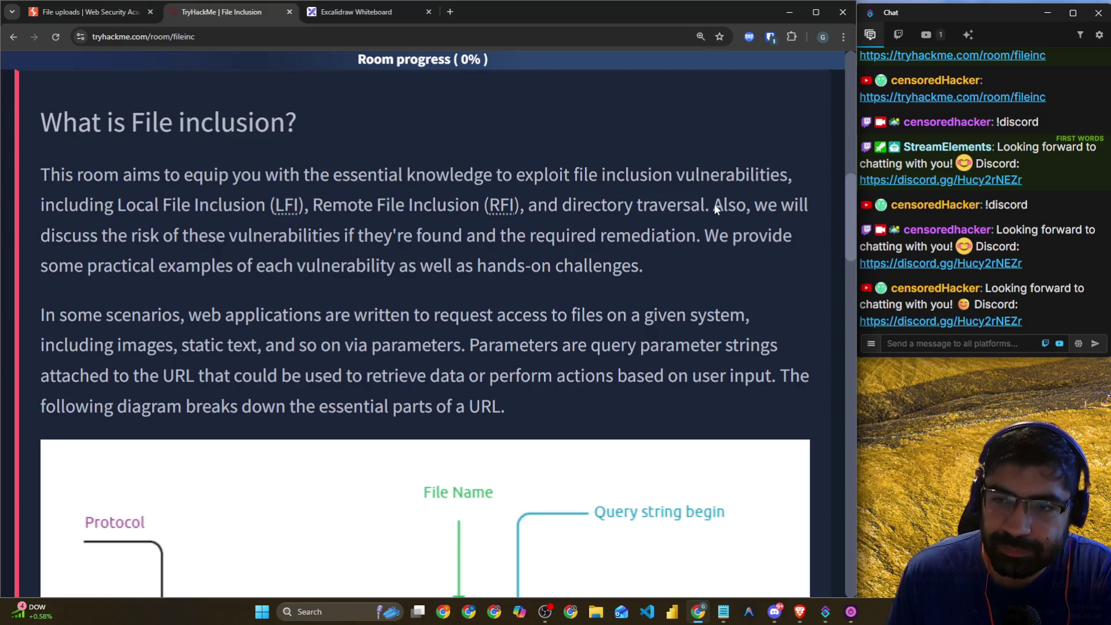
pyautogui.moveTo(714, 203); pyautogui.dragTo(799, 210)
pyautogui.moveTo(40, 237); pyautogui.dragTo(280, 243)
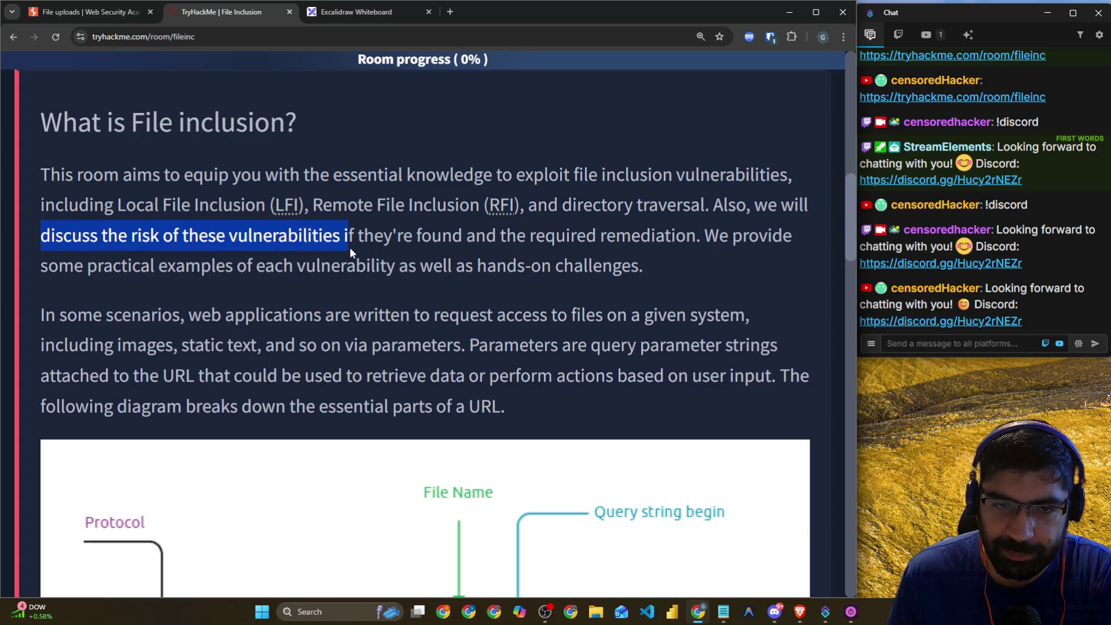
pyautogui.moveTo(350, 248); pyautogui.dragTo(432, 244)
pyautogui.moveTo(528, 241); pyautogui.dragTo(625, 244)
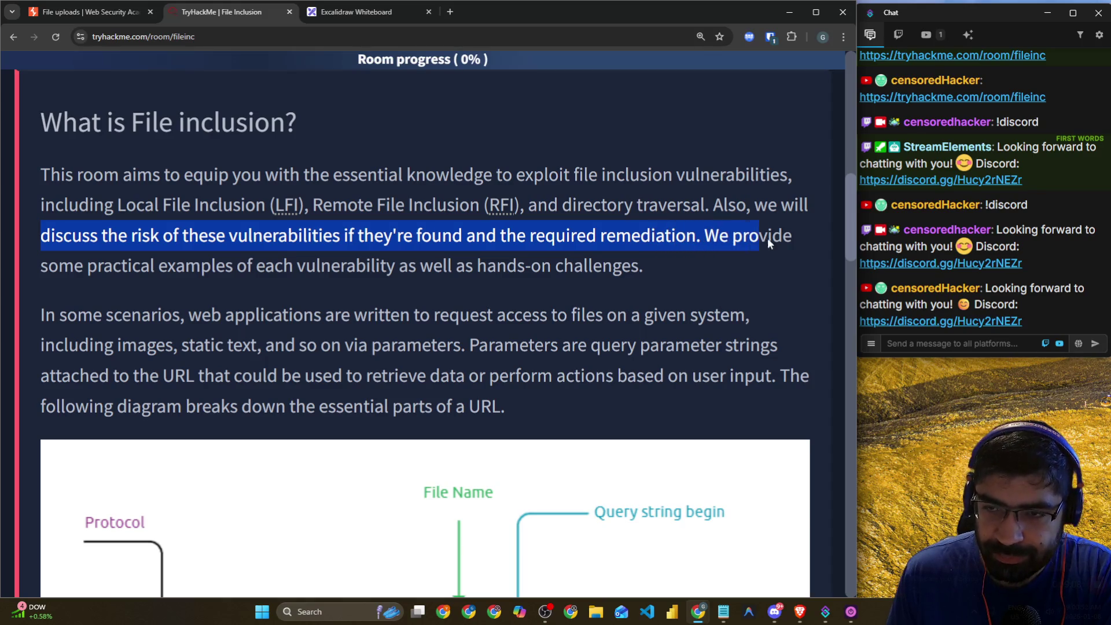
pyautogui.moveTo(44, 271); pyautogui.dragTo(645, 260)
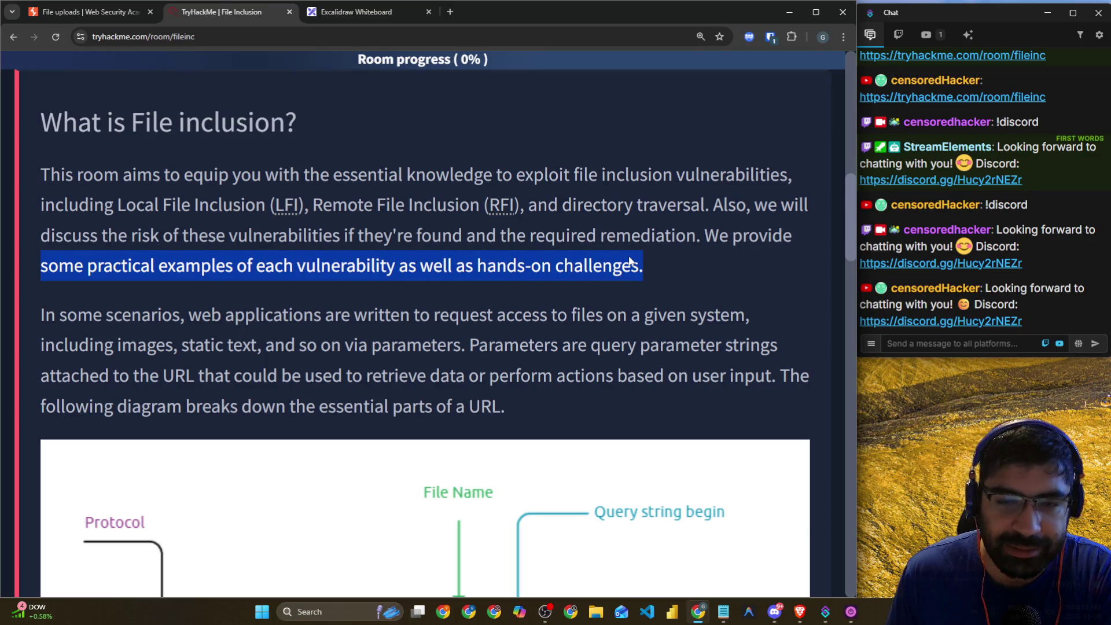
# Highlight the text on requesting files, images and static text, and retrieving data via the URL
pyautogui.scroll(-2, 191, 310)
pyautogui.moveTo(44, 200); pyautogui.dragTo(518, 205)
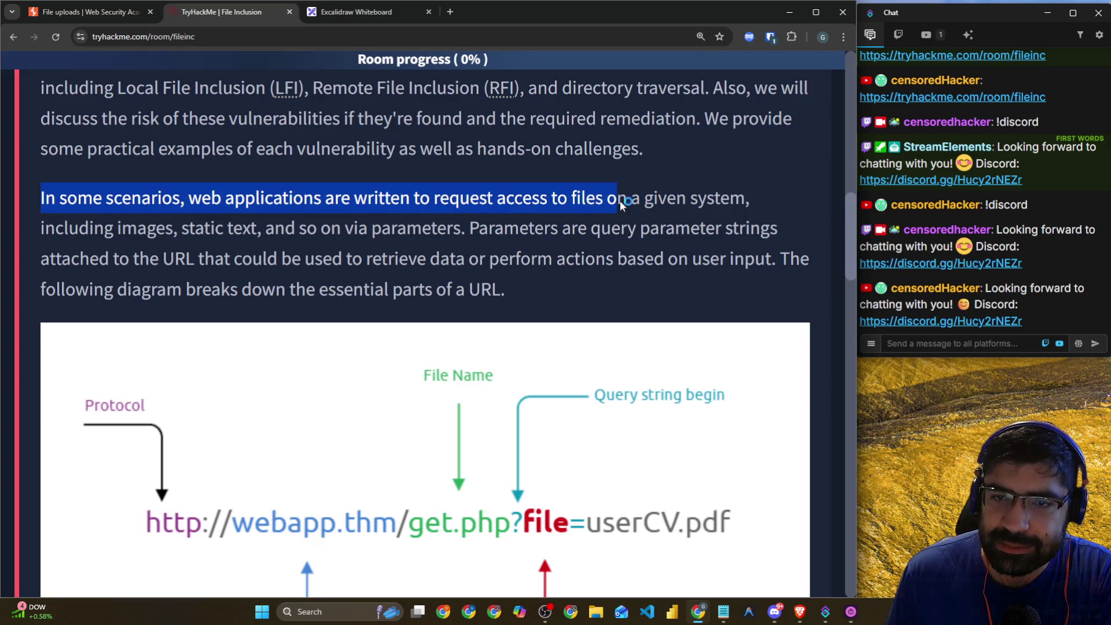
pyautogui.moveTo(697, 200); pyautogui.dragTo(745, 199)
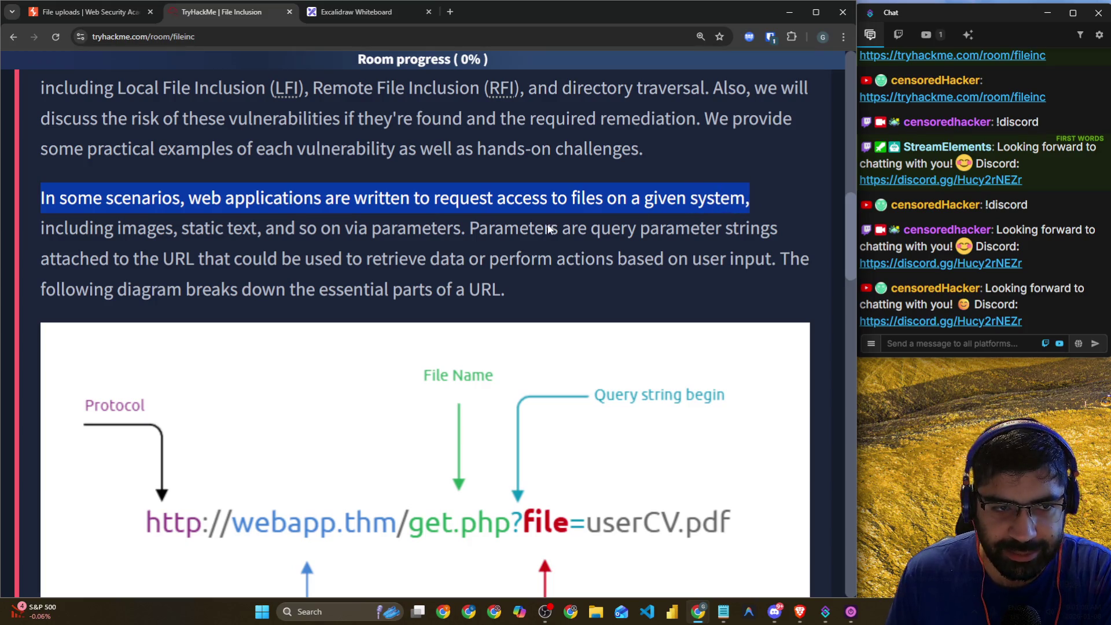
pyautogui.moveTo(46, 229)
pyautogui.mouseDown()
pyautogui.moveTo(193, 231)
pyautogui.moveTo(263, 202)
pyautogui.moveTo(269, 215)
pyautogui.moveTo(342, 225)
pyautogui.moveTo(585, 232)
pyautogui.mouseUp()
pyautogui.click(455, 231)
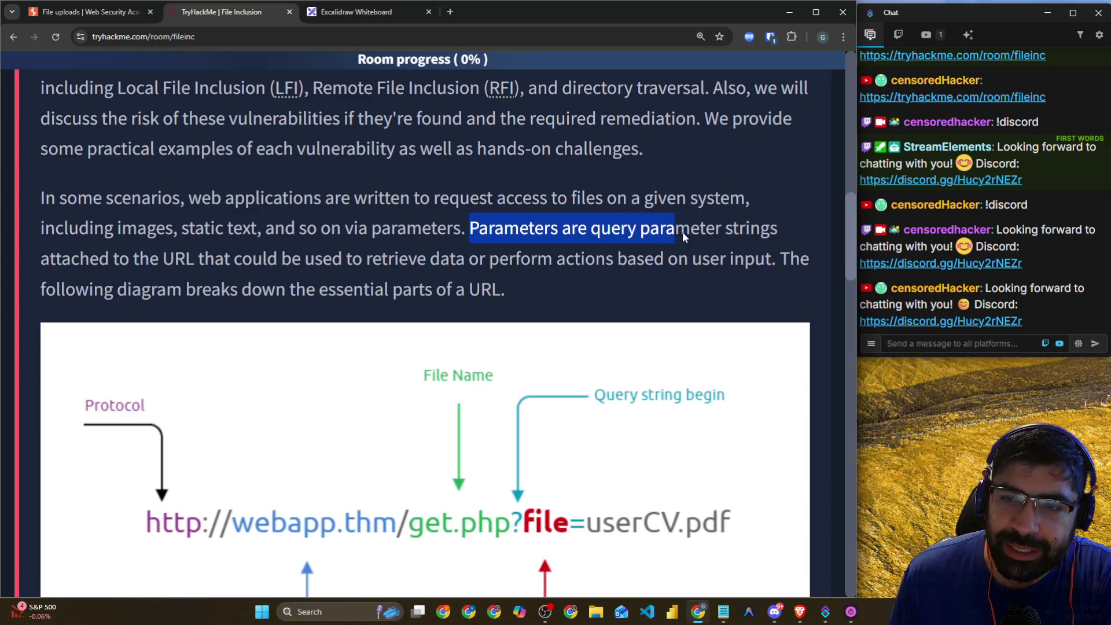
pyautogui.moveTo(90, 261); pyautogui.dragTo(532, 263)
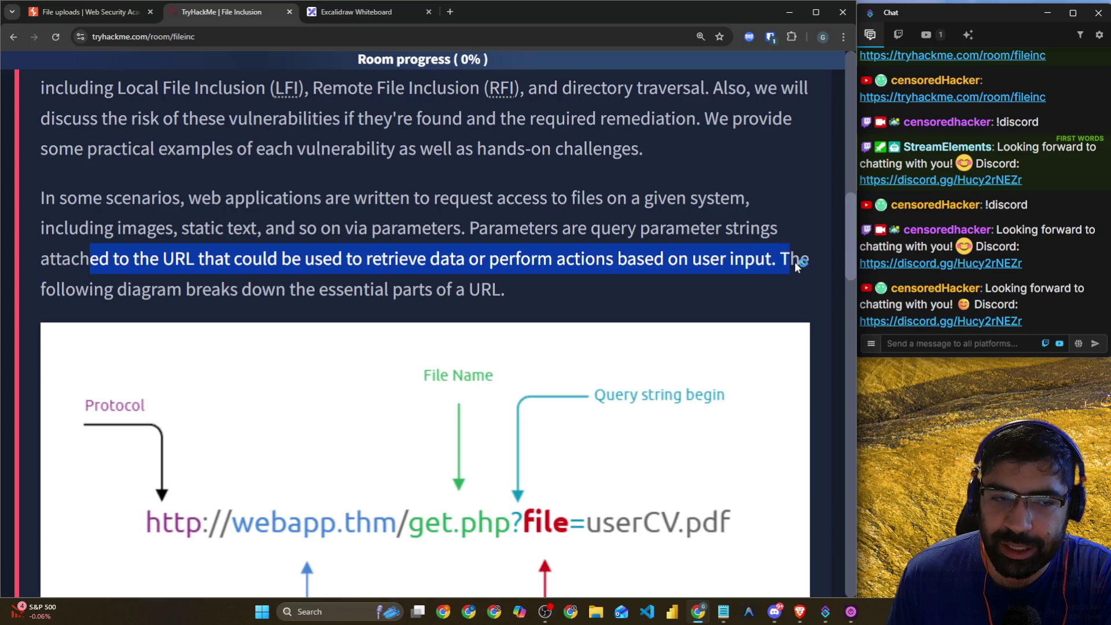
pyautogui.moveTo(116, 290); pyautogui.dragTo(391, 290)
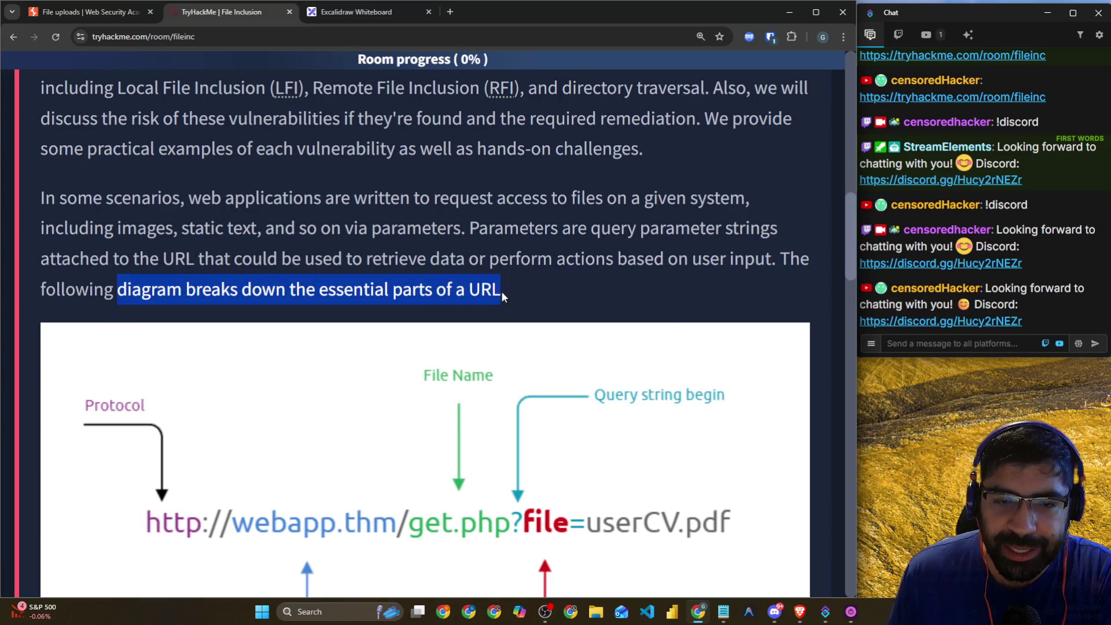
# Enlarge the URL-parts diagram in the lightbox and bring up its image options
pyautogui.scroll(-2, 434, 350)
pyautogui.click(435, 353)
pyautogui.rightClick(446, 348)
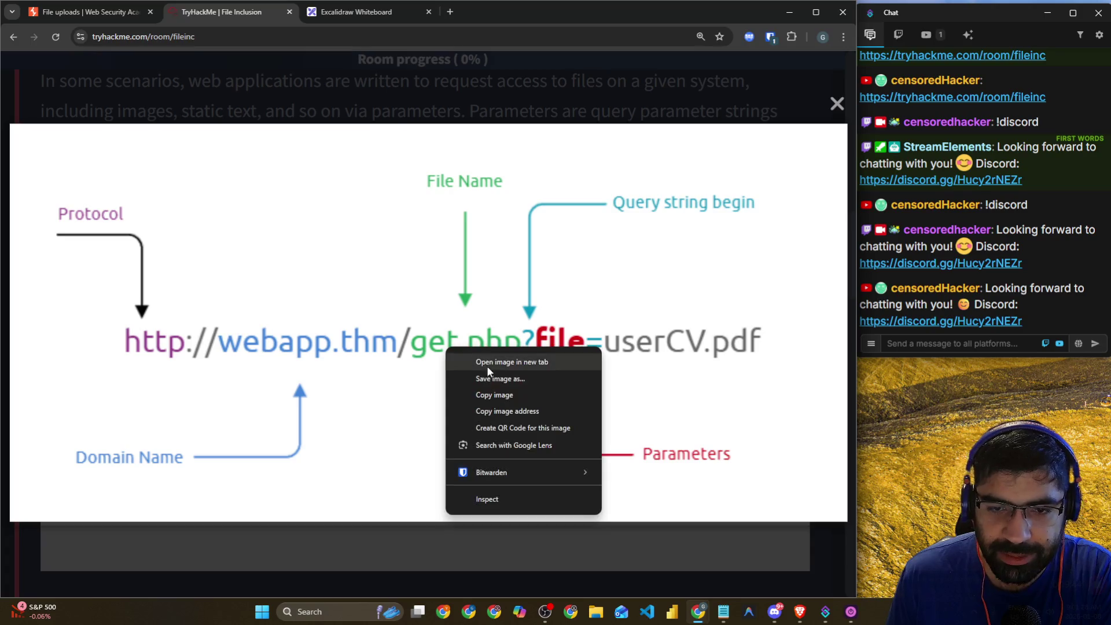
# Copy the URL diagram into Excalidraw and enlarge it on the canvas
pyautogui.click(495, 394)
pyautogui.click(347, 12)
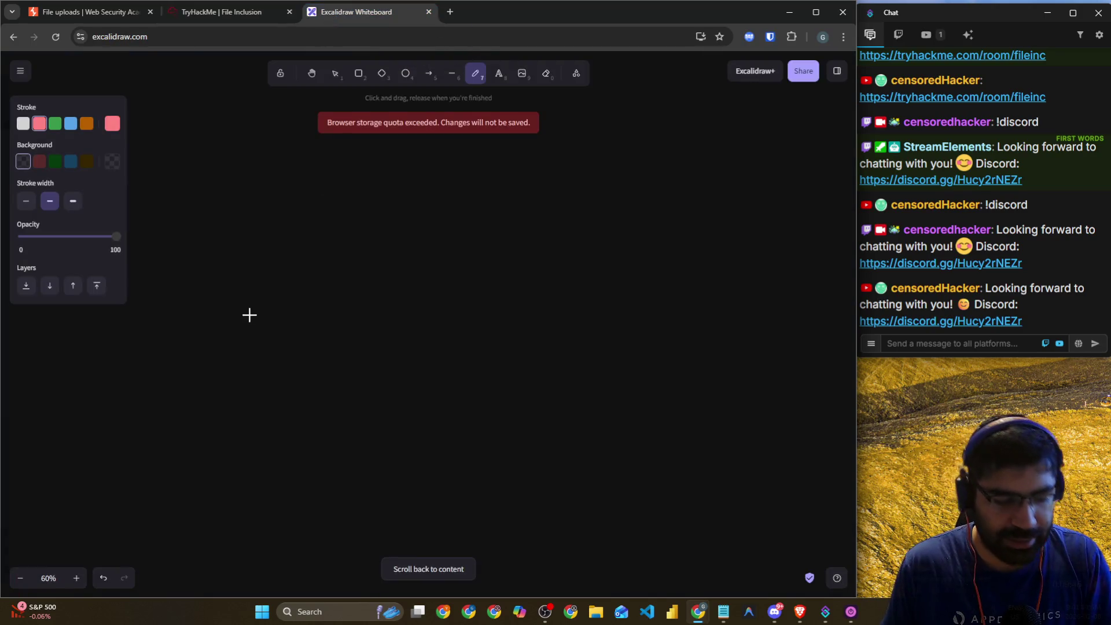
pyautogui.hotkey('ctrl', 'v')
pyautogui.moveTo(345, 312)
pyautogui.mouseDown()
pyautogui.moveTo(416, 382)
pyautogui.moveTo(721, 526)
pyautogui.mouseUp()
# With a red freehand pencil, mark the protocol, domain webapp.thm and underline get.php?
pyautogui.click(475, 74)
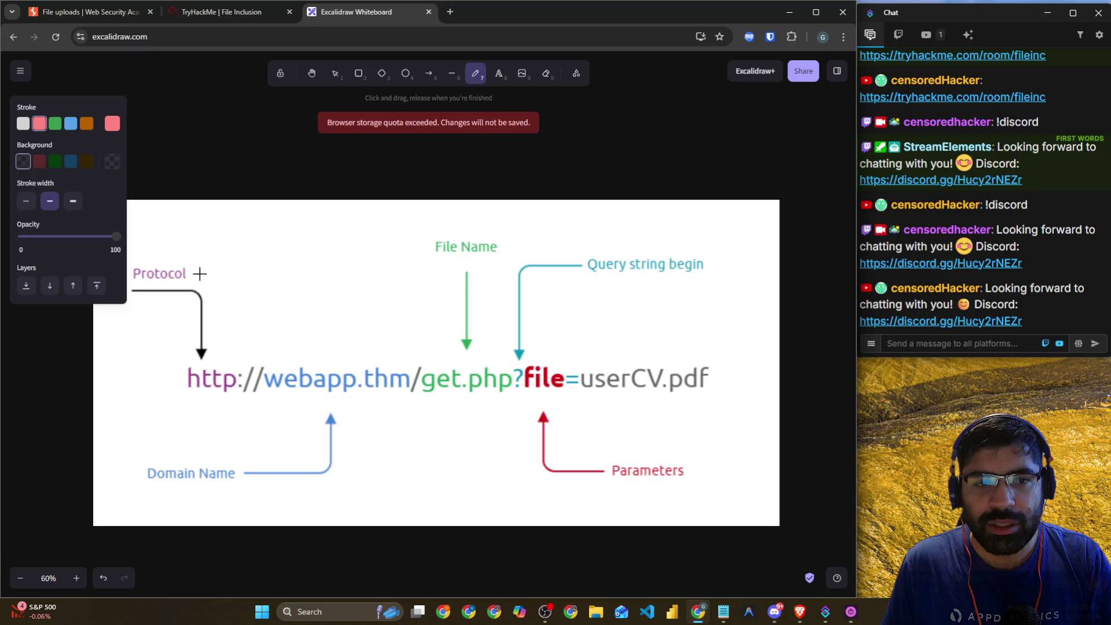
pyautogui.click(55, 124)
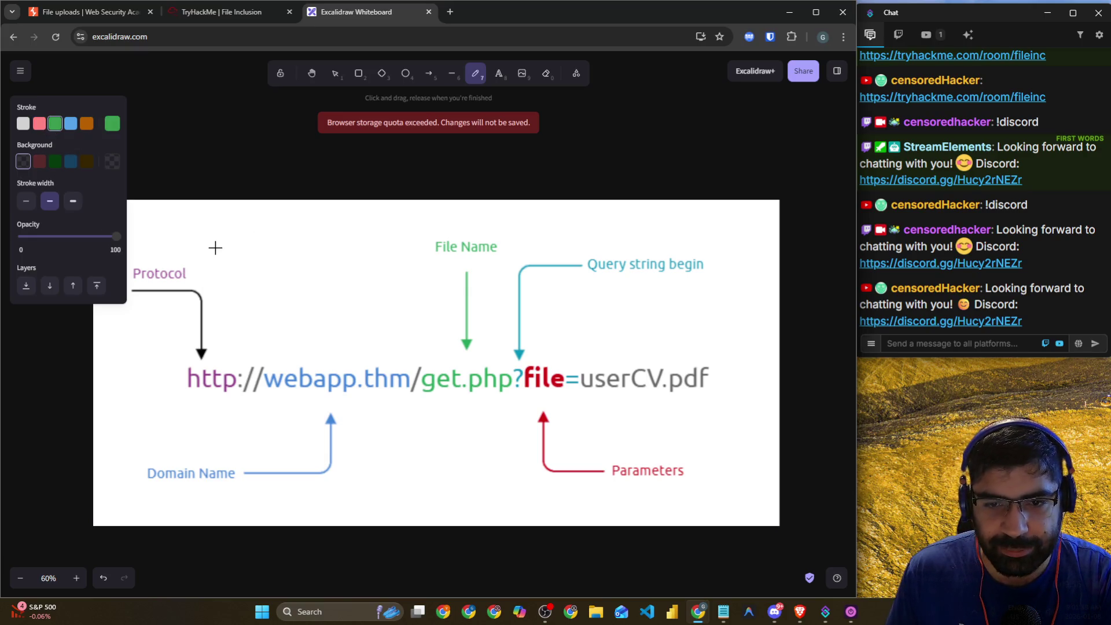
pyautogui.click(23, 123)
pyautogui.click(39, 124)
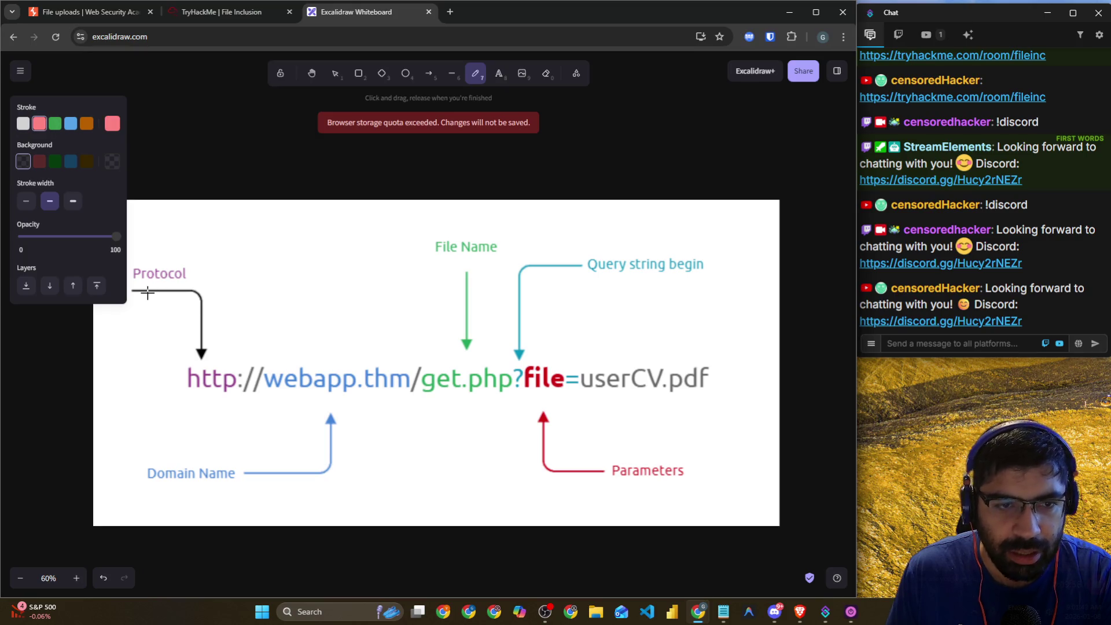
pyautogui.moveTo(148, 293); pyautogui.dragTo(191, 292)
pyautogui.moveTo(179, 393); pyautogui.dragTo(250, 337)
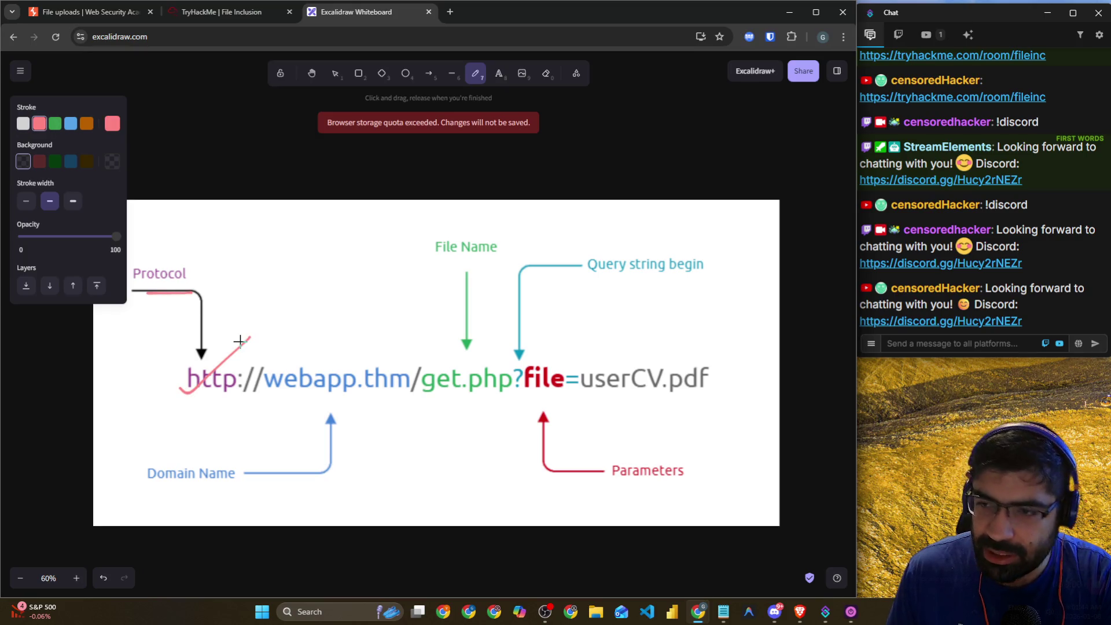
pyautogui.moveTo(281, 415); pyautogui.dragTo(390, 349)
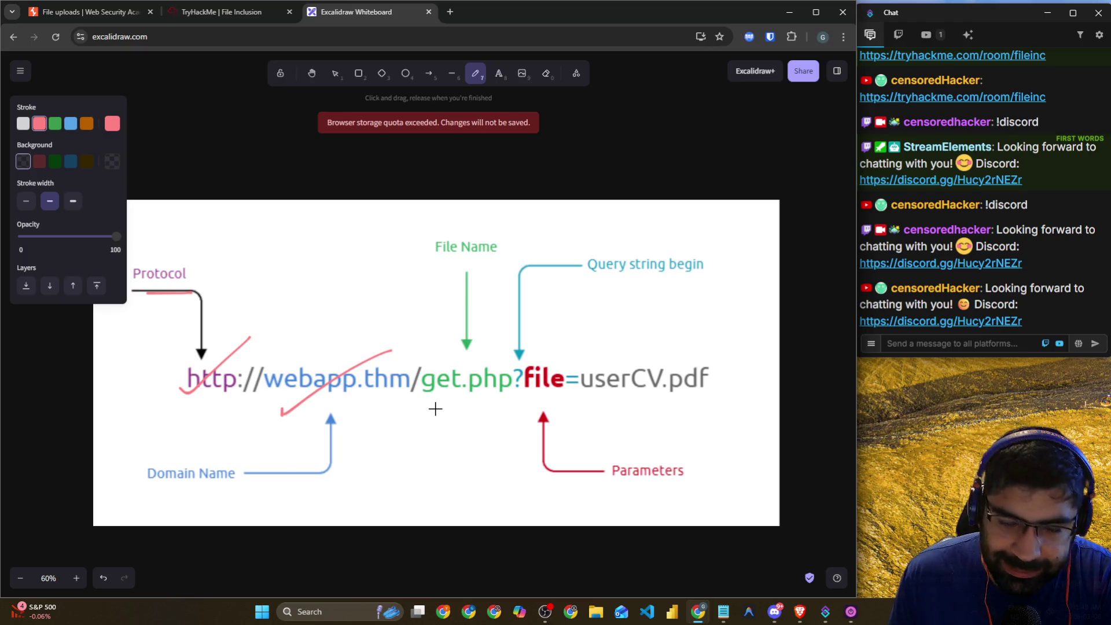
pyautogui.moveTo(419, 405); pyautogui.dragTo(515, 395)
# Handwrite 'file inside web server' beneath get.php? and underline it
pyautogui.scroll(-1, 492, 420)
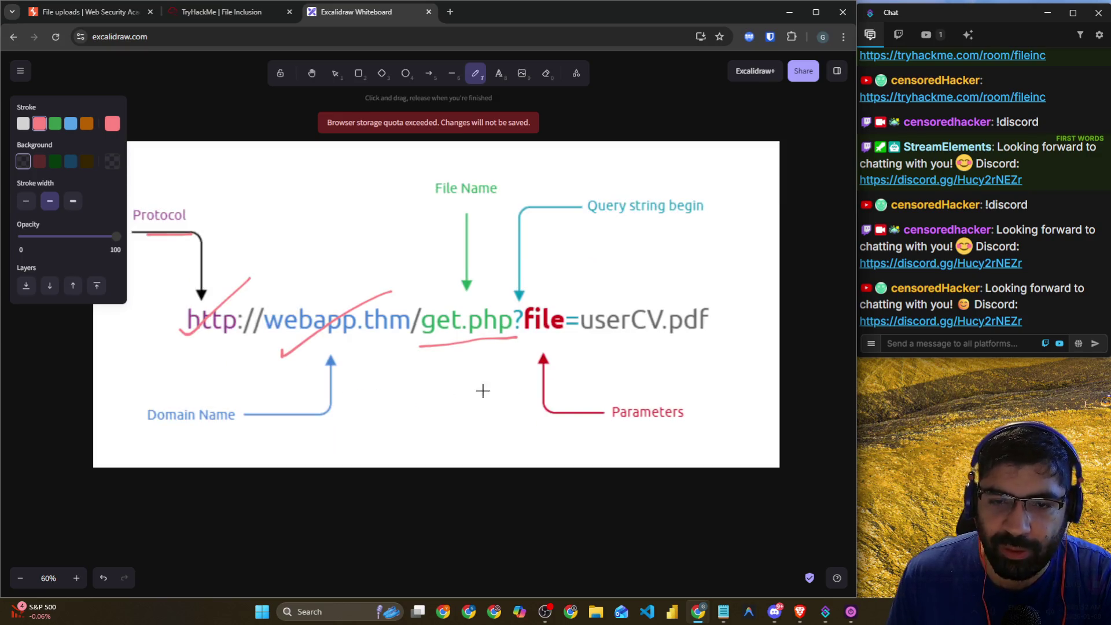
pyautogui.moveTo(464, 345)
pyautogui.mouseDown()
pyautogui.moveTo(462, 495)
pyautogui.moveTo(489, 480)
pyautogui.mouseUp()
pyautogui.scroll(-2, 489, 480)
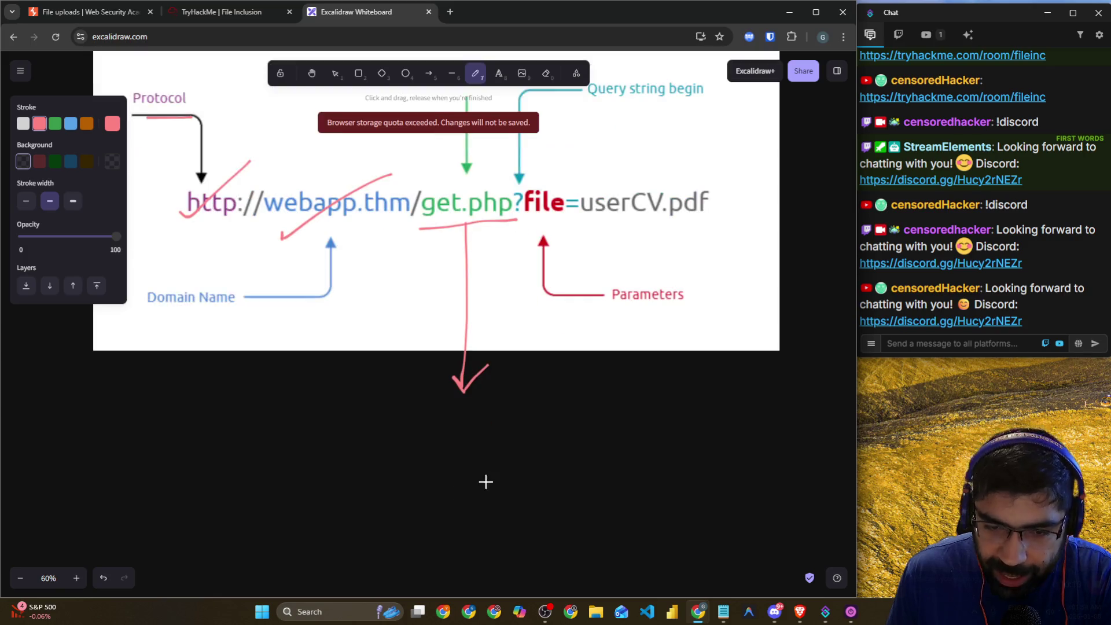
pyautogui.moveTo(406, 403)
pyautogui.mouseDown()
pyautogui.moveTo(394, 449)
pyautogui.moveTo(402, 457)
pyautogui.moveTo(424, 439)
pyautogui.moveTo(434, 453)
pyautogui.mouseUp()
pyautogui.moveTo(478, 431)
pyautogui.mouseDown()
pyautogui.moveTo(478, 447)
pyautogui.moveTo(492, 431)
pyautogui.moveTo(588, 425)
pyautogui.mouseUp()
pyautogui.click(479, 419)
pyautogui.moveTo(471, 485)
pyautogui.mouseDown()
pyautogui.moveTo(520, 489)
pyautogui.moveTo(529, 503)
pyautogui.moveTo(605, 465)
pyautogui.moveTo(649, 457)
pyautogui.moveTo(690, 480)
pyautogui.mouseUp()
pyautogui.moveTo(378, 547); pyautogui.dragTo(734, 497)
pyautogui.scroll(2, 509, 360)
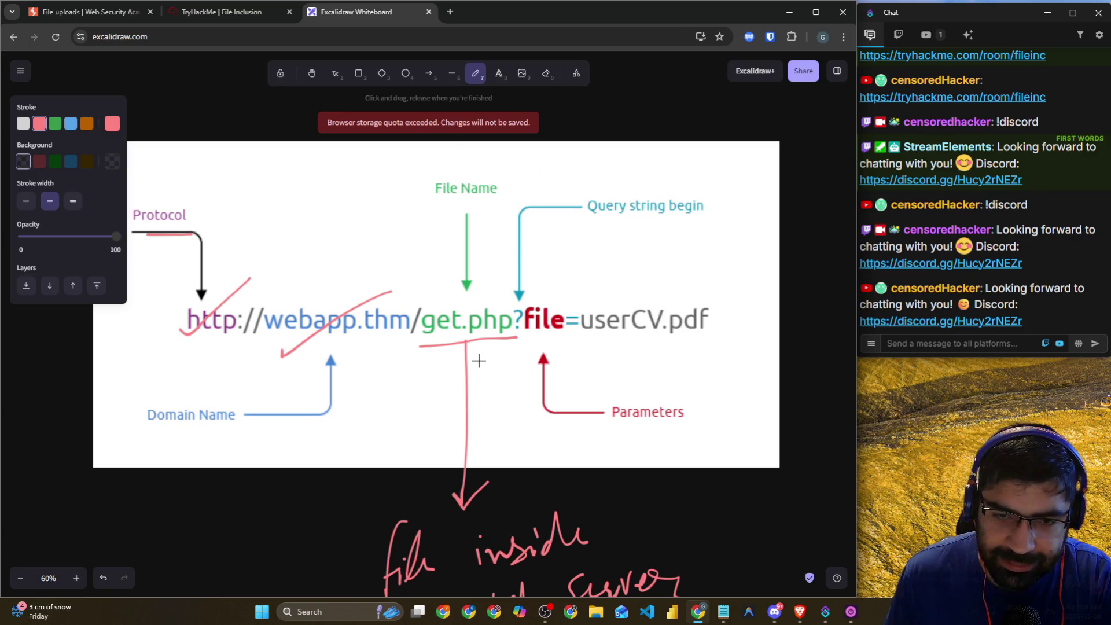
pyautogui.scroll(-1, 478, 360)
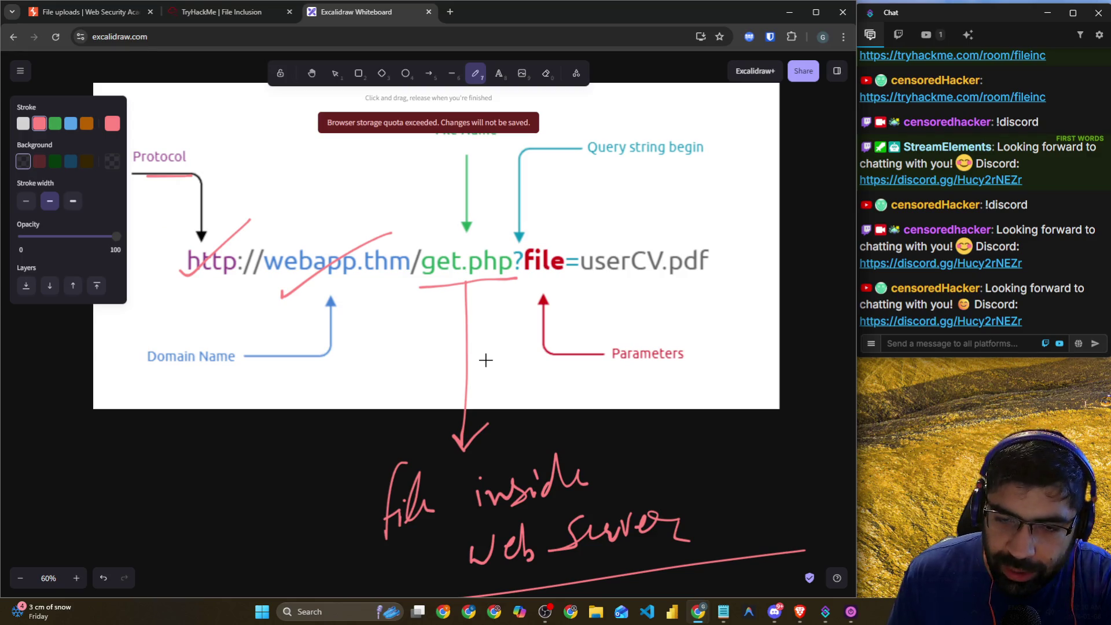
pyautogui.scroll(-4, 486, 353)
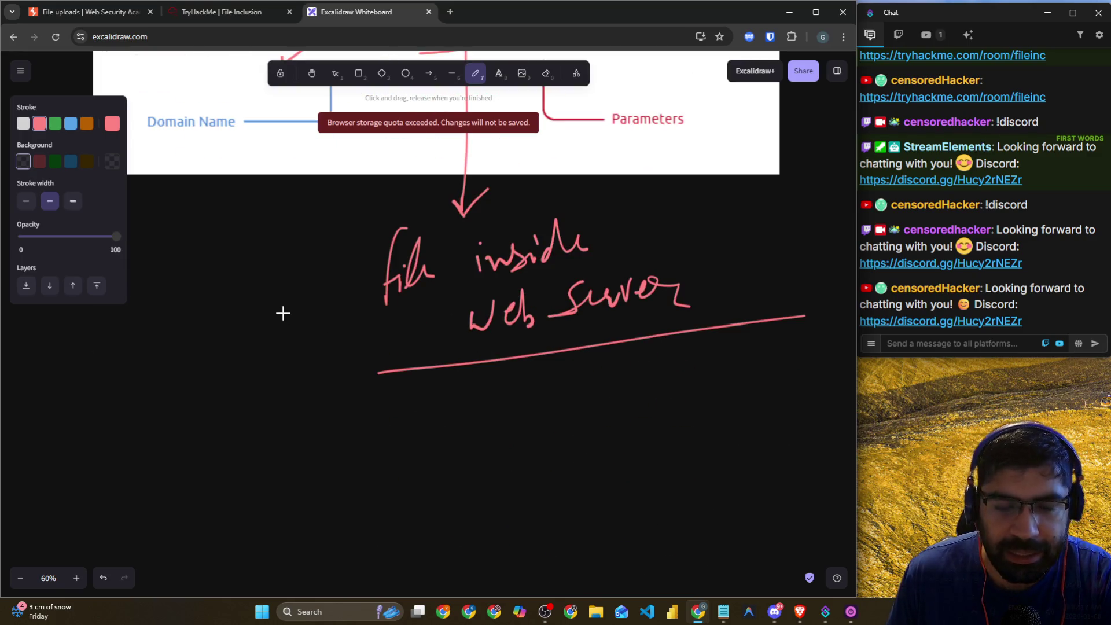
pyautogui.scroll(-3, 278, 306)
# Handwrite 'method add(a, b)' below the earlier notes
pyautogui.moveTo(218, 298)
pyautogui.mouseDown()
pyautogui.moveTo(314, 315)
pyautogui.moveTo(377, 302)
pyautogui.moveTo(393, 322)
pyautogui.mouseUp()
pyautogui.scroll(-1, 354, 334)
pyautogui.moveTo(326, 328)
pyautogui.mouseDown()
pyautogui.moveTo(367, 334)
pyautogui.moveTo(385, 293)
pyautogui.moveTo(393, 341)
pyautogui.mouseUp()
pyautogui.moveTo(459, 292); pyautogui.dragTo(465, 374)
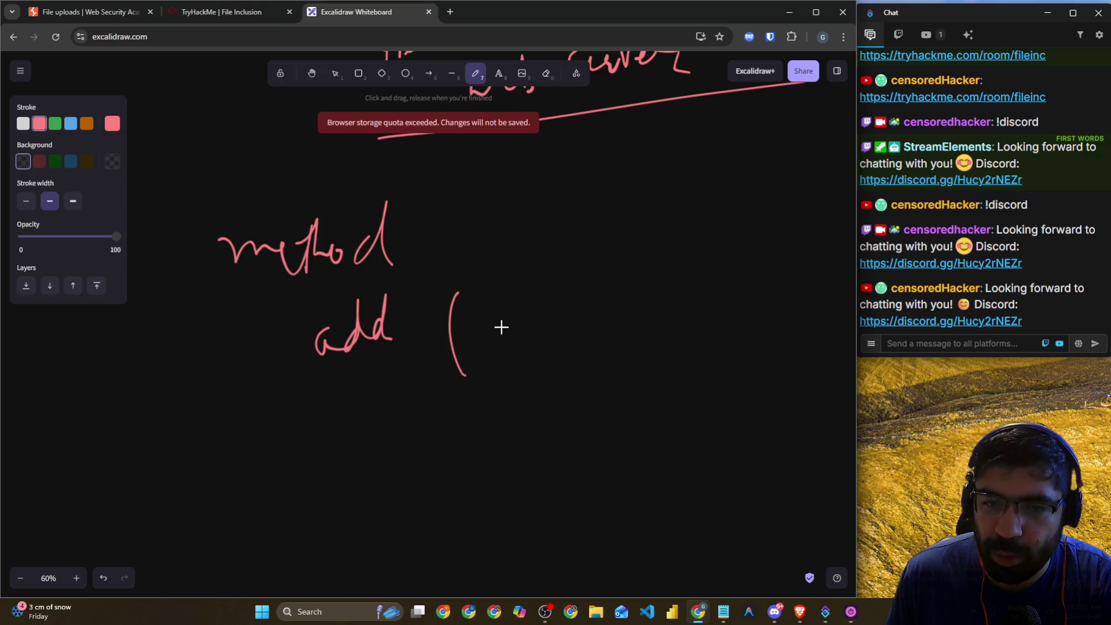
pyautogui.moveTo(501, 304)
pyautogui.mouseDown()
pyautogui.moveTo(489, 308)
pyautogui.moveTo(546, 349)
pyautogui.mouseUp()
pyautogui.moveTo(580, 282); pyautogui.dragTo(583, 321)
pyautogui.moveTo(610, 267); pyautogui.dragTo(620, 341)
# Underline add(a, b), draw an arrow to the result a+b, and underline get.php? again
pyautogui.moveTo(397, 405); pyautogui.dragTo(512, 384)
pyautogui.moveTo(483, 394)
pyautogui.mouseDown()
pyautogui.moveTo(484, 421)
pyautogui.moveTo(564, 431)
pyautogui.mouseUp()
pyautogui.moveTo(628, 409); pyautogui.dragTo(636, 425)
pyautogui.moveTo(651, 384)
pyautogui.mouseDown()
pyautogui.moveTo(653, 418)
pyautogui.moveTo(665, 393)
pyautogui.mouseUp()
pyautogui.moveTo(671, 380); pyautogui.dragTo(668, 419)
pyautogui.scroll(8, 492, 376)
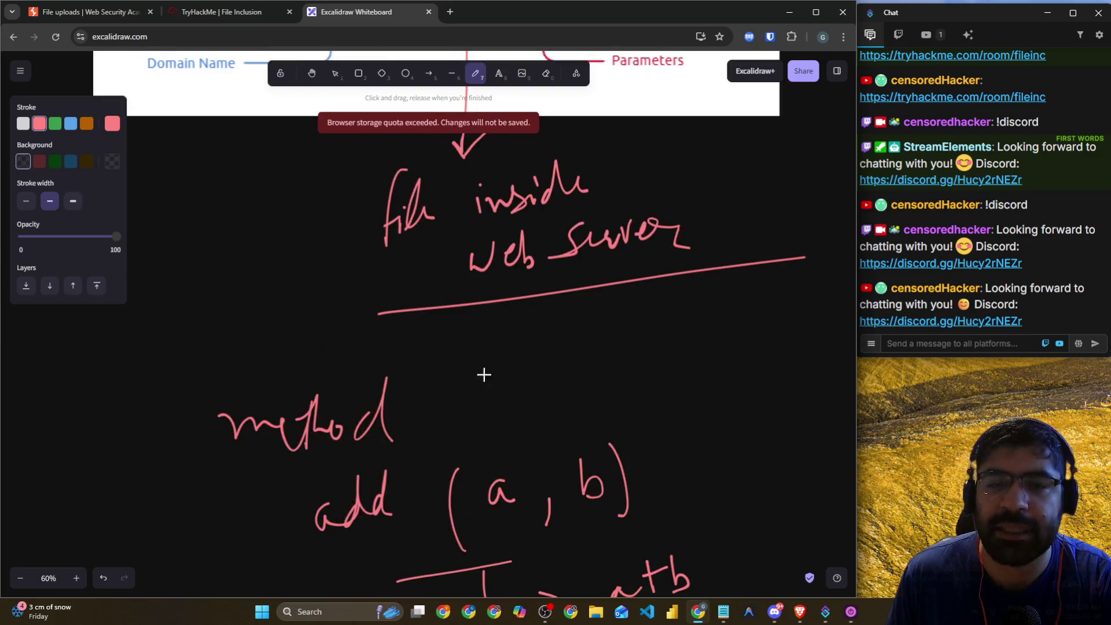
pyautogui.moveTo(416, 284); pyautogui.dragTo(518, 279)
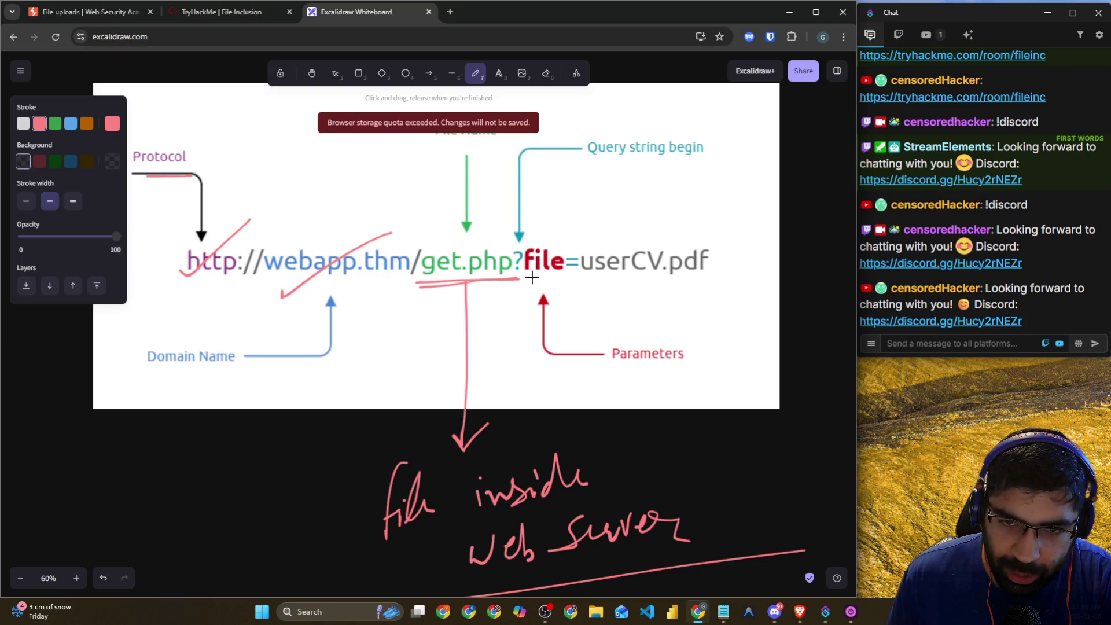
# Underline file=userCV.pdf and draw a red box around =userCV.pdf
pyautogui.moveTo(532, 278)
pyautogui.mouseDown()
pyautogui.moveTo(727, 271)
pyautogui.moveTo(523, 272)
pyautogui.moveTo(657, 272)
pyautogui.mouseUp()
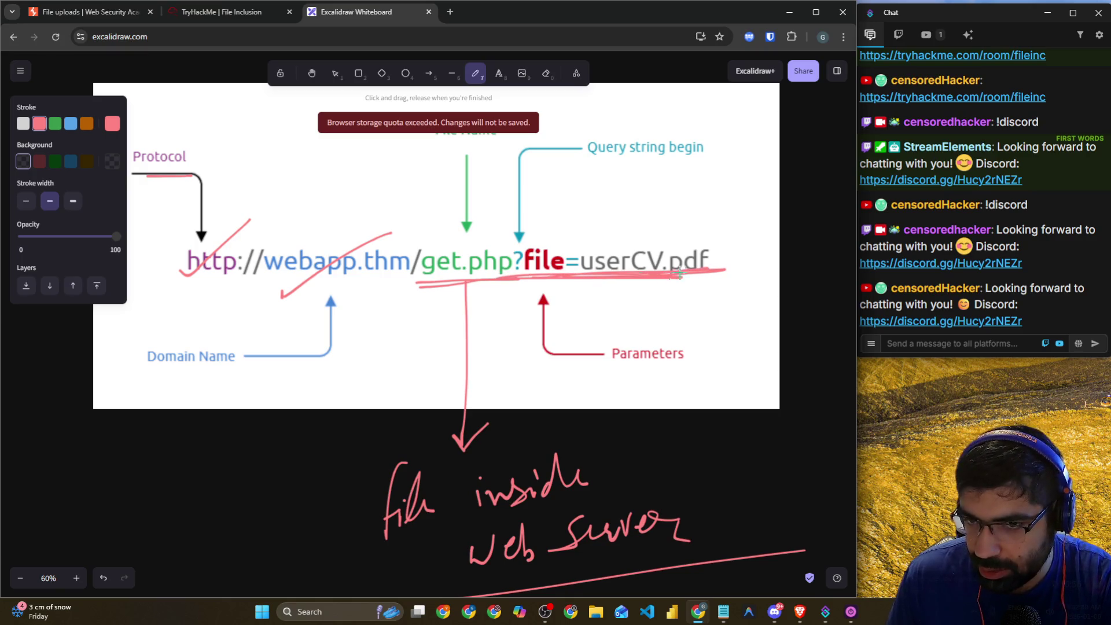
pyautogui.moveTo(572, 281)
pyautogui.mouseDown()
pyautogui.moveTo(574, 238)
pyautogui.moveTo(734, 236)
pyautogui.moveTo(730, 271)
pyautogui.moveTo(711, 270)
pyautogui.mouseUp()
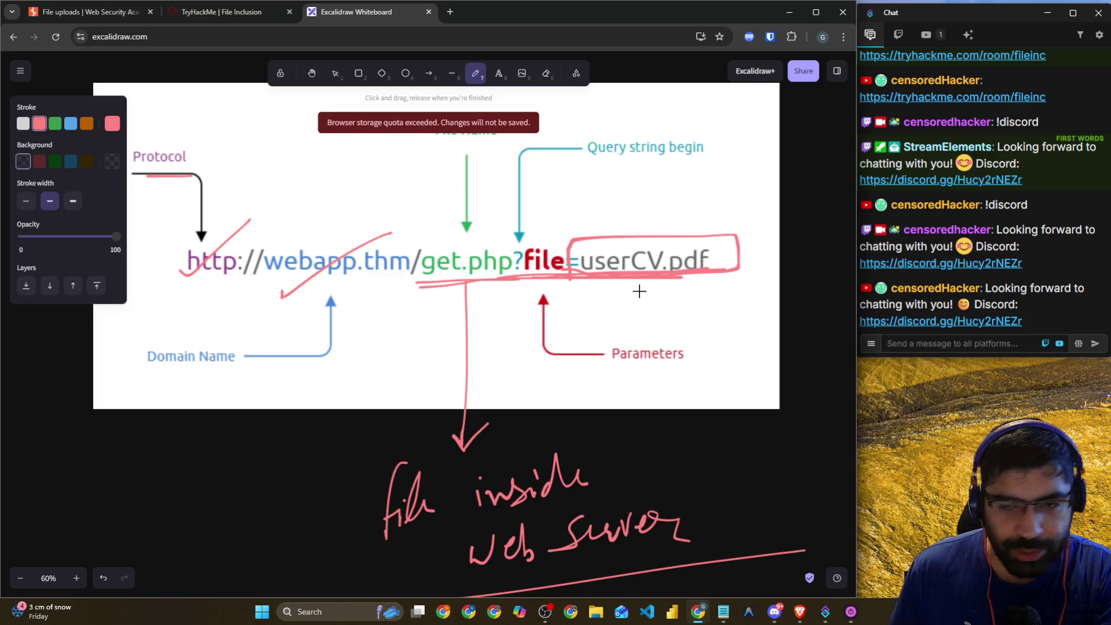
pyautogui.moveTo(535, 285); pyautogui.dragTo(628, 288)
pyautogui.moveTo(547, 289); pyautogui.dragTo(688, 285)
# Add an arrow to 'file', underline the Parameters label, and tick the a and b arguments
pyautogui.moveTo(545, 195)
pyautogui.mouseDown()
pyautogui.moveTo(549, 241)
pyautogui.moveTo(566, 225)
pyautogui.mouseUp()
pyautogui.moveTo(605, 365); pyautogui.dragTo(686, 365)
pyautogui.scroll(-2, 683, 368)
pyautogui.scroll(-6, 683, 368)
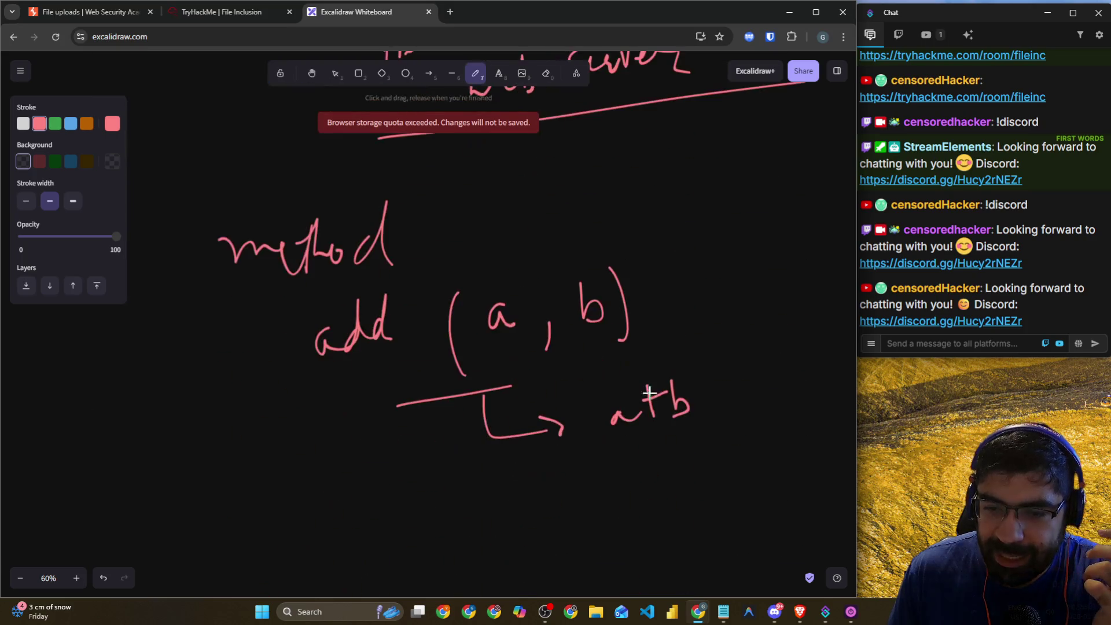
pyautogui.moveTo(487, 295)
pyautogui.mouseDown()
pyautogui.moveTo(512, 254)
pyautogui.moveTo(622, 209)
pyautogui.mouseUp()
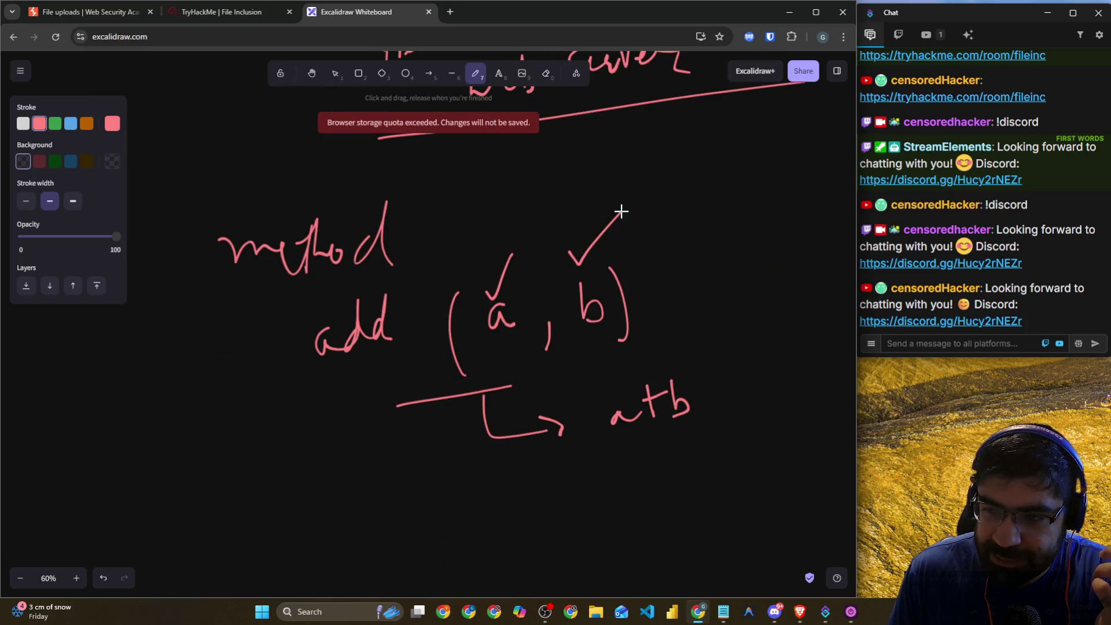
pyautogui.scroll(7, 634, 231)
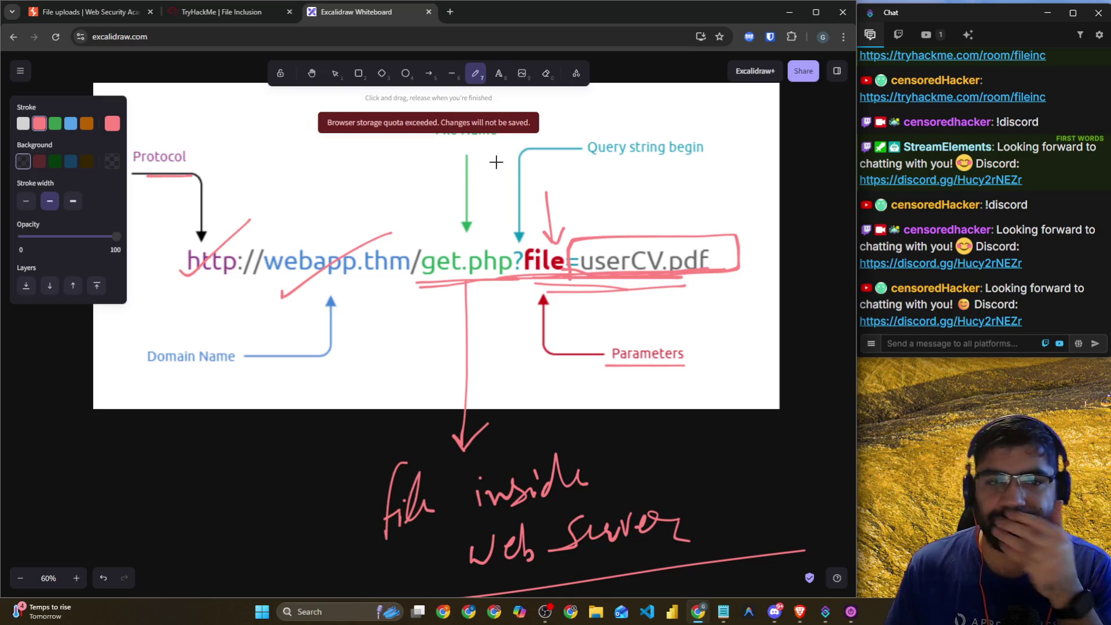
pyautogui.click(221, 11)
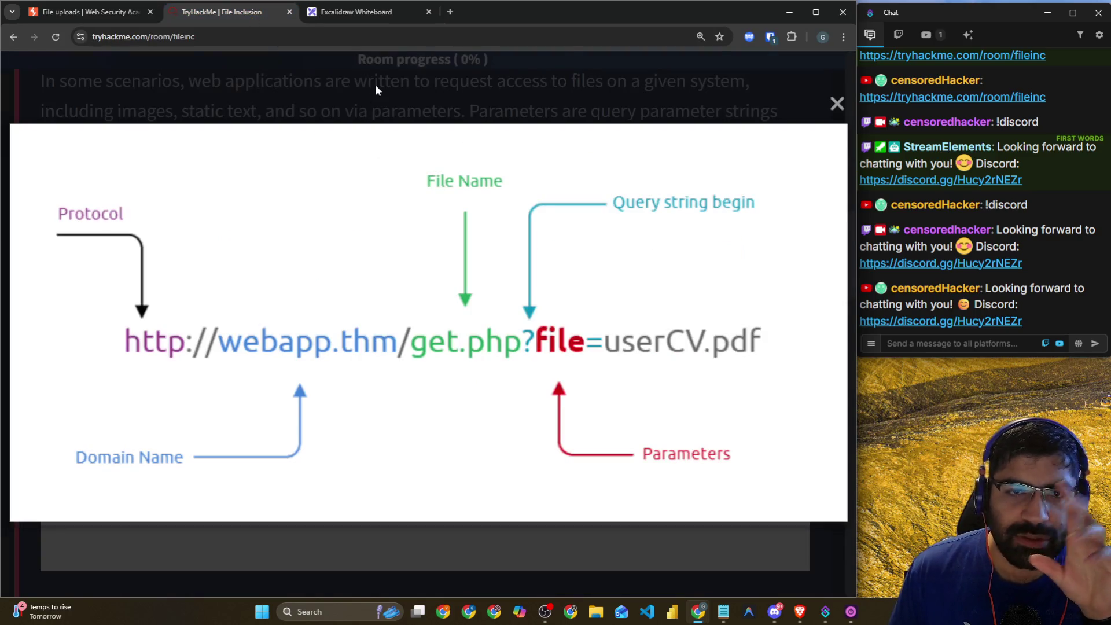
pyautogui.hotkey('ctrl', '+')
pyautogui.scroll(2, 441, 151)
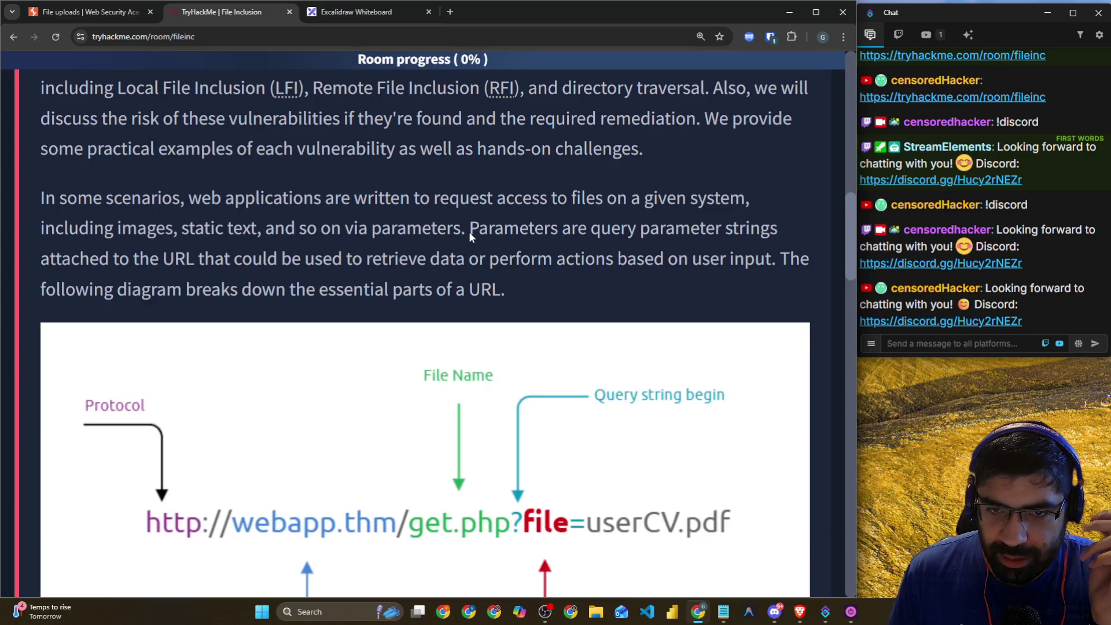
pyautogui.moveTo(588, 231); pyautogui.dragTo(782, 229)
pyautogui.scroll(-3, 546, 314)
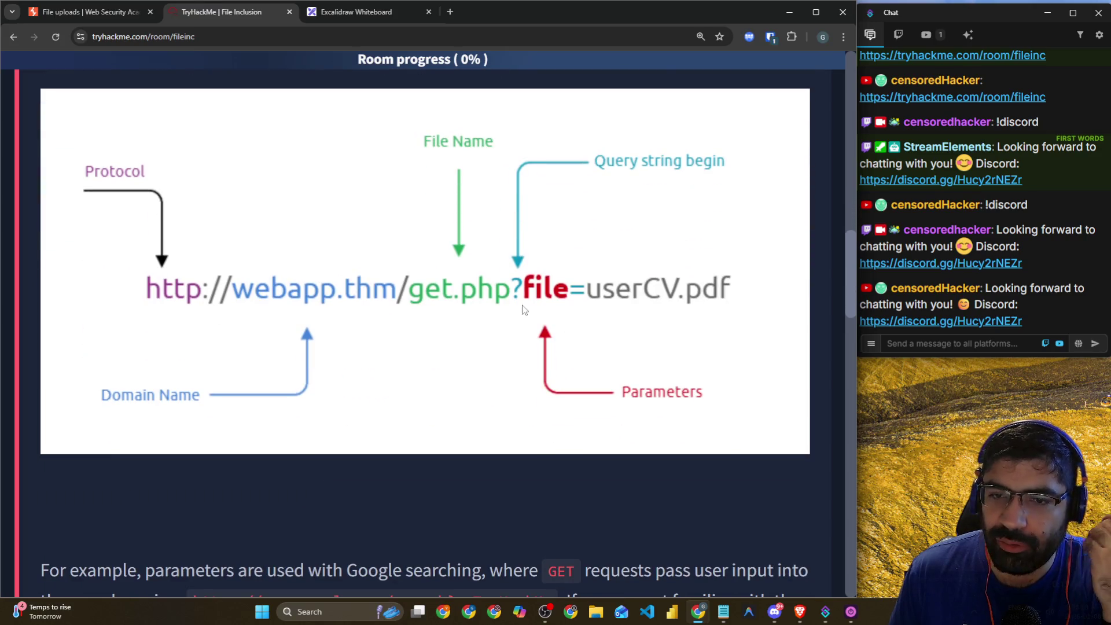
pyautogui.scroll(3, 414, 192)
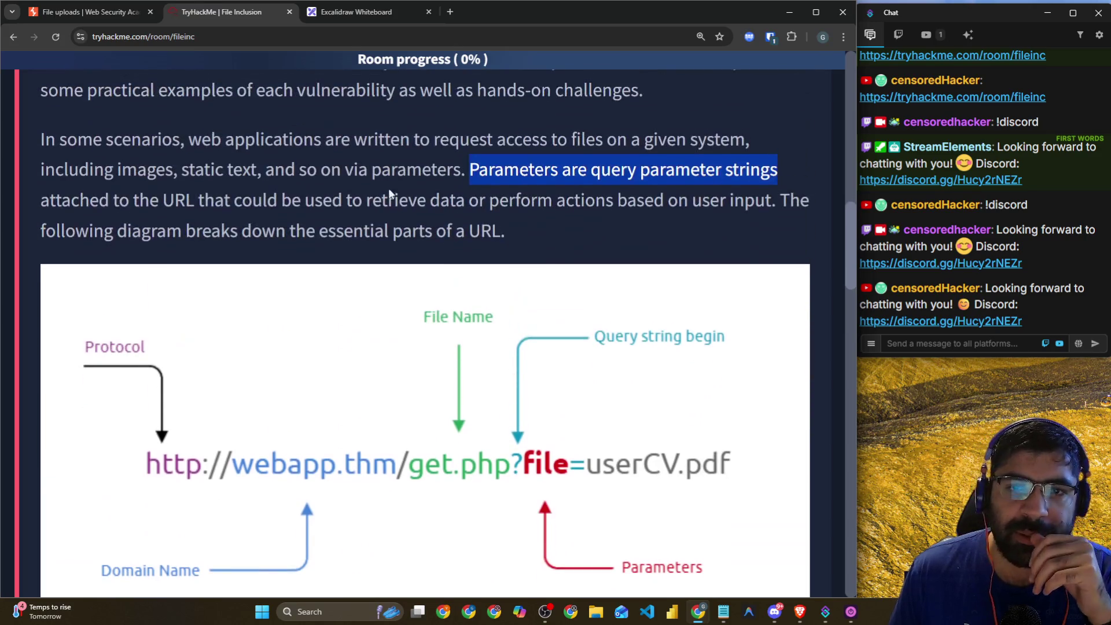
pyautogui.moveTo(70, 201); pyautogui.dragTo(531, 200)
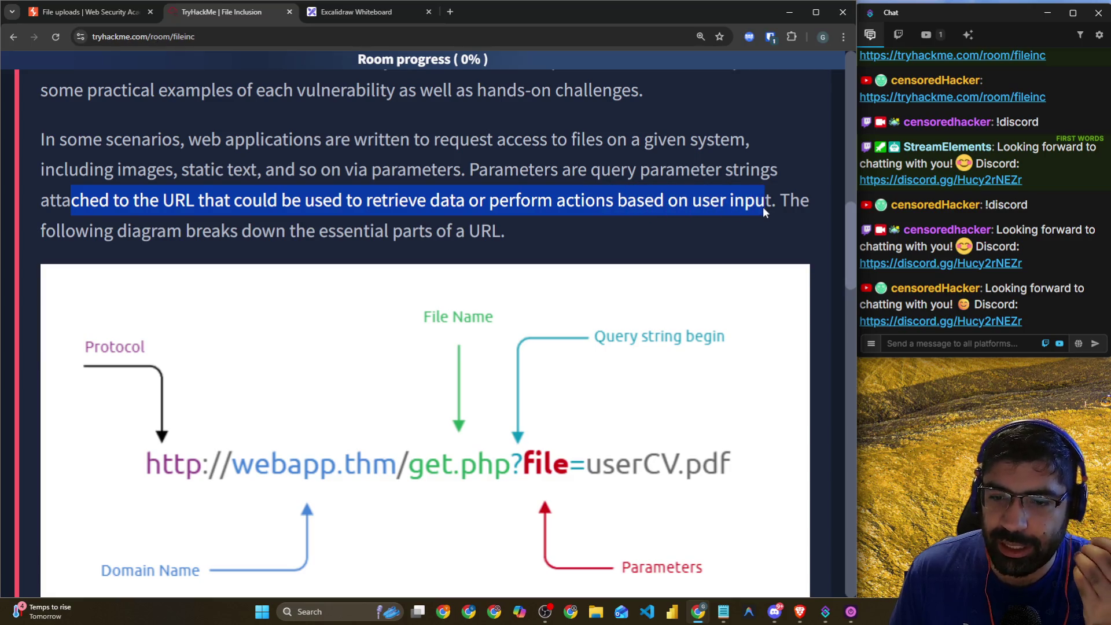
pyautogui.scroll(-3, 763, 207)
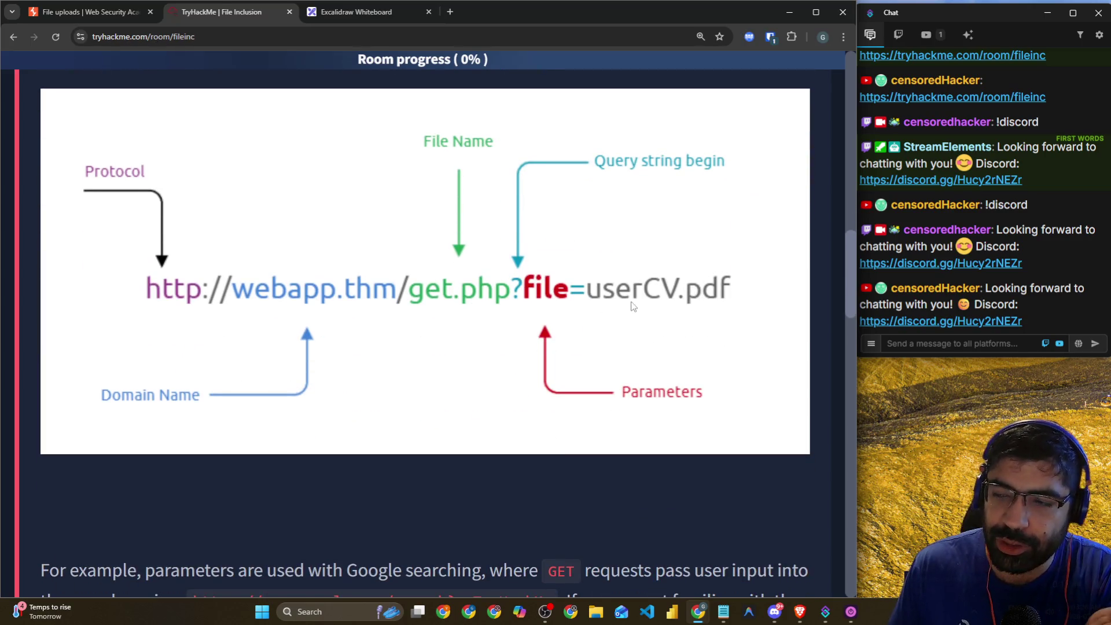
pyautogui.scroll(-1, 688, 298)
pyautogui.scroll(3, 642, 292)
# Highlight the Google search example sentence and its google.com search URL
pyautogui.scroll(1, 646, 293)
pyautogui.doubleClick(794, 200)
pyautogui.scroll(-7, 312, 237)
pyautogui.moveTo(70, 219)
pyautogui.mouseDown()
pyautogui.moveTo(438, 208)
pyautogui.moveTo(602, 230)
pyautogui.mouseUp()
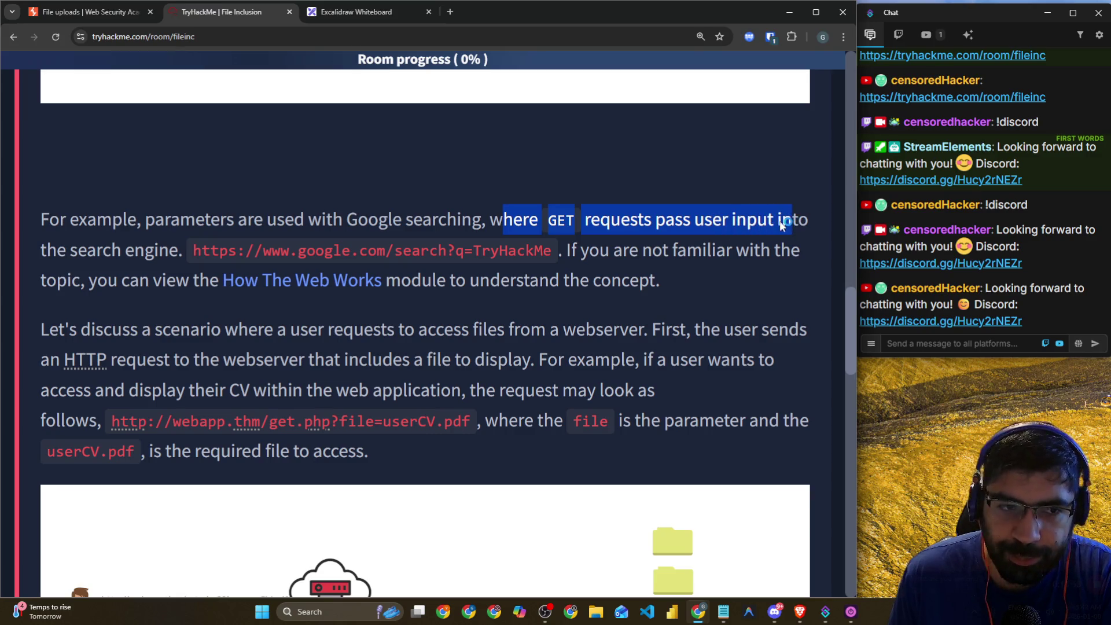
pyautogui.moveTo(193, 251); pyautogui.dragTo(394, 250)
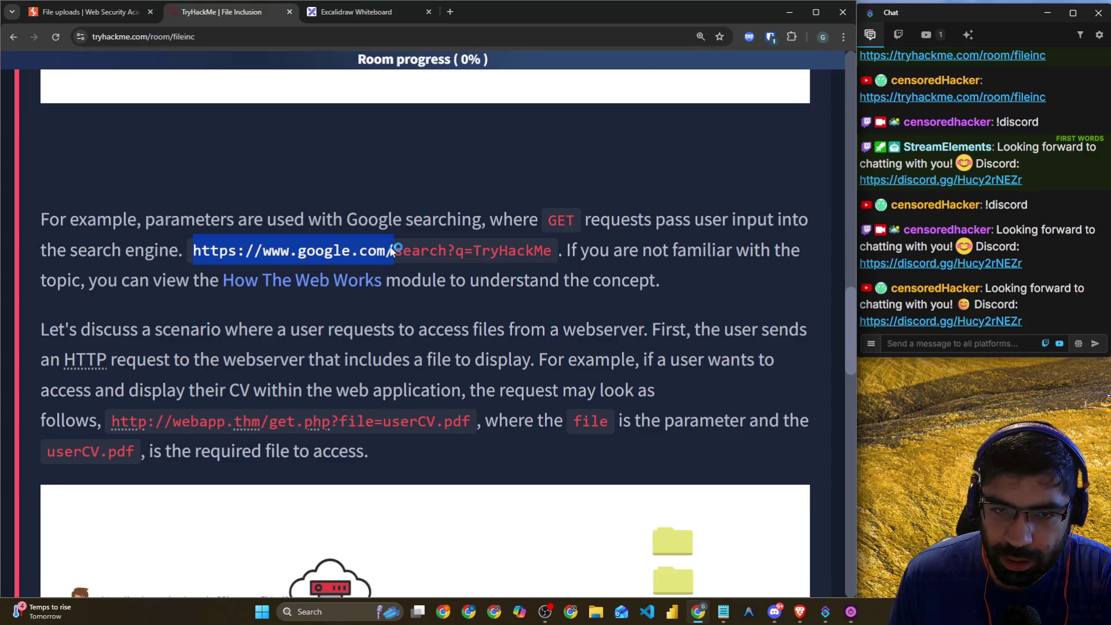
# Highlight the q=TryHackMe query parameter and its value in the search URL
pyautogui.doubleClick(447, 252)
pyautogui.doubleClick(463, 255)
pyautogui.moveTo(464, 255); pyautogui.dragTo(550, 258)
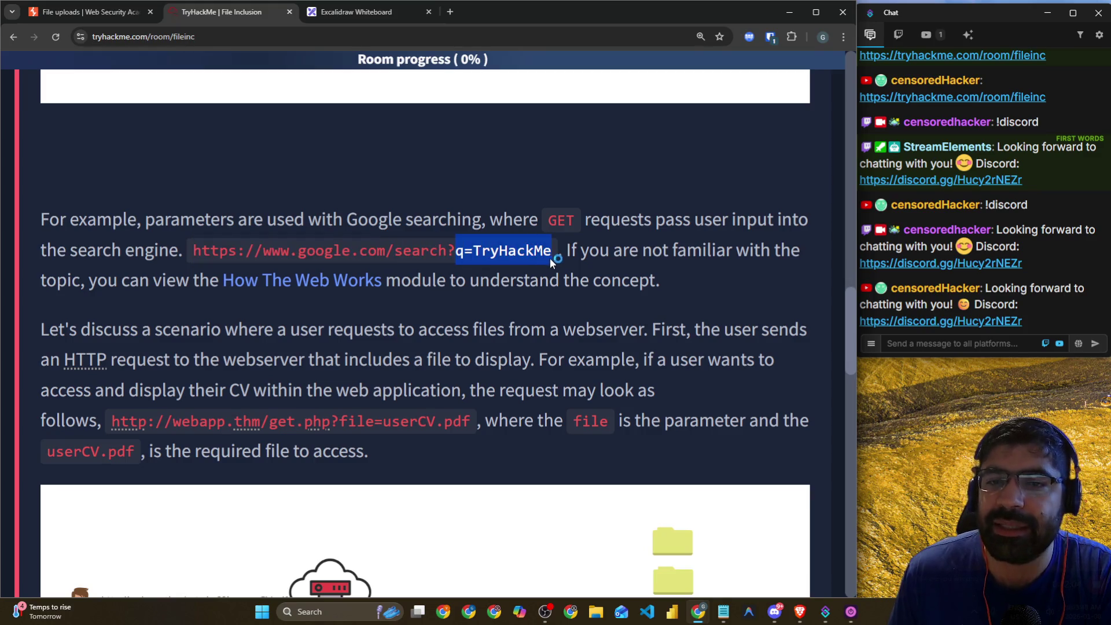
pyautogui.click(451, 259)
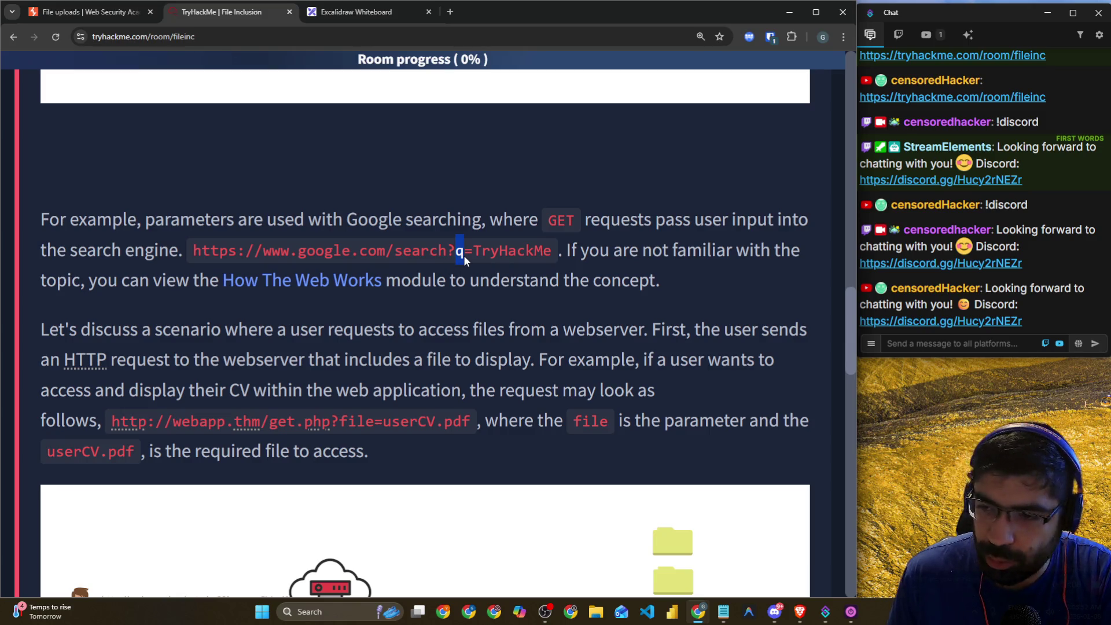
pyautogui.moveTo(478, 250); pyautogui.dragTo(795, 252)
pyautogui.click(567, 251)
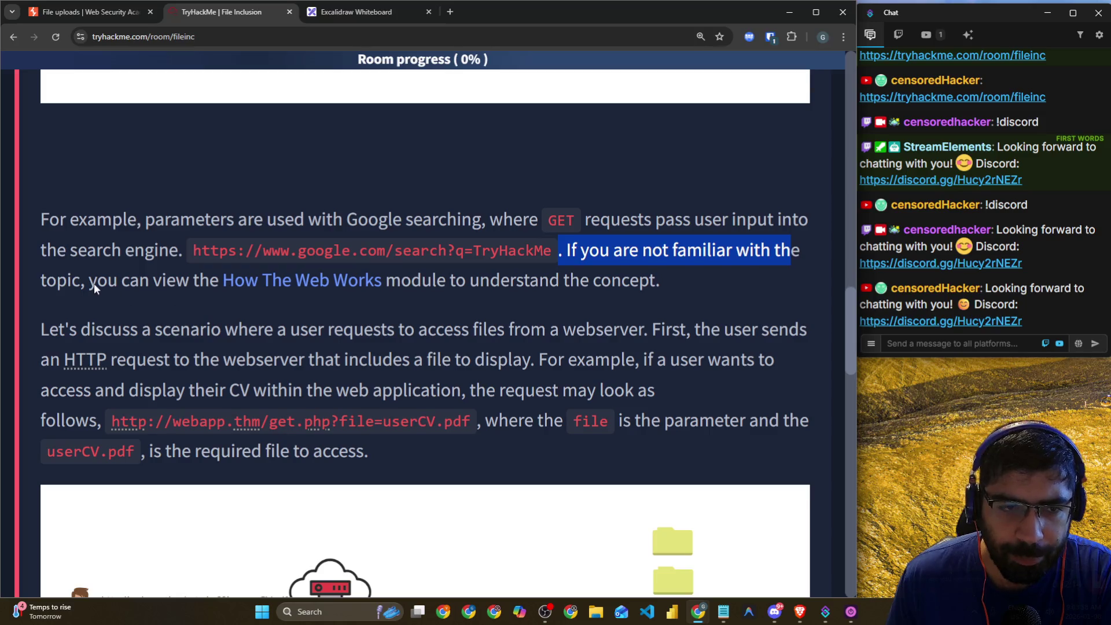
# Copy the How The Web Works module link and send it in the stream chat
pyautogui.moveTo(95, 283); pyautogui.dragTo(210, 283)
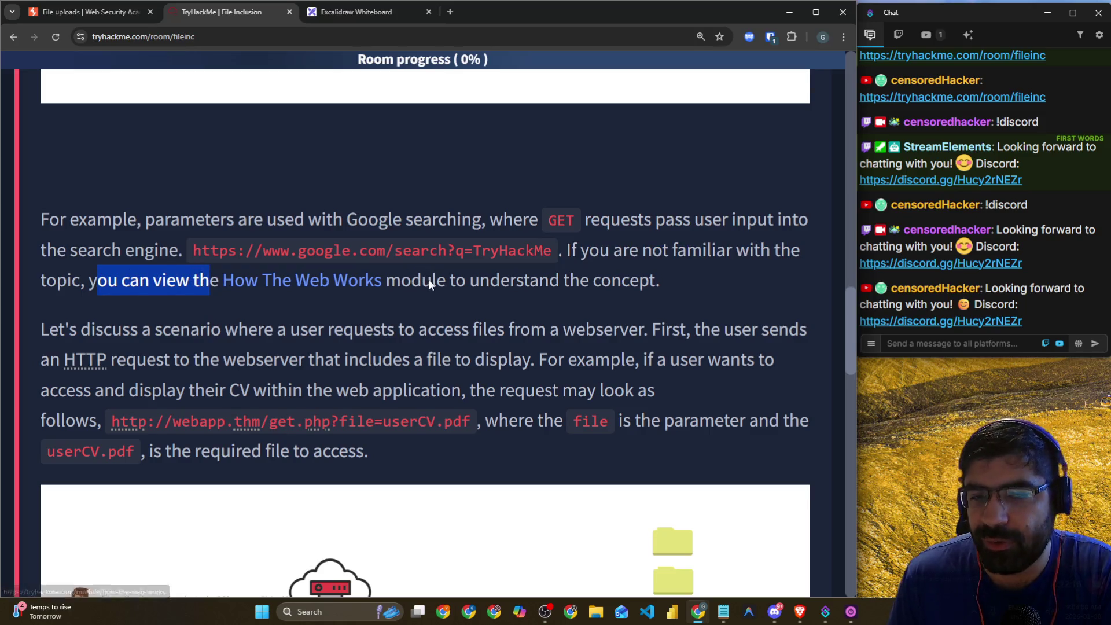
pyautogui.moveTo(431, 282); pyautogui.dragTo(601, 295)
pyautogui.rightClick(265, 282)
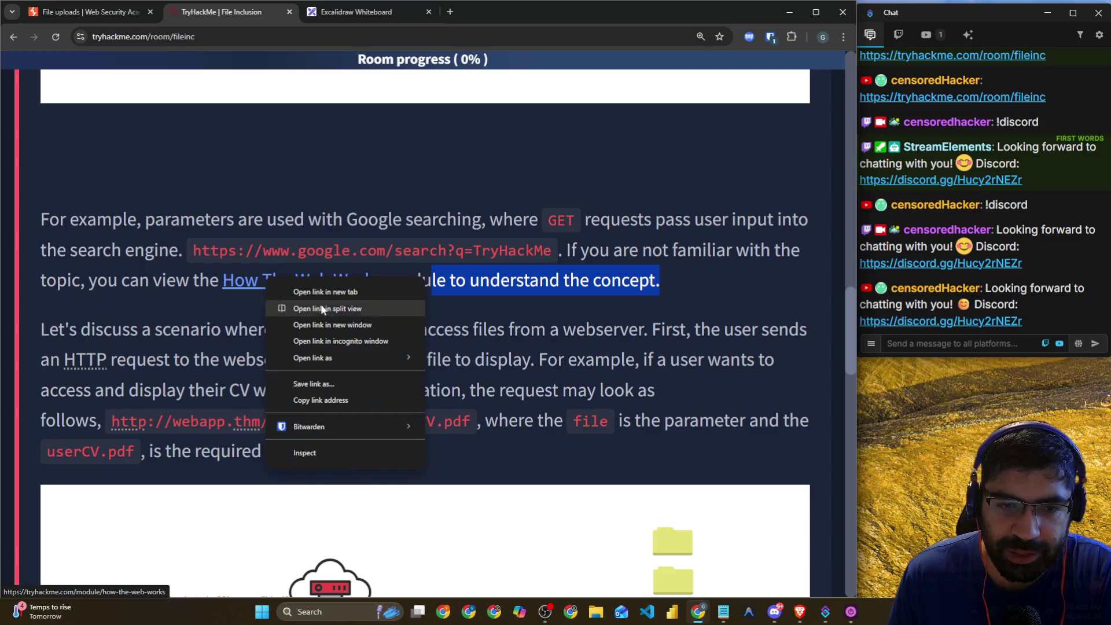
pyautogui.click(321, 400)
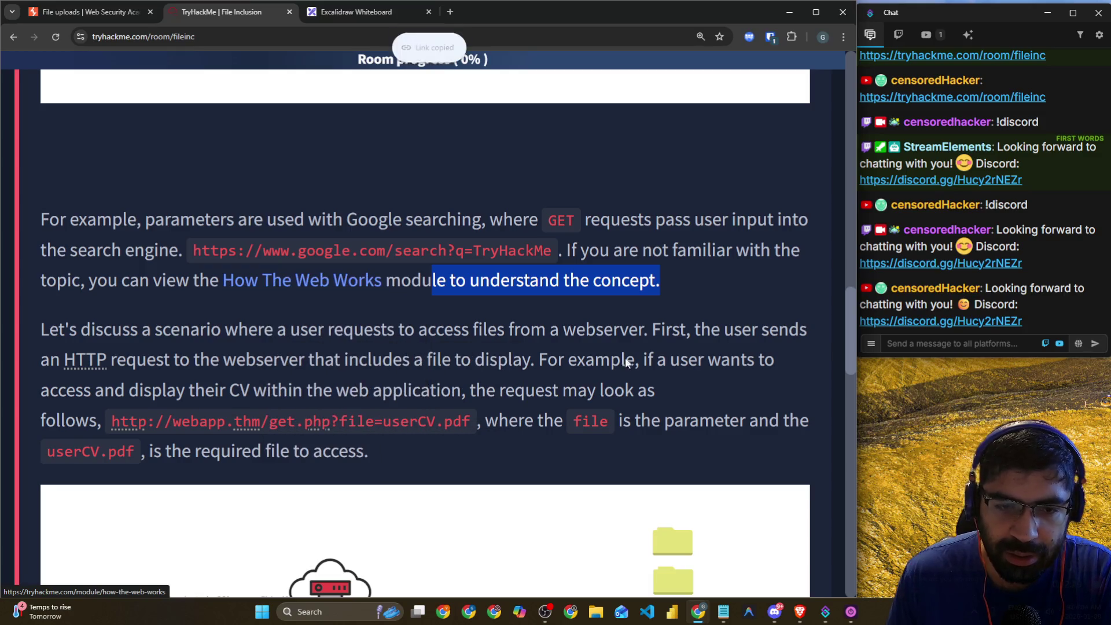
pyautogui.click(885, 340)
pyautogui.hotkey('ctrl', 'v')
pyautogui.press('Return')
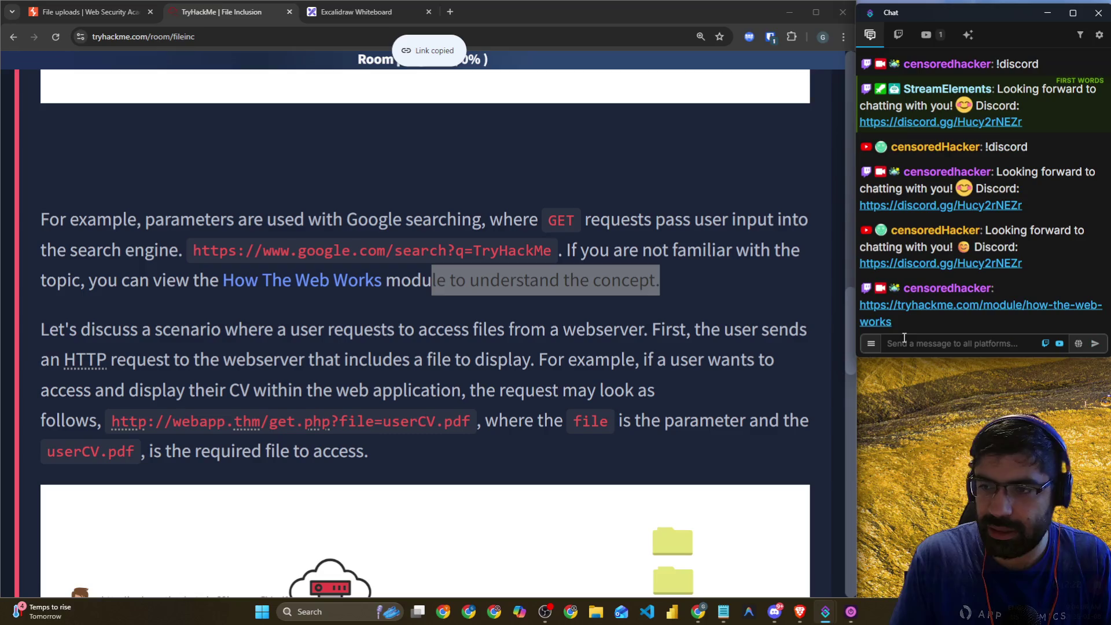
# Highlight the scenario text about the user sending an HTTP request
pyautogui.scroll(-2, 359, 220)
pyautogui.moveTo(42, 221)
pyautogui.mouseDown()
pyautogui.moveTo(156, 231)
pyautogui.moveTo(792, 219)
pyautogui.mouseUp()
pyautogui.moveTo(41, 244); pyautogui.dragTo(529, 242)
pyautogui.scroll(-3, 529, 241)
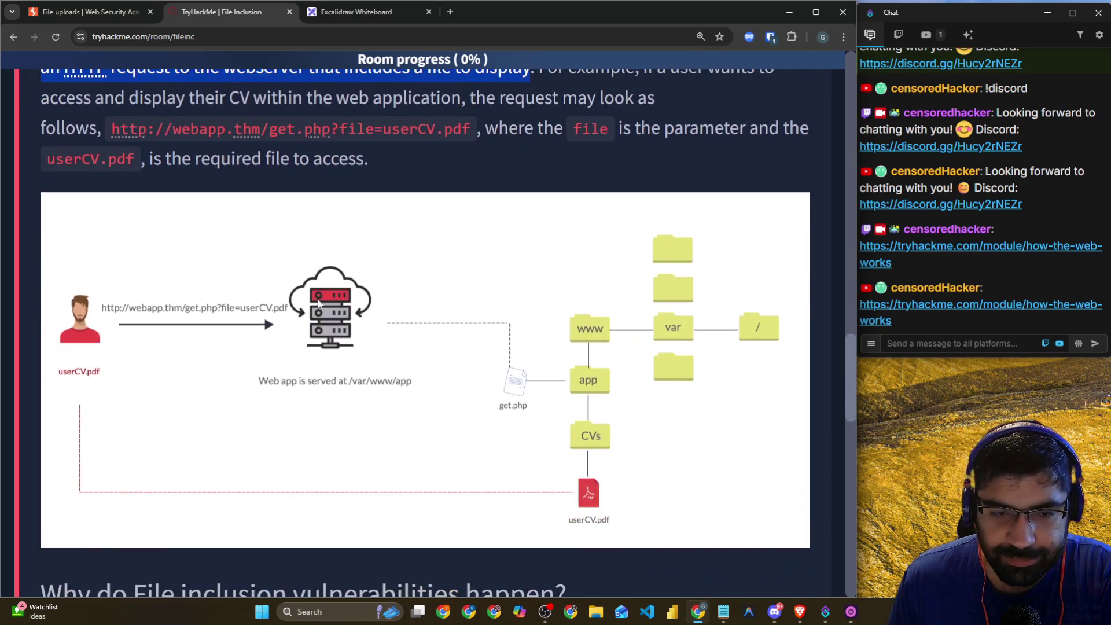
# Copy the file-request diagram into Excalidraw, move it right and enlarge it
pyautogui.rightClick(319, 301)
pyautogui.click(384, 348)
pyautogui.hotkey('ctrl', 'Tab')
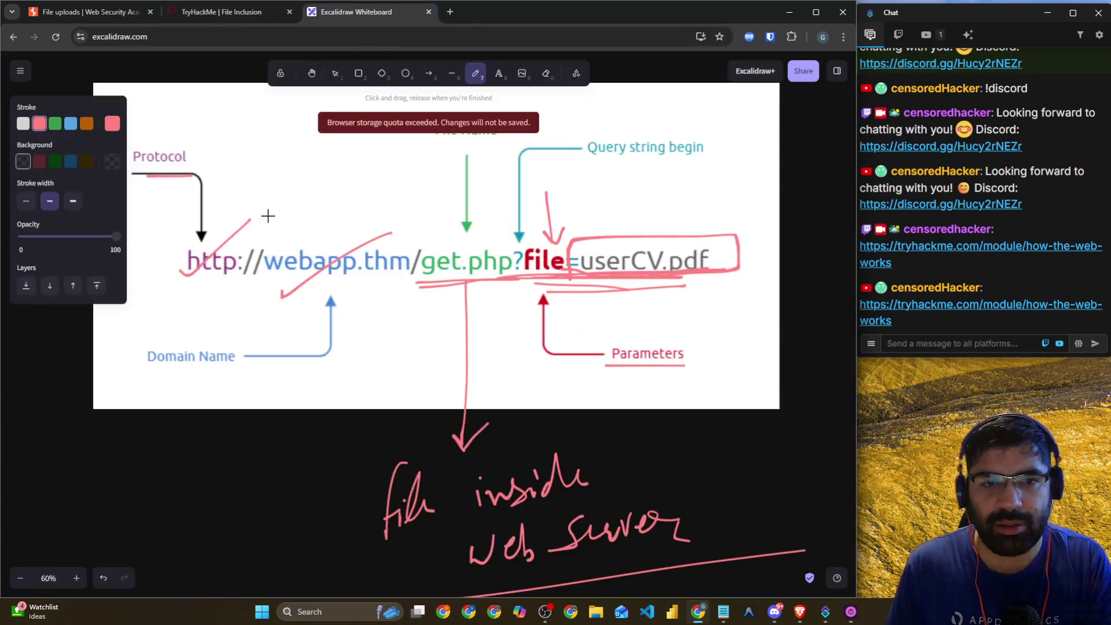
pyautogui.scroll(-8, 260, 245)
pyautogui.scroll(-5, 261, 245)
pyautogui.hotkey('ctrl', 'v')
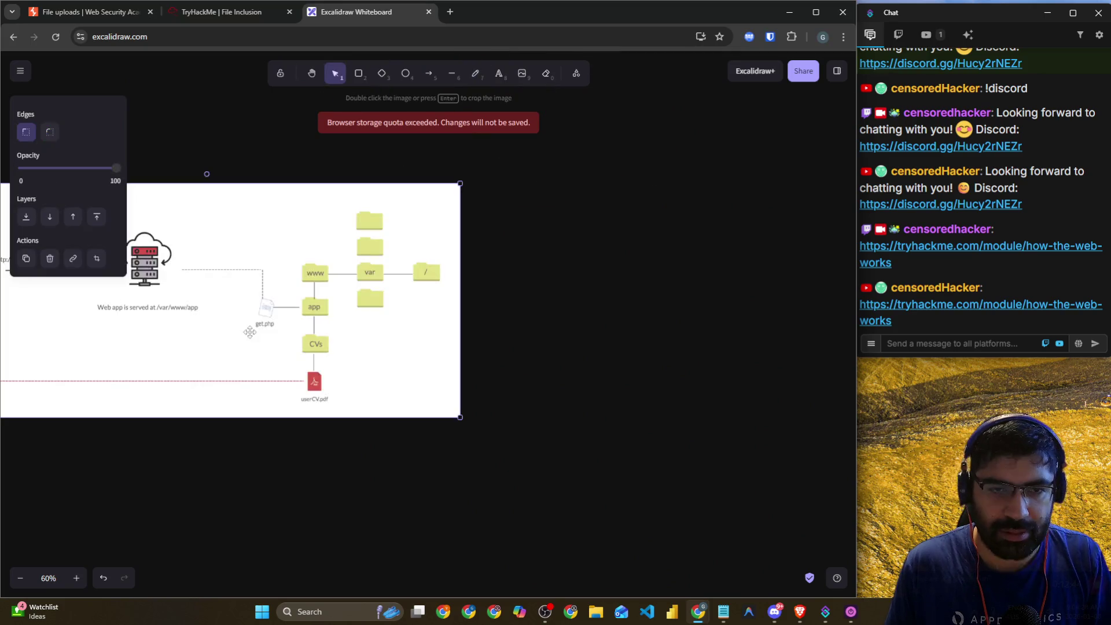
pyautogui.moveTo(294, 337); pyautogui.dragTo(487, 334)
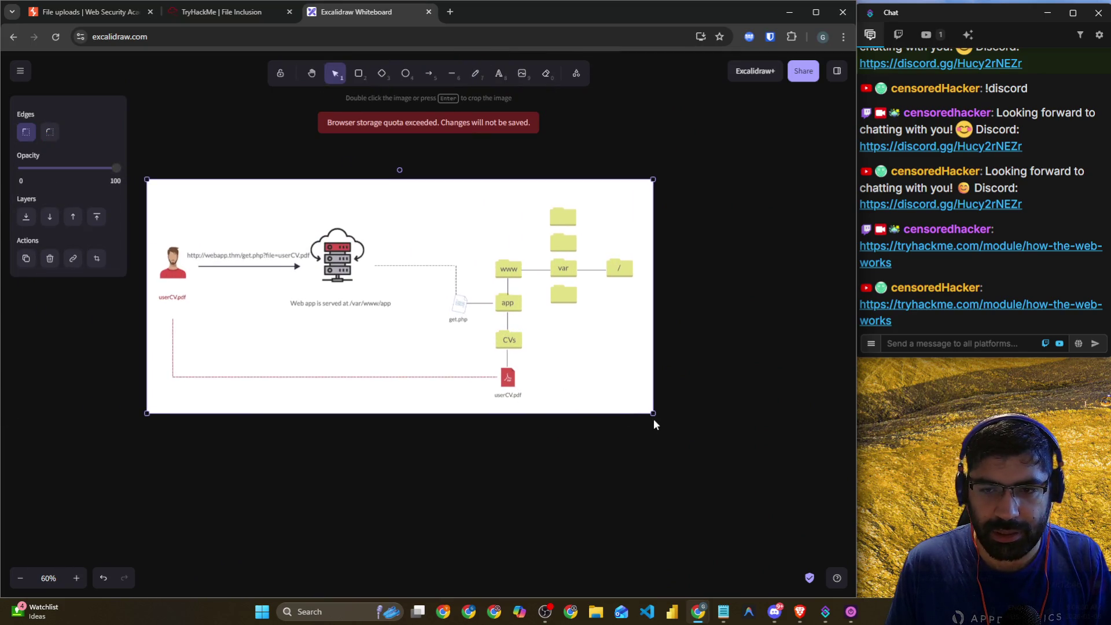
pyautogui.moveTo(653, 413)
pyautogui.mouseDown()
pyautogui.moveTo(746, 477)
pyautogui.moveTo(705, 485)
pyautogui.mouseUp()
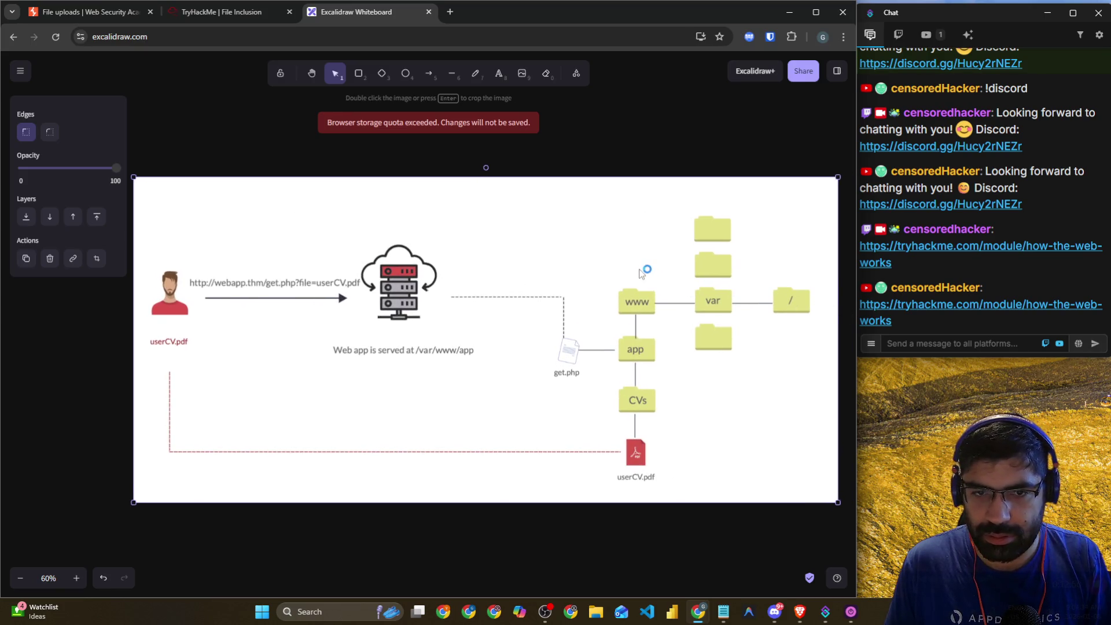
# Widen the browser window, deselect the diagram and narrow the chat window beside it
pyautogui.moveTo(860, 292); pyautogui.dragTo(874, 292)
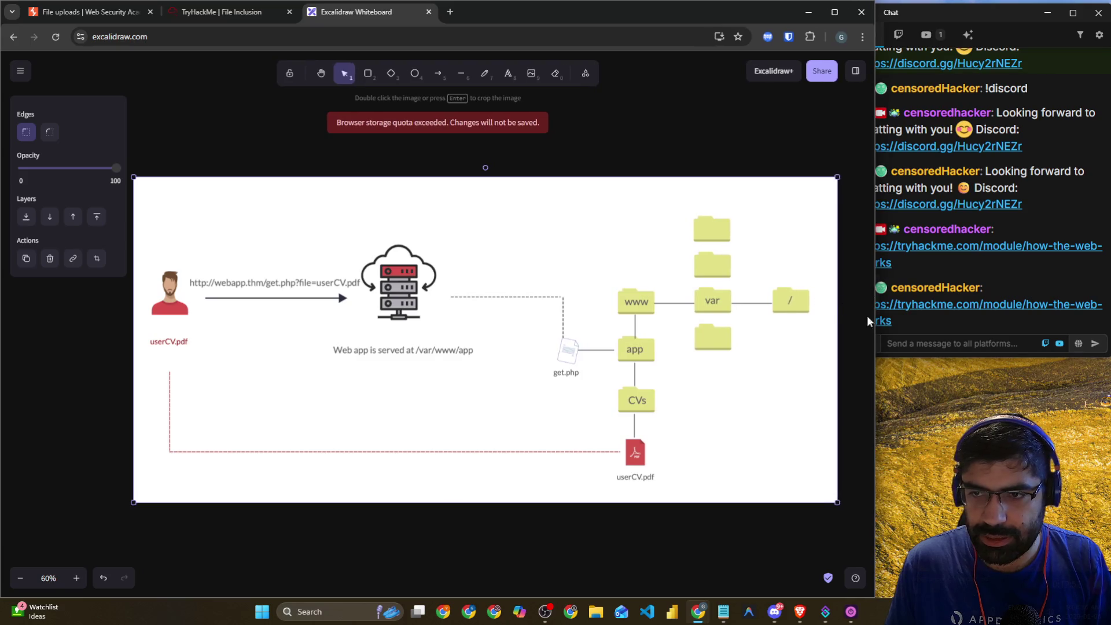
pyautogui.click(901, 341)
pyautogui.click(852, 345)
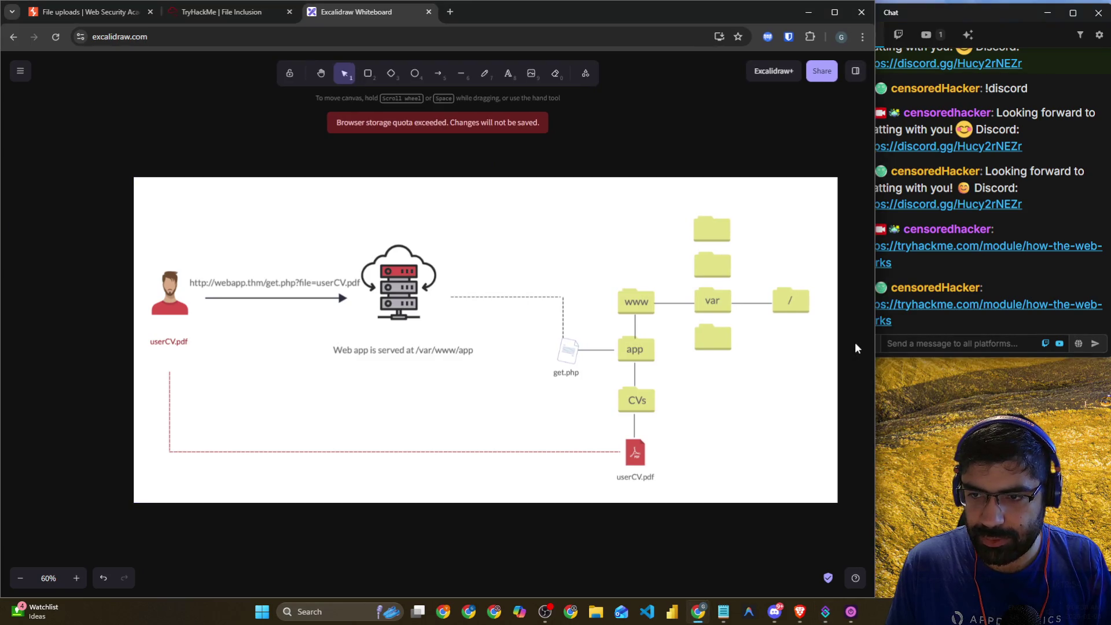
pyautogui.moveTo(854, 342); pyautogui.dragTo(876, 342)
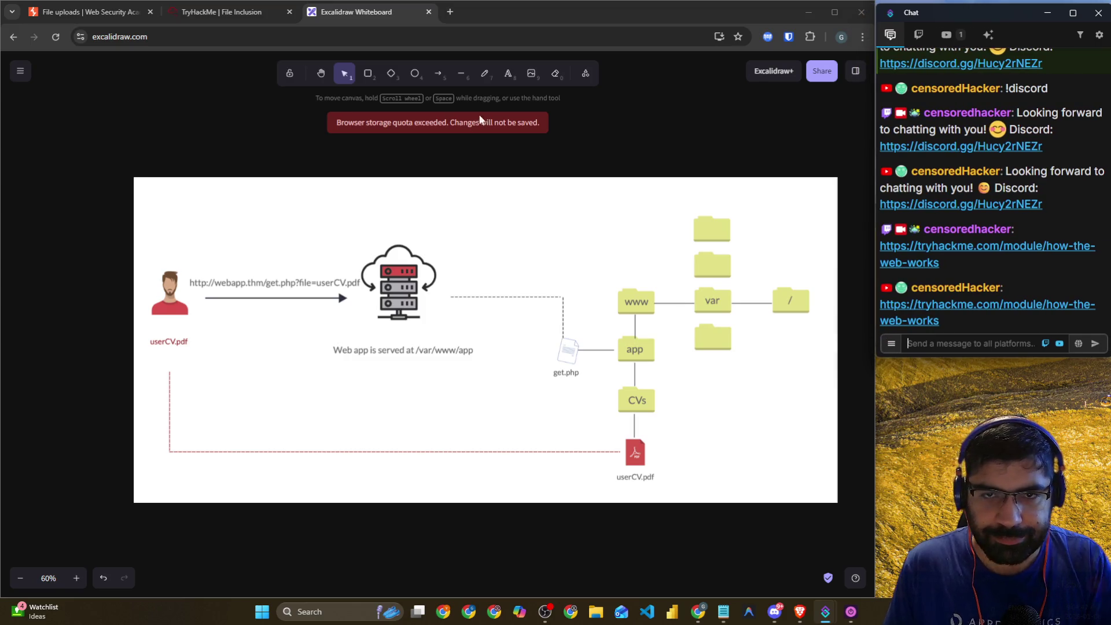
# Circle the user in red and underline the server's /var/www/app path, then return to TryHackMe
pyautogui.click(484, 72)
pyautogui.moveTo(169, 250)
pyautogui.mouseDown()
pyautogui.moveTo(168, 343)
pyautogui.moveTo(186, 328)
pyautogui.moveTo(372, 311)
pyautogui.moveTo(369, 327)
pyautogui.mouseUp()
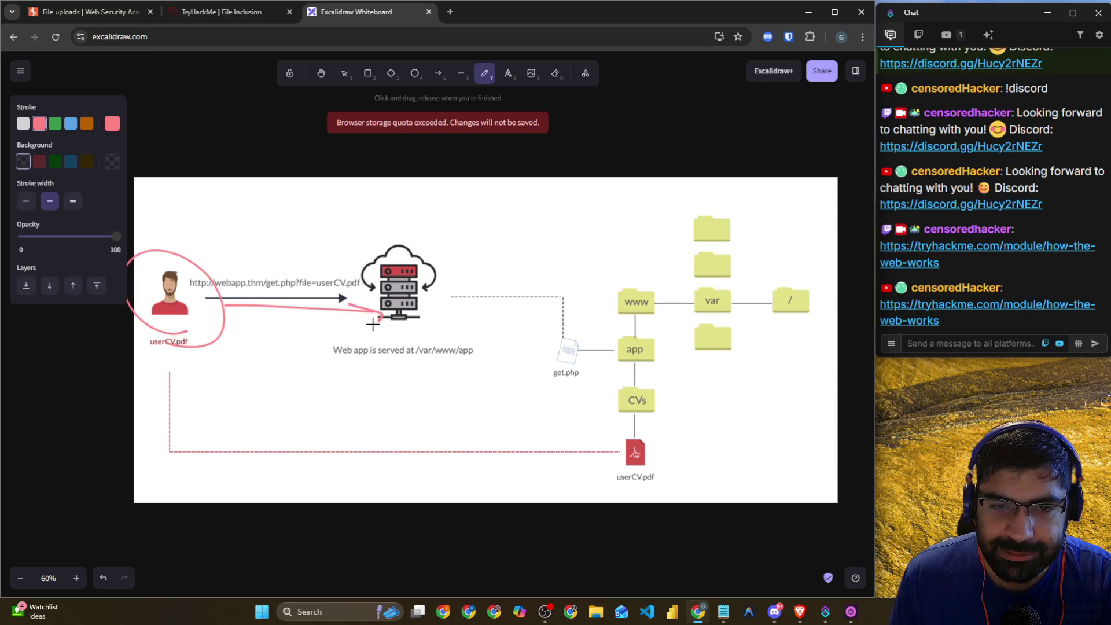
pyautogui.moveTo(342, 367); pyautogui.dragTo(470, 365)
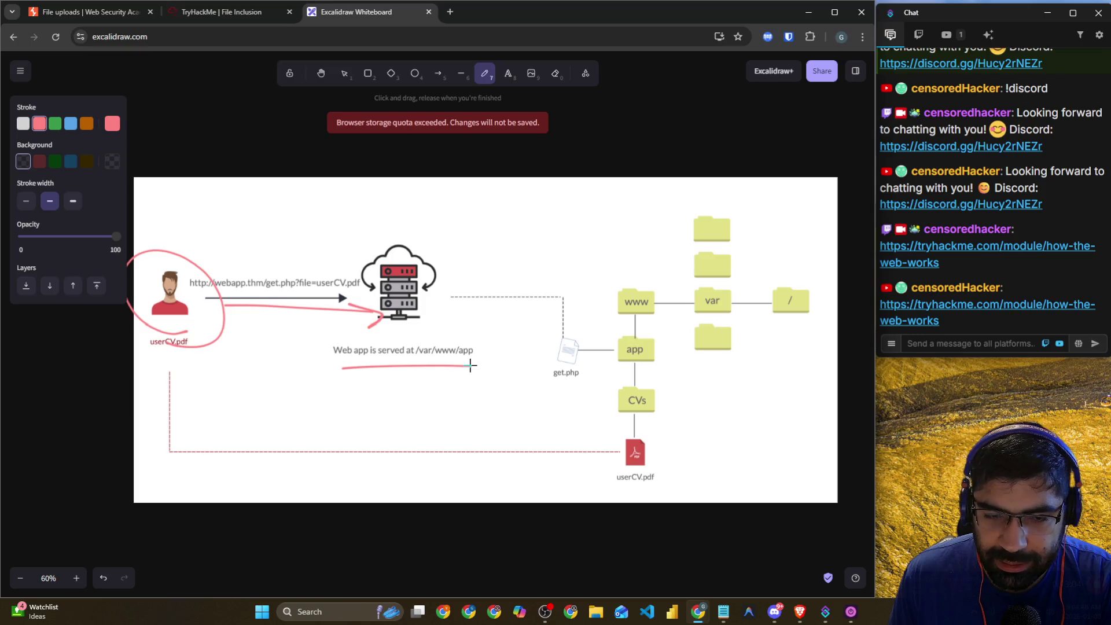
pyautogui.click(234, 12)
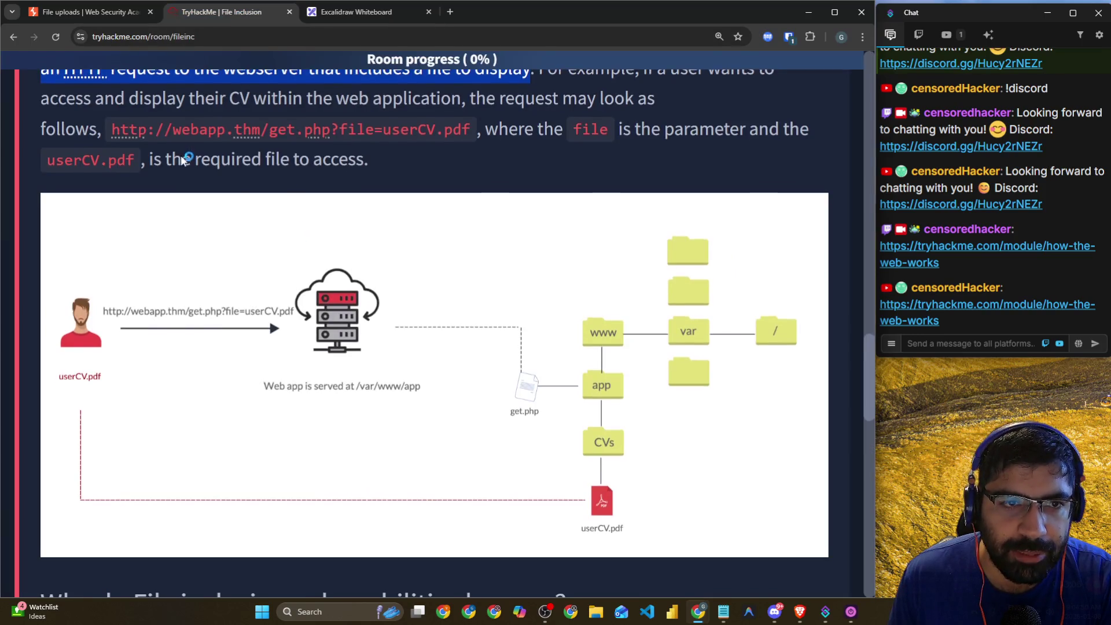
# Highlight the user's HTTP request sentence and draw a red arrow to the request URL in Excalidraw
pyautogui.scroll(2, 182, 159)
pyautogui.click(230, 166)
pyautogui.moveTo(638, 154); pyautogui.dragTo(801, 156)
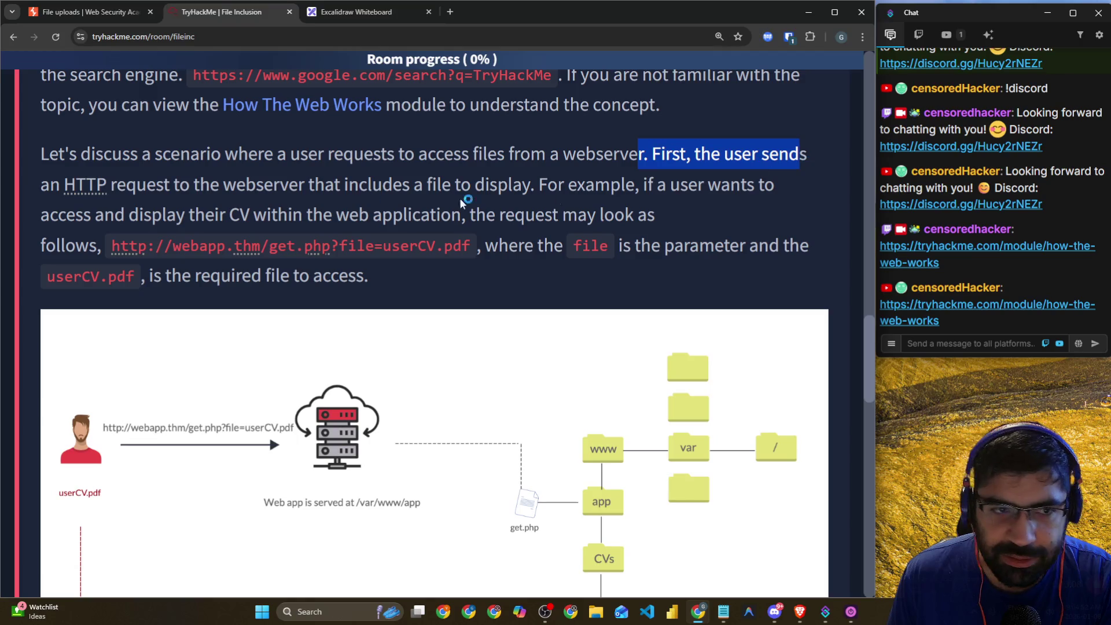
pyautogui.moveTo(39, 184); pyautogui.dragTo(530, 186)
pyautogui.click(356, 12)
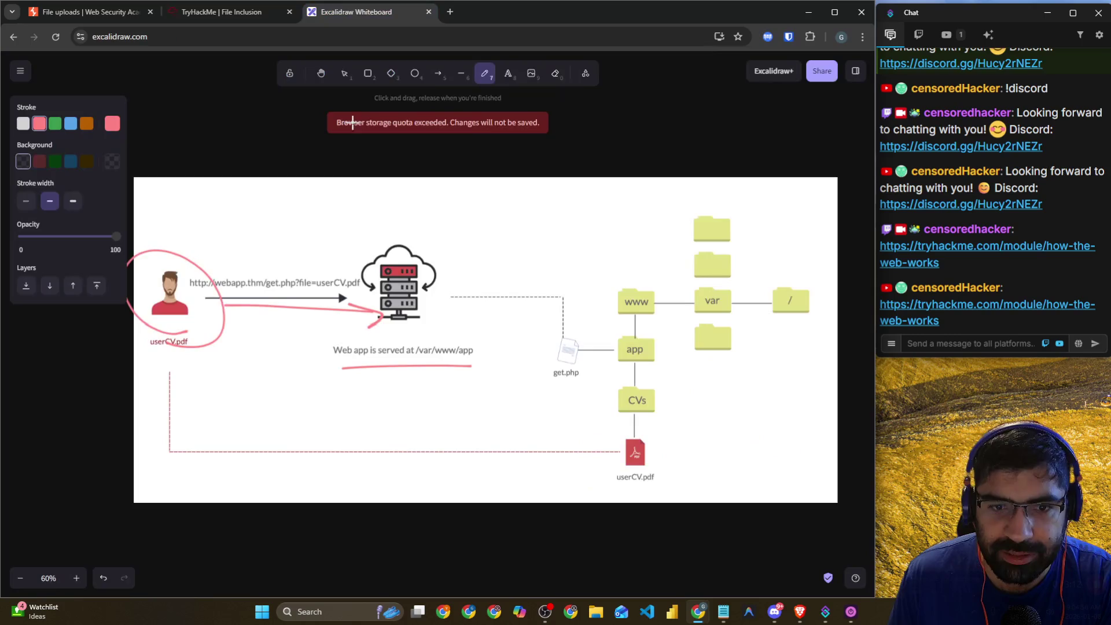
pyautogui.moveTo(327, 235)
pyautogui.mouseDown()
pyautogui.moveTo(336, 273)
pyautogui.moveTo(341, 261)
pyautogui.mouseUp()
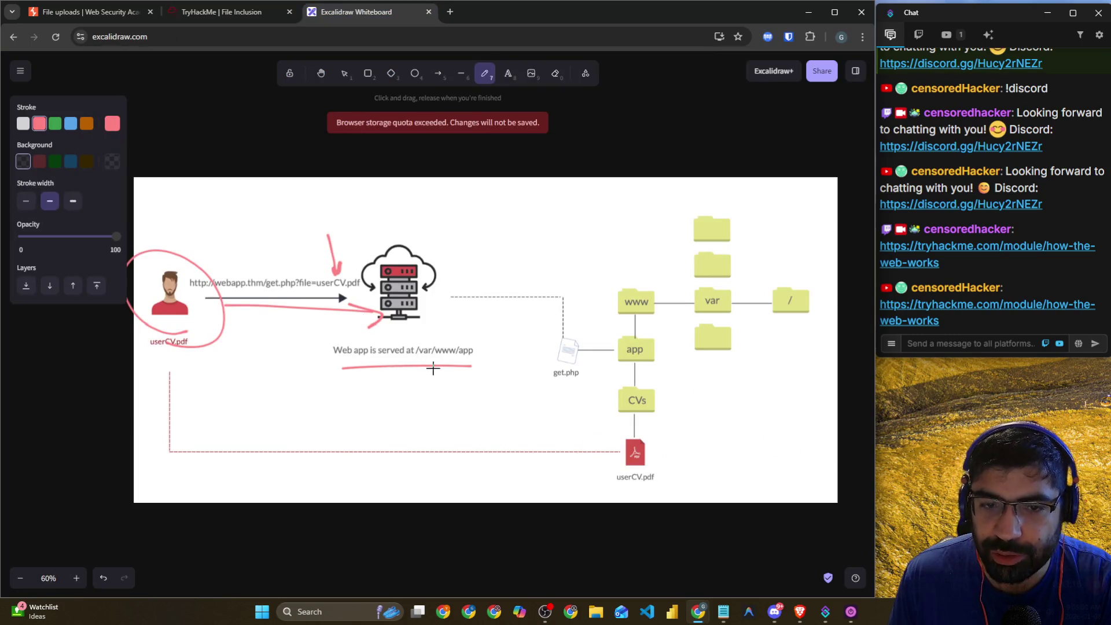
pyautogui.hotkey('ctrl', 'shift', 'Tab')
# Highlight the CV request example, the get.php request URL and userCV.pdf as the required file
pyautogui.moveTo(565, 183); pyautogui.dragTo(755, 187)
pyautogui.moveTo(103, 223); pyautogui.dragTo(338, 219)
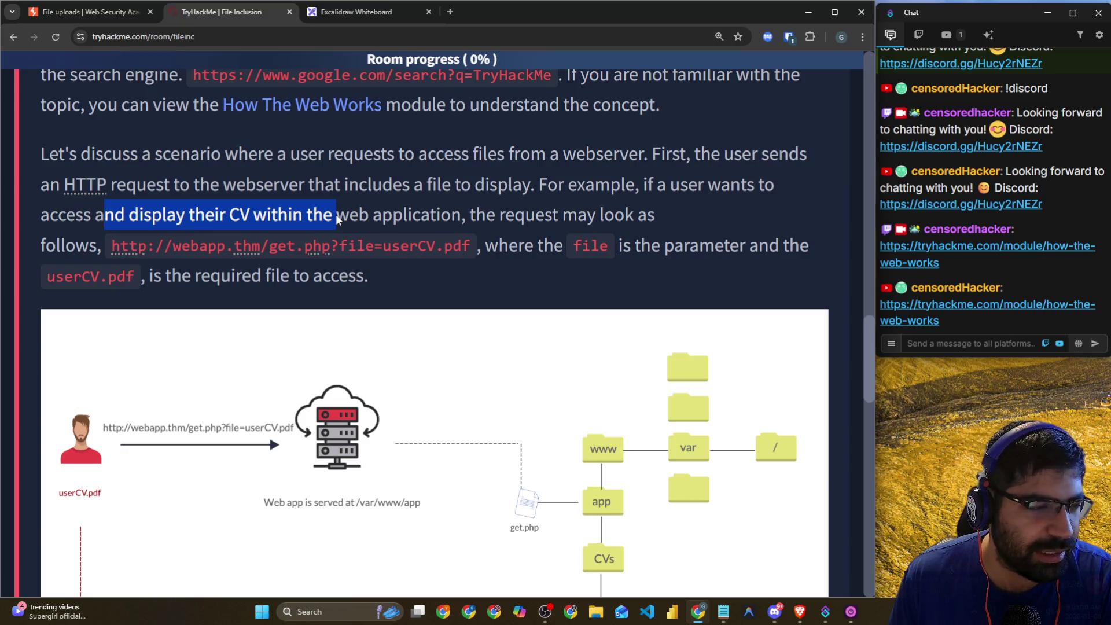
pyautogui.click(325, 219)
pyautogui.moveTo(253, 218); pyautogui.dragTo(647, 218)
pyautogui.moveTo(90, 254); pyautogui.dragTo(785, 255)
pyautogui.moveTo(55, 287); pyautogui.dragTo(315, 281)
pyautogui.click(355, 12)
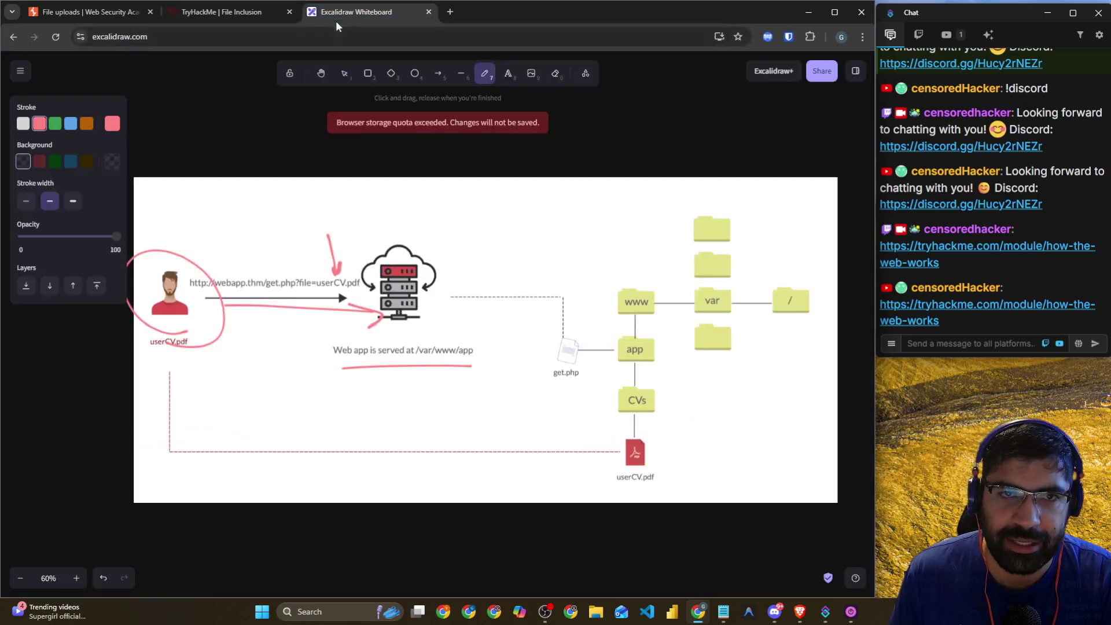
# Circle get.php, arrow from the server to get.php, and arrow from app down to userCV.pdf
pyautogui.scroll(-1, 372, 323)
pyautogui.moveTo(560, 325)
pyautogui.mouseDown()
pyautogui.moveTo(578, 276)
pyautogui.moveTo(573, 332)
pyautogui.mouseUp()
pyautogui.moveTo(435, 225); pyautogui.dragTo(542, 269)
pyautogui.moveTo(617, 311)
pyautogui.mouseDown()
pyautogui.moveTo(664, 308)
pyautogui.moveTo(625, 311)
pyautogui.mouseUp()
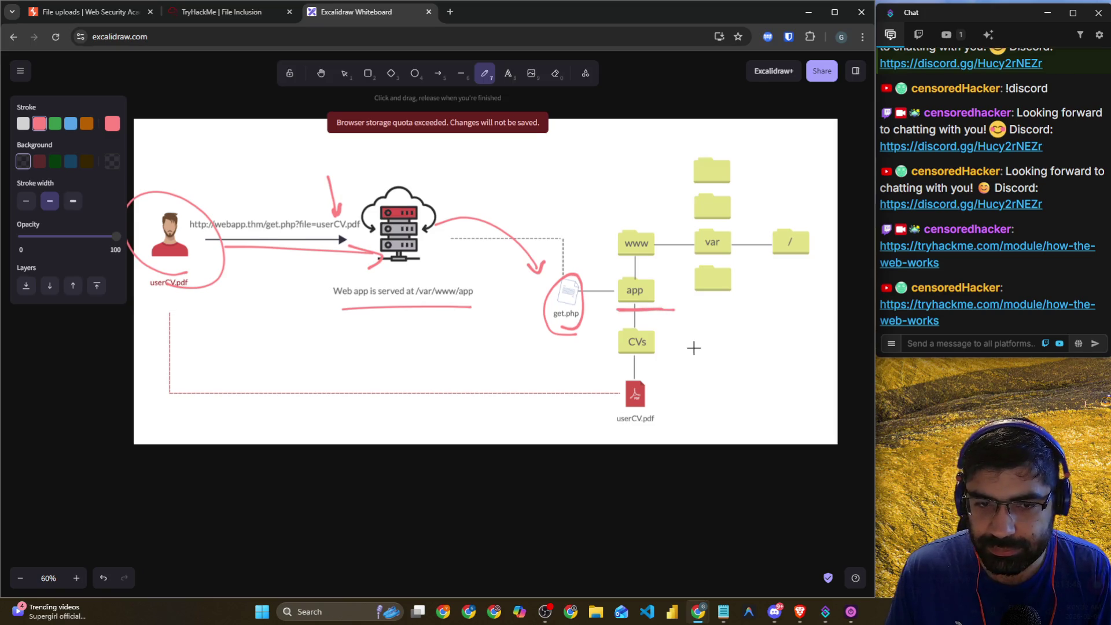
pyautogui.keyDown('ctrl'); pyautogui.scroll(1, 694, 347); pyautogui.keyUp('ctrl')
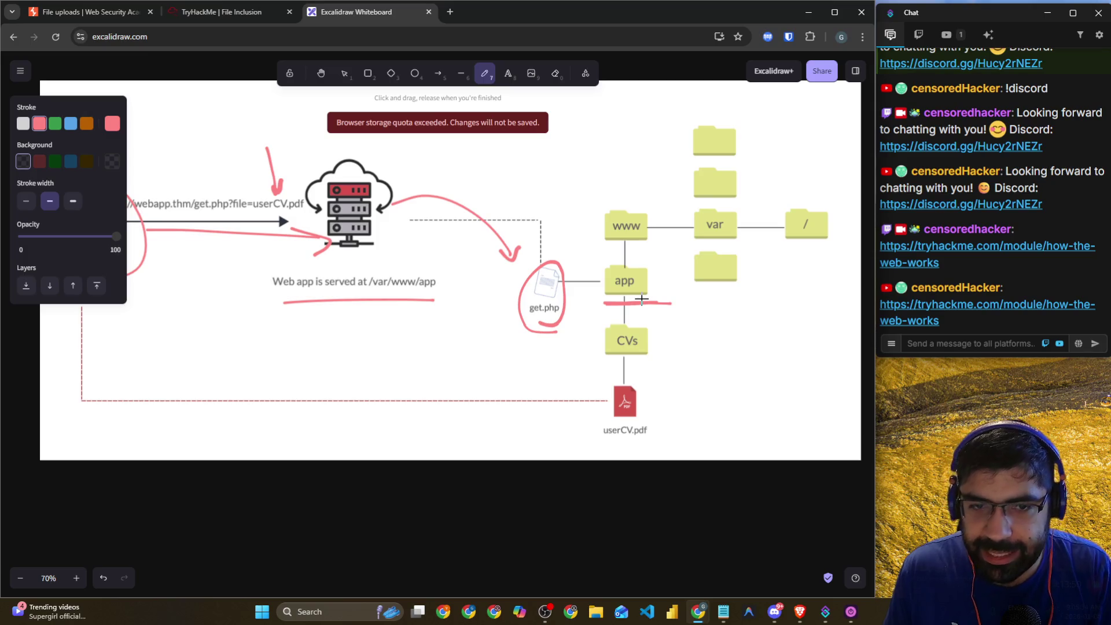
pyautogui.moveTo(664, 301)
pyautogui.mouseDown()
pyautogui.moveTo(664, 410)
pyautogui.moveTo(611, 449)
pyautogui.moveTo(675, 411)
pyautogui.moveTo(598, 372)
pyautogui.moveTo(598, 440)
pyautogui.moveTo(621, 444)
pyautogui.mouseUp()
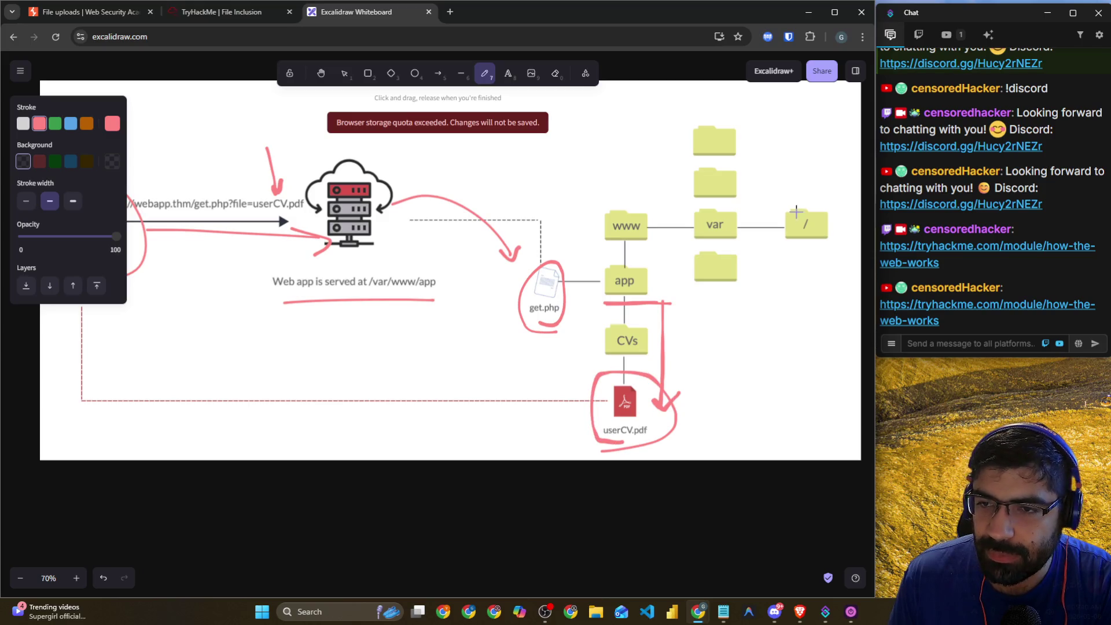
# Tick the /, var, www and app folders in the path, then return to the lesson
pyautogui.moveTo(802, 203); pyautogui.dragTo(840, 169)
pyautogui.moveTo(716, 222); pyautogui.dragTo(742, 198)
pyautogui.moveTo(614, 221); pyautogui.dragTo(633, 189)
pyautogui.moveTo(610, 272); pyautogui.dragTo(631, 253)
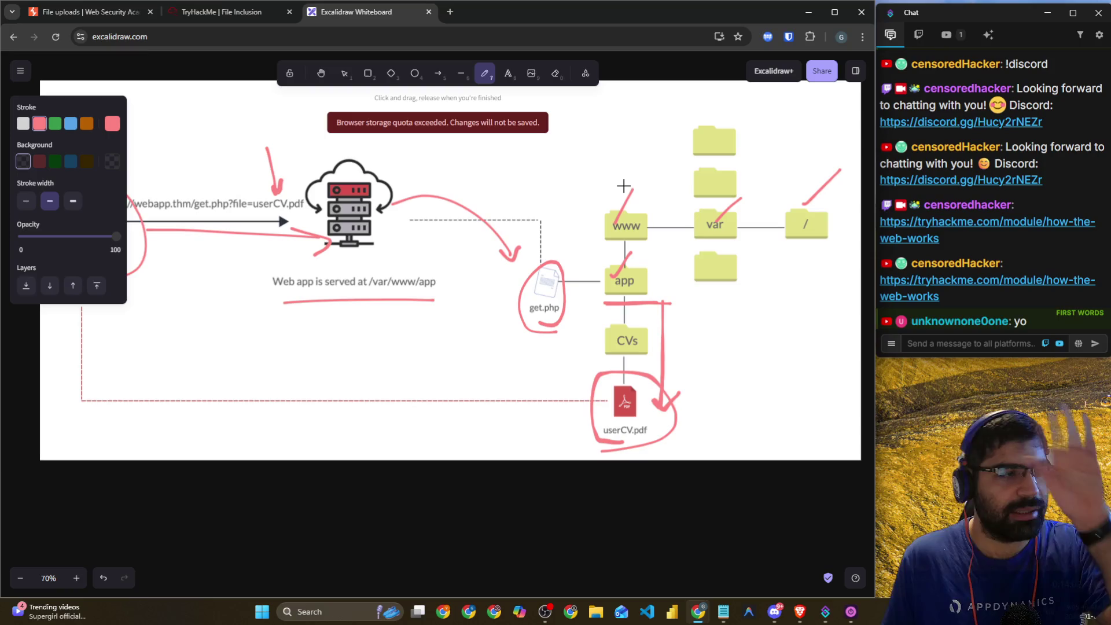
pyautogui.hotkey('ctrl', 'shift', 'Tab')
pyautogui.scroll(-1, 270, 295)
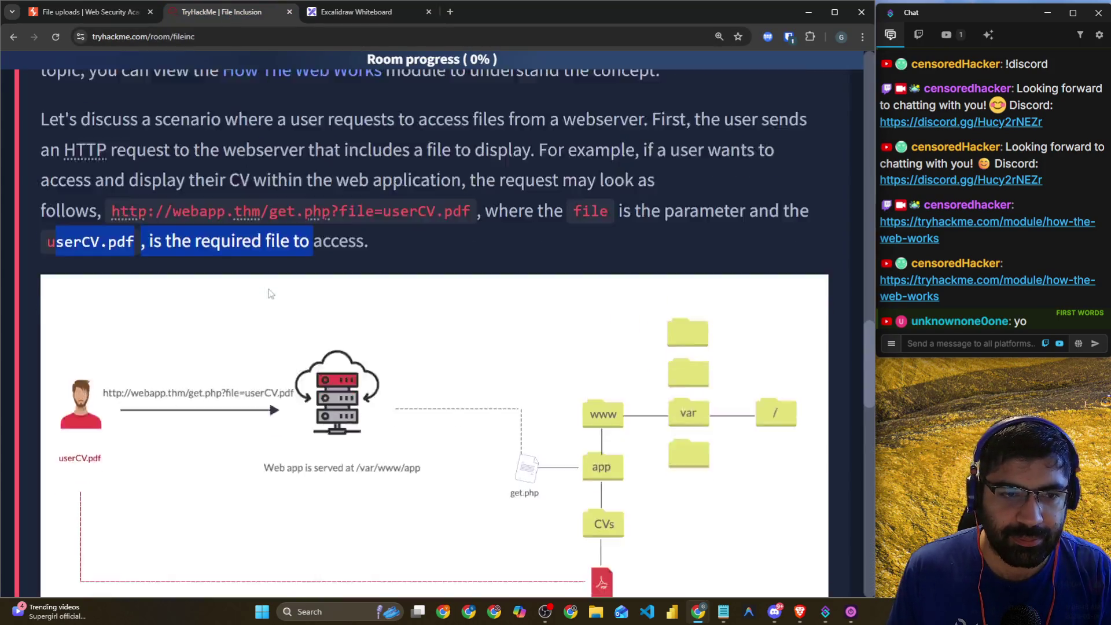
# Scroll to the 'Why do File inclusion vulnerabilities happen?' heading and highlight its opening sentence
pyautogui.scroll(-8, 270, 295)
pyautogui.moveTo(41, 196); pyautogui.dragTo(557, 206)
pyautogui.moveTo(45, 227); pyautogui.dragTo(414, 227)
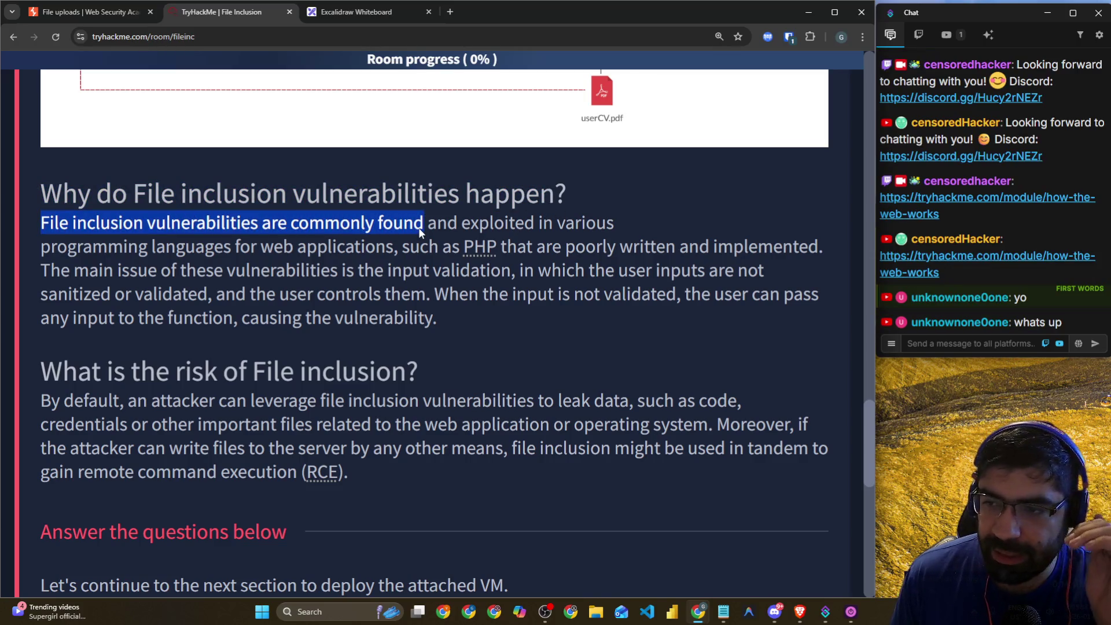
pyautogui.click(147, 231)
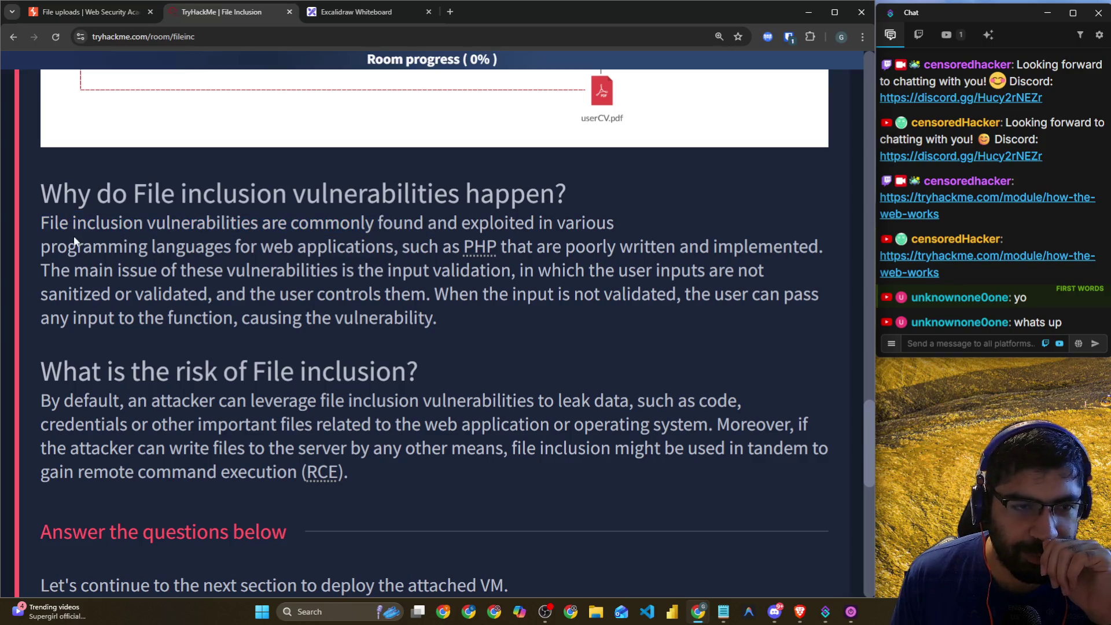
pyautogui.moveTo(33, 228); pyautogui.dragTo(252, 224)
pyautogui.moveTo(323, 229); pyautogui.dragTo(580, 224)
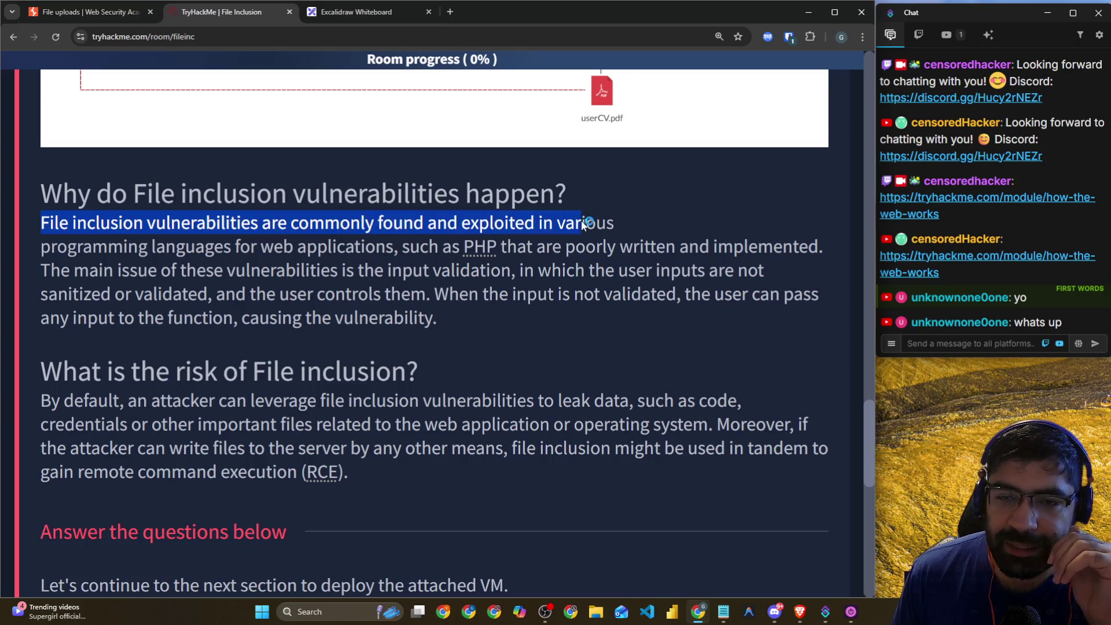
# Highlight the lines about poorly written programming languages and missing input validation
pyautogui.moveTo(164, 248); pyautogui.dragTo(512, 250)
pyautogui.moveTo(703, 248); pyautogui.dragTo(818, 248)
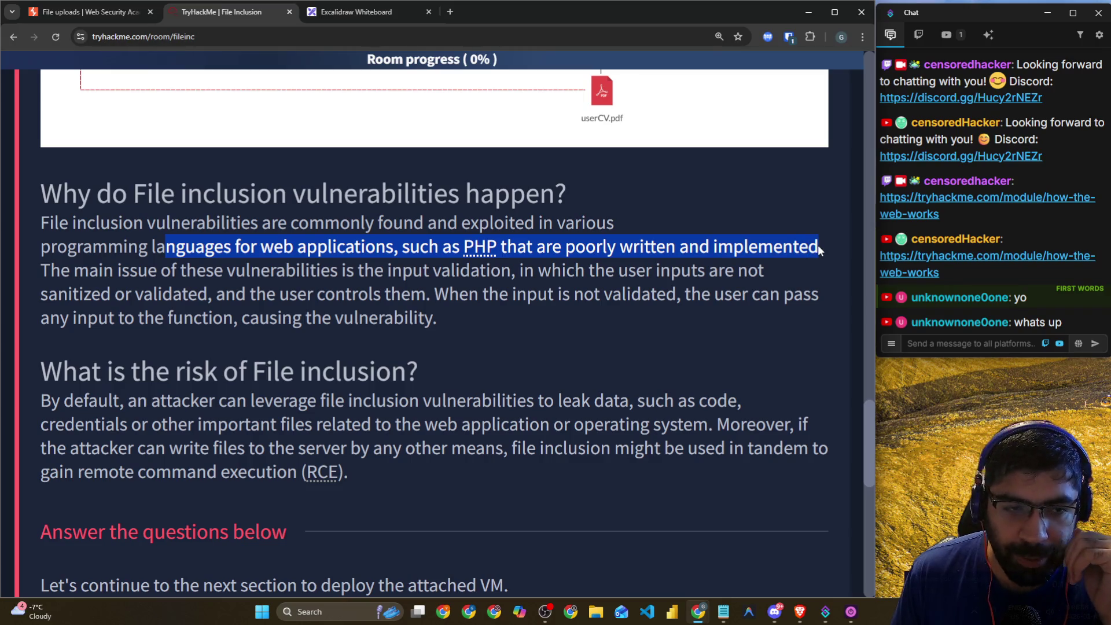
pyautogui.moveTo(104, 272); pyautogui.dragTo(415, 272)
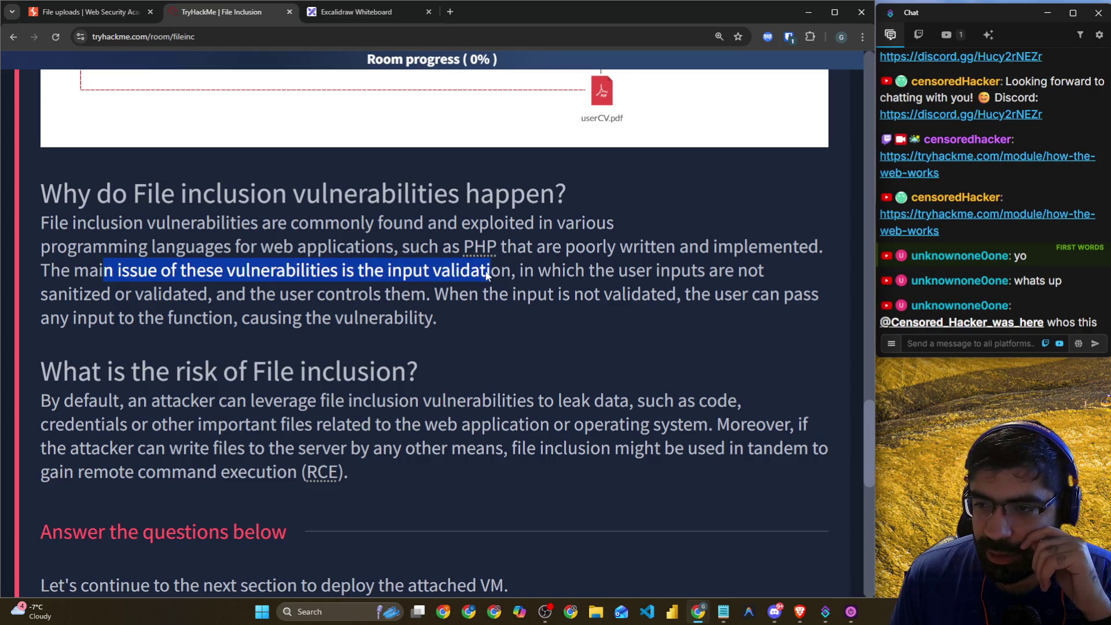
pyautogui.click(121, 272)
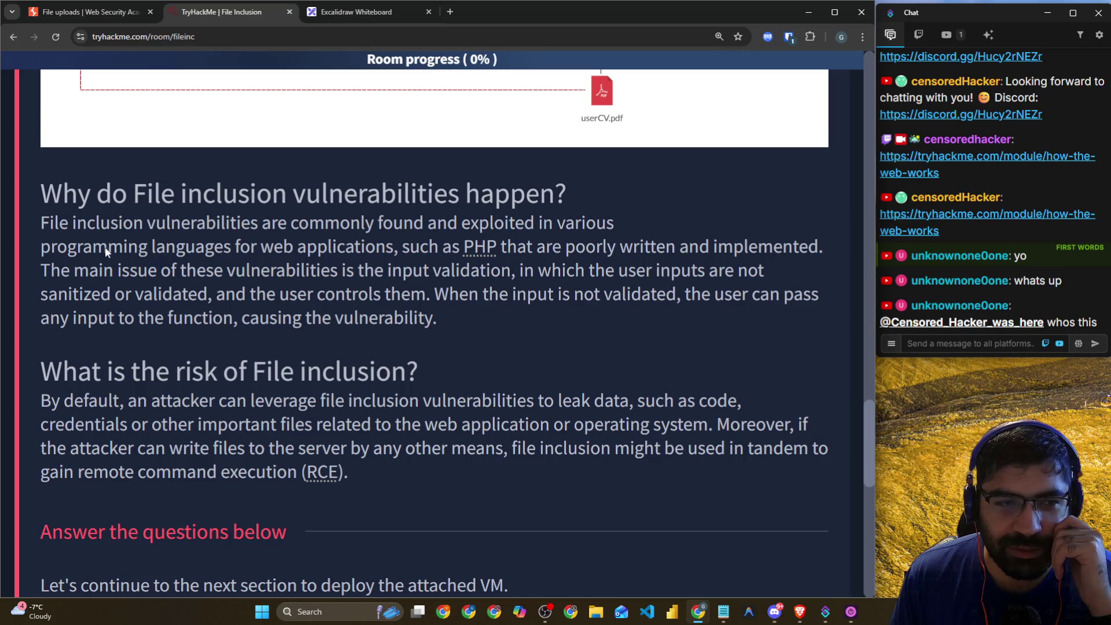
pyautogui.moveTo(46, 230); pyautogui.dragTo(215, 223)
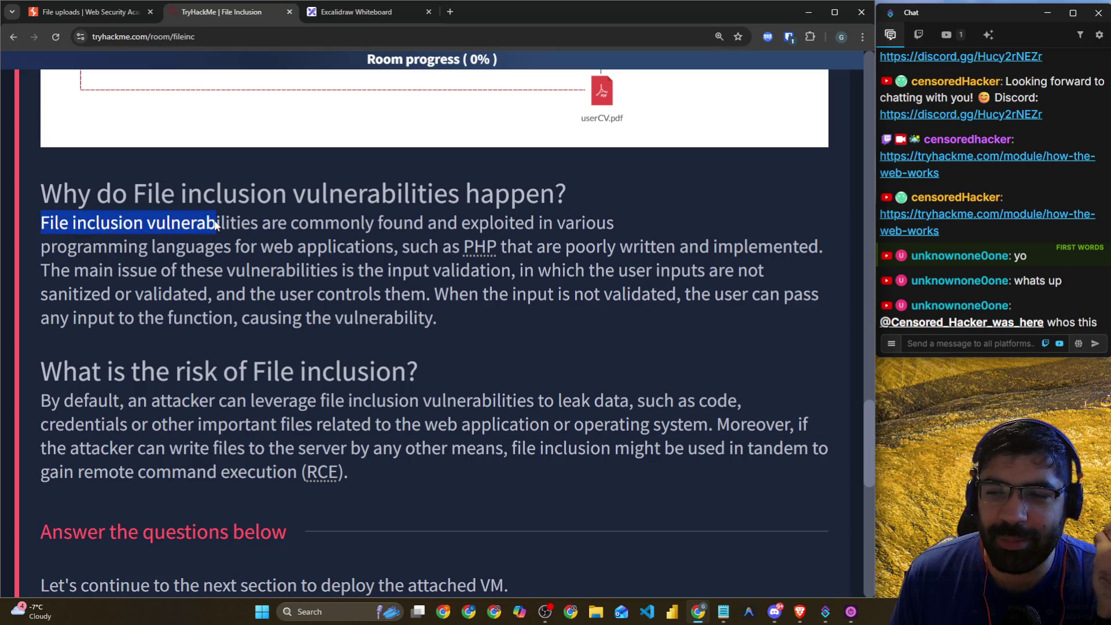
pyautogui.click(144, 247)
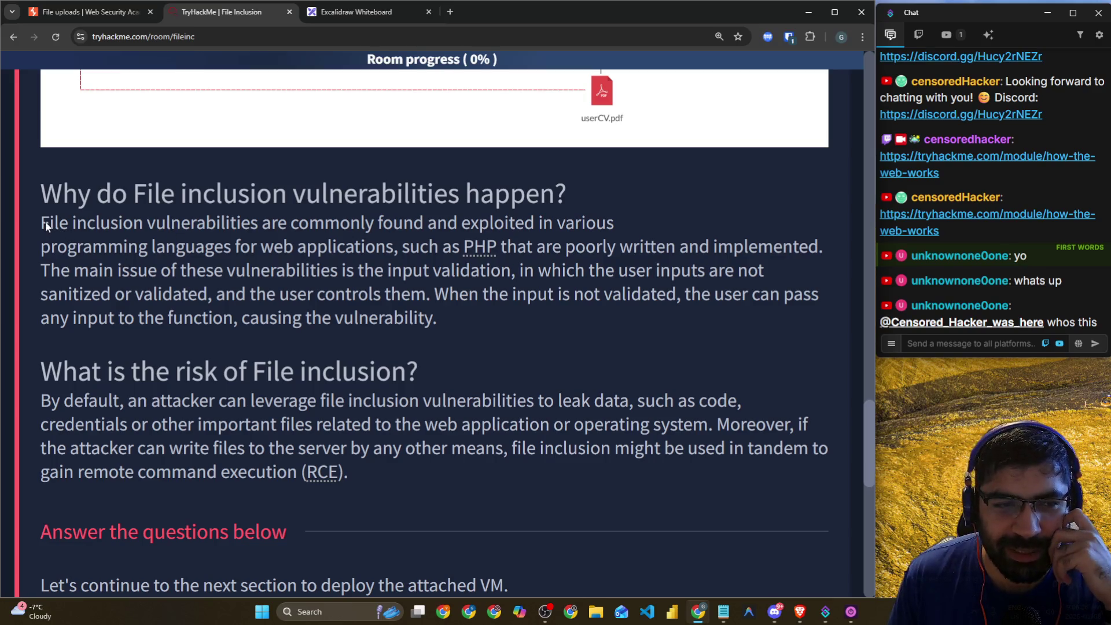
pyautogui.moveTo(95, 217); pyautogui.dragTo(224, 217)
pyautogui.moveTo(404, 223); pyautogui.dragTo(586, 225)
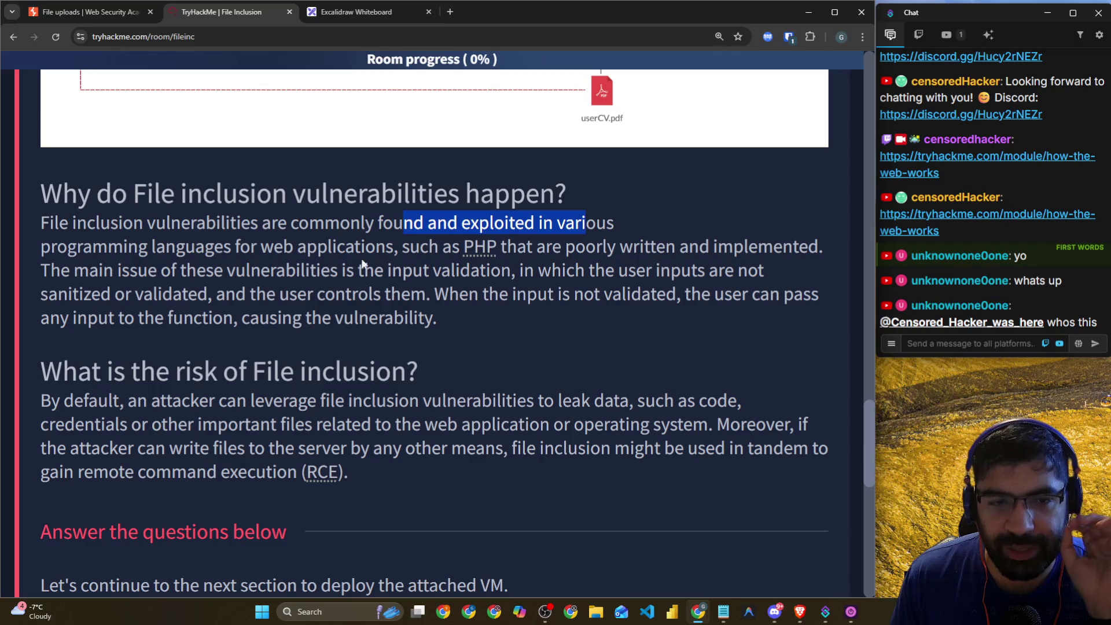
pyautogui.moveTo(398, 249); pyautogui.dragTo(519, 250)
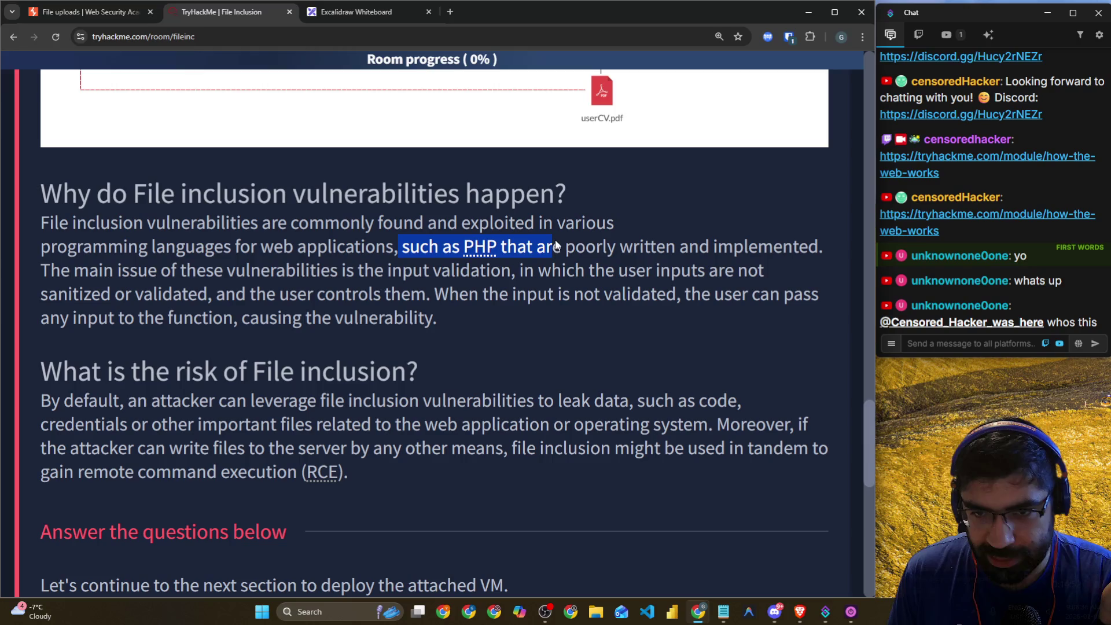
pyautogui.moveTo(575, 249); pyautogui.dragTo(666, 249)
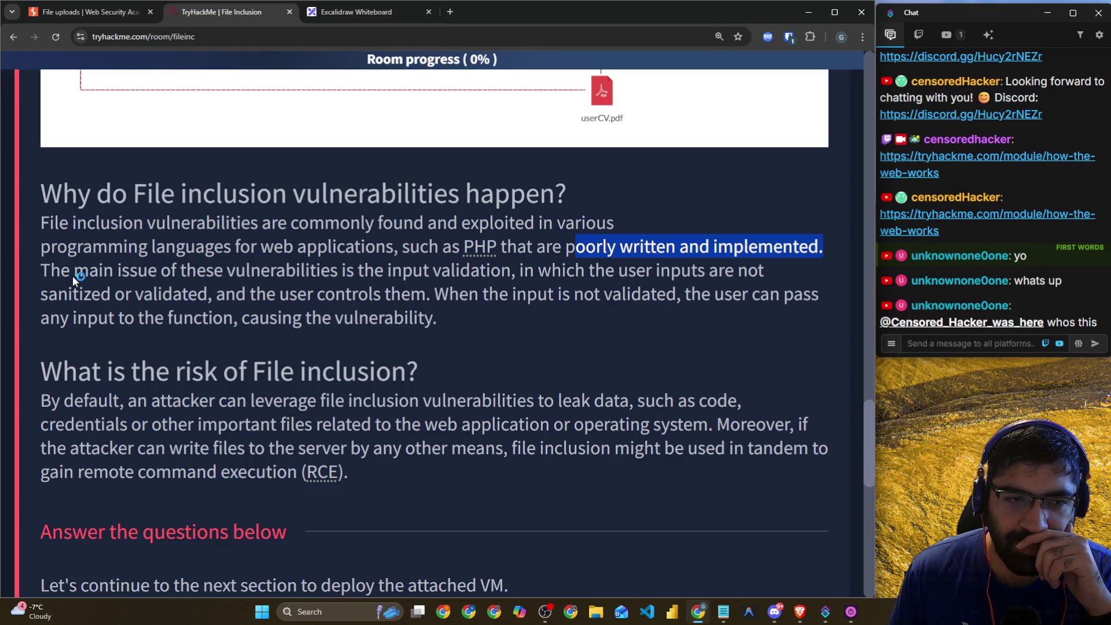
pyautogui.moveTo(37, 277)
pyautogui.mouseDown()
pyautogui.moveTo(245, 280)
pyautogui.moveTo(182, 294)
pyautogui.moveTo(167, 273)
pyautogui.mouseUp()
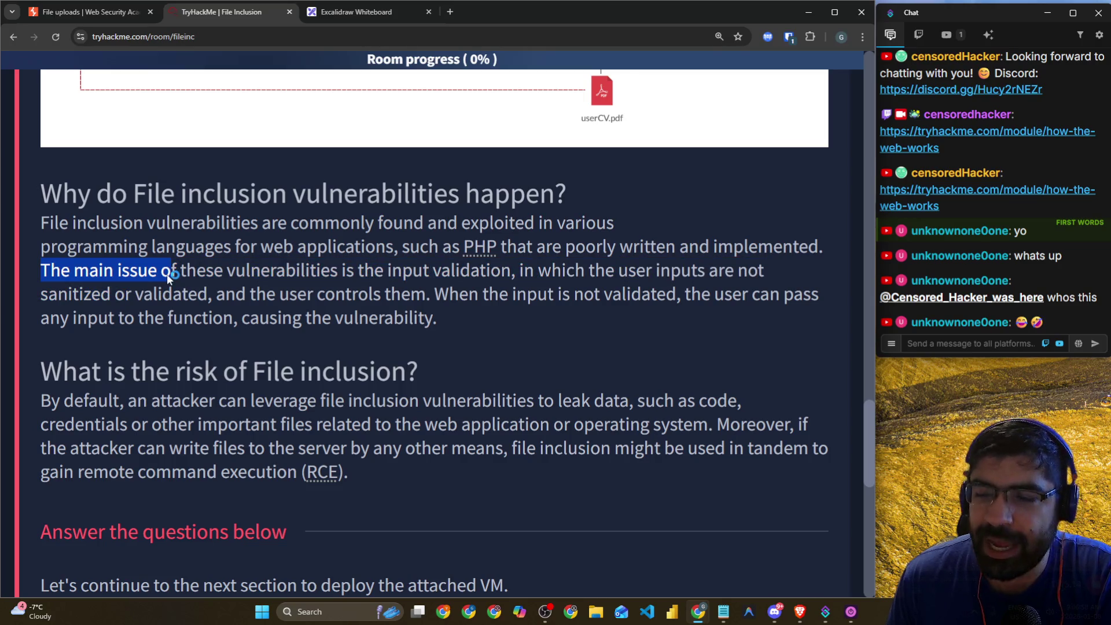
pyautogui.moveTo(248, 271); pyautogui.dragTo(653, 272)
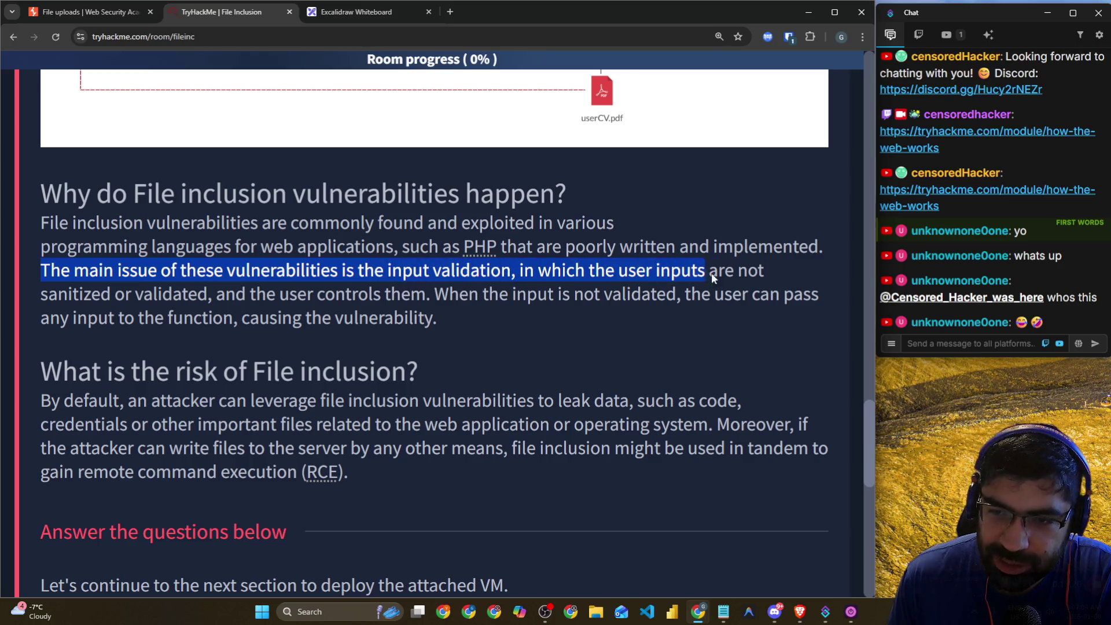
pyautogui.moveTo(101, 294); pyautogui.dragTo(389, 296)
pyautogui.click(238, 295)
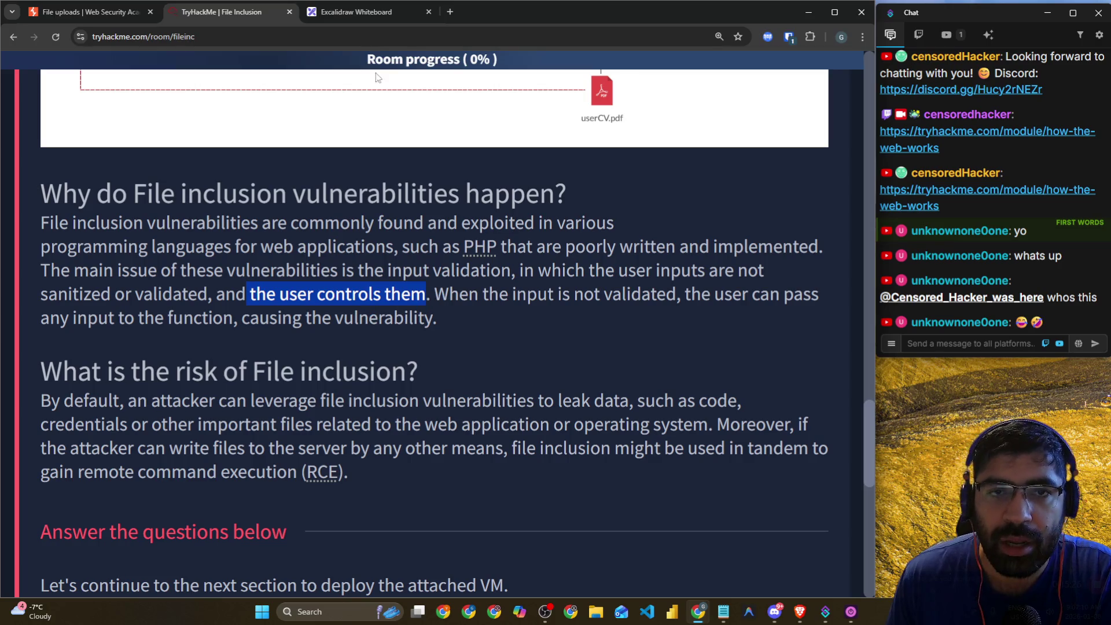
pyautogui.click(350, 12)
pyautogui.scroll(-10, 300, 319)
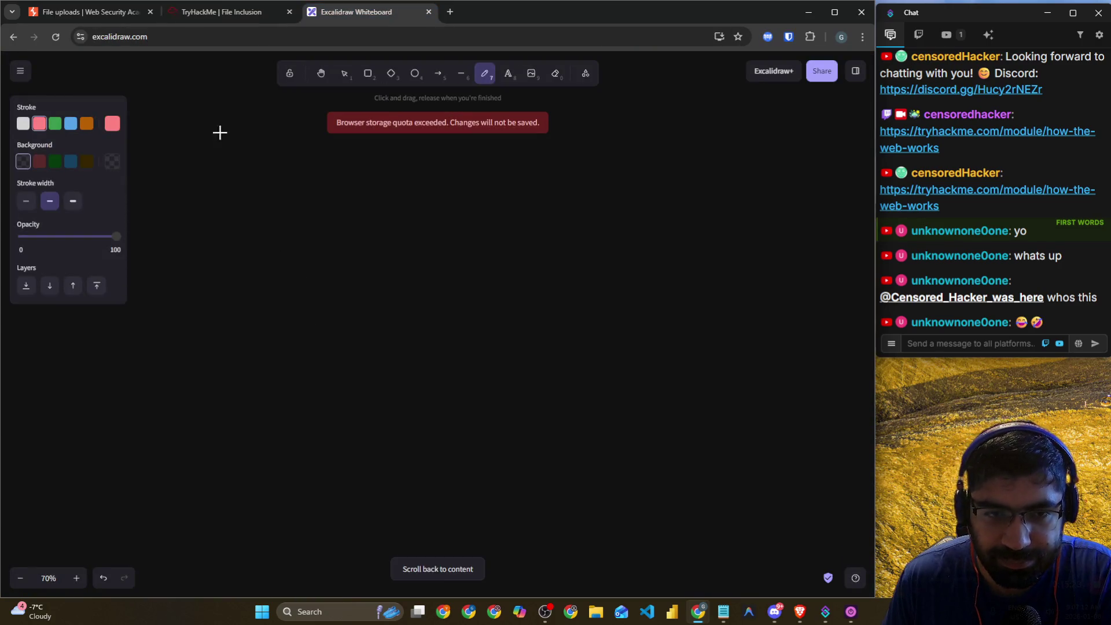
# Hand-write '<script src=' in pink on an empty part of the canvas
pyautogui.moveTo(247, 160); pyautogui.dragTo(231, 227)
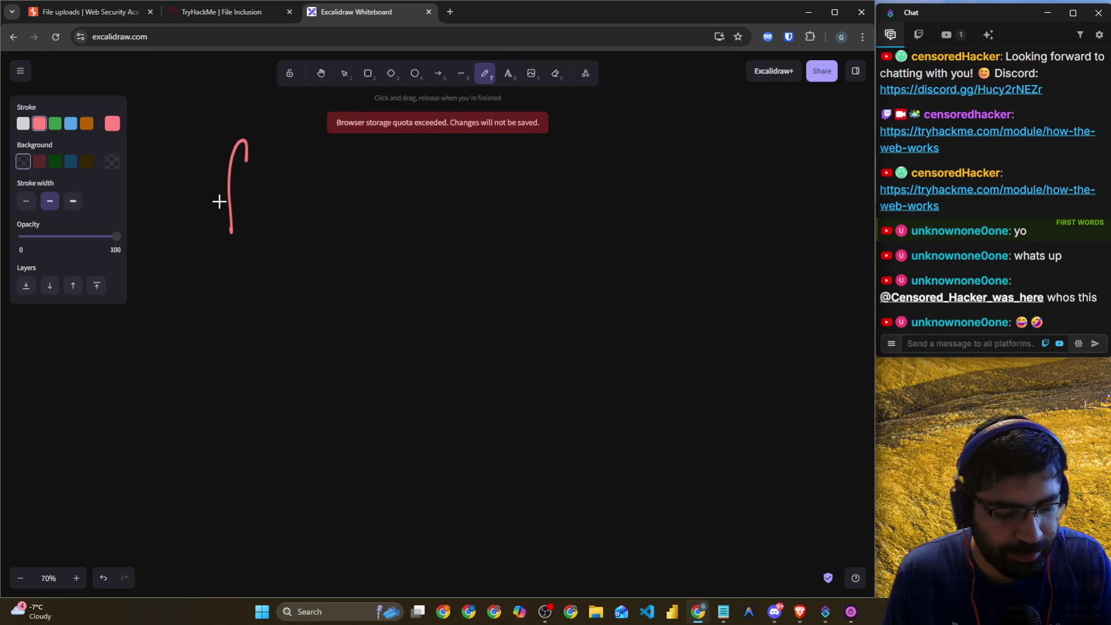
pyautogui.hotkey('ctrl', 'z')
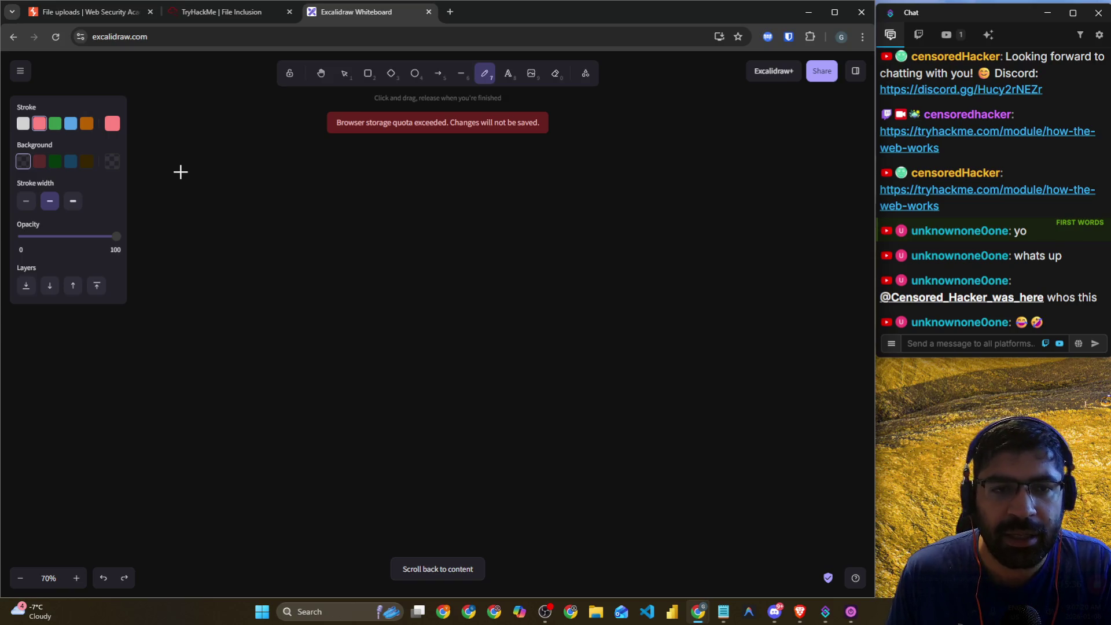
pyautogui.moveTo(203, 158)
pyautogui.mouseDown()
pyautogui.moveTo(202, 191)
pyautogui.moveTo(247, 185)
pyautogui.moveTo(271, 168)
pyautogui.moveTo(283, 199)
pyautogui.moveTo(289, 181)
pyautogui.mouseUp()
pyautogui.moveTo(307, 136); pyautogui.dragTo(315, 184)
pyautogui.moveTo(301, 158)
pyautogui.mouseDown()
pyautogui.moveTo(365, 152)
pyautogui.moveTo(363, 180)
pyautogui.moveTo(375, 181)
pyautogui.mouseUp()
pyautogui.moveTo(375, 169)
pyautogui.mouseDown()
pyautogui.moveTo(386, 161)
pyautogui.moveTo(406, 181)
pyautogui.moveTo(450, 157)
pyautogui.moveTo(504, 171)
pyautogui.moveTo(536, 155)
pyautogui.moveTo(531, 175)
pyautogui.mouseUp()
# Finish the handwritten tag with "evil.js"></script>
pyautogui.moveTo(542, 136)
pyautogui.mouseDown()
pyautogui.moveTo(541, 166)
pyautogui.moveTo(579, 168)
pyautogui.moveTo(576, 203)
pyautogui.moveTo(560, 173)
pyautogui.moveTo(582, 168)
pyautogui.mouseUp()
pyautogui.click(557, 156)
pyautogui.click(573, 134)
pyautogui.moveTo(609, 127)
pyautogui.mouseDown()
pyautogui.moveTo(608, 142)
pyautogui.moveTo(649, 175)
pyautogui.mouseUp()
pyautogui.moveTo(722, 121)
pyautogui.mouseDown()
pyautogui.moveTo(721, 164)
pyautogui.moveTo(747, 163)
pyautogui.mouseUp()
pyautogui.moveTo(778, 140)
pyautogui.mouseDown()
pyautogui.moveTo(768, 159)
pyautogui.moveTo(794, 137)
pyautogui.moveTo(797, 155)
pyautogui.mouseUp()
pyautogui.moveTo(814, 116)
pyautogui.mouseDown()
pyautogui.moveTo(815, 145)
pyautogui.moveTo(848, 120)
pyautogui.moveTo(833, 142)
pyautogui.mouseUp()
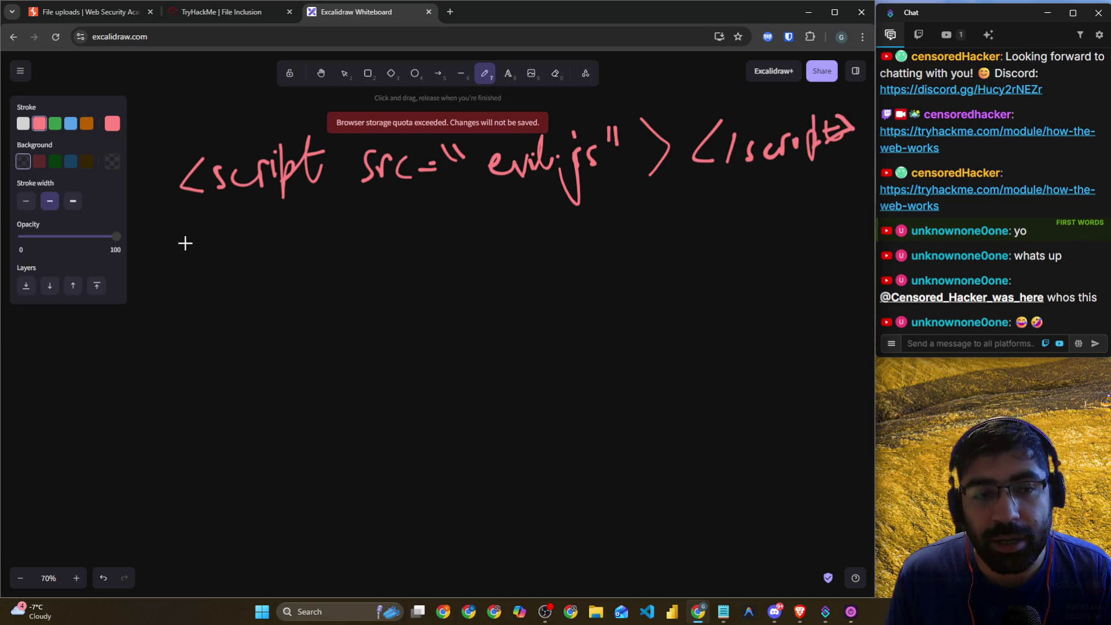
pyautogui.click(55, 123)
# Sketch in green a line and down arrow under the tag, plus a < symbol with a boxed label
pyautogui.moveTo(144, 250); pyautogui.dragTo(324, 248)
pyautogui.moveTo(231, 249)
pyautogui.mouseDown()
pyautogui.moveTo(238, 324)
pyautogui.moveTo(247, 311)
pyautogui.mouseUp()
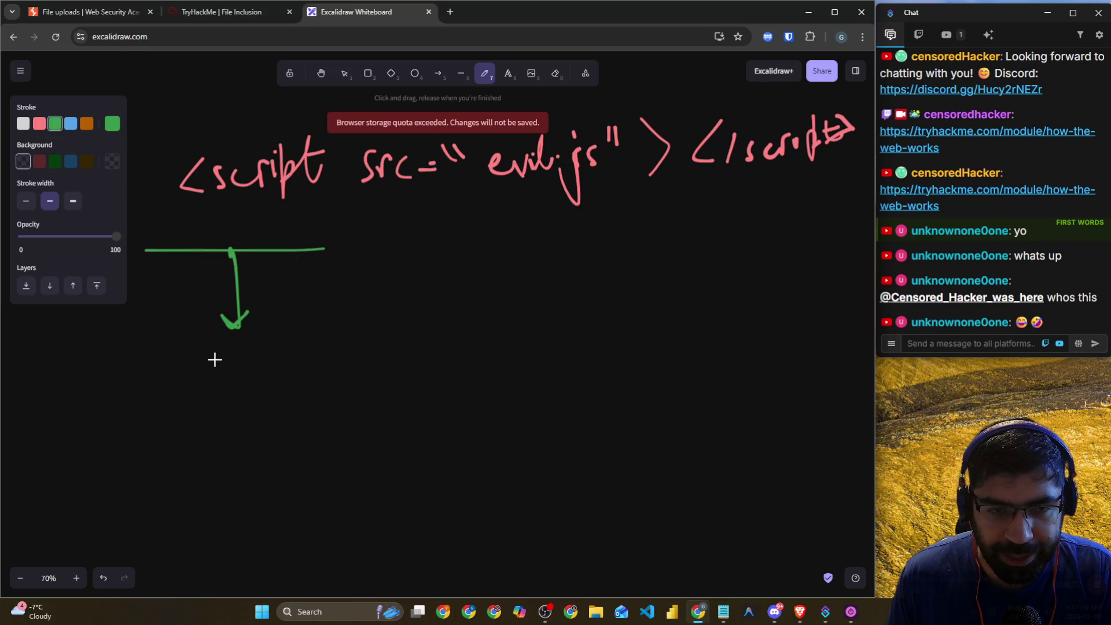
pyautogui.moveTo(142, 354)
pyautogui.mouseDown()
pyautogui.moveTo(141, 393)
pyautogui.moveTo(205, 381)
pyautogui.moveTo(198, 396)
pyautogui.mouseUp()
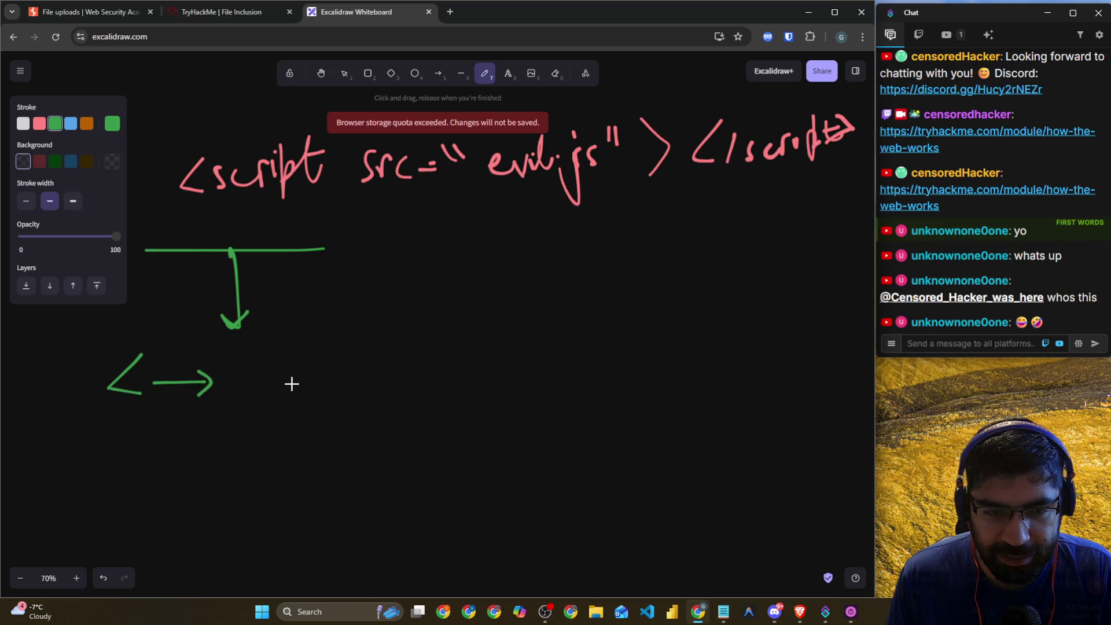
pyautogui.moveTo(270, 349)
pyautogui.mouseDown()
pyautogui.moveTo(287, 381)
pyautogui.moveTo(304, 372)
pyautogui.moveTo(302, 407)
pyautogui.moveTo(297, 347)
pyautogui.moveTo(313, 377)
pyautogui.moveTo(323, 354)
pyautogui.moveTo(327, 382)
pyautogui.mouseUp()
pyautogui.hotkey('ctrl', 'z')
pyautogui.moveTo(260, 404)
pyautogui.mouseDown()
pyautogui.moveTo(333, 396)
pyautogui.moveTo(243, 342)
pyautogui.moveTo(248, 400)
pyautogui.mouseUp()
pyautogui.moveTo(81, 405)
pyautogui.mouseDown()
pyautogui.moveTo(142, 399)
pyautogui.moveTo(114, 347)
pyautogui.moveTo(85, 401)
pyautogui.mouseUp()
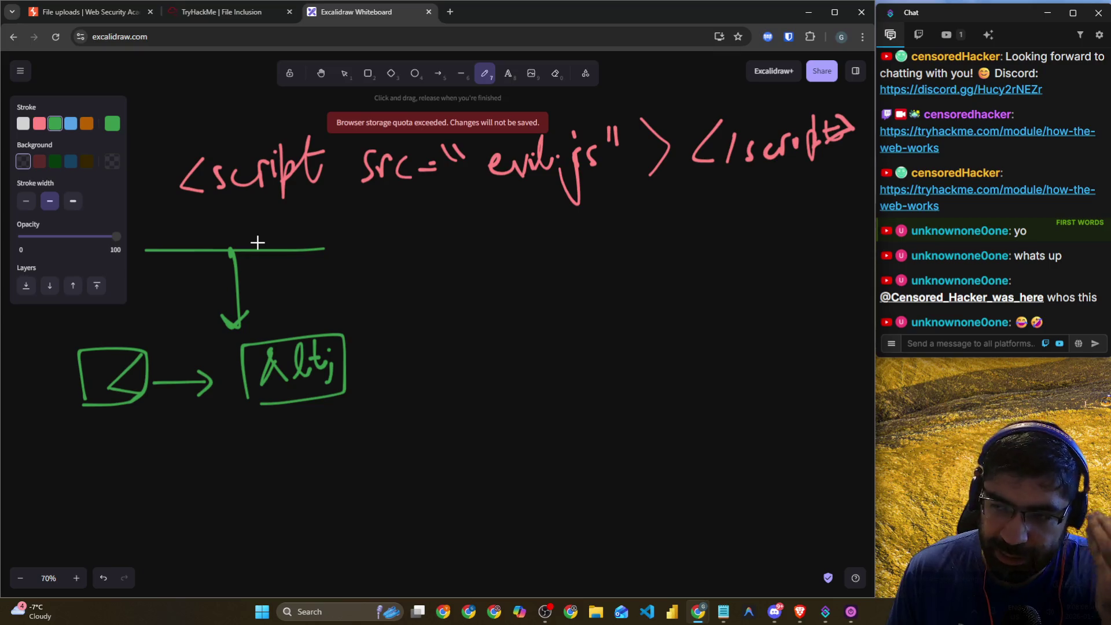
# In white, draw a line and down arrow under the tag, a large <, and a ⇒ mapping
pyautogui.click(23, 124)
pyautogui.moveTo(486, 233); pyautogui.dragTo(733, 213)
pyautogui.moveTo(660, 226)
pyautogui.mouseDown()
pyautogui.moveTo(659, 265)
pyautogui.moveTo(680, 258)
pyautogui.mouseUp()
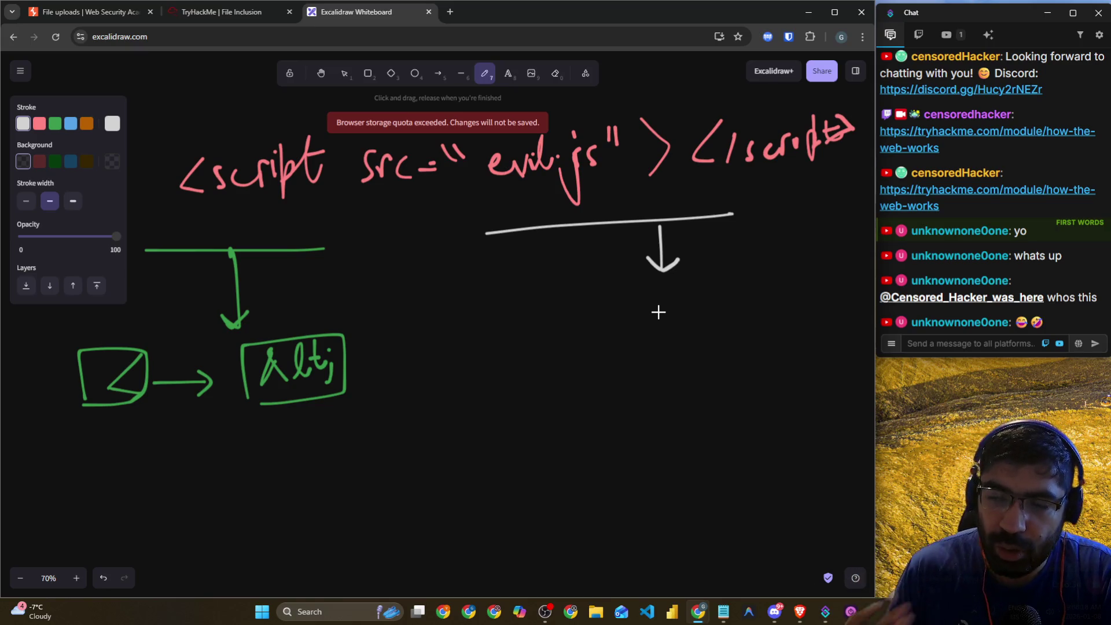
pyautogui.moveTo(633, 308)
pyautogui.mouseDown()
pyautogui.moveTo(554, 350)
pyautogui.moveTo(620, 372)
pyautogui.moveTo(684, 340)
pyautogui.moveTo(690, 362)
pyautogui.mouseUp()
pyautogui.click(662, 352)
pyautogui.moveTo(767, 313)
pyautogui.mouseDown()
pyautogui.moveTo(769, 349)
pyautogui.moveTo(835, 339)
pyautogui.mouseUp()
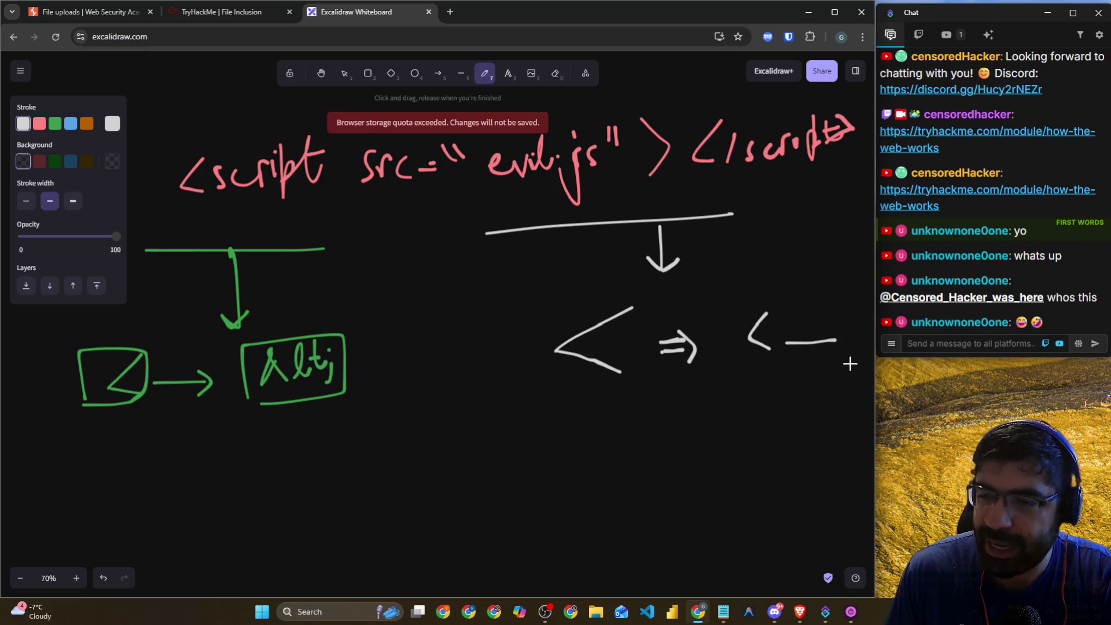
# Box evil.js with a white curved arrow and return to the File Inclusion lesson
pyautogui.scroll(-3, 671, 405)
pyautogui.moveTo(667, 212)
pyautogui.mouseDown()
pyautogui.moveTo(668, 287)
pyautogui.moveTo(677, 266)
pyautogui.mouseUp()
pyautogui.scroll(4, 674, 280)
pyautogui.moveTo(492, 248)
pyautogui.mouseDown()
pyautogui.moveTo(623, 229)
pyautogui.moveTo(454, 174)
pyautogui.moveTo(498, 253)
pyautogui.moveTo(572, 512)
pyautogui.moveTo(585, 521)
pyautogui.moveTo(572, 533)
pyautogui.mouseUp()
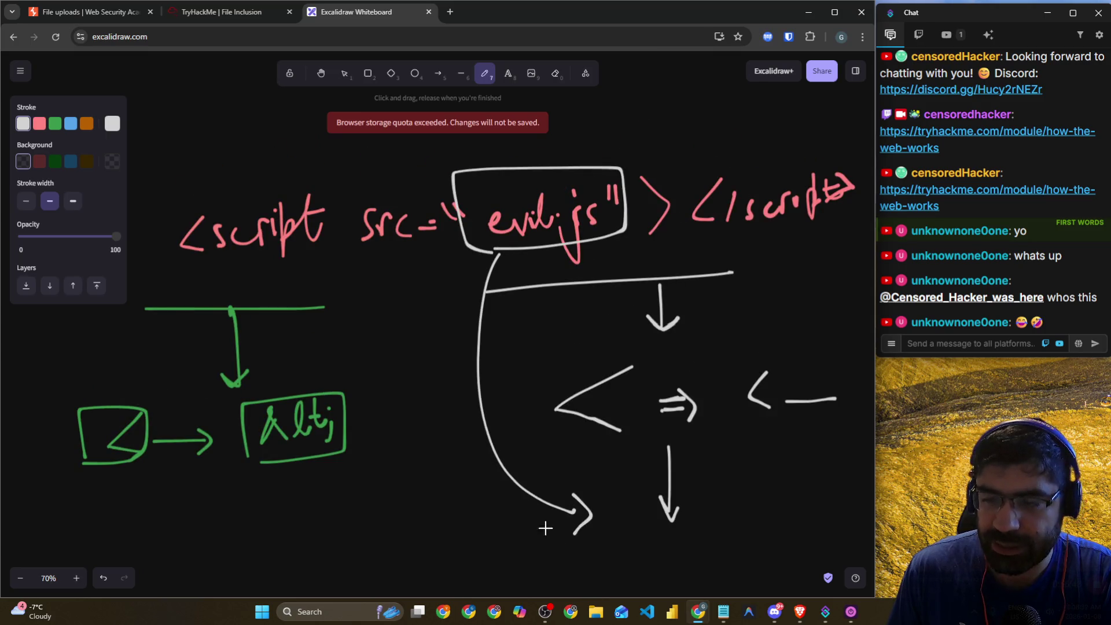
pyautogui.click(234, 13)
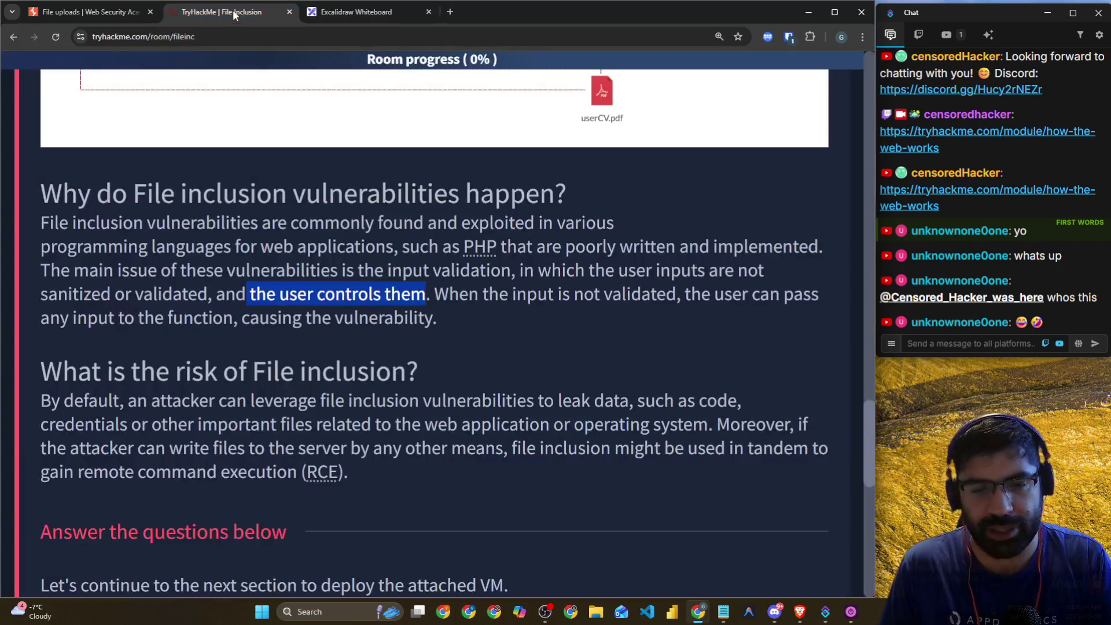
# Highlight the sentences on input validation, unsanitized input, and user-controlled input passed to the function
pyautogui.click(387, 352)
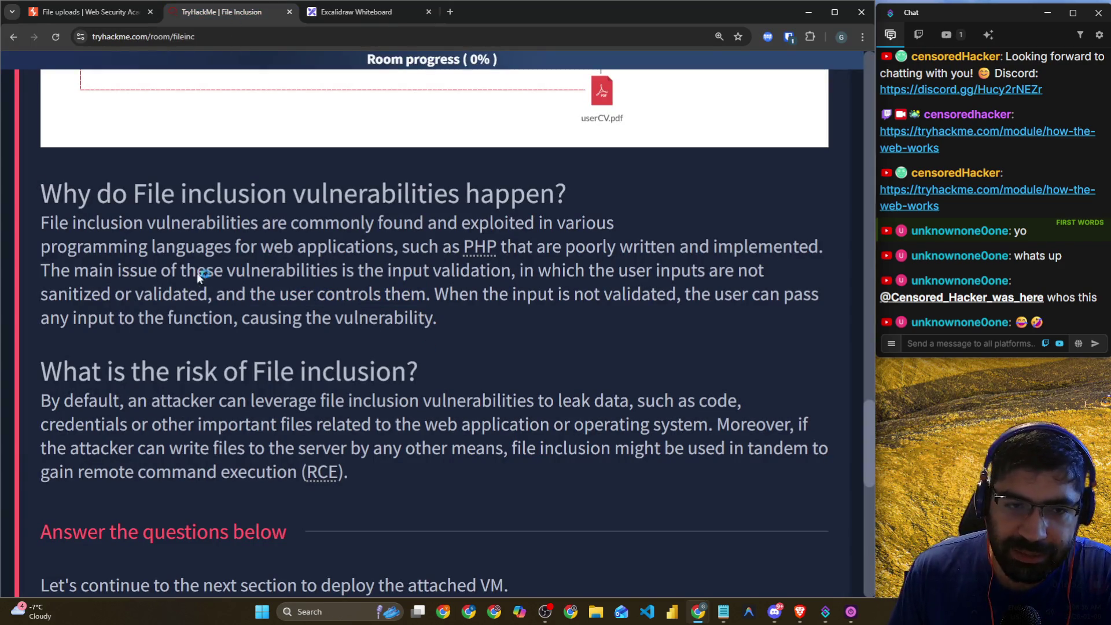
pyautogui.moveTo(75, 271); pyautogui.dragTo(279, 276)
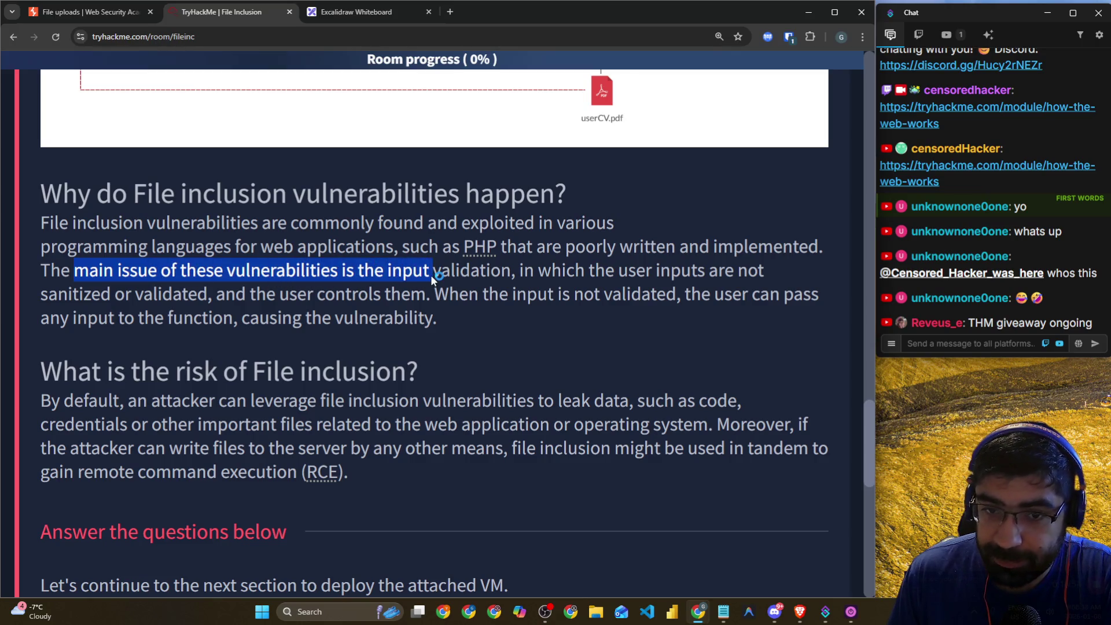
pyautogui.moveTo(515, 273); pyautogui.dragTo(674, 273)
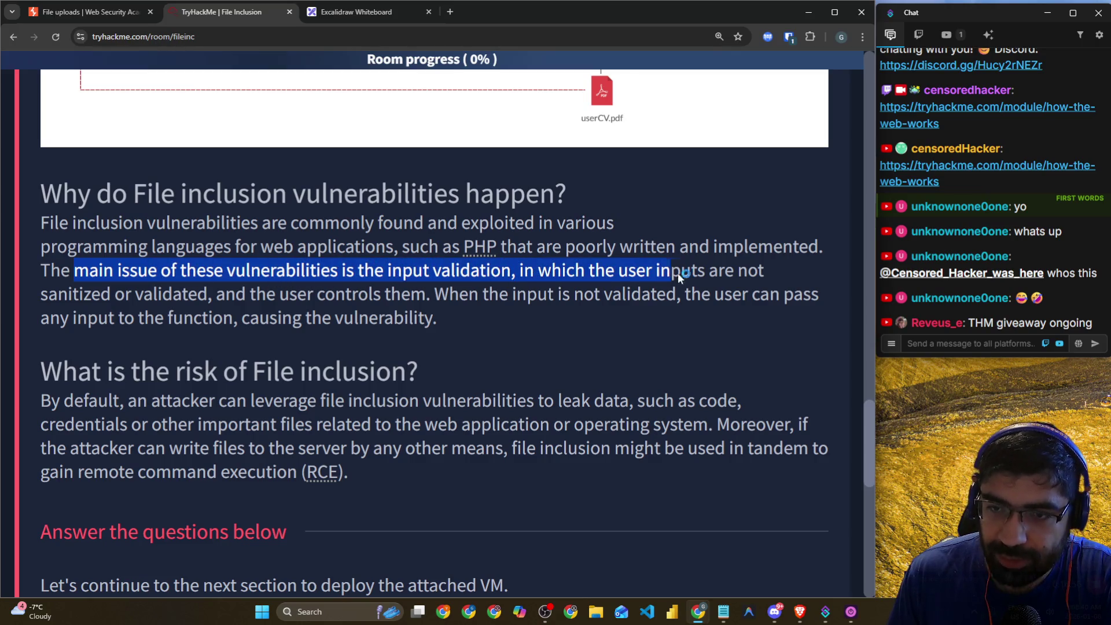
pyautogui.moveTo(49, 299); pyautogui.dragTo(199, 295)
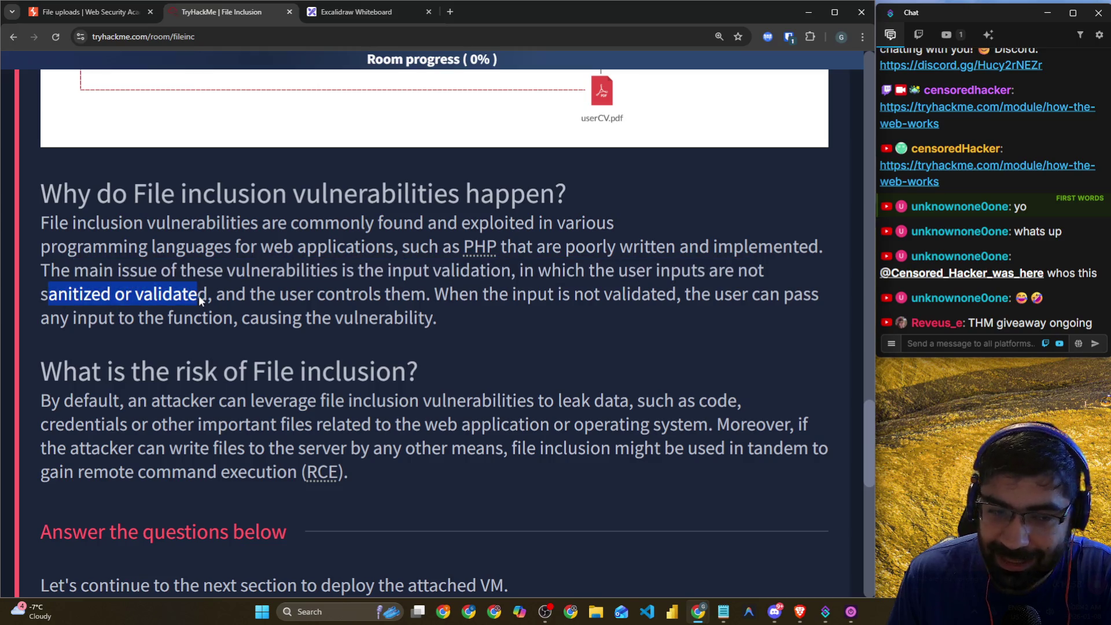
pyautogui.click(232, 294)
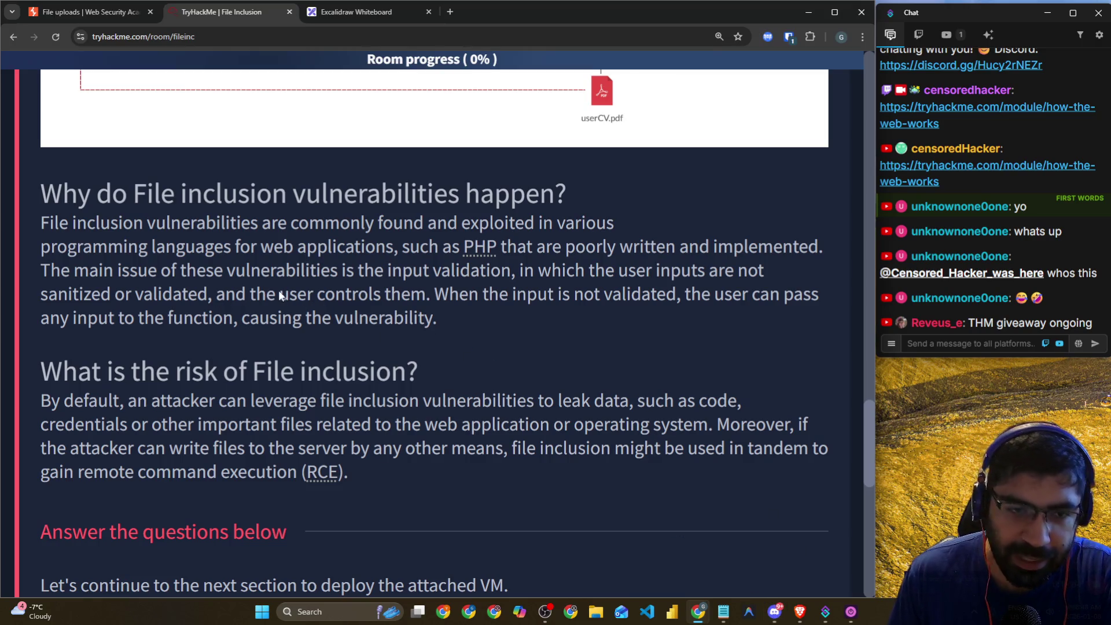
pyautogui.moveTo(268, 293); pyautogui.dragTo(720, 301)
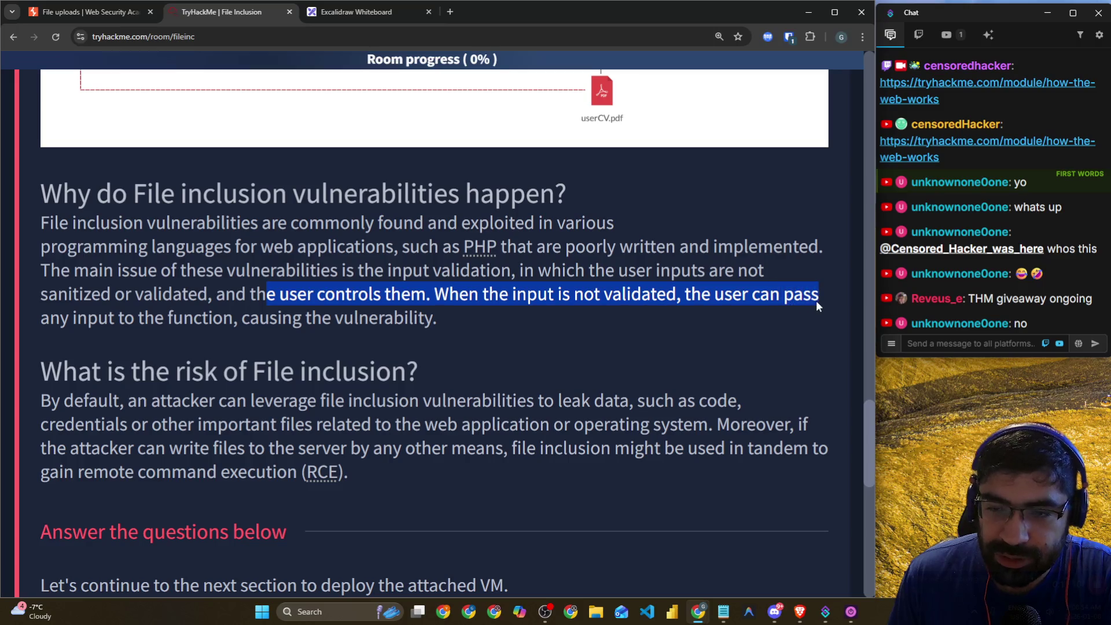
pyautogui.moveTo(41, 317); pyautogui.dragTo(425, 318)
pyautogui.scroll(-3, 457, 324)
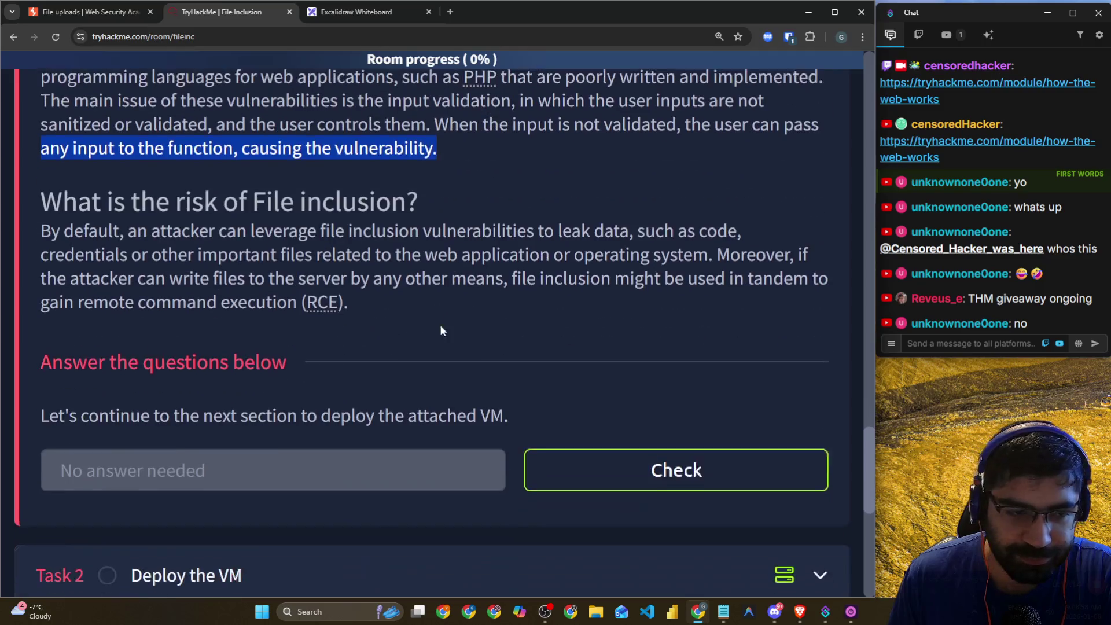
# Highlight the 'What is the risk of File inclusion?' heading and its paragraph's opening words
pyautogui.moveTo(39, 195)
pyautogui.mouseDown()
pyautogui.moveTo(251, 209)
pyautogui.moveTo(405, 201)
pyautogui.mouseUp()
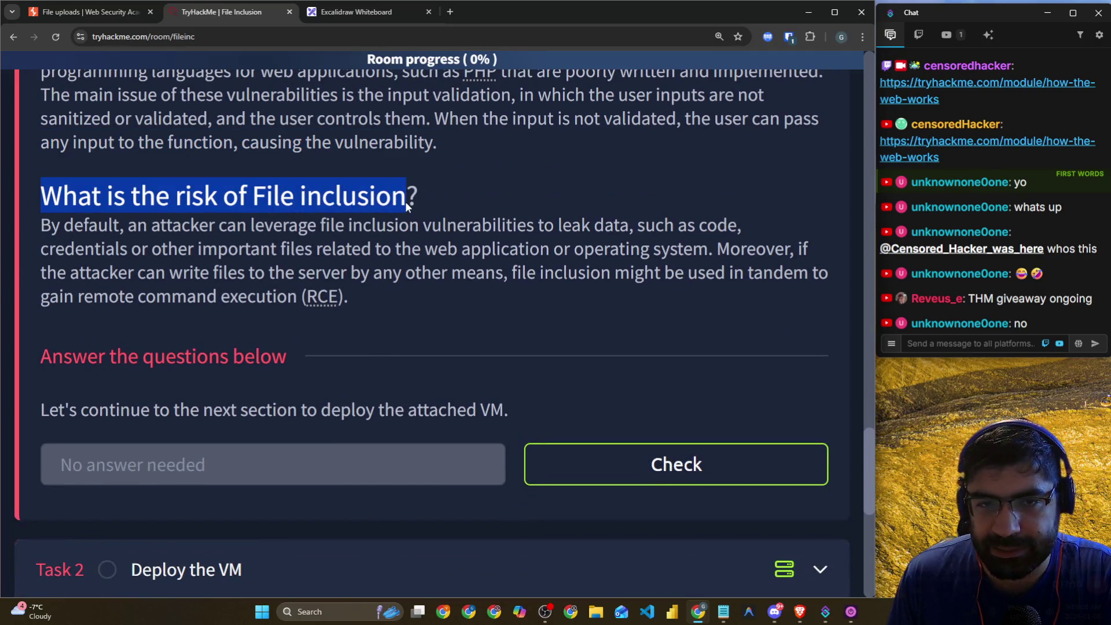
pyautogui.moveTo(42, 227); pyautogui.dragTo(159, 230)
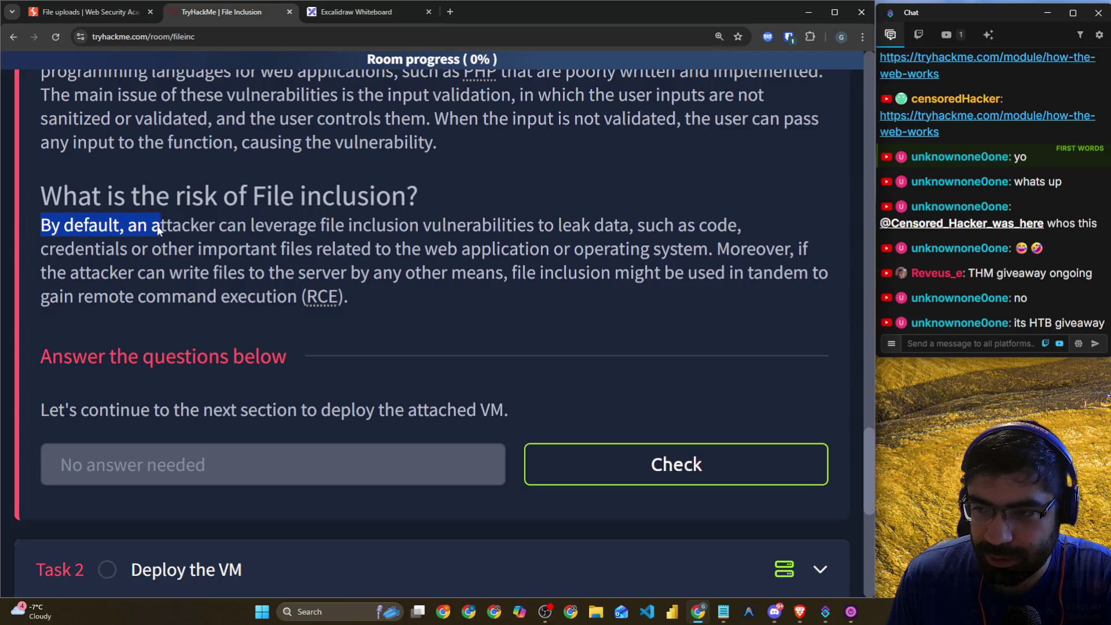
pyautogui.click(224, 231)
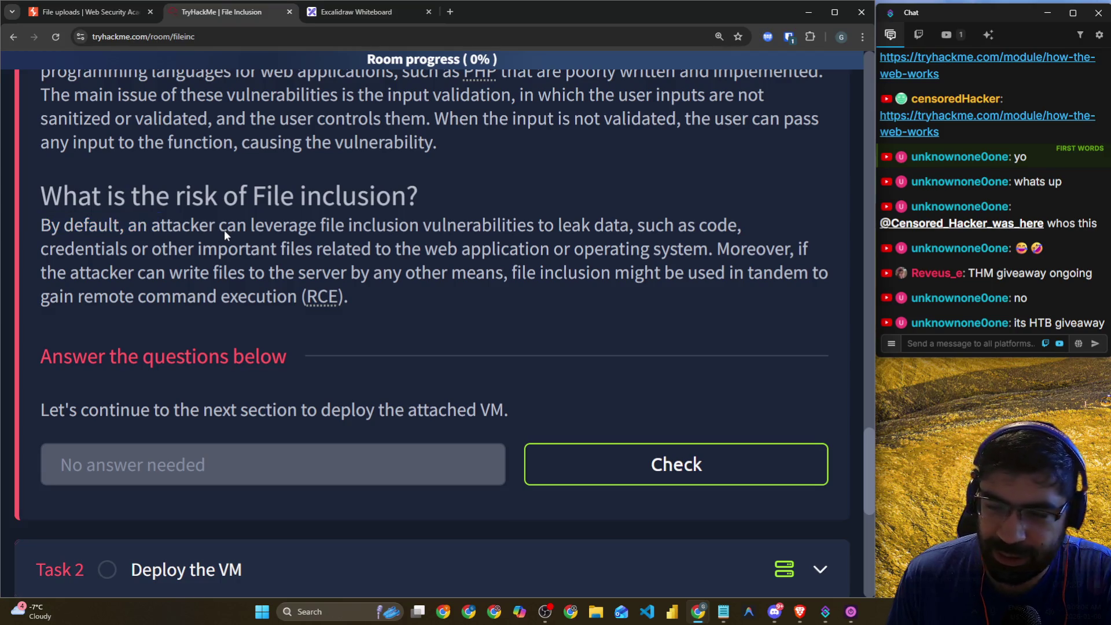
pyautogui.moveTo(30, 230); pyautogui.dragTo(150, 230)
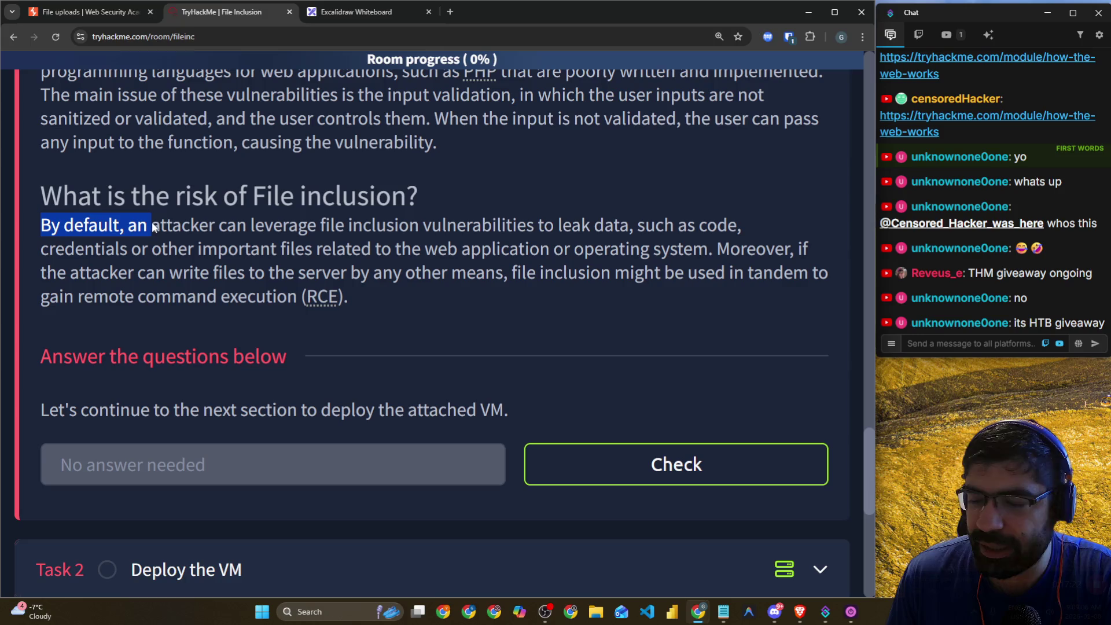
pyautogui.click(180, 231)
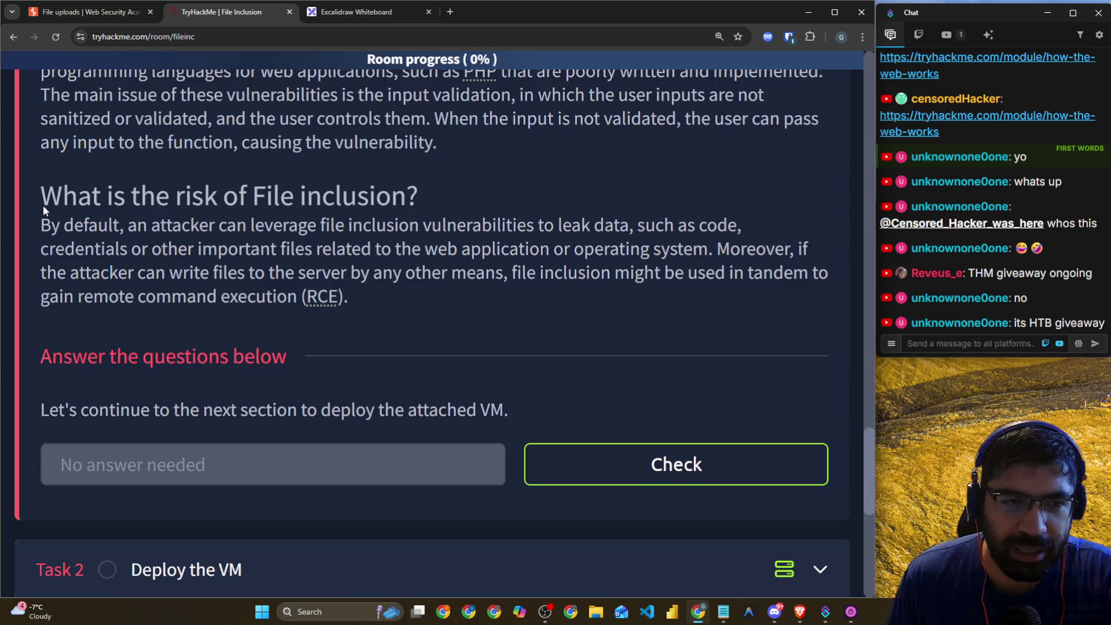
pyautogui.moveTo(43, 204); pyautogui.dragTo(386, 299)
pyautogui.click(116, 255)
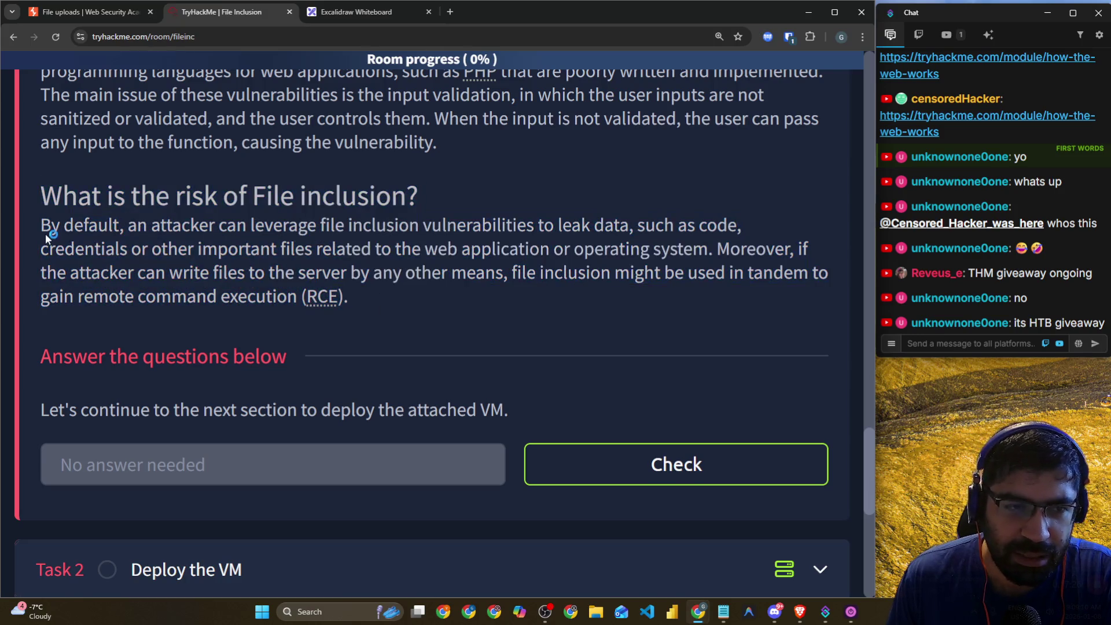
# Highlight the listed risks: leaking data, credentials and important files, writing files, remote command execution
pyautogui.moveTo(130, 232); pyautogui.dragTo(262, 231)
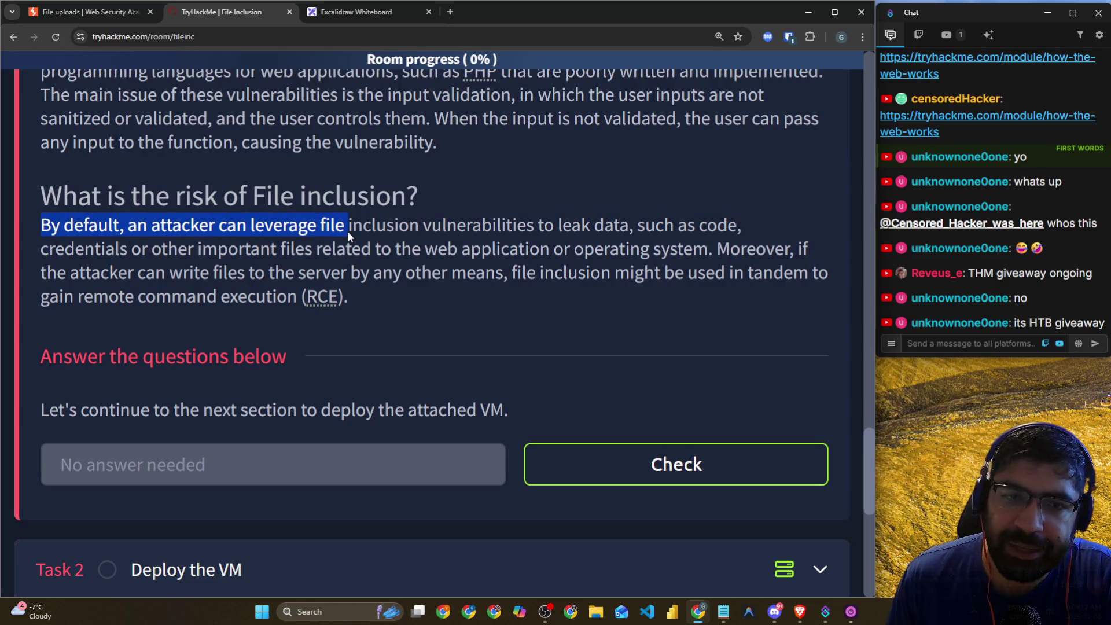
pyautogui.moveTo(466, 229); pyautogui.dragTo(740, 224)
pyautogui.moveTo(31, 256); pyautogui.dragTo(264, 252)
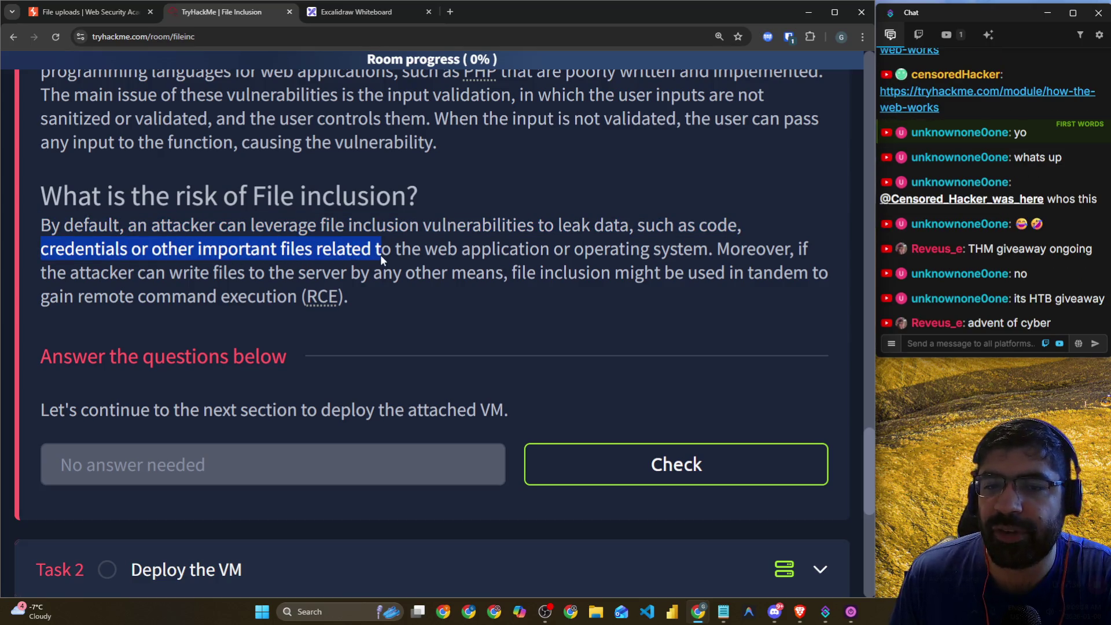
pyautogui.moveTo(526, 258); pyautogui.dragTo(778, 253)
pyautogui.moveTo(46, 276); pyautogui.dragTo(221, 277)
pyautogui.moveTo(312, 275); pyautogui.dragTo(636, 276)
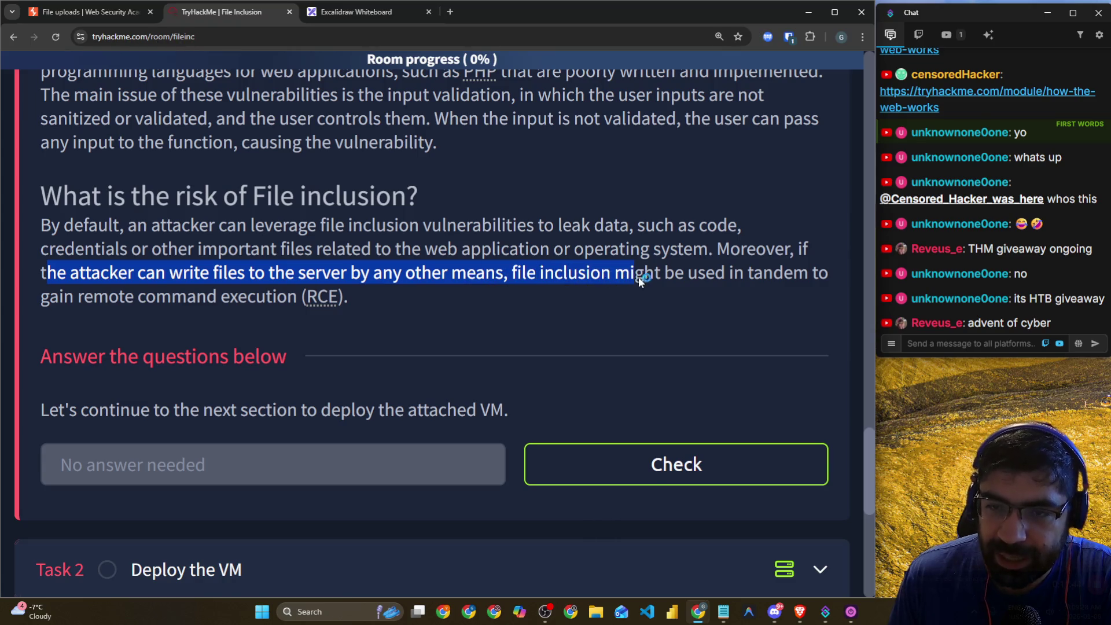
pyautogui.moveTo(734, 276); pyautogui.dragTo(774, 279)
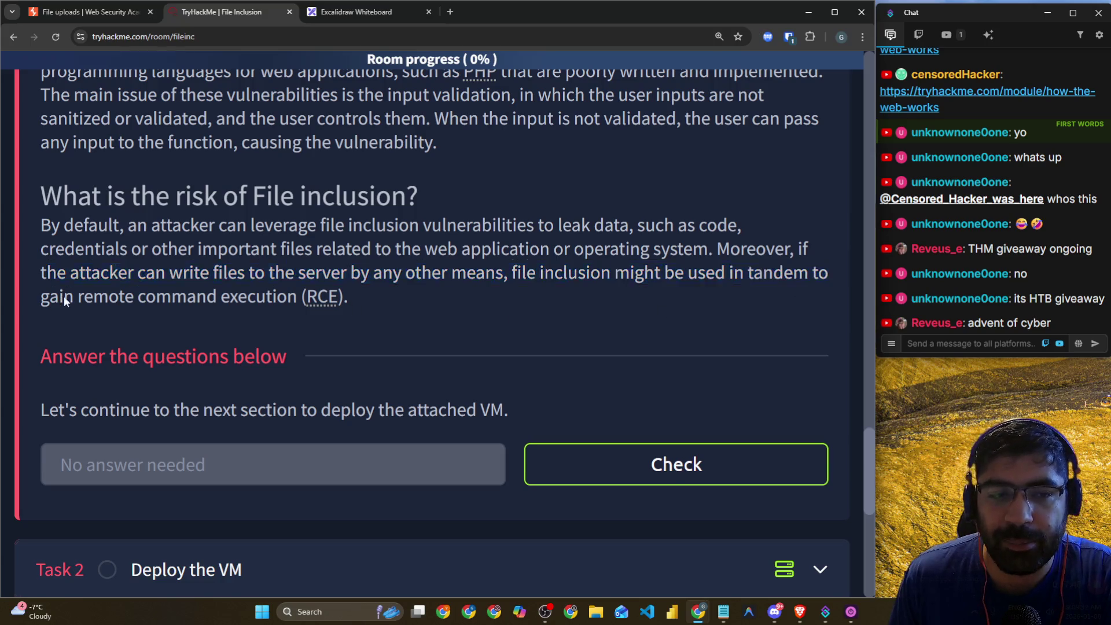
pyautogui.moveTo(60, 296); pyautogui.dragTo(253, 300)
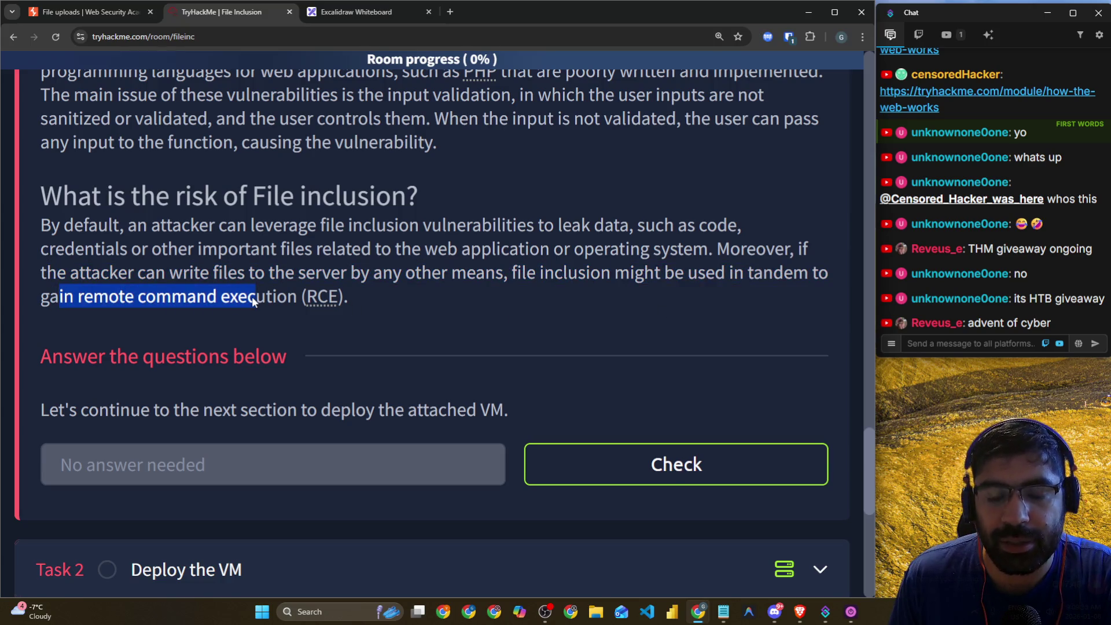
pyautogui.click(149, 322)
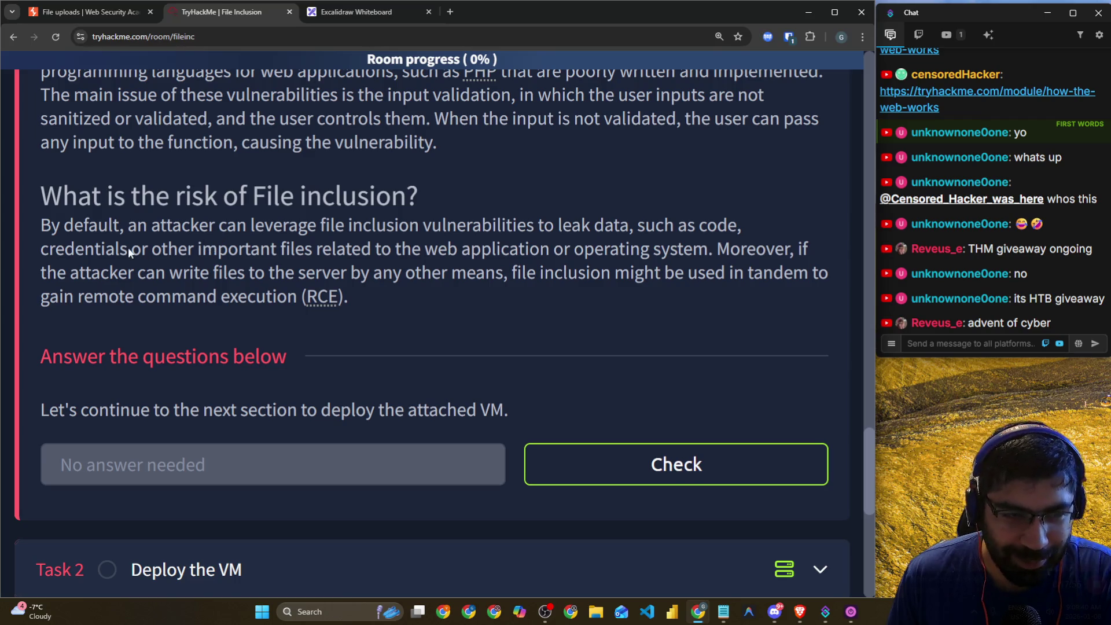
pyautogui.moveTo(123, 227); pyautogui.dragTo(575, 228)
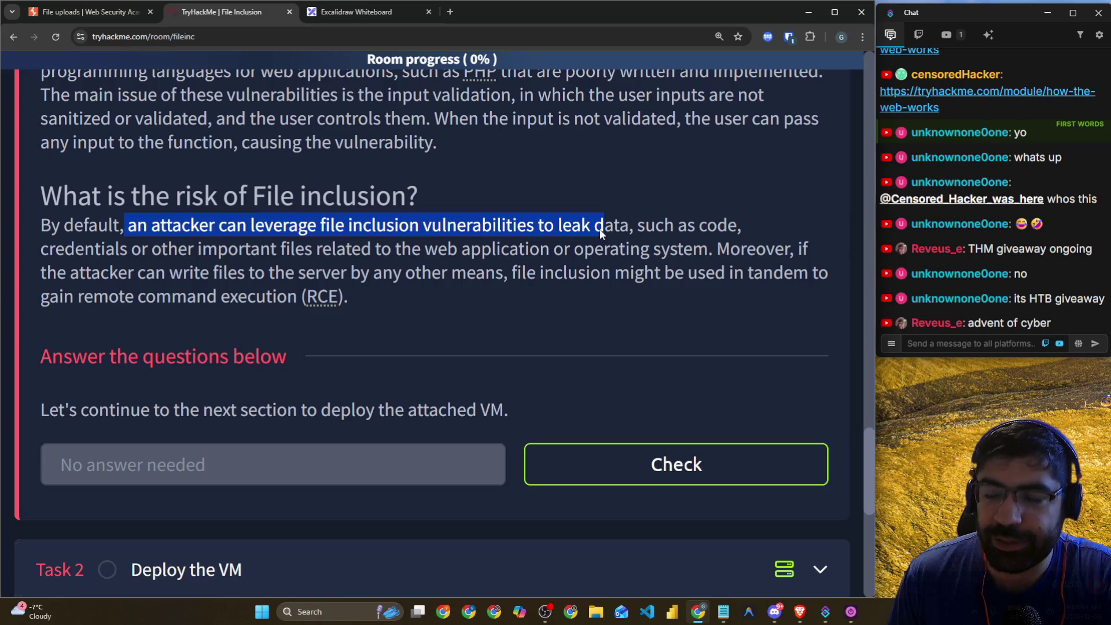
pyautogui.click(335, 18)
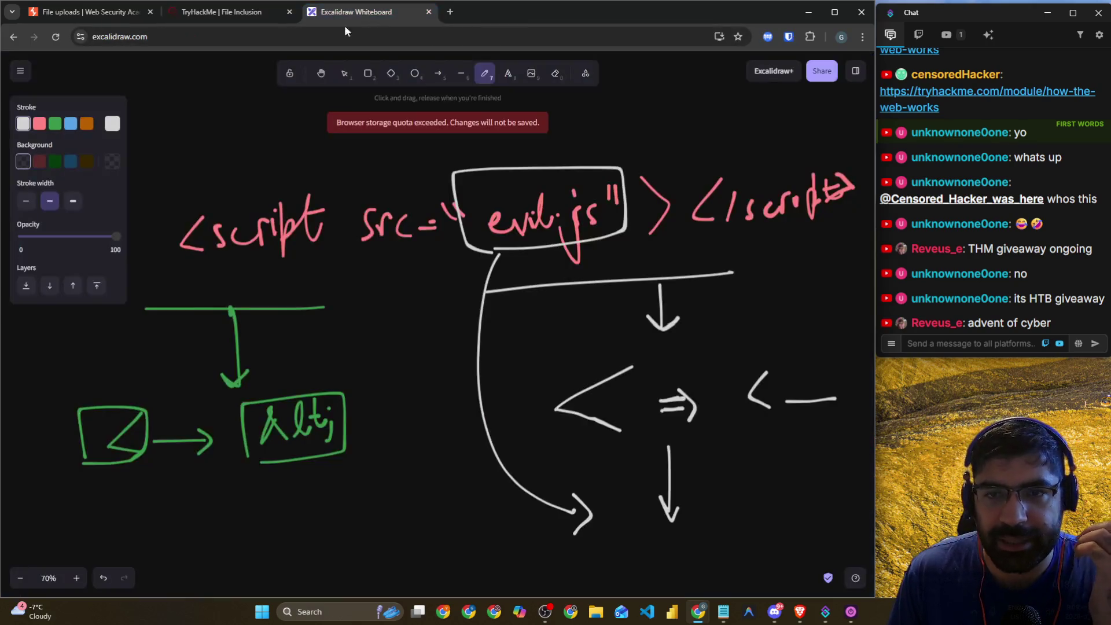
# Draw a white box labelled 'CV' under the right-hand arrow, with an arrow leading down-left from it
pyautogui.scroll(-3, 526, 277)
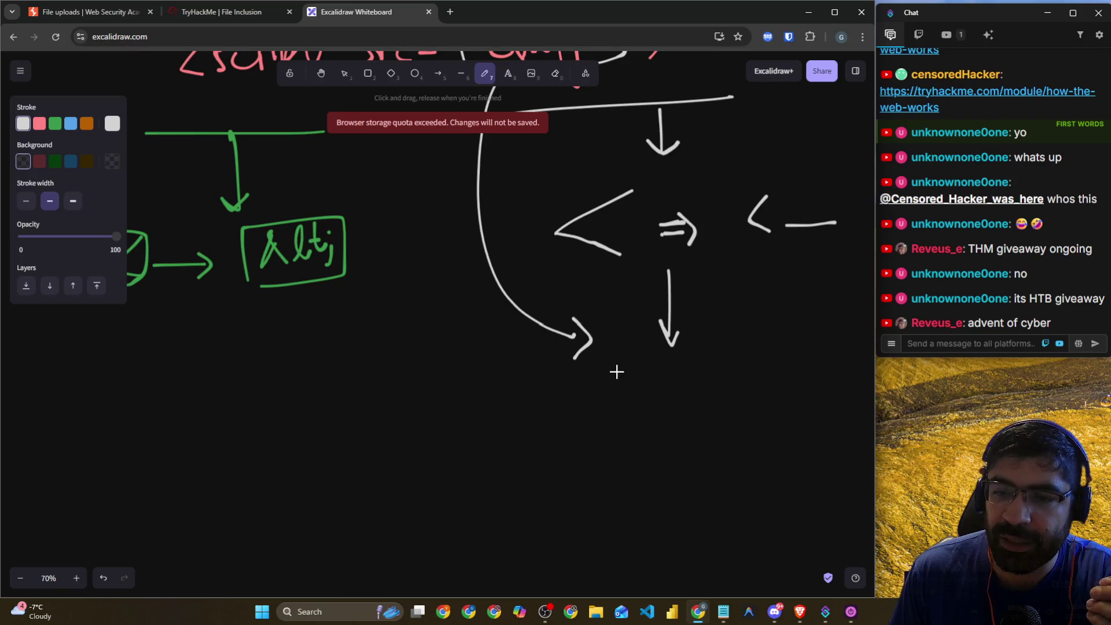
pyautogui.moveTo(635, 355)
pyautogui.mouseDown()
pyautogui.moveTo(645, 436)
pyautogui.moveTo(827, 409)
pyautogui.moveTo(614, 354)
pyautogui.moveTo(646, 413)
pyautogui.moveTo(677, 415)
pyautogui.mouseUp()
pyautogui.moveTo(682, 373)
pyautogui.mouseDown()
pyautogui.moveTo(702, 388)
pyautogui.moveTo(713, 364)
pyautogui.mouseUp()
pyautogui.moveTo(637, 409)
pyautogui.mouseDown()
pyautogui.moveTo(575, 463)
pyautogui.moveTo(597, 474)
pyautogui.mouseUp()
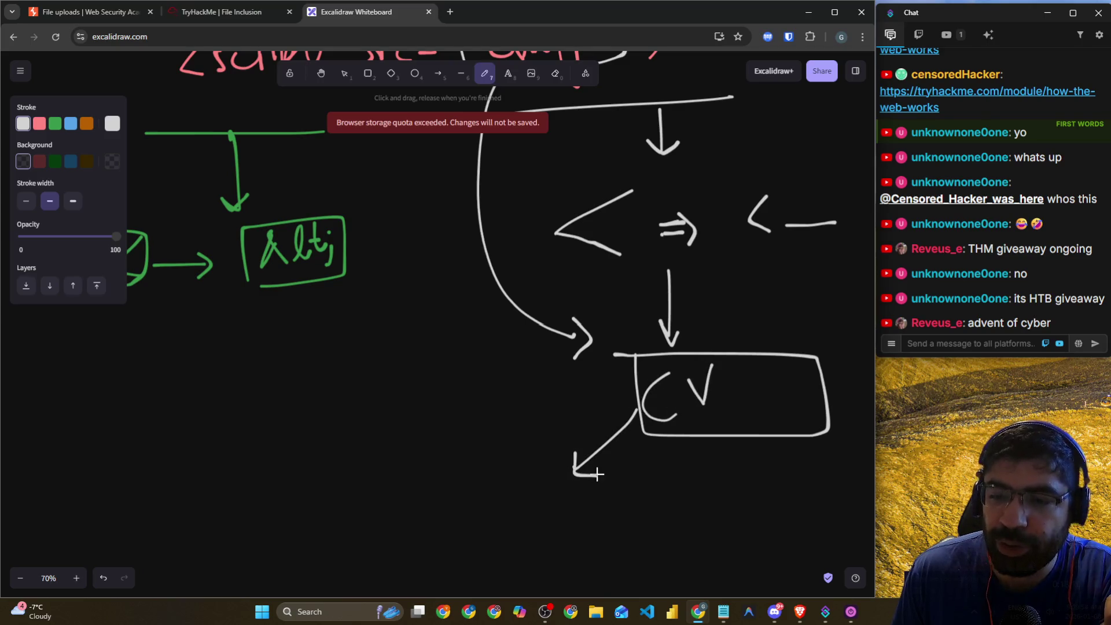
pyautogui.click(234, 12)
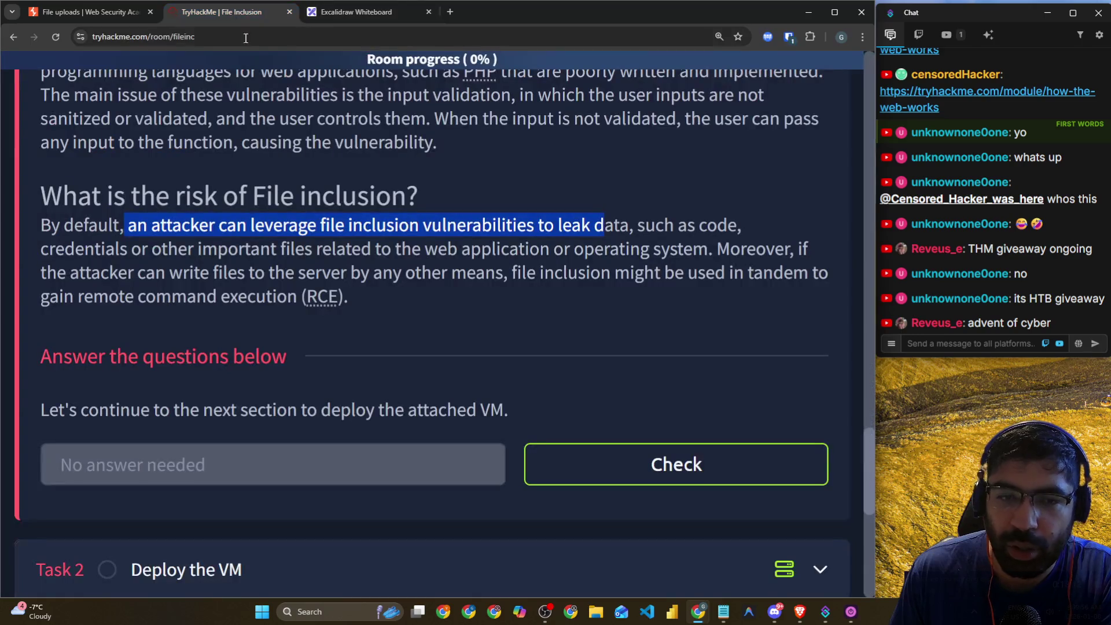
# Highlight the risk paragraph's phrases on code, web application or OS files, and remote command execution (RCE)
pyautogui.moveTo(640, 230); pyautogui.dragTo(722, 225)
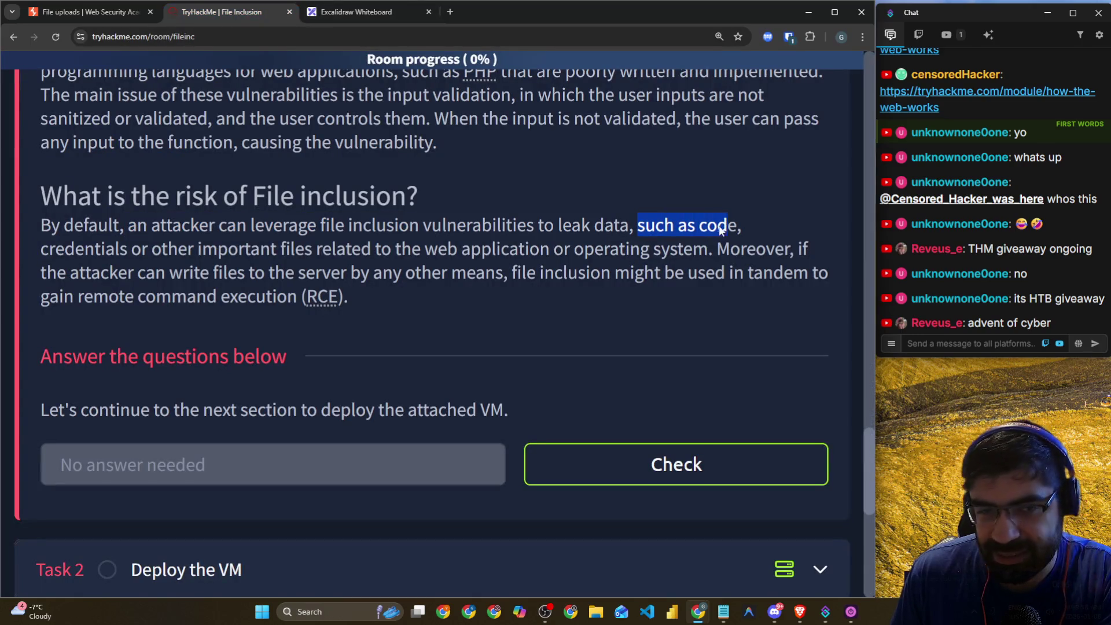
pyautogui.moveTo(152, 248); pyautogui.dragTo(300, 249)
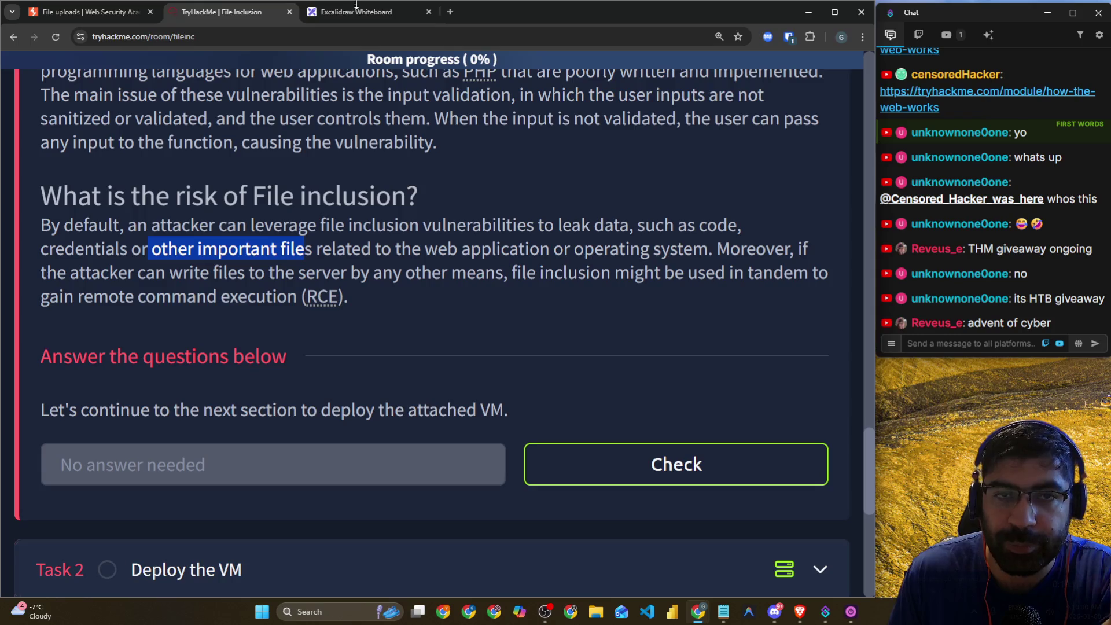
pyautogui.click(356, 6)
pyautogui.click(210, 7)
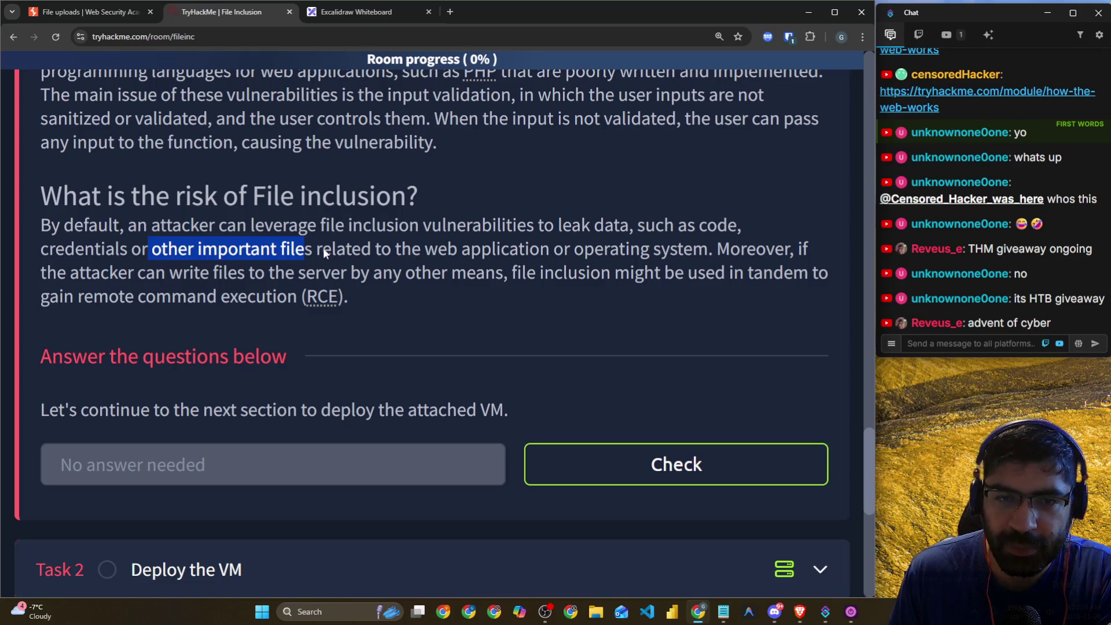
pyautogui.moveTo(323, 250); pyautogui.dragTo(619, 255)
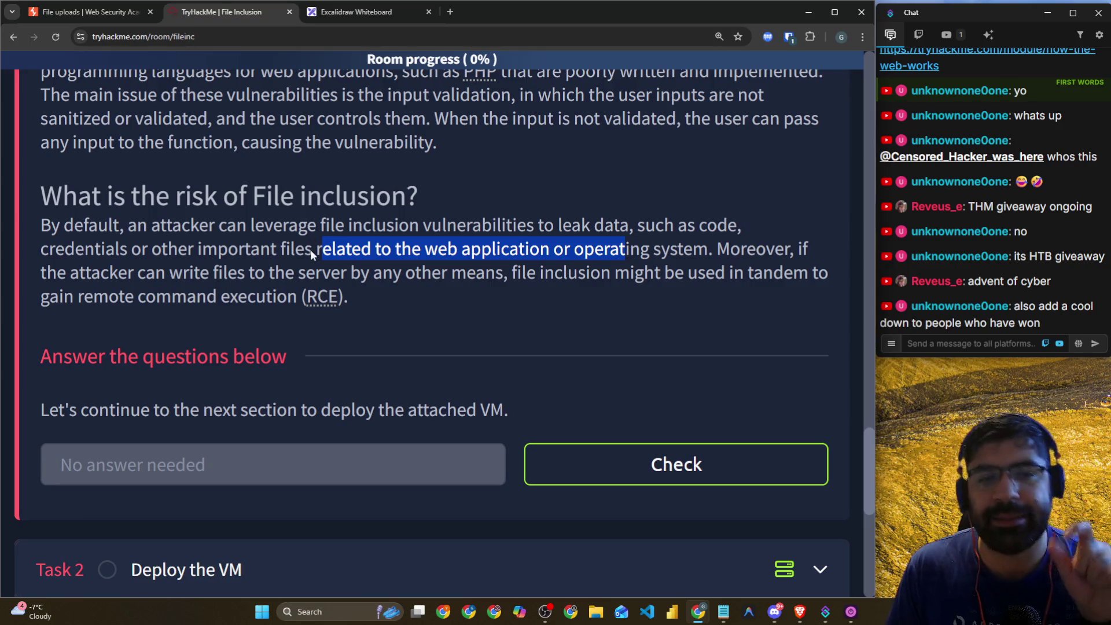
pyautogui.moveTo(266, 197); pyautogui.dragTo(390, 200)
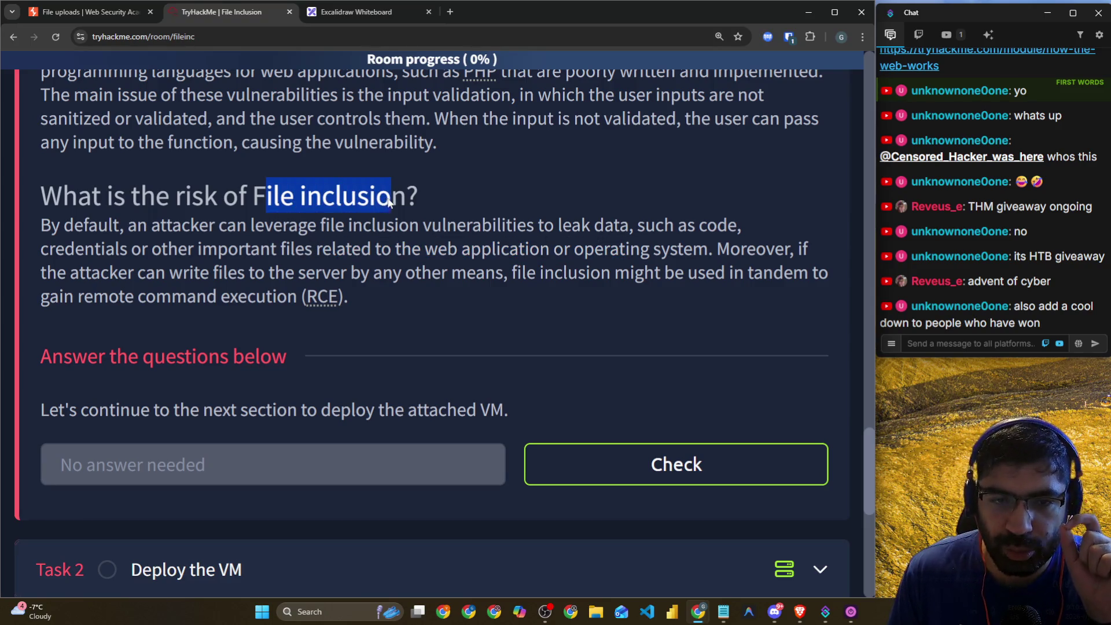
pyautogui.moveTo(86, 298); pyautogui.dragTo(329, 297)
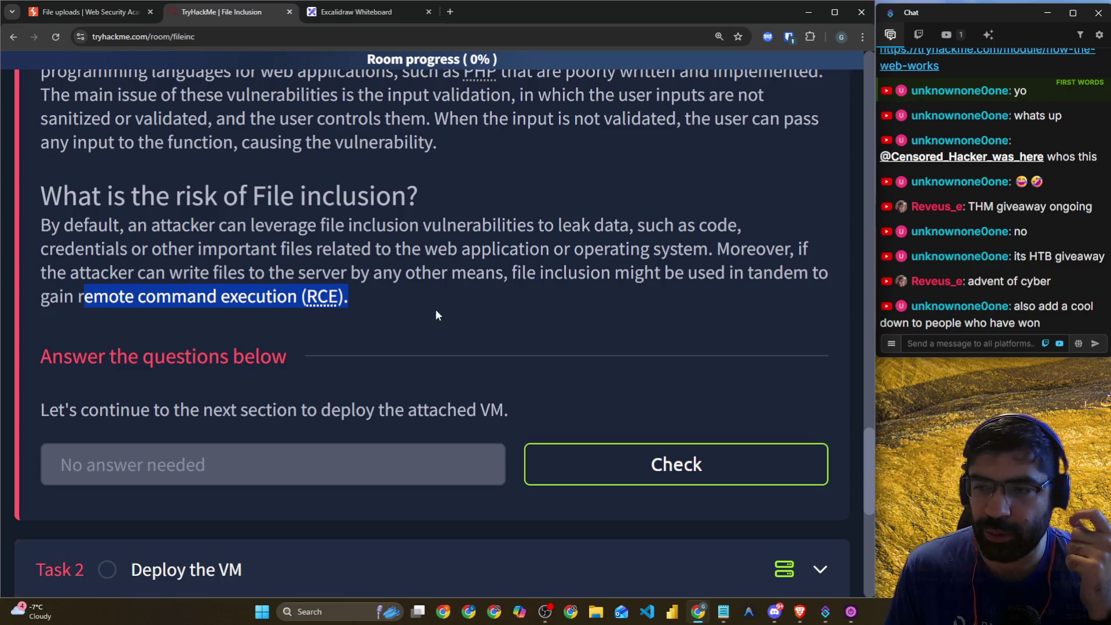
# Click into the stream chat, scroll down to Task 3 Path Traversal, and bring up Discord
pyautogui.click(937, 346)
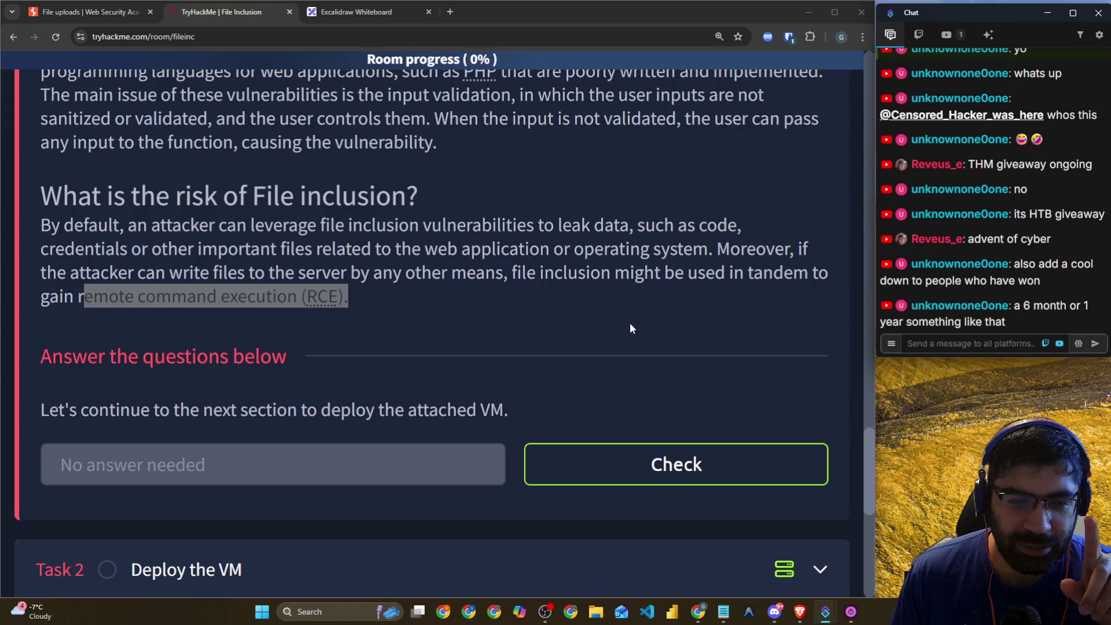
pyautogui.scroll(-2, 414, 311)
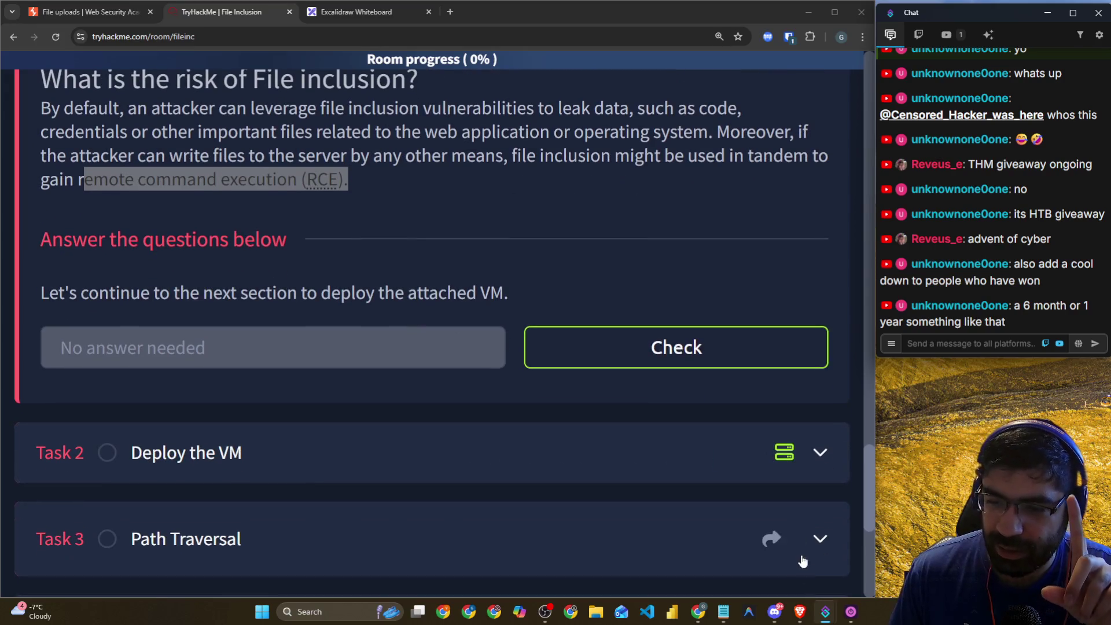
pyautogui.click(775, 612)
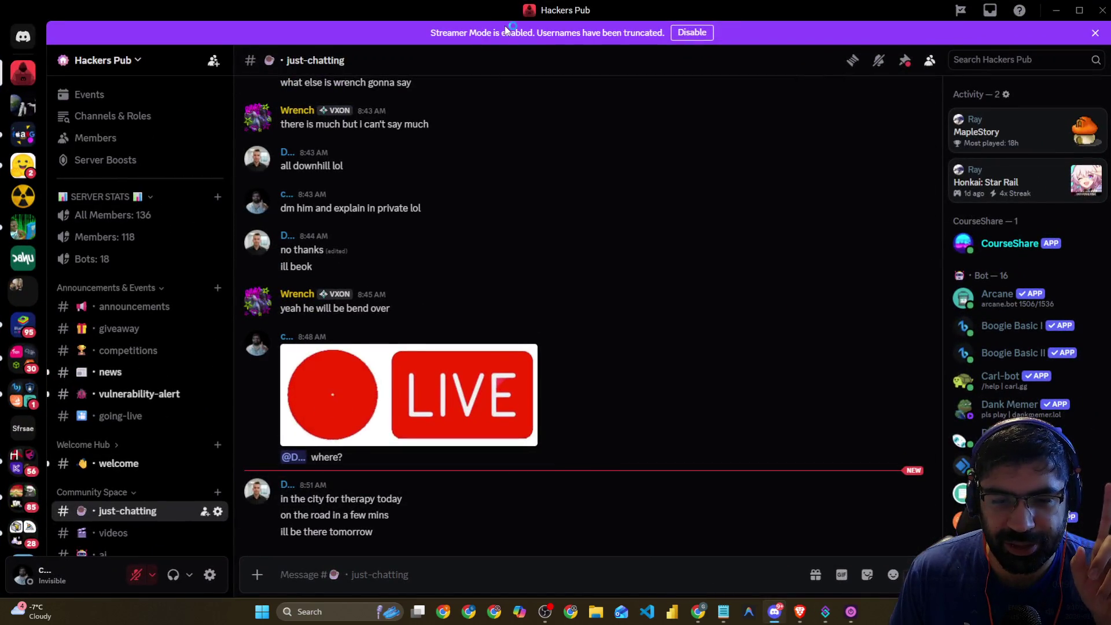
# Open Discord's #giveaway channel, view the TryHackMe Premium giveaway and its Participants list, then minimize Discord
pyautogui.moveTo(578, 10)
pyautogui.mouseDown()
pyautogui.moveTo(596, 35)
pyautogui.moveTo(438, 53)
pyautogui.mouseUp()
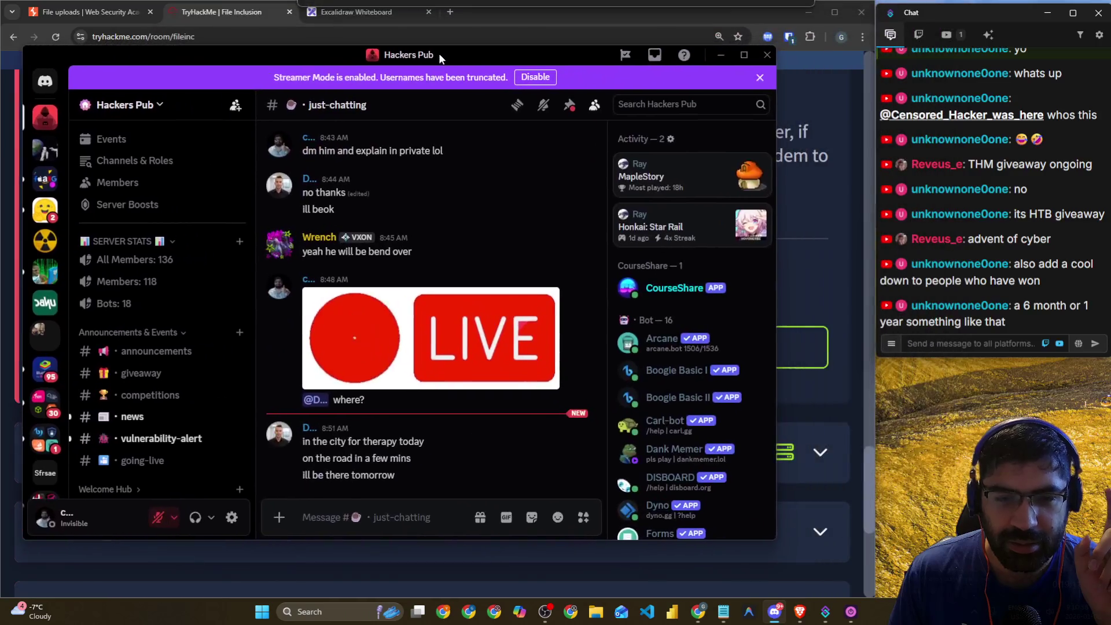
pyautogui.click(156, 373)
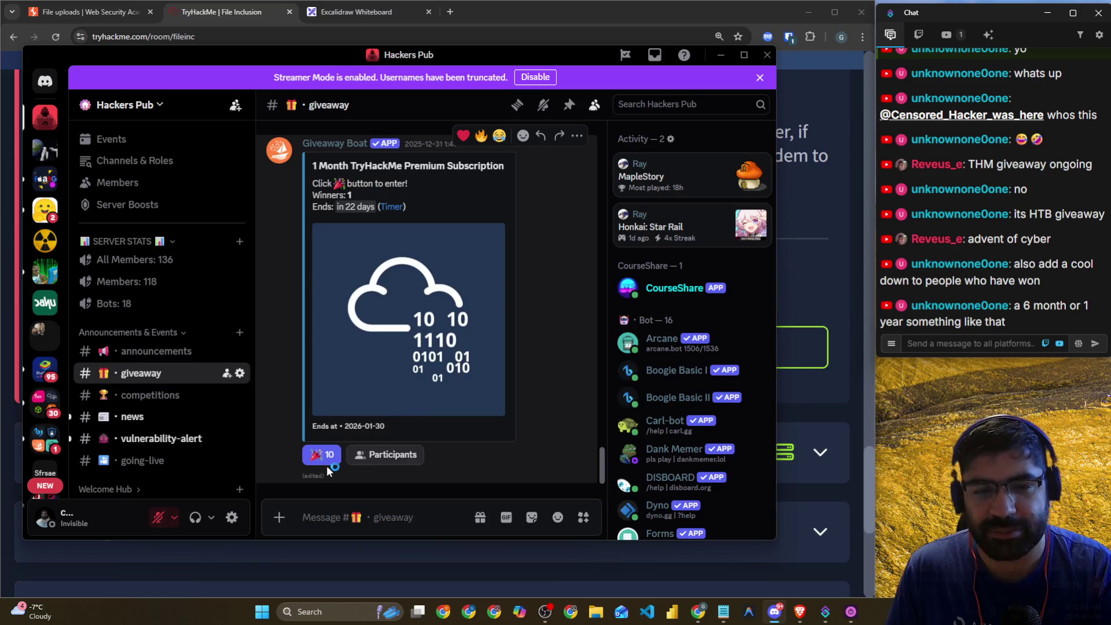
pyautogui.moveTo(320, 166); pyautogui.dragTo(453, 167)
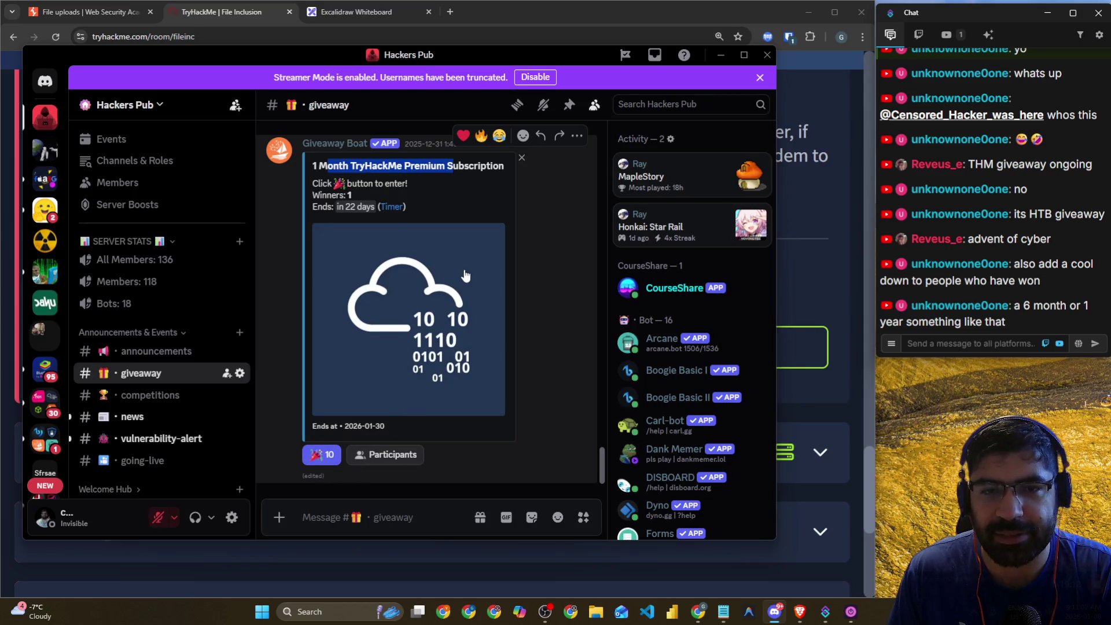
pyautogui.scroll(4, 472, 284)
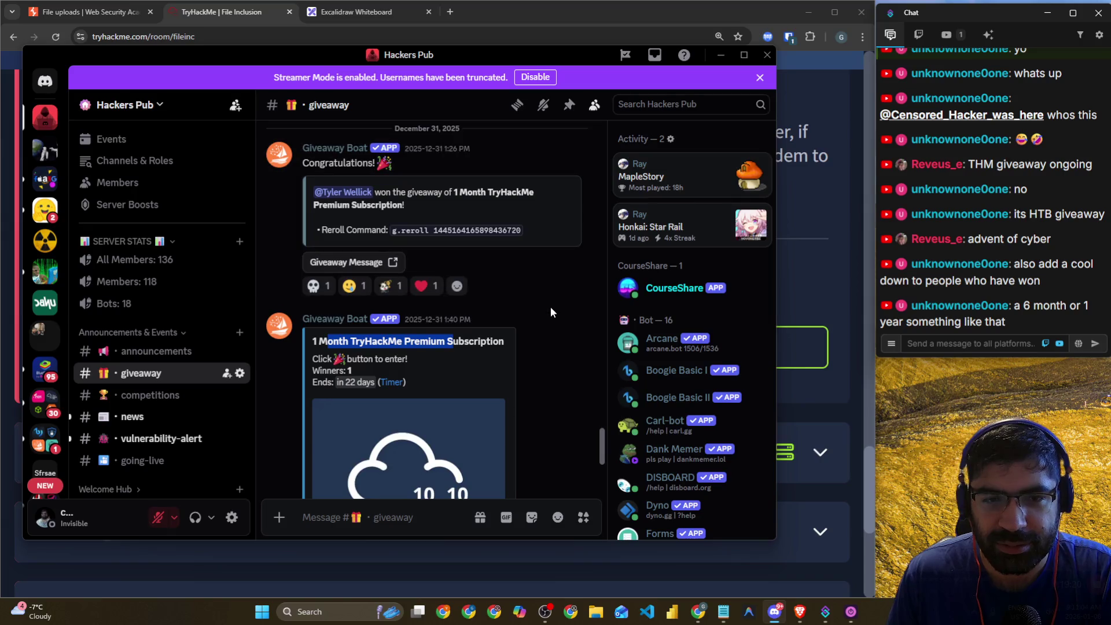
pyautogui.scroll(-5, 550, 318)
pyautogui.scroll(3, 398, 246)
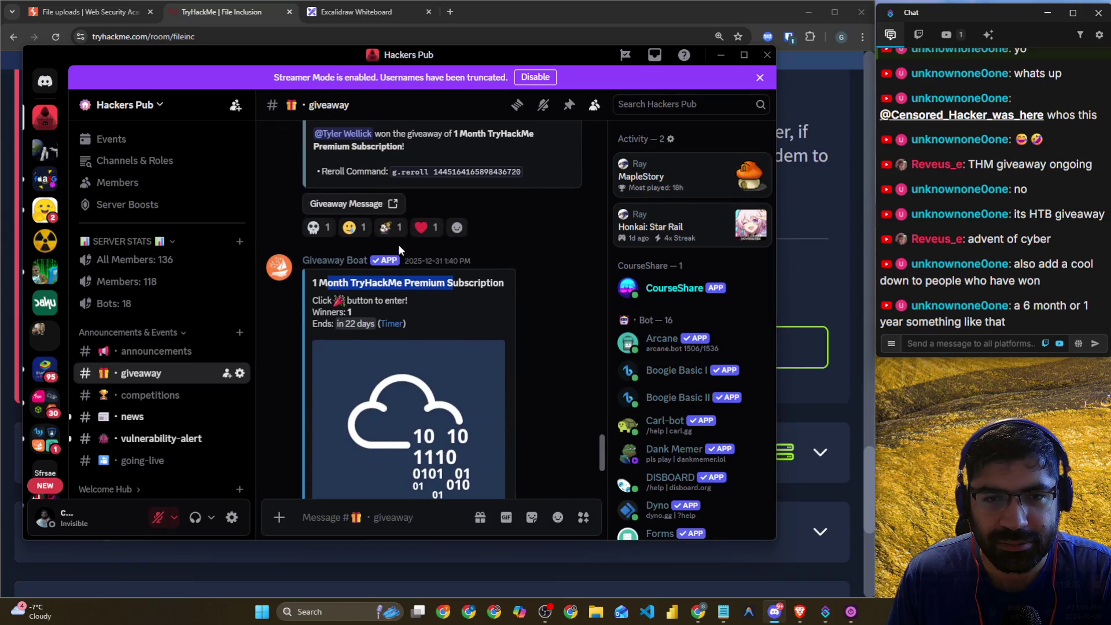
pyautogui.scroll(-2, 550, 277)
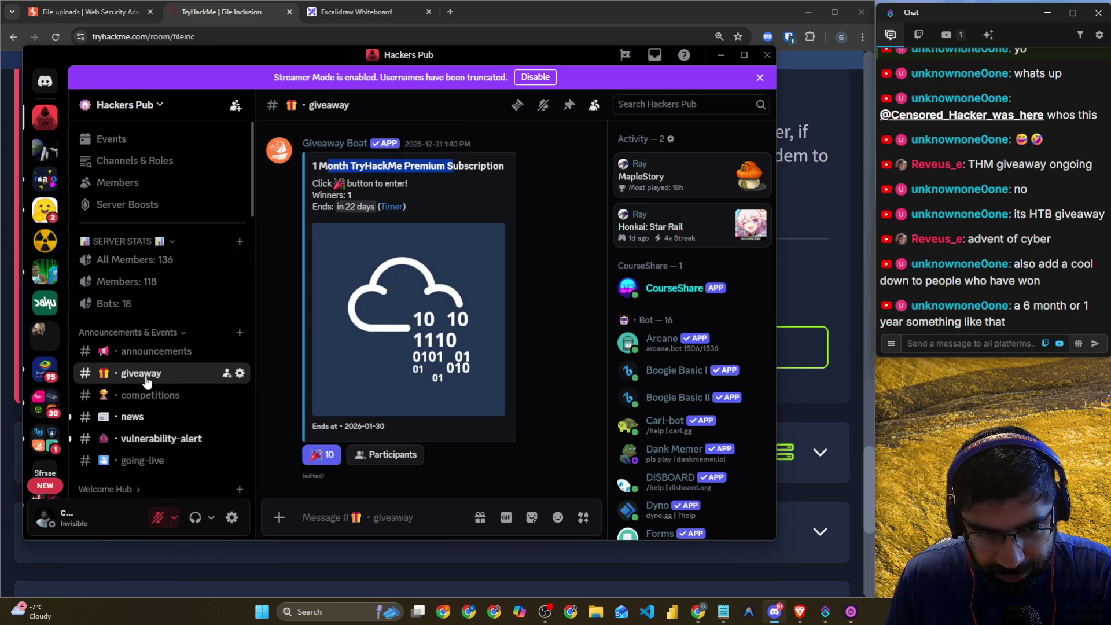
pyautogui.click(402, 463)
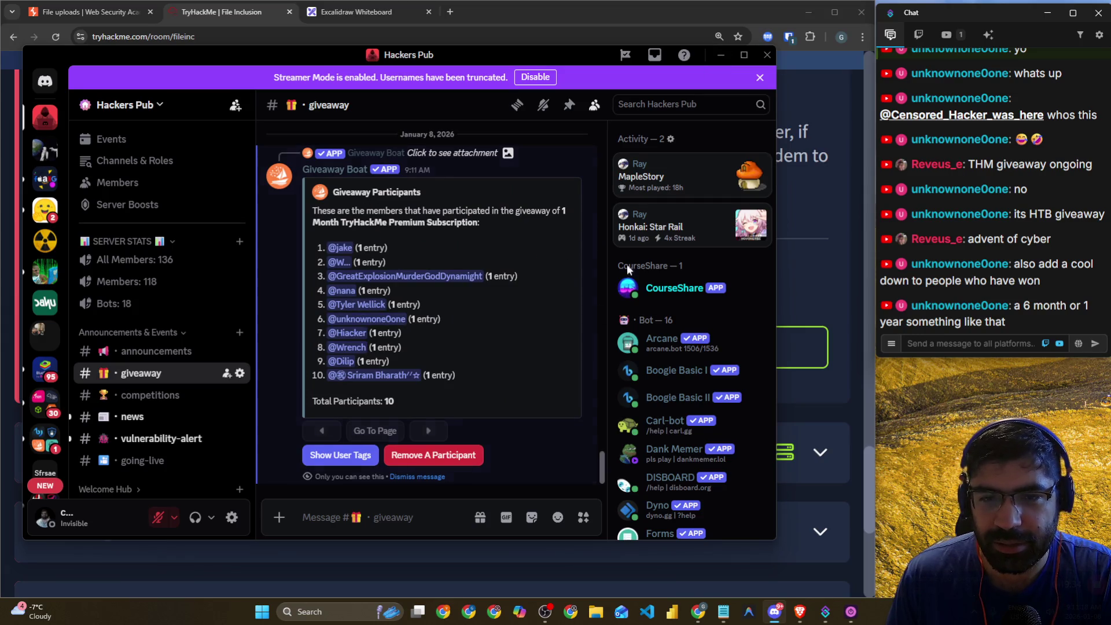
pyautogui.click(720, 56)
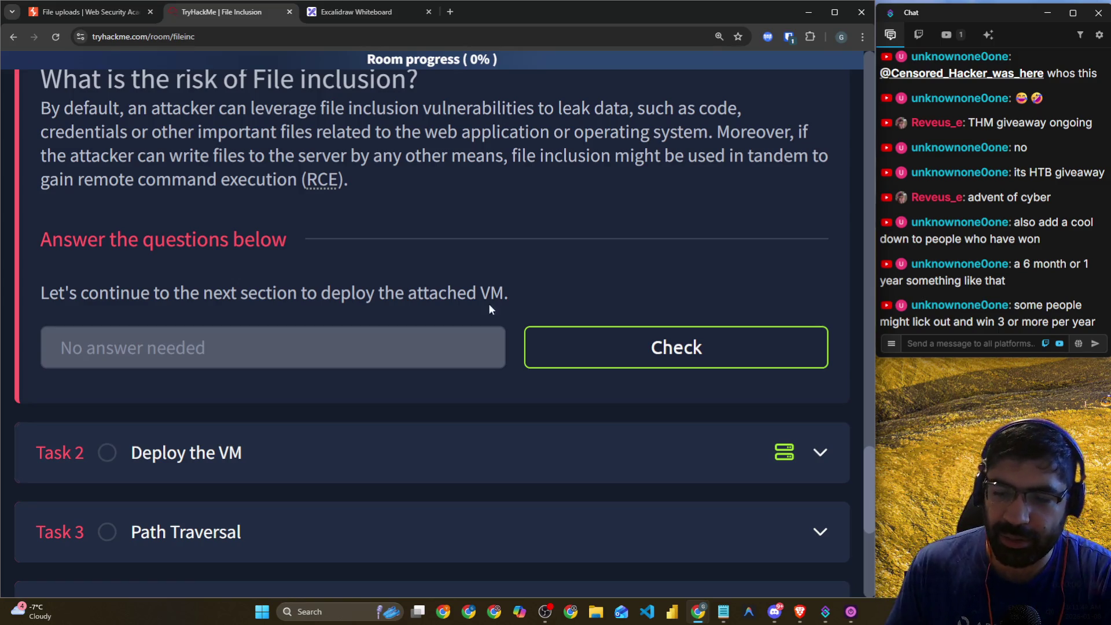
# Check Task 1 to bring room progress to 6%, then expand Task 2 'Deploy the VM'
pyautogui.click(640, 347)
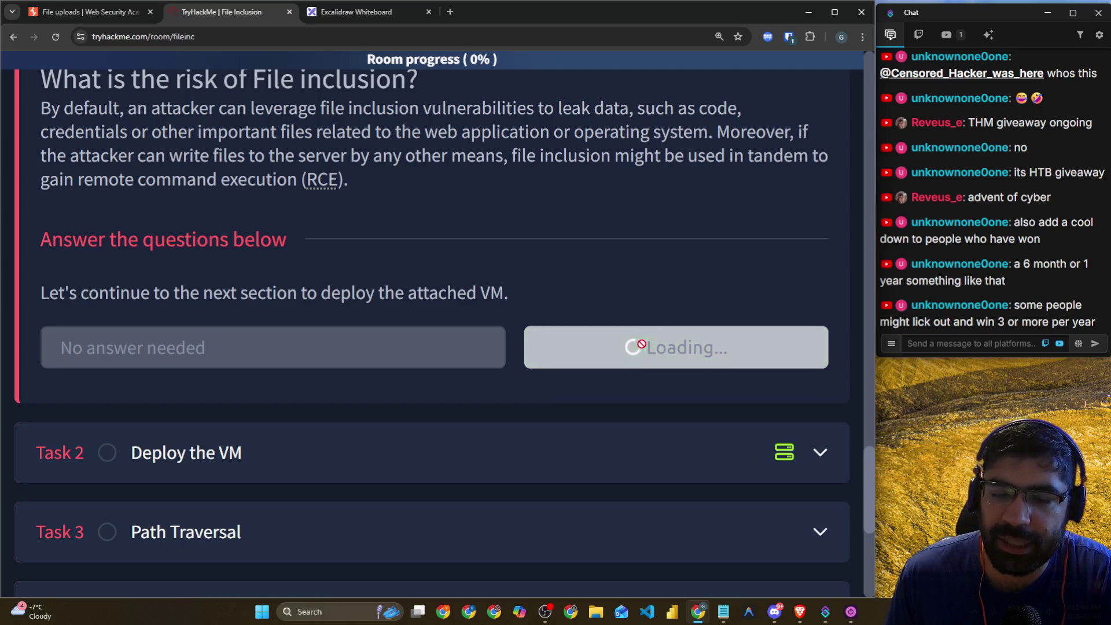
pyautogui.scroll(-3, 654, 272)
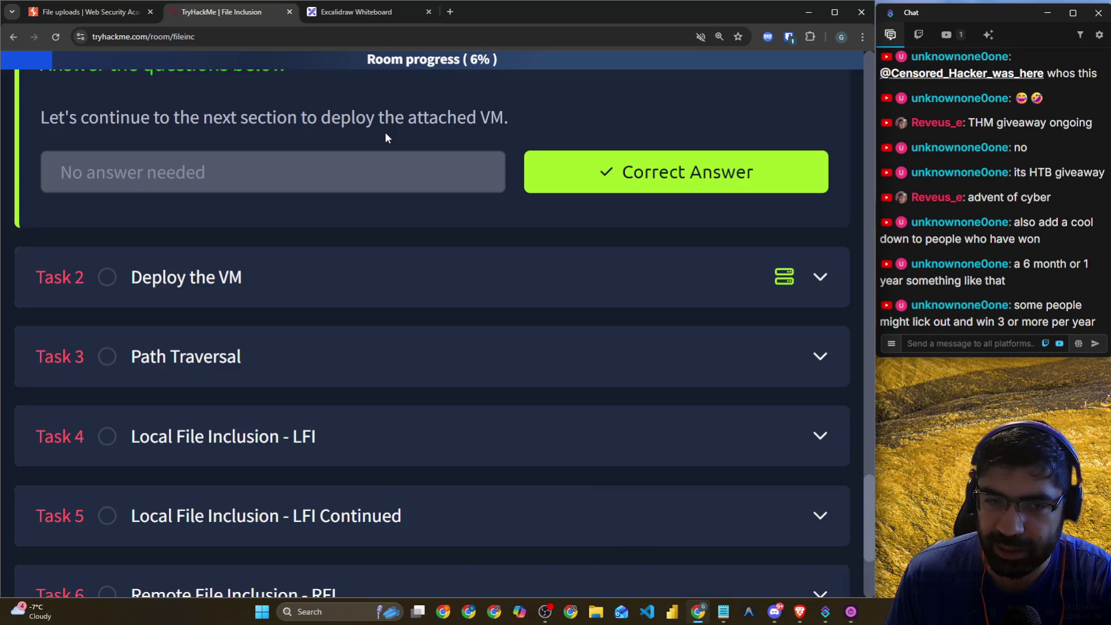
pyautogui.scroll(-1, 301, 211)
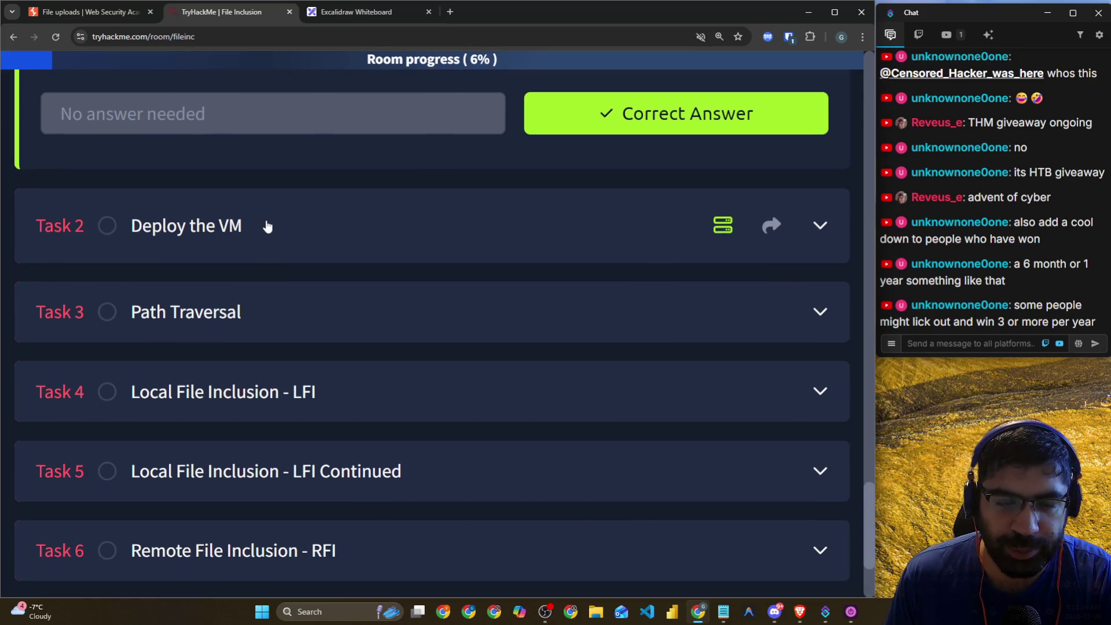
pyautogui.click(267, 227)
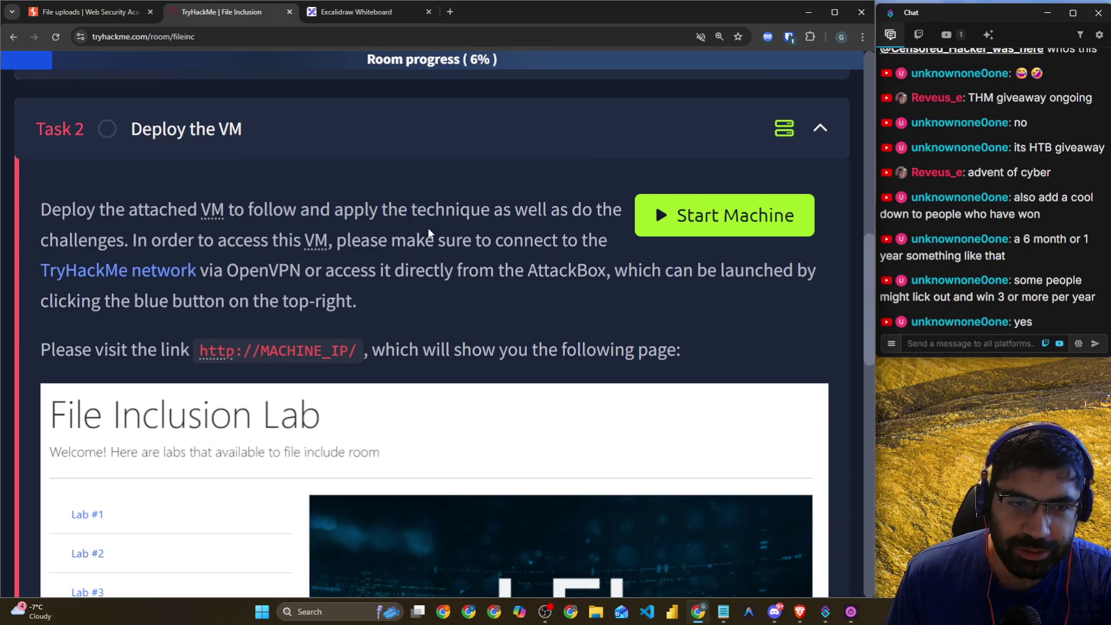
# Highlight Task 2's lines about the attached VM and click Start Machine
pyautogui.scroll(1, 428, 227)
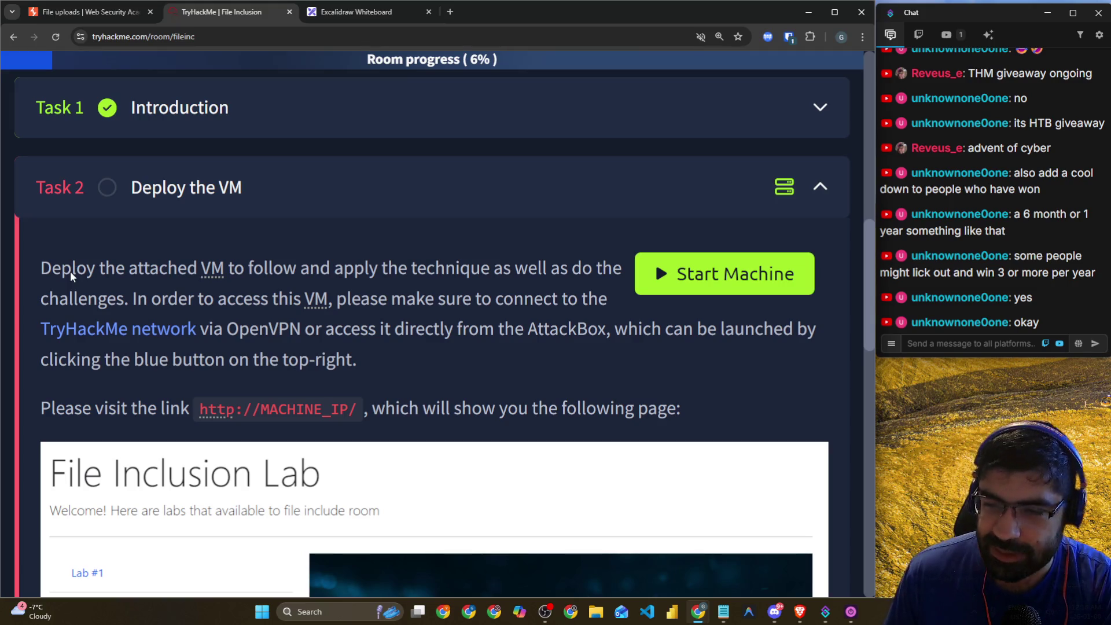
pyautogui.moveTo(78, 268)
pyautogui.mouseDown()
pyautogui.moveTo(319, 280)
pyautogui.moveTo(567, 267)
pyautogui.mouseUp()
pyautogui.click(308, 298)
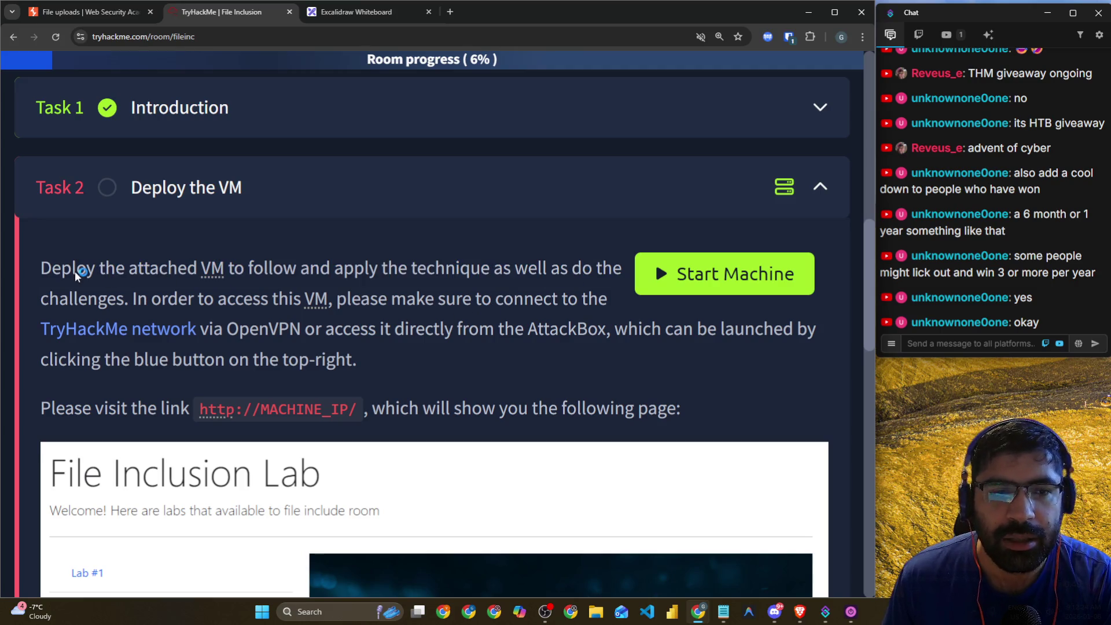
pyautogui.moveTo(75, 270); pyautogui.dragTo(314, 268)
pyautogui.click(655, 260)
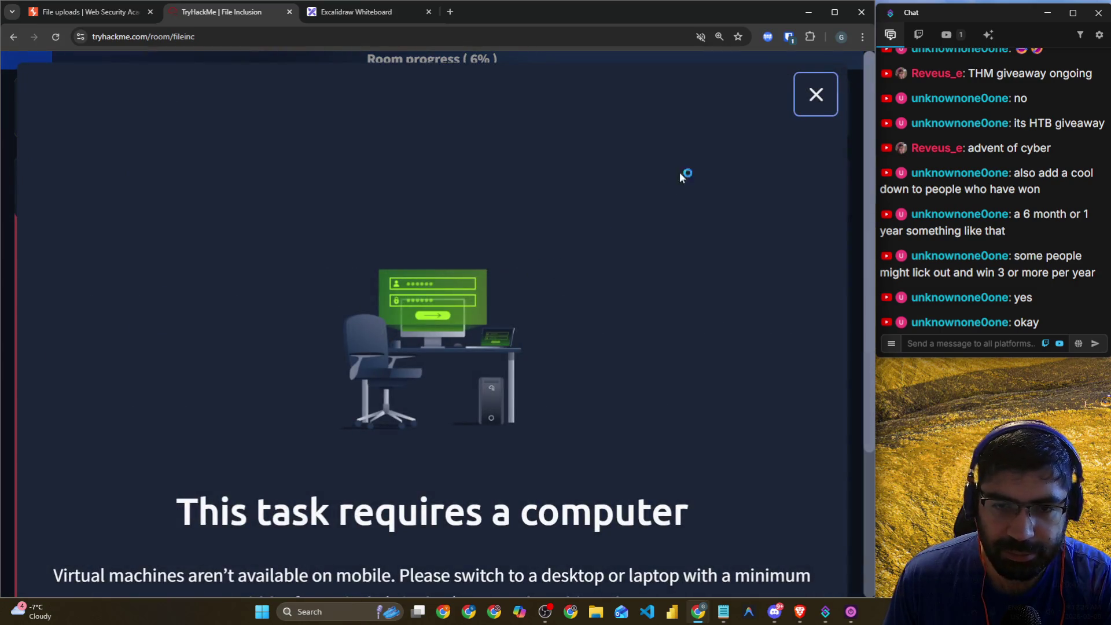
# Dismiss the 'requires a computer' notice and highlight Task 2's sentences on applying the technique and accessing the VM
pyautogui.click(816, 94)
pyautogui.hotkey('alt', 'Tab')
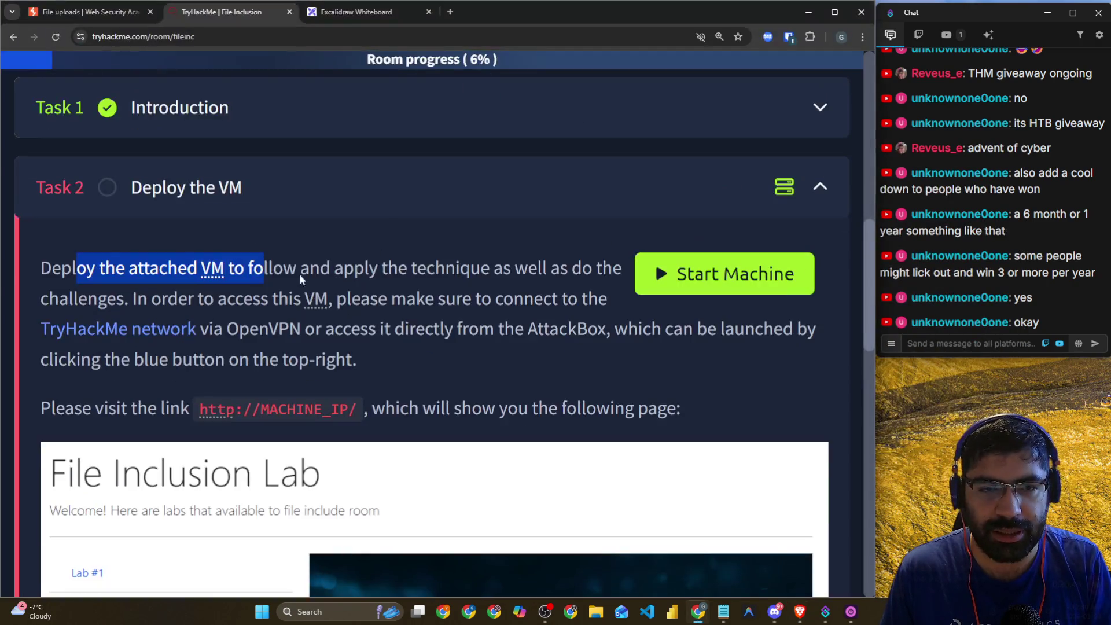
pyautogui.moveTo(228, 269); pyautogui.dragTo(618, 273)
pyautogui.moveTo(131, 305); pyautogui.dragTo(370, 300)
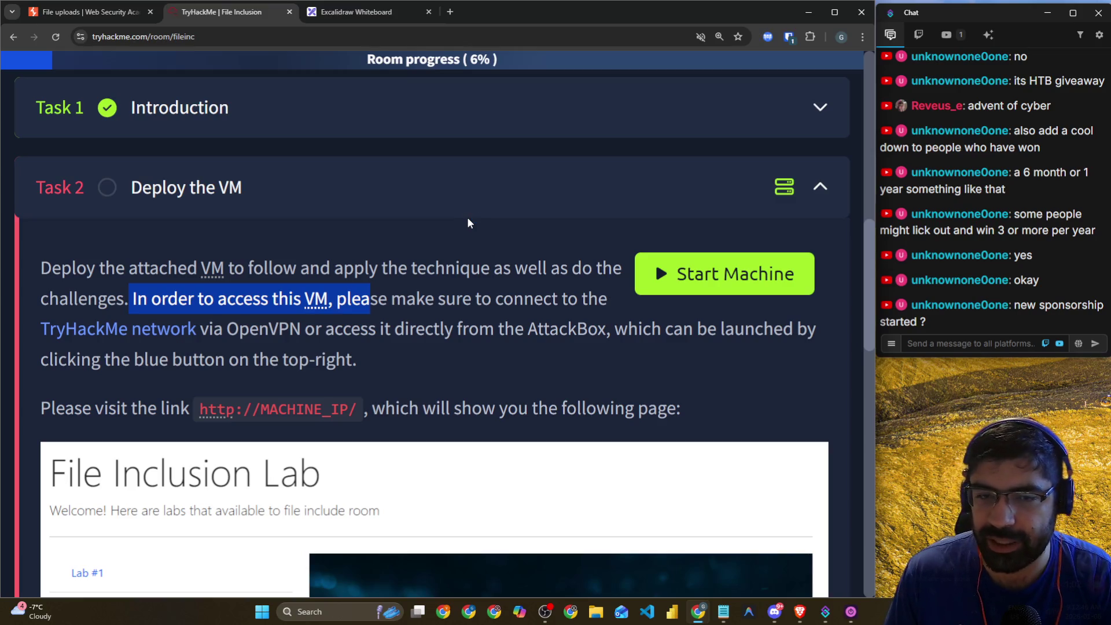
pyautogui.scroll(-2, 446, 289)
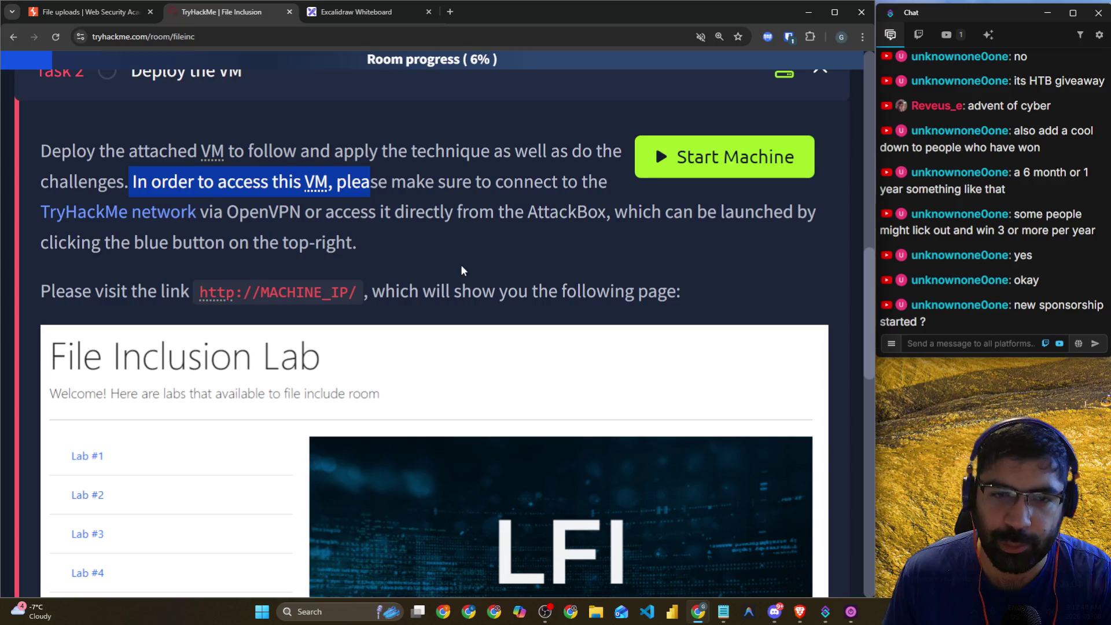
pyautogui.click(422, 192)
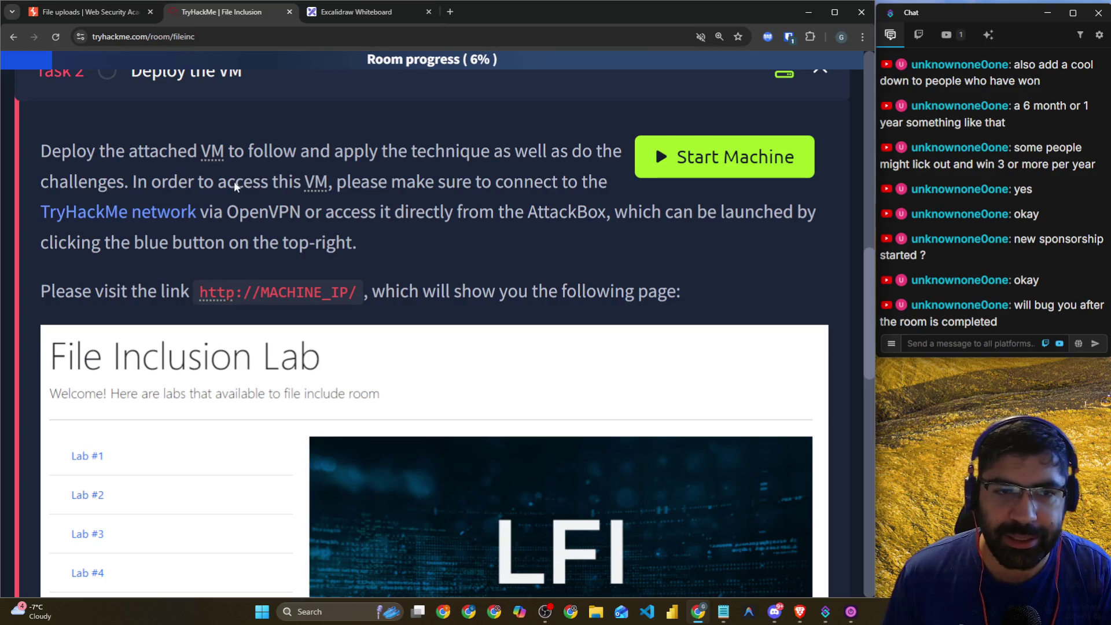
# Highlight the OpenVPN and AttackBox access options and the instruction to visit the machine link
pyautogui.moveTo(137, 184)
pyautogui.mouseDown()
pyautogui.moveTo(502, 184)
pyautogui.moveTo(610, 196)
pyautogui.mouseUp()
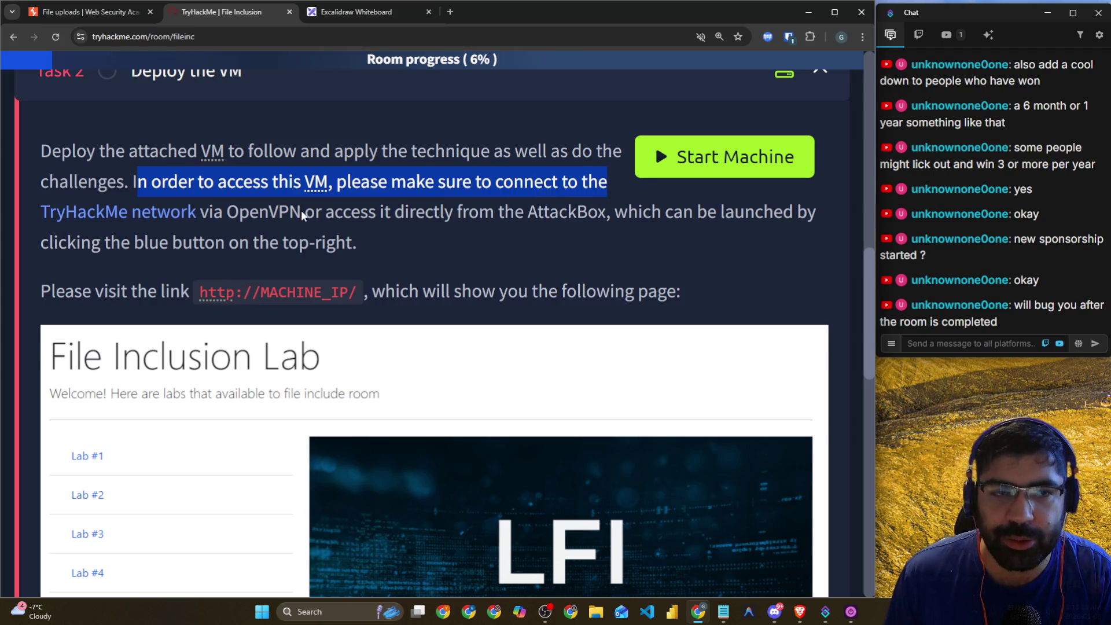
pyautogui.moveTo(227, 221); pyautogui.dragTo(814, 220)
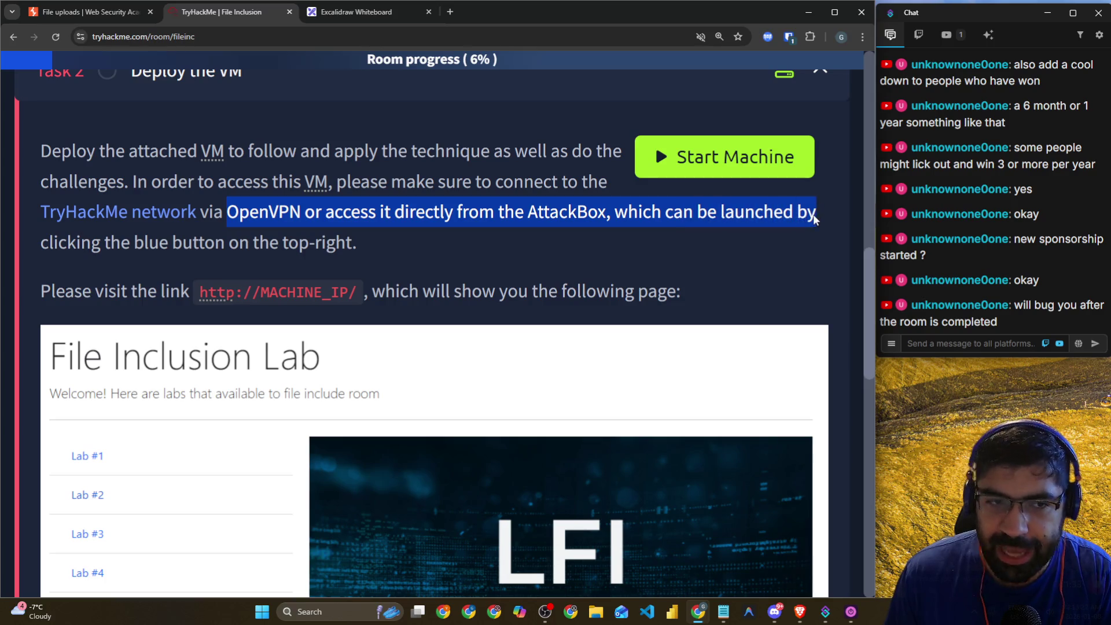
pyautogui.moveTo(132, 241); pyautogui.dragTo(358, 243)
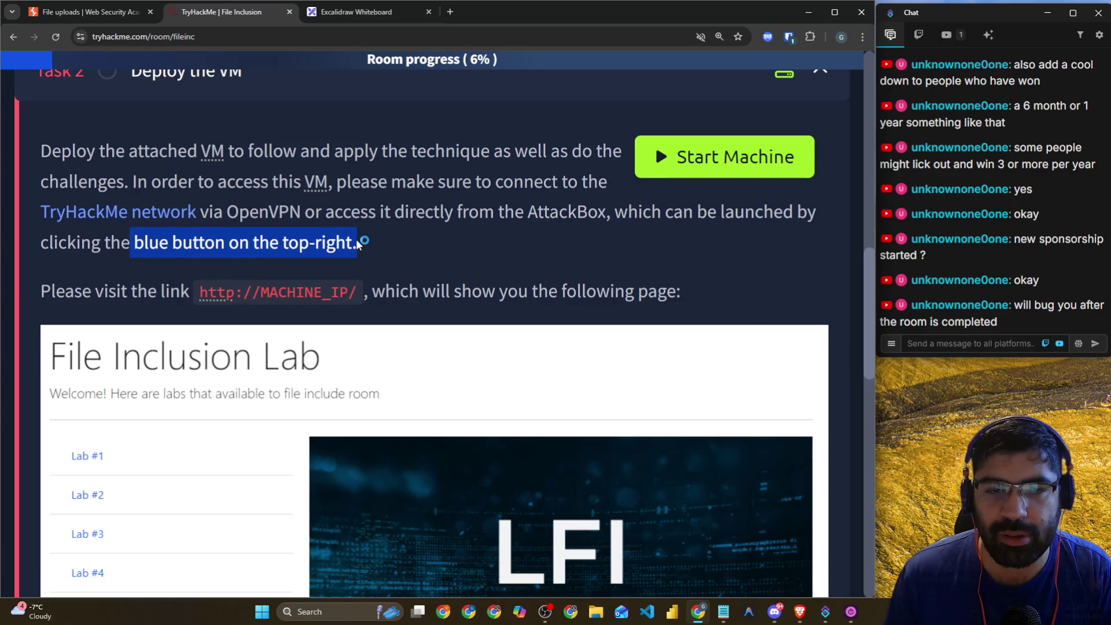
pyautogui.scroll(-1, 399, 241)
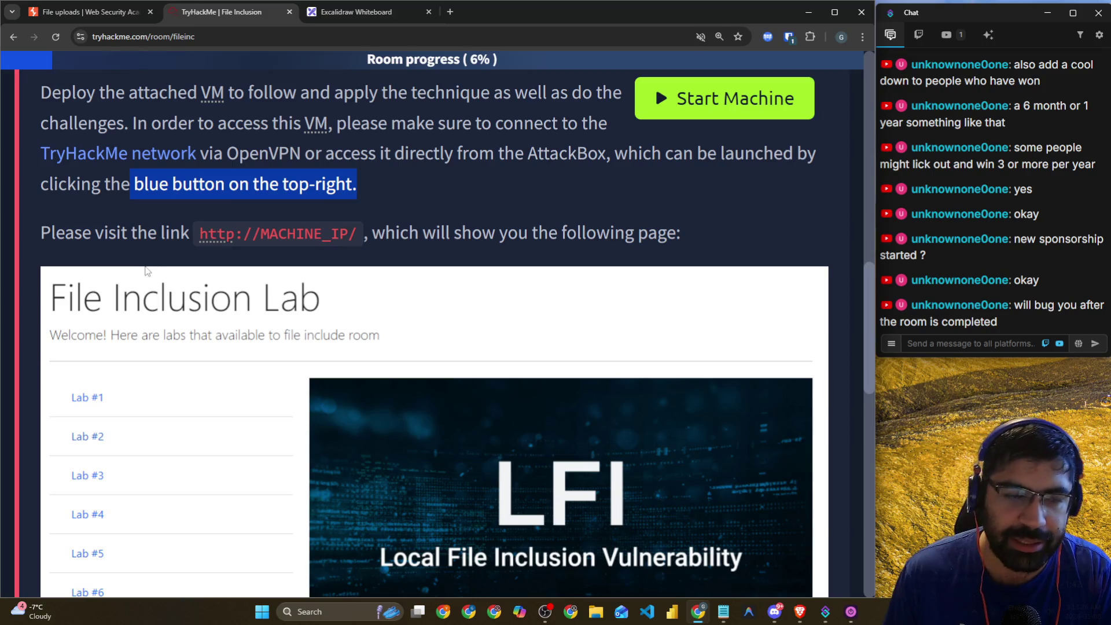
pyautogui.scroll(-1, 147, 270)
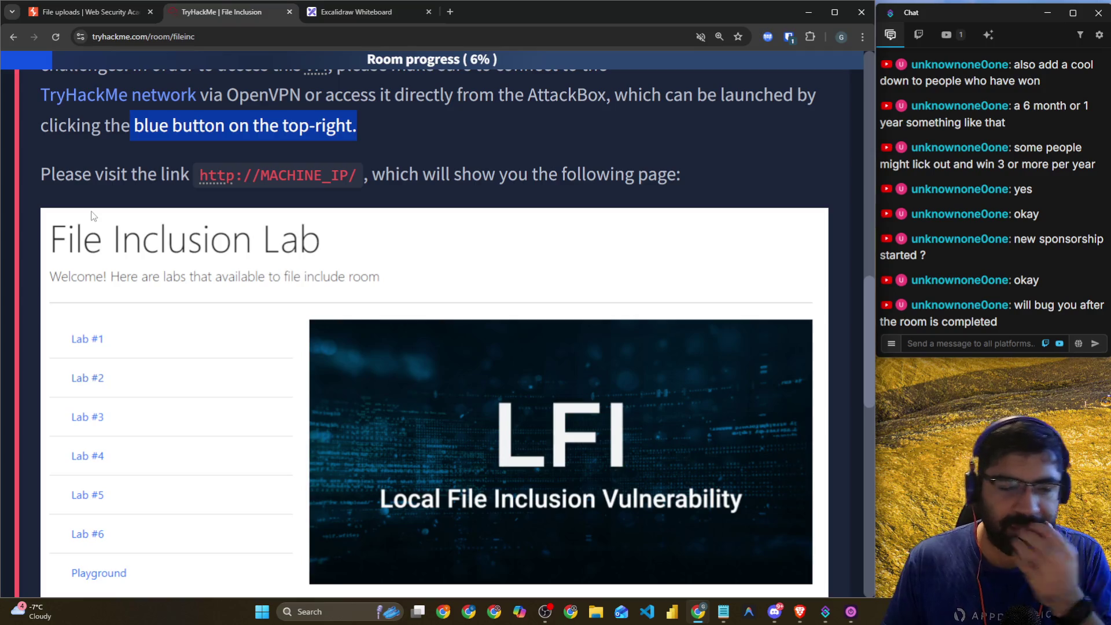
pyautogui.moveTo(44, 174)
pyautogui.mouseDown()
pyautogui.moveTo(203, 186)
pyautogui.moveTo(667, 179)
pyautogui.mouseUp()
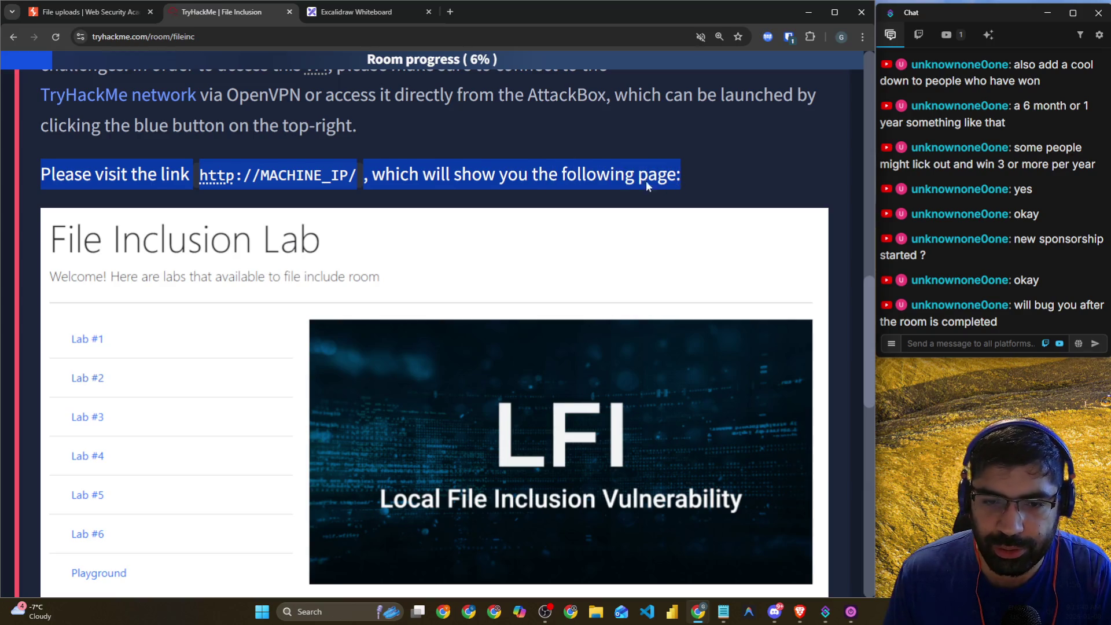
pyautogui.scroll(-2, 636, 176)
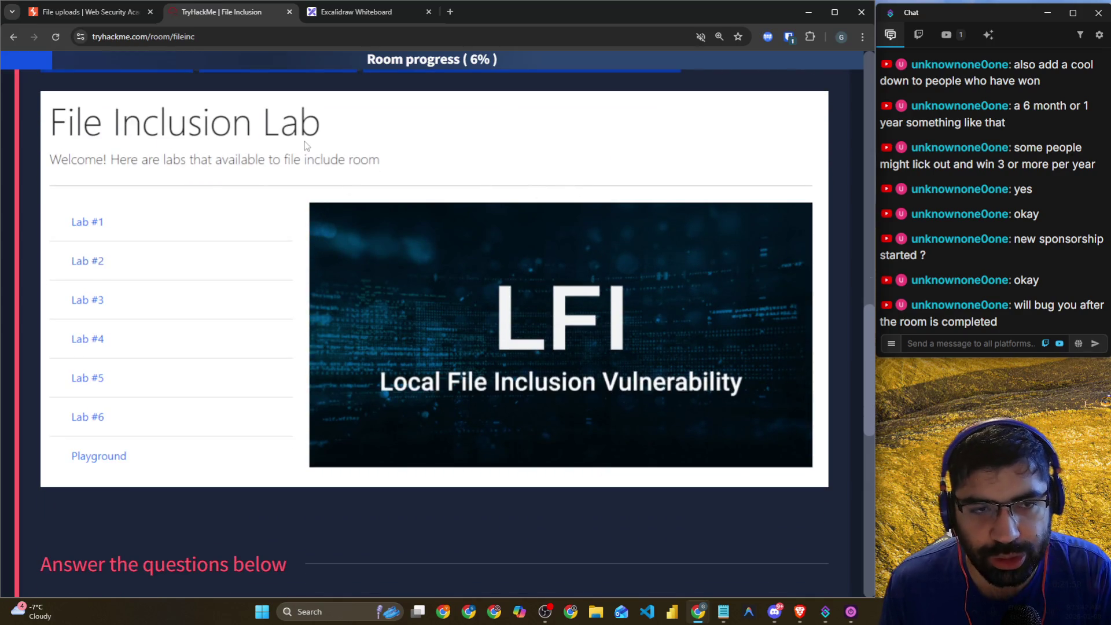
pyautogui.hotkey('alt', 'Tab')
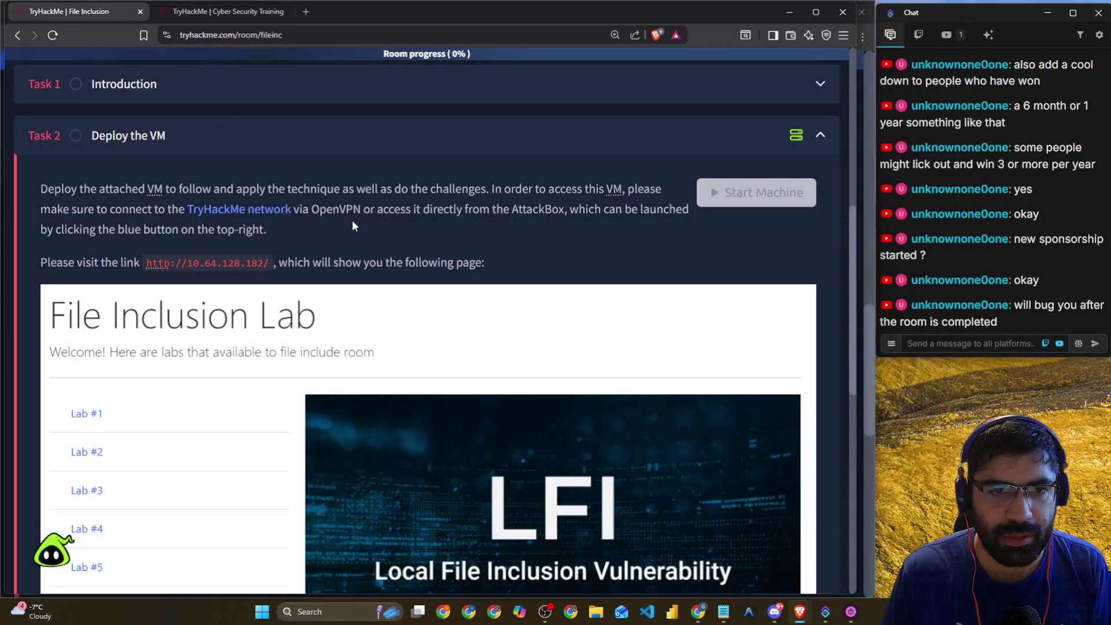
# Switch to the AttackBox desktop and close its welcome terminal
pyautogui.scroll(4, 370, 251)
pyautogui.scroll(-5, 370, 251)
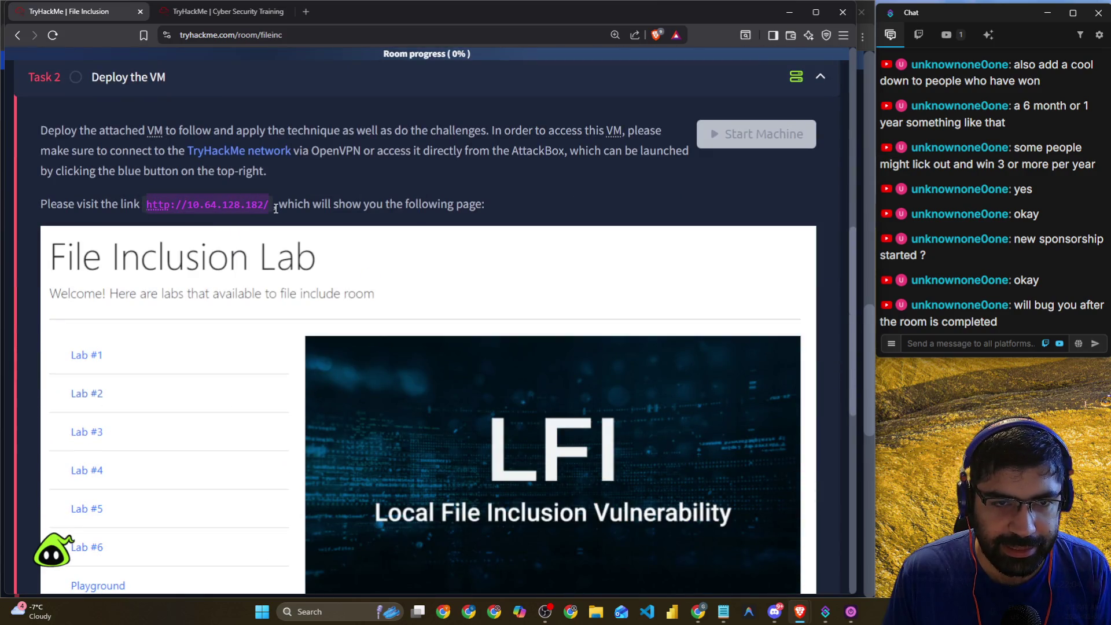
pyautogui.hotkey('ctrl', 'Tab')
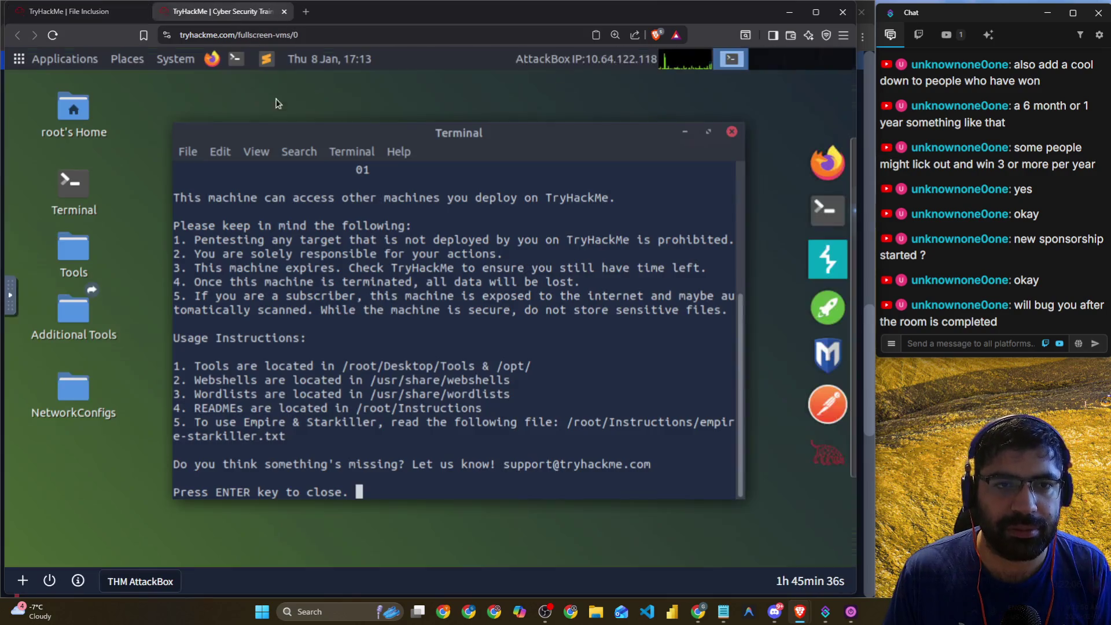
pyautogui.press('Return')
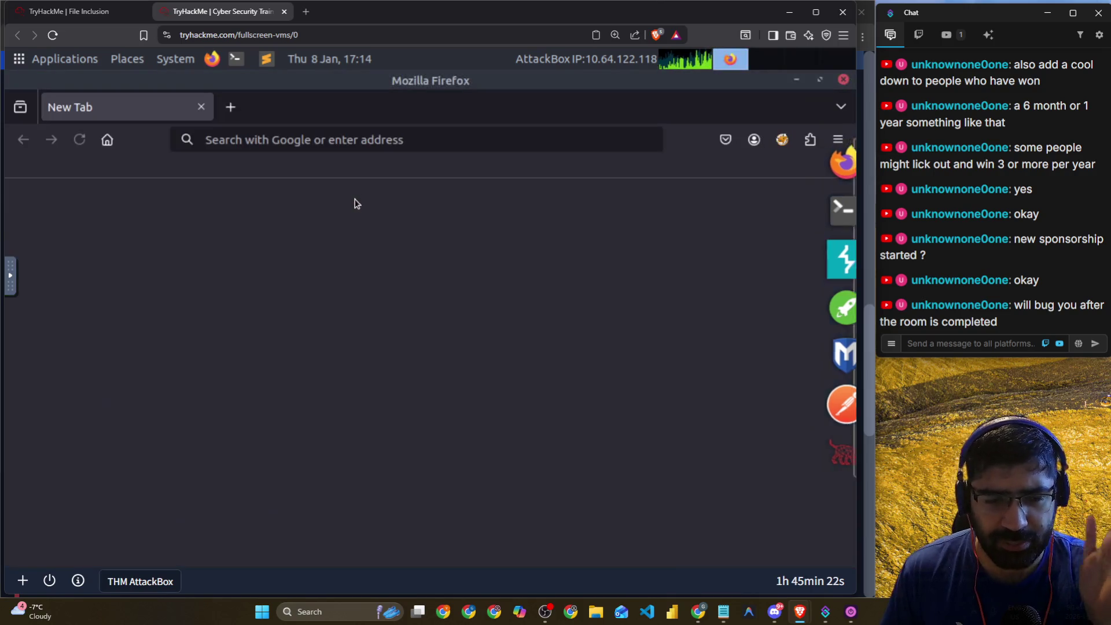
# Load 10.64.128.182 in the AttackBox Firefox and dismiss the refresh notice
pyautogui.click(380, 137)
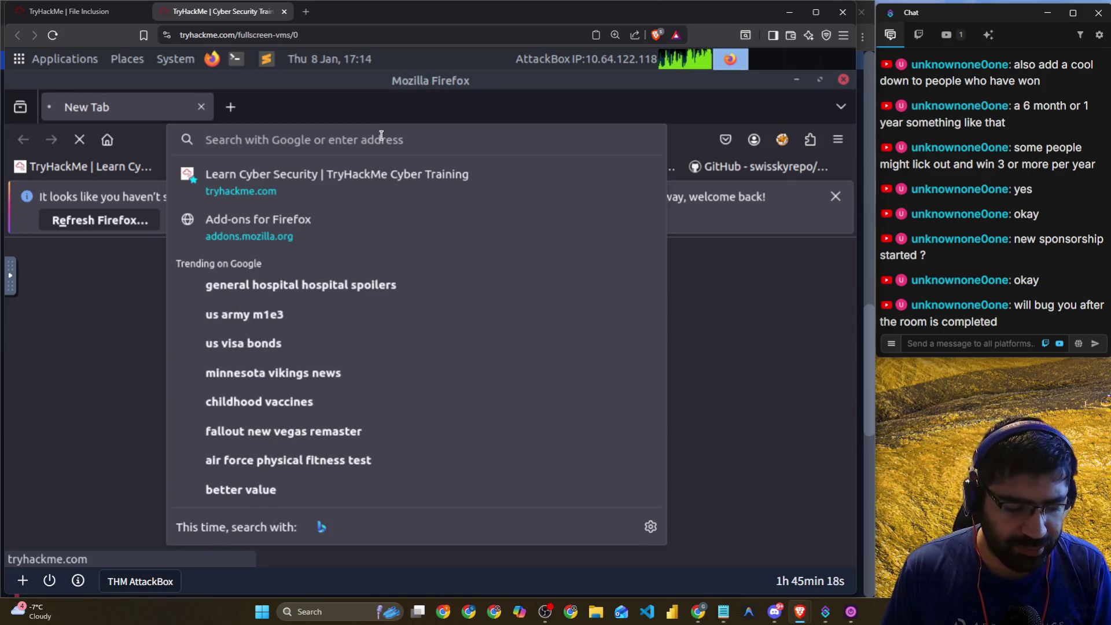
pyautogui.write('http://10.64.128.182/https://tryhackme.com')
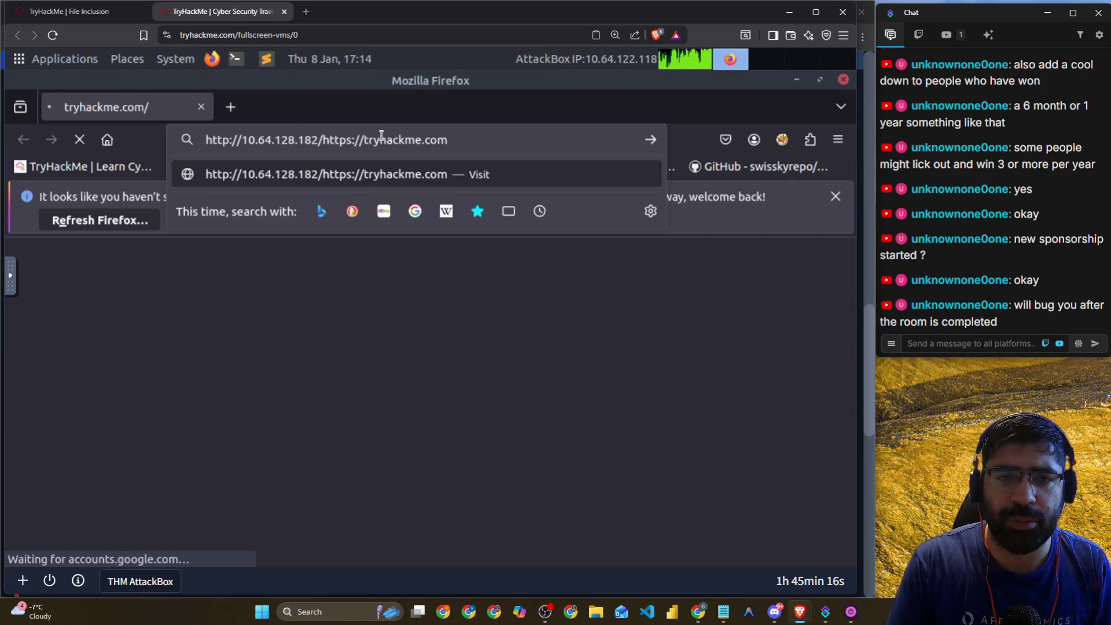
pyautogui.hotkey('shift', 'End')
pyautogui.press('BackSpace')
pyautogui.press('Return')
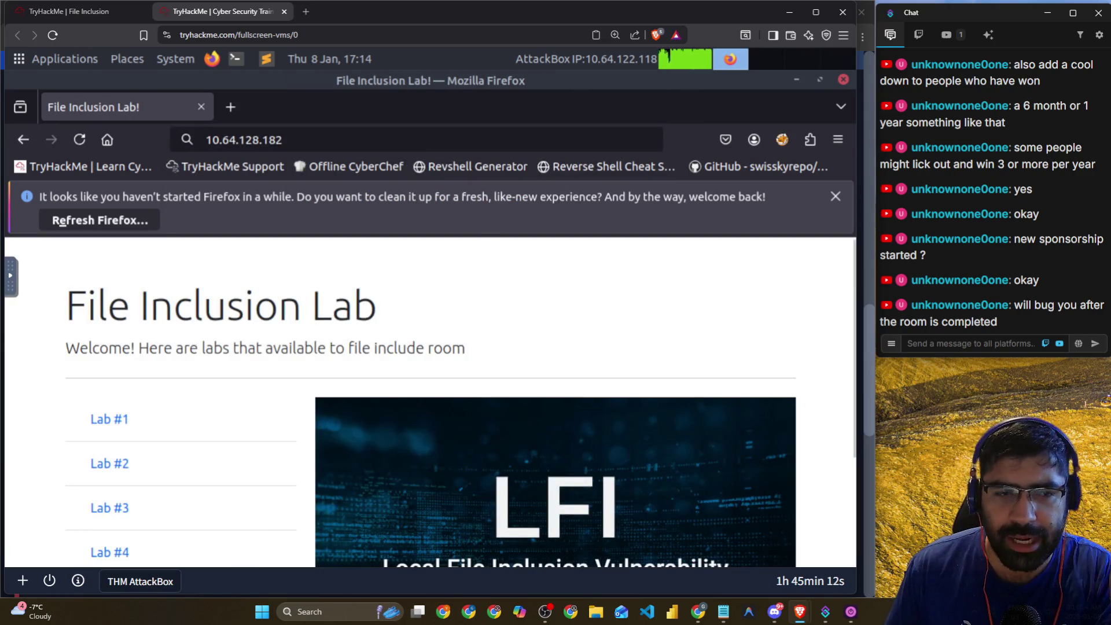
pyautogui.click(834, 196)
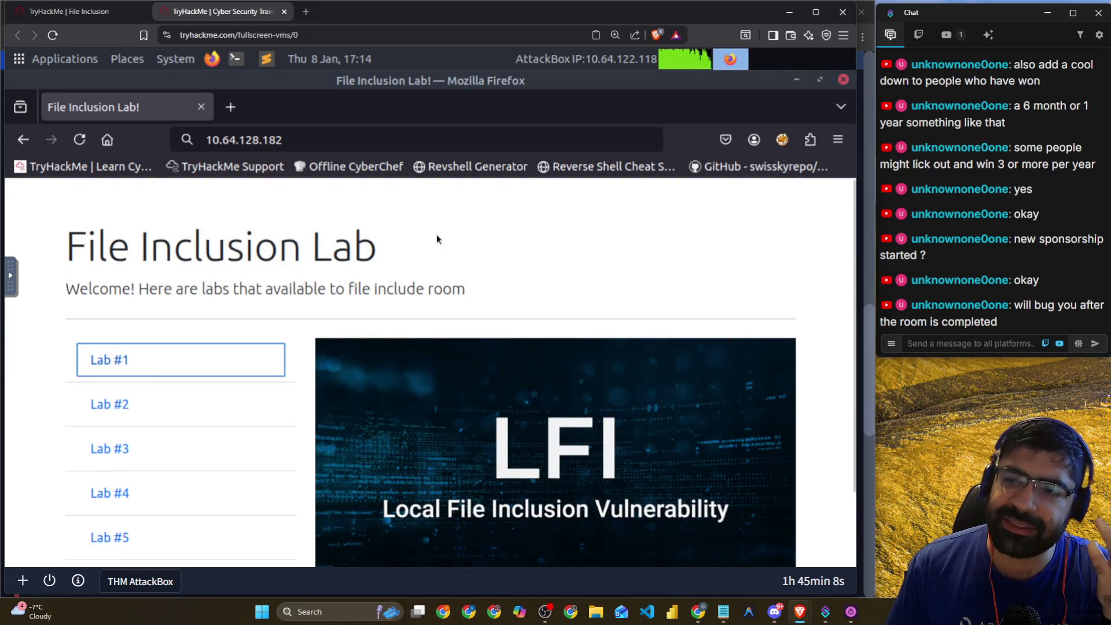
# Read the File Inclusion Lab heading and welcome sentence
pyautogui.scroll(-3, 307, 301)
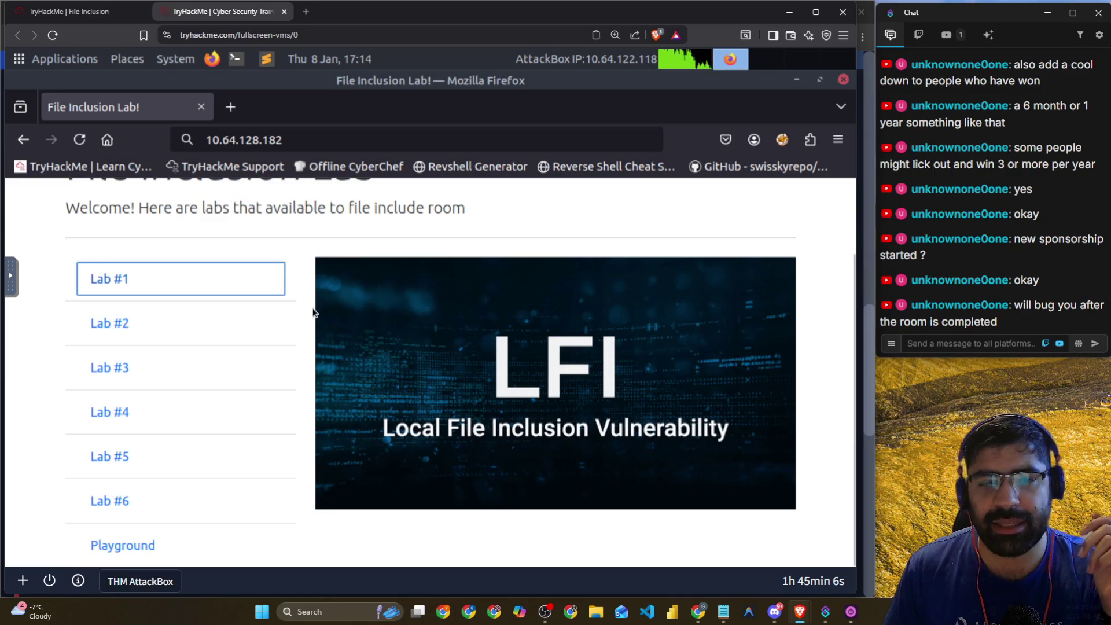
pyautogui.scroll(3, 315, 263)
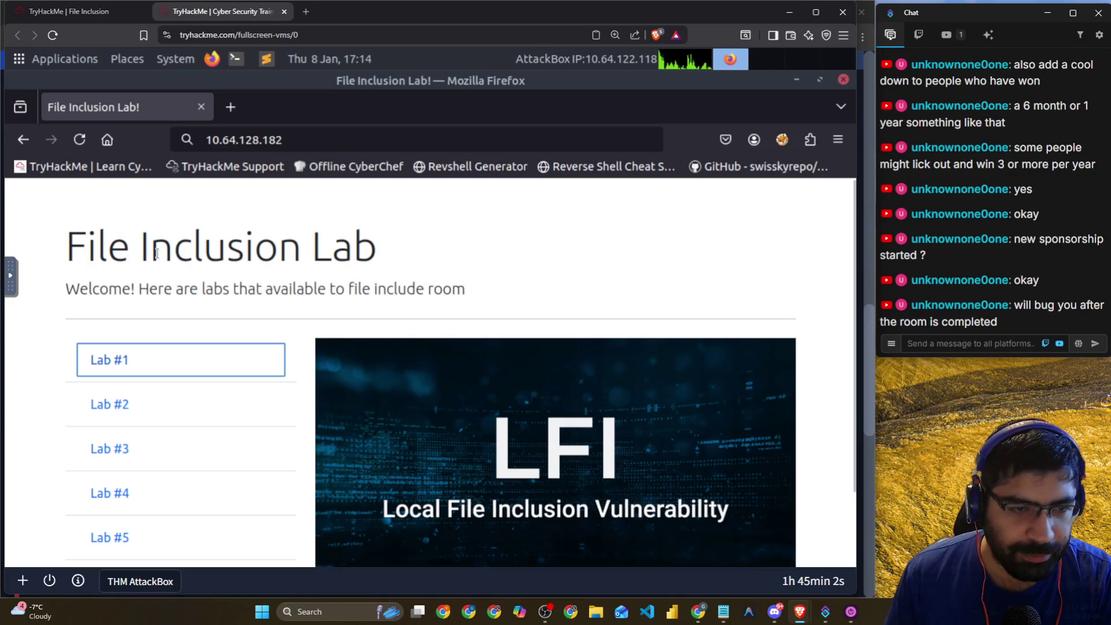
pyautogui.moveTo(87, 253); pyautogui.dragTo(377, 255)
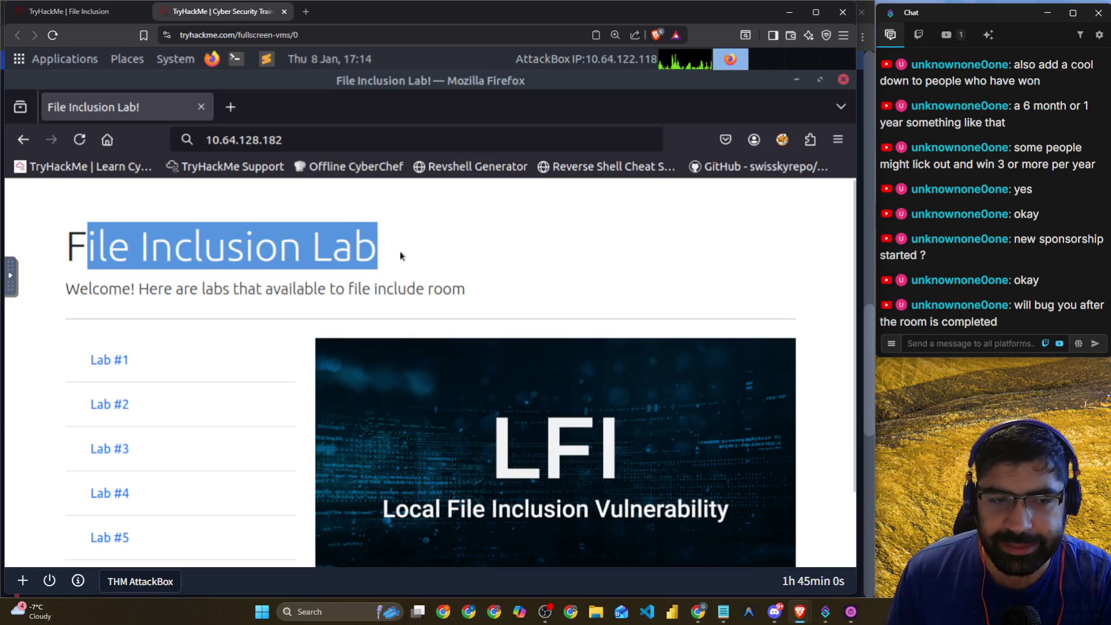
pyautogui.scroll(-3, 399, 255)
pyautogui.moveTo(139, 209); pyautogui.dragTo(398, 210)
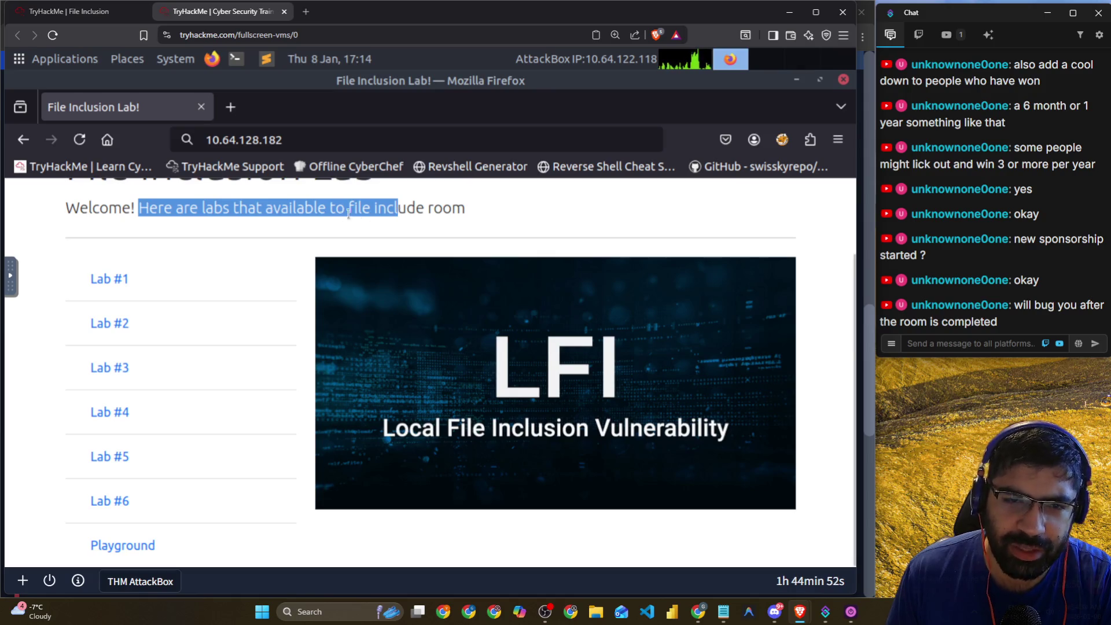
pyautogui.moveTo(406, 210); pyautogui.dragTo(481, 212)
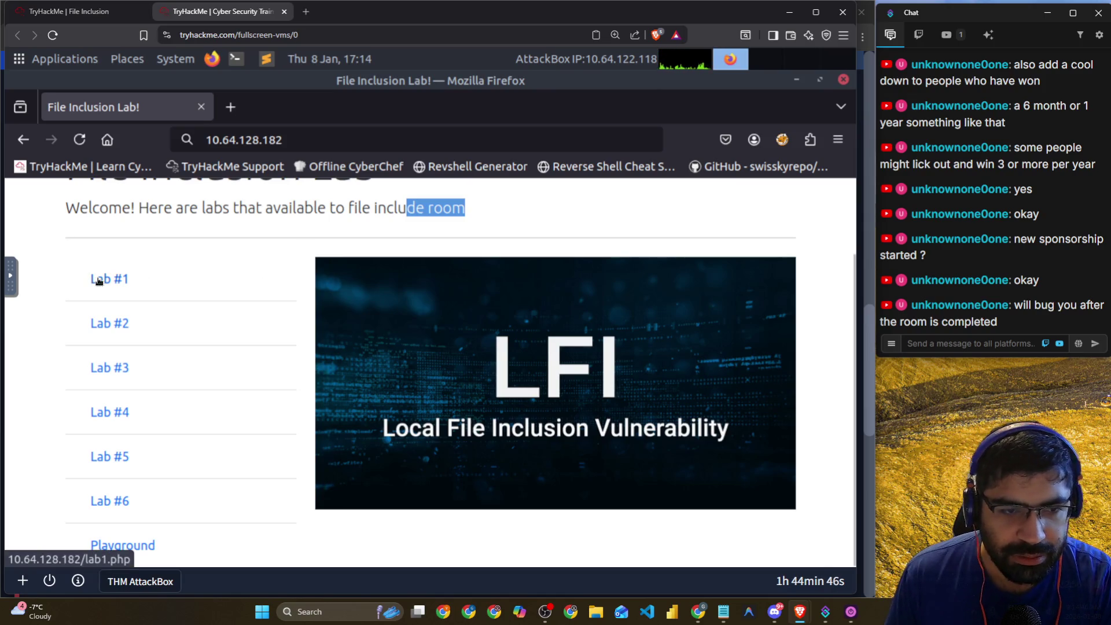
pyautogui.moveTo(603, 363)
pyautogui.mouseDown()
pyautogui.moveTo(495, 441)
pyautogui.moveTo(727, 439)
pyautogui.moveTo(569, 428)
pyautogui.mouseUp()
# Open Lab #2 and place the cursor in its page address
pyautogui.click(156, 331)
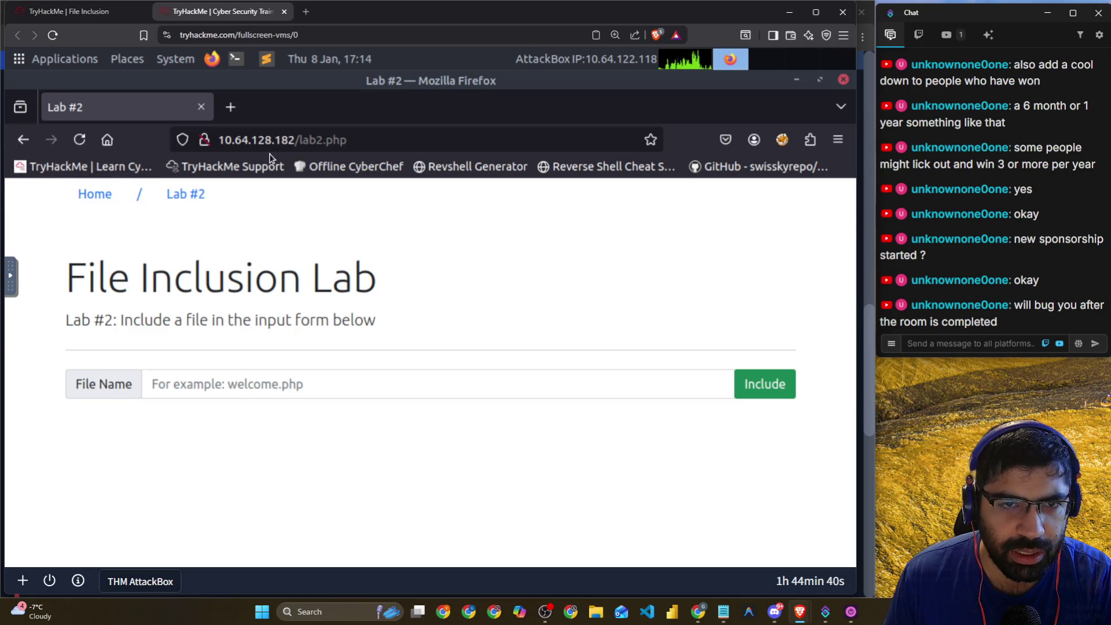
pyautogui.click(328, 139)
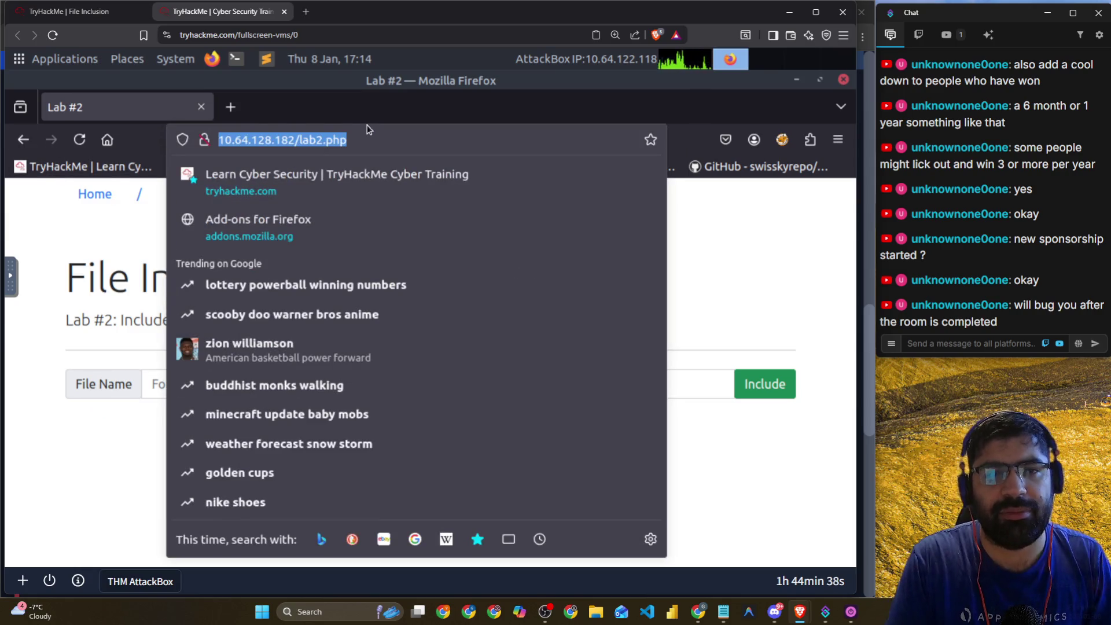
pyautogui.press('Right')
pyautogui.press('Left')
pyautogui.press('Left')
pyautogui.press('Left')
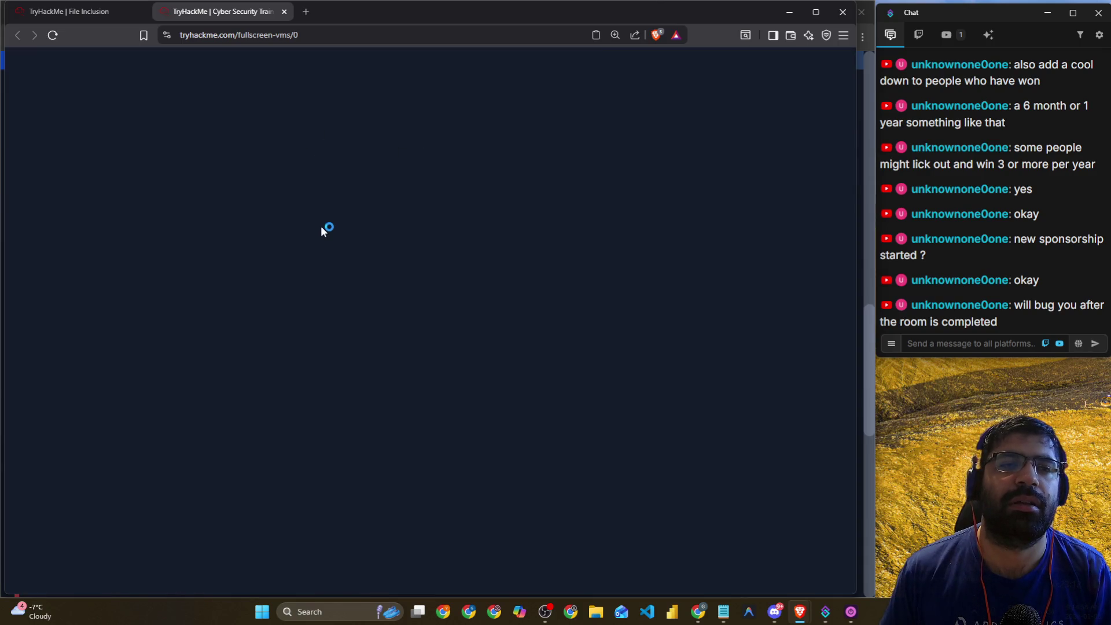
# Return to the File Inclusion room tab and show it in split view
pyautogui.click(113, 16)
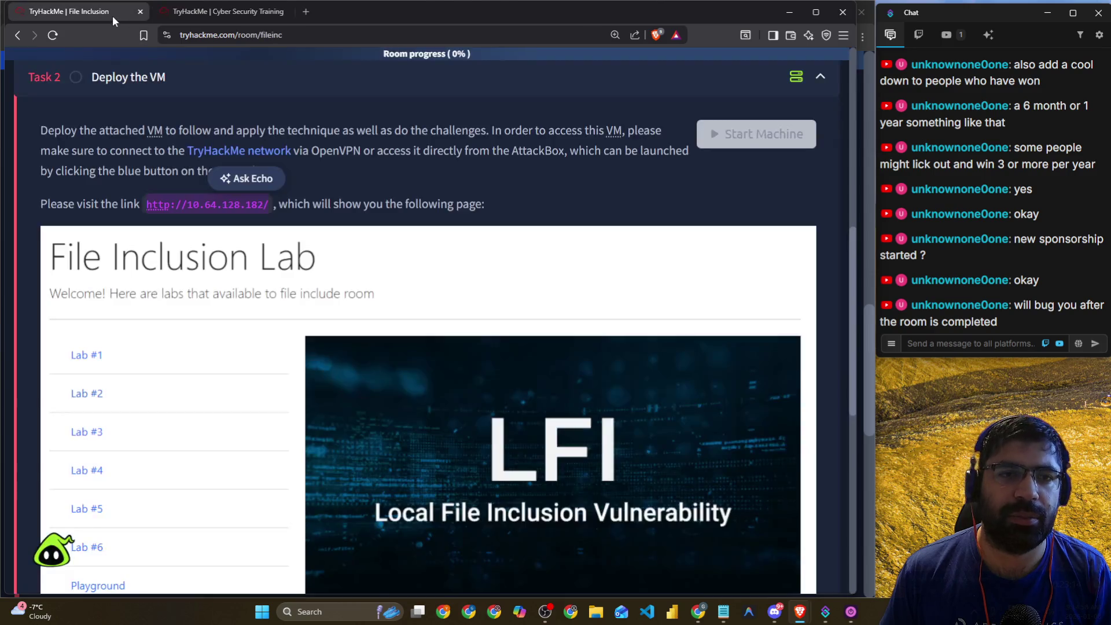
pyautogui.scroll(5, 306, 226)
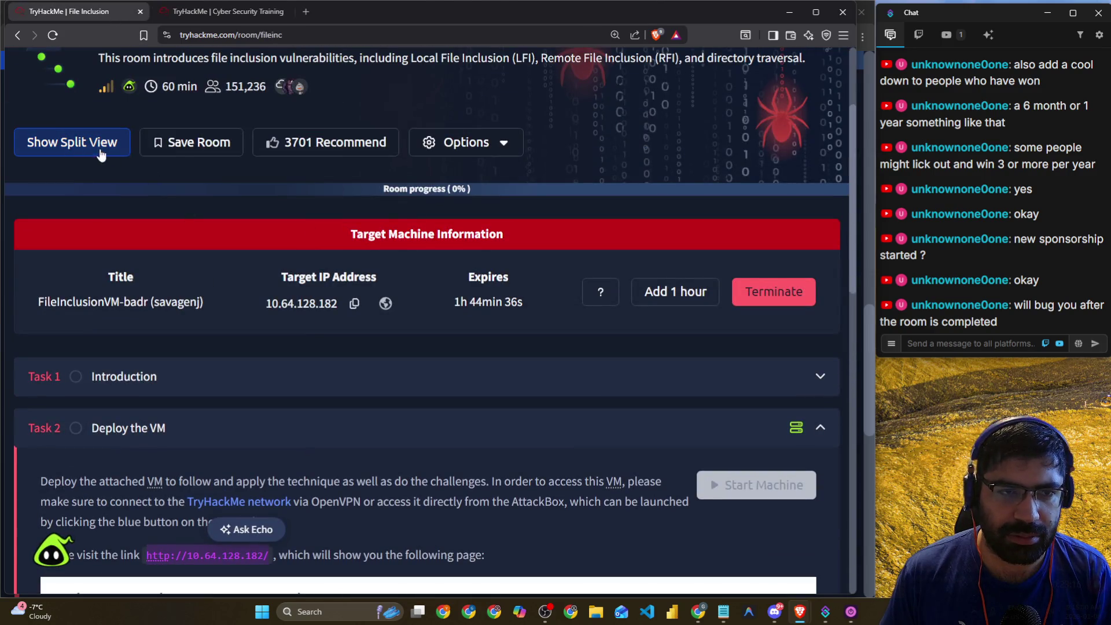
pyautogui.click(84, 159)
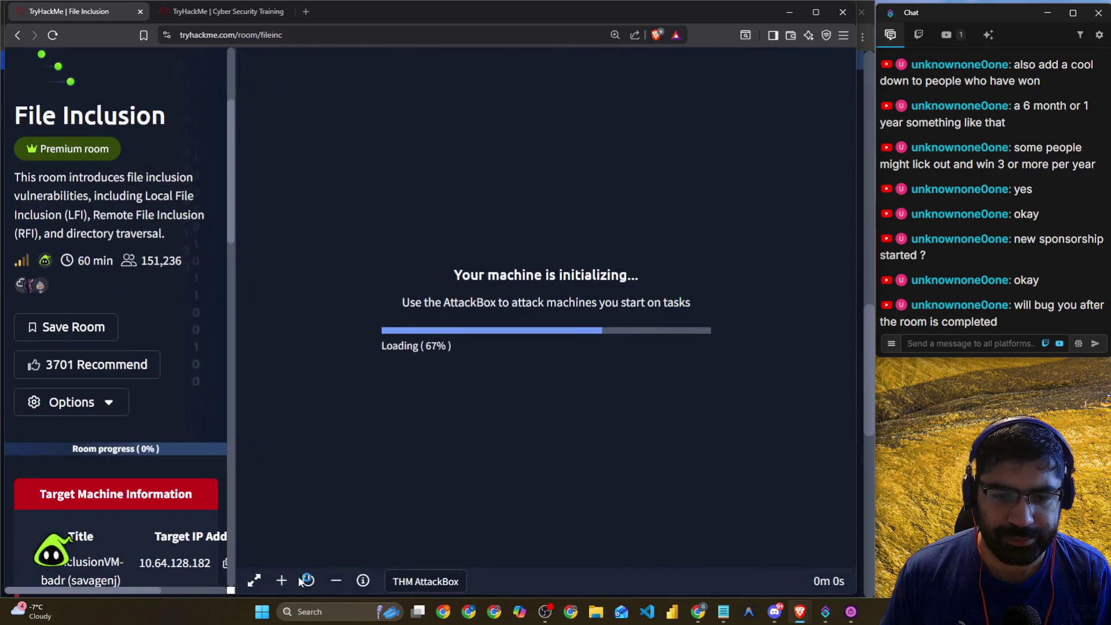
# Close split view, start a new AttackBox and reload its fullscreen tab
pyautogui.click(252, 581)
pyautogui.click(81, 142)
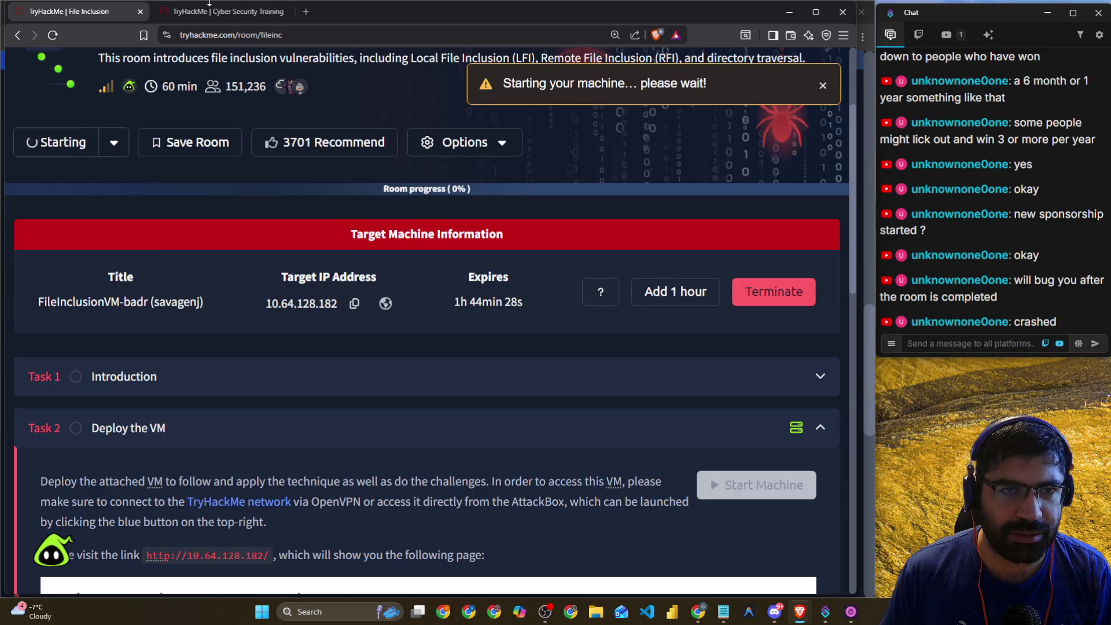
pyautogui.click(212, 10)
pyautogui.click(51, 36)
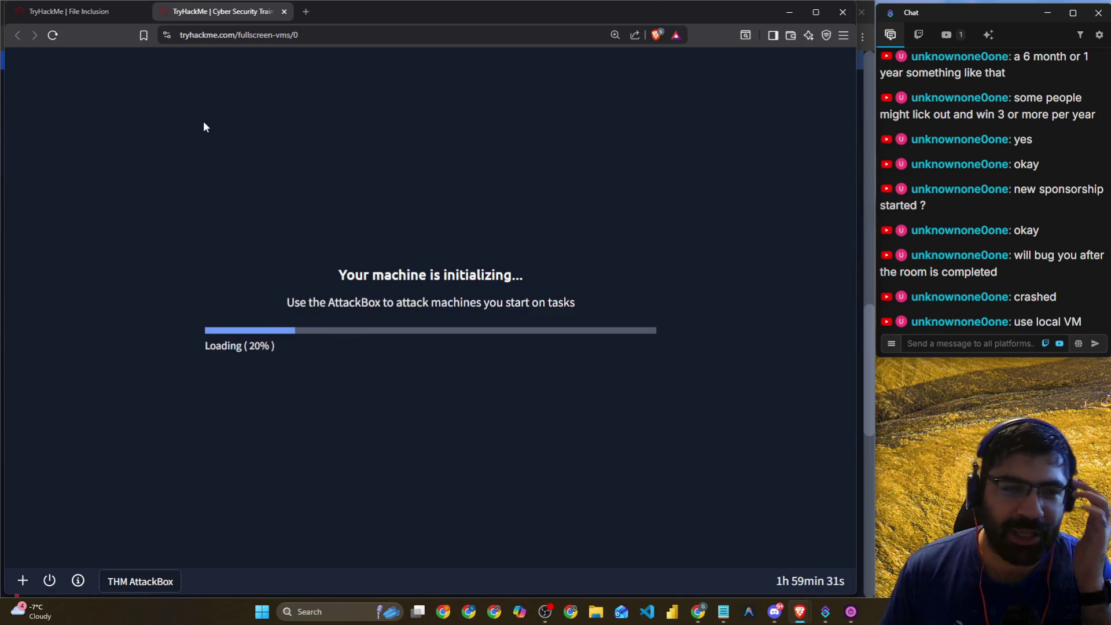
# Bring the window holding the File Inclusion room to the front
pyautogui.click(103, 13)
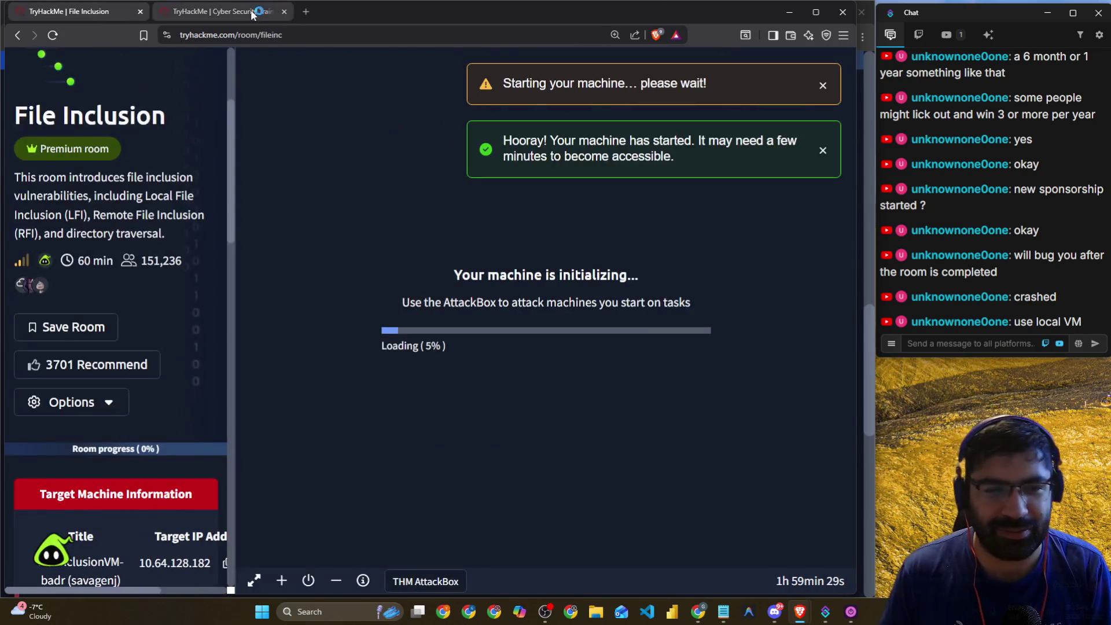
pyautogui.click(233, 13)
pyautogui.hotkey('alt', 'Tab')
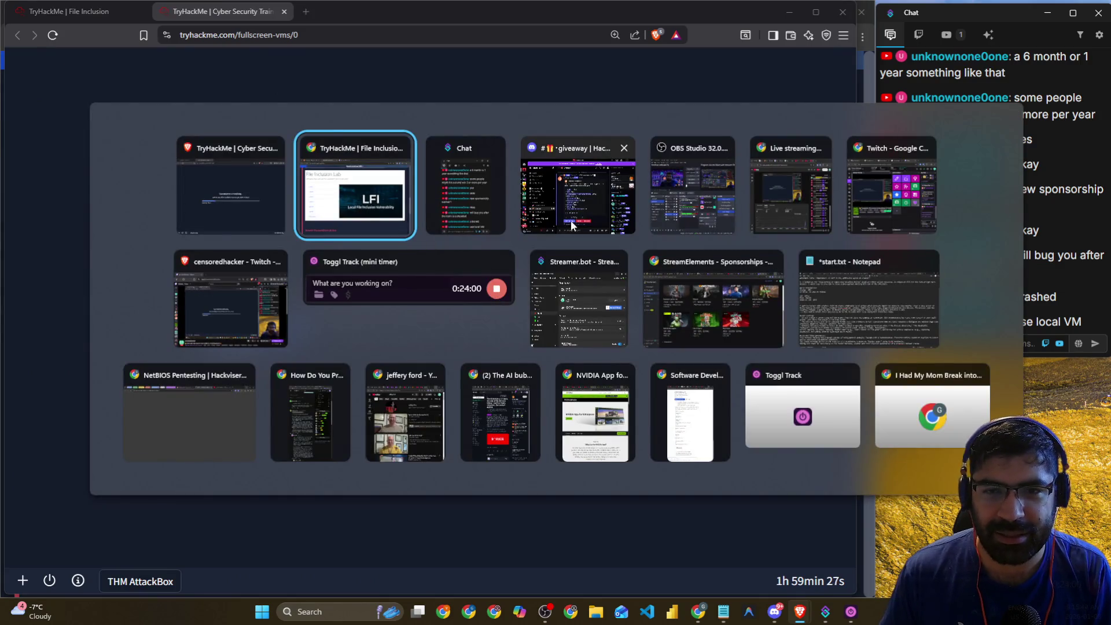
pyautogui.click(390, 210)
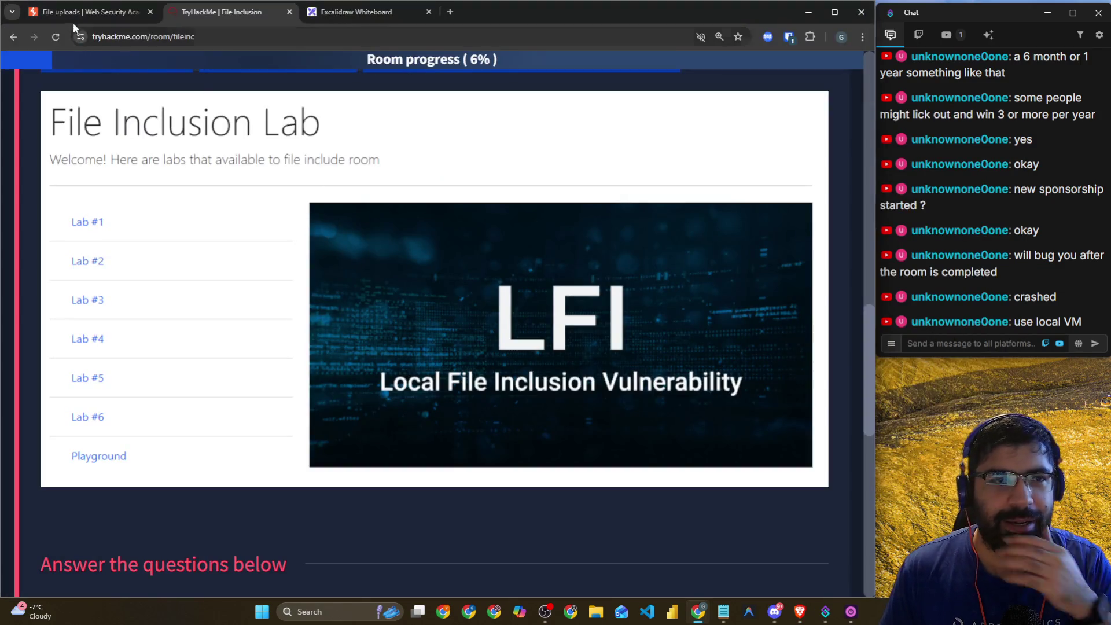
# Submit Task 2's question to complete it
pyautogui.scroll(-2, 212, 278)
pyautogui.scroll(5, 213, 265)
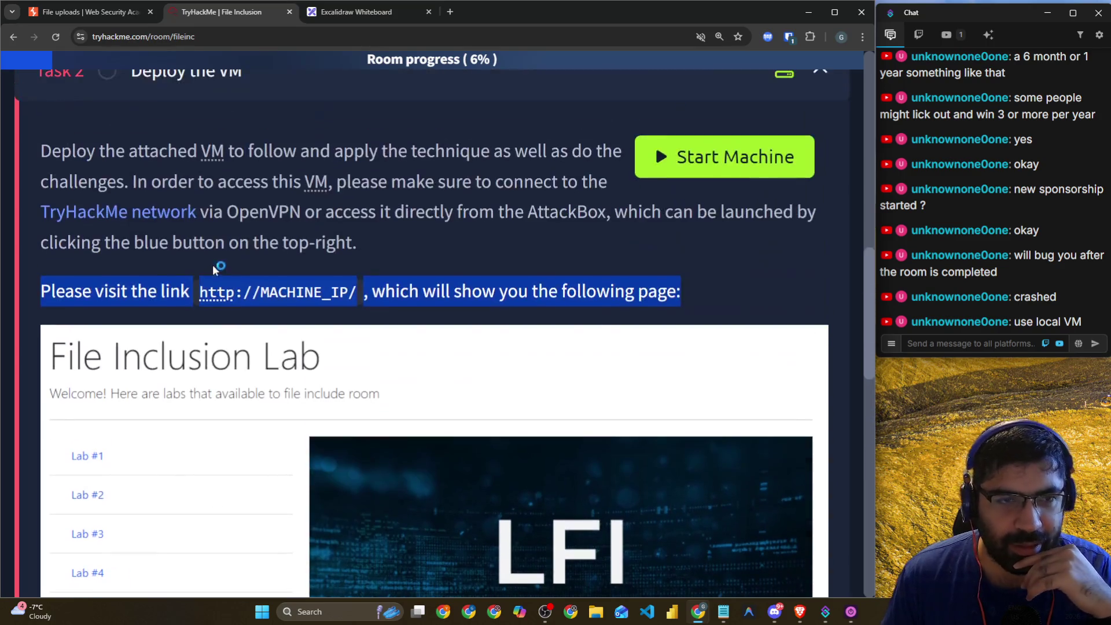
pyautogui.moveTo(46, 152); pyautogui.dragTo(341, 151)
pyautogui.scroll(-10, 292, 256)
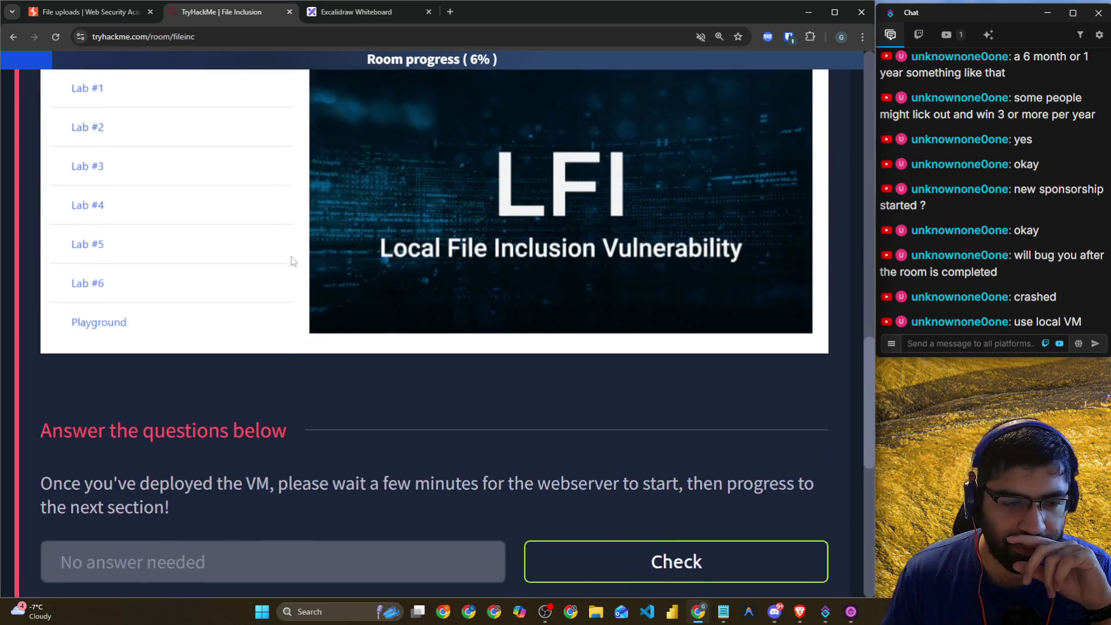
pyautogui.click(615, 347)
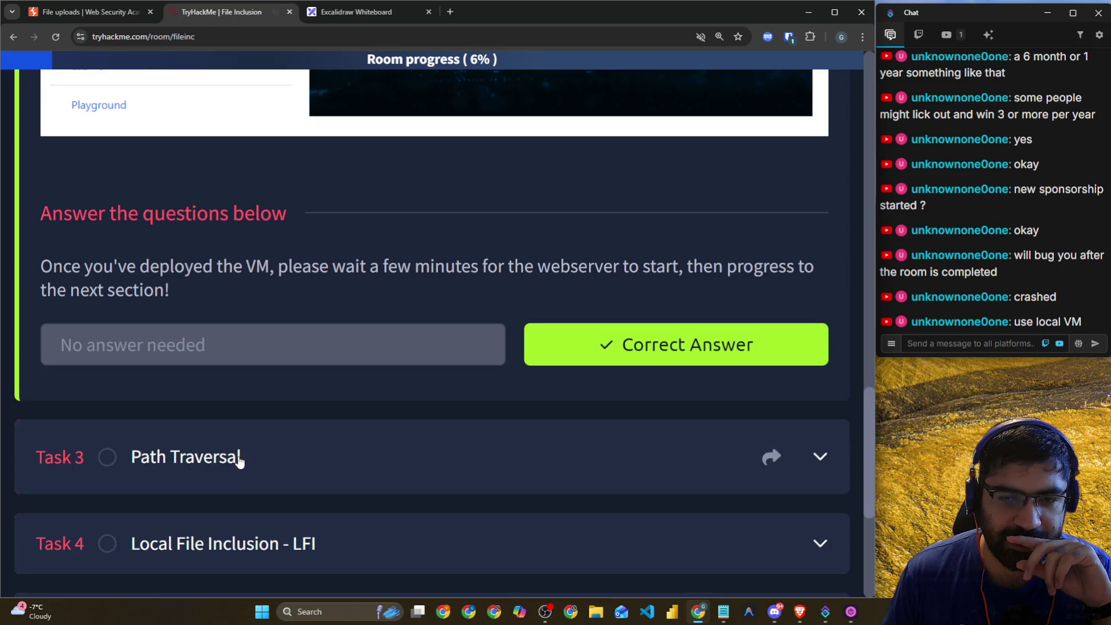
# Expand Task 3 Path Traversal and read its heading
pyautogui.scroll(10, 324, 380)
pyautogui.scroll(-7, 320, 490)
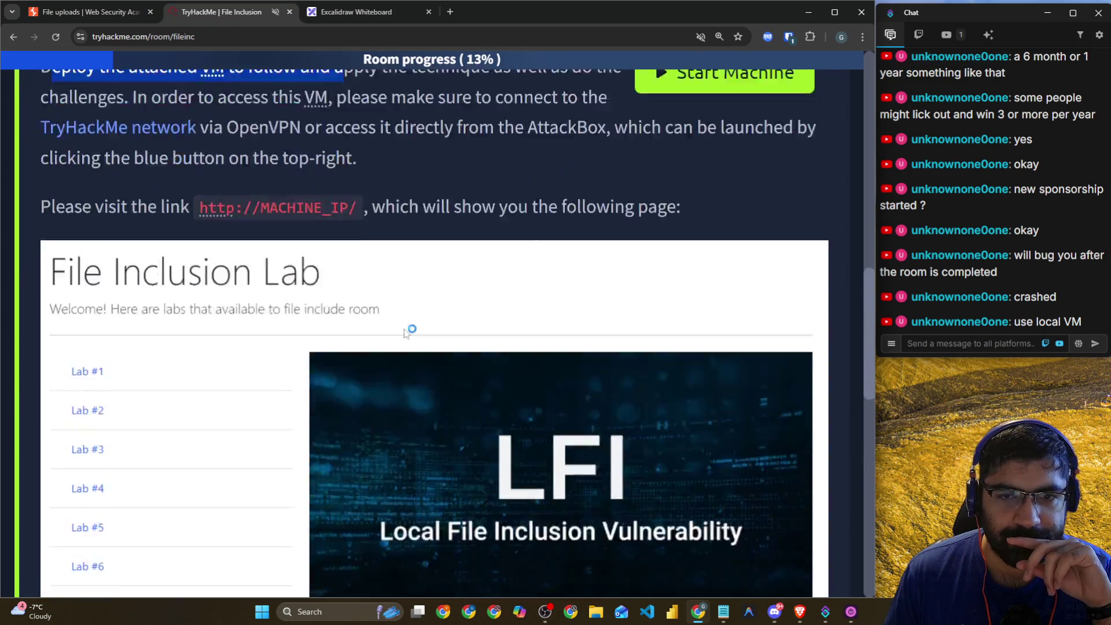
pyautogui.click(288, 560)
pyautogui.scroll(-1, 297, 368)
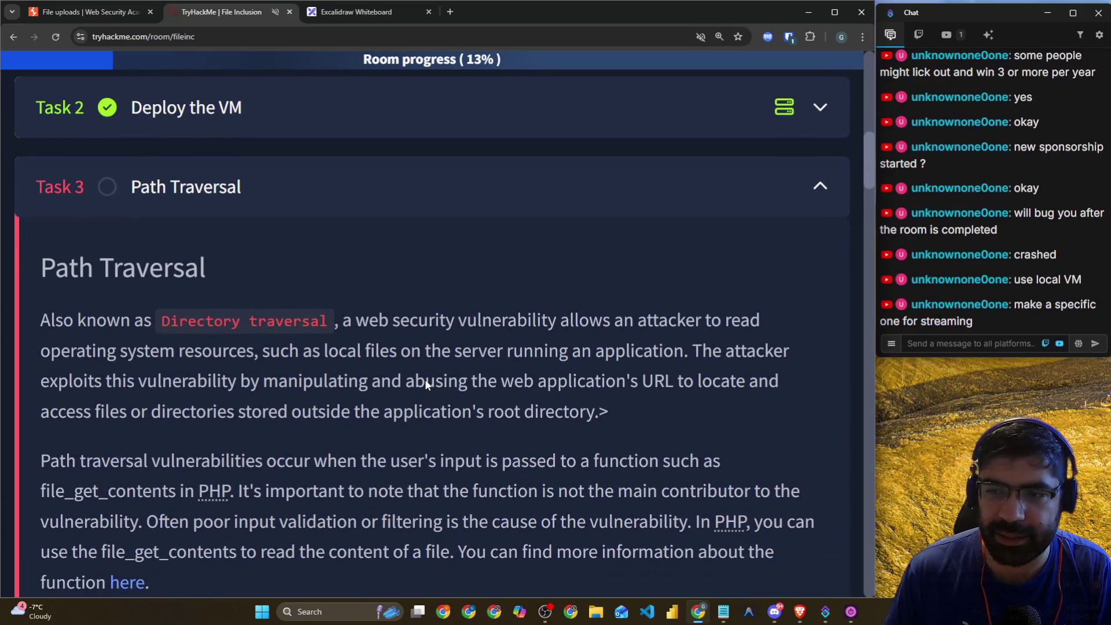
pyautogui.hotkey('alt', 'Tab')
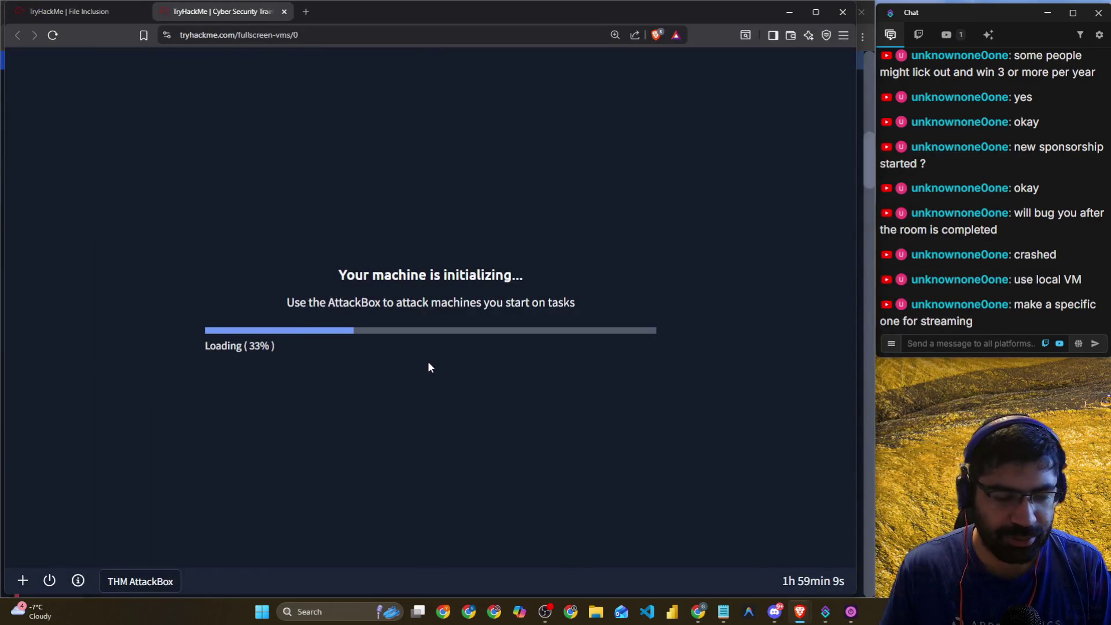
pyautogui.hotkey('alt', 'Tab')
pyautogui.scroll(-2, 324, 304)
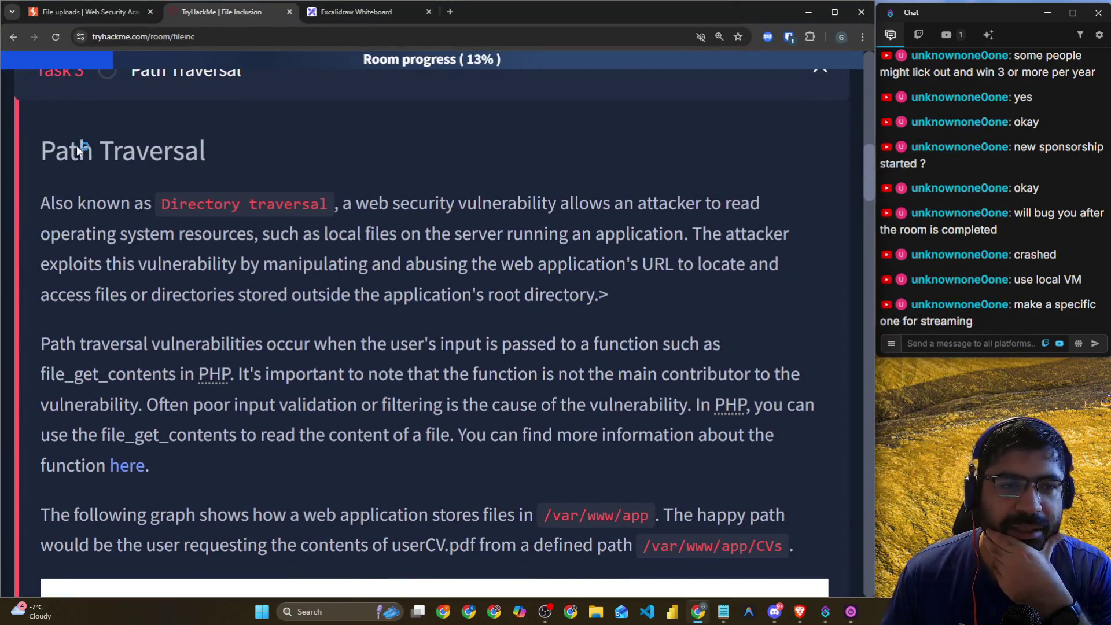
pyautogui.moveTo(37, 148); pyautogui.dragTo(211, 146)
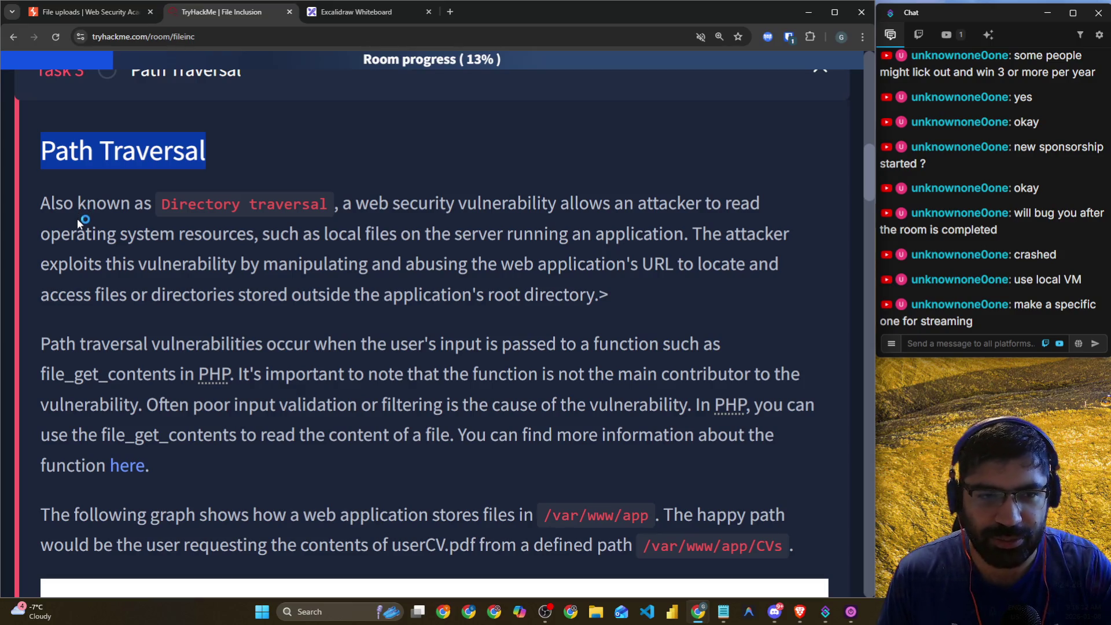
pyautogui.scroll(1, 139, 225)
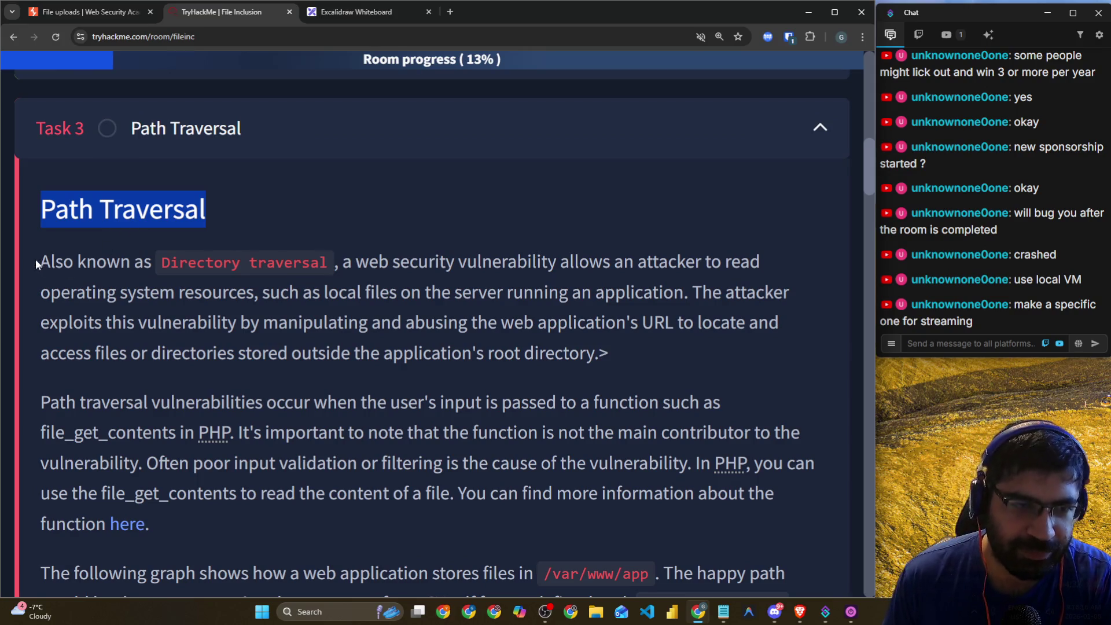
# Highlight the Path Traversal phrases on directory traversal, URL manipulation and files outside root
pyautogui.moveTo(36, 260); pyautogui.dragTo(172, 266)
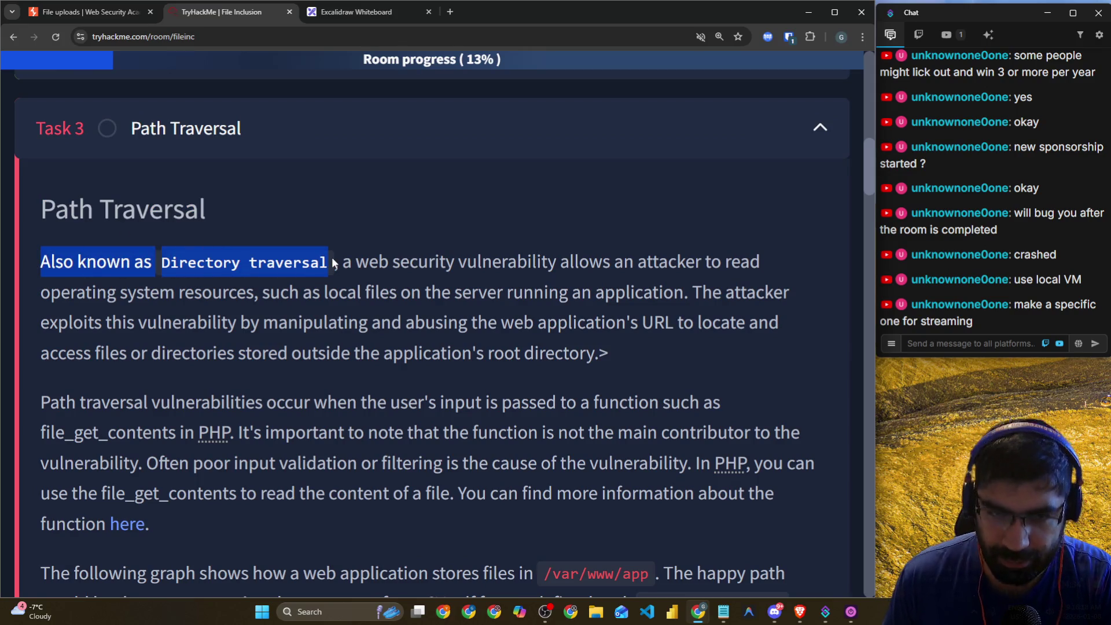
pyautogui.moveTo(341, 261)
pyautogui.mouseDown()
pyautogui.moveTo(555, 268)
pyautogui.moveTo(663, 292)
pyautogui.moveTo(727, 273)
pyautogui.mouseUp()
pyautogui.moveTo(42, 292); pyautogui.dragTo(319, 289)
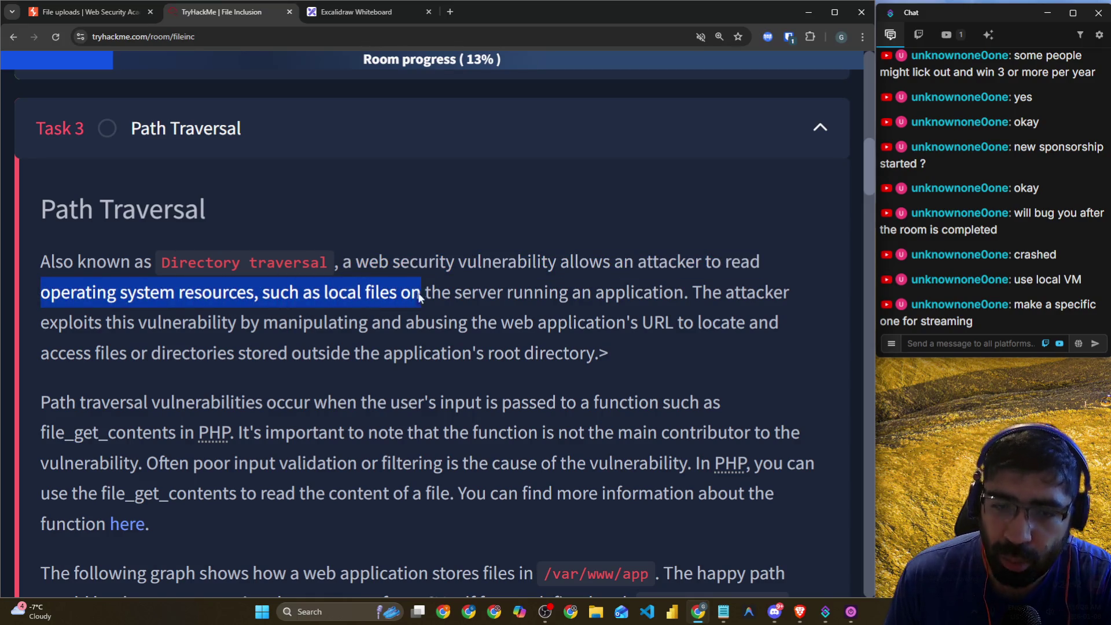
pyautogui.moveTo(455, 292); pyautogui.dragTo(791, 289)
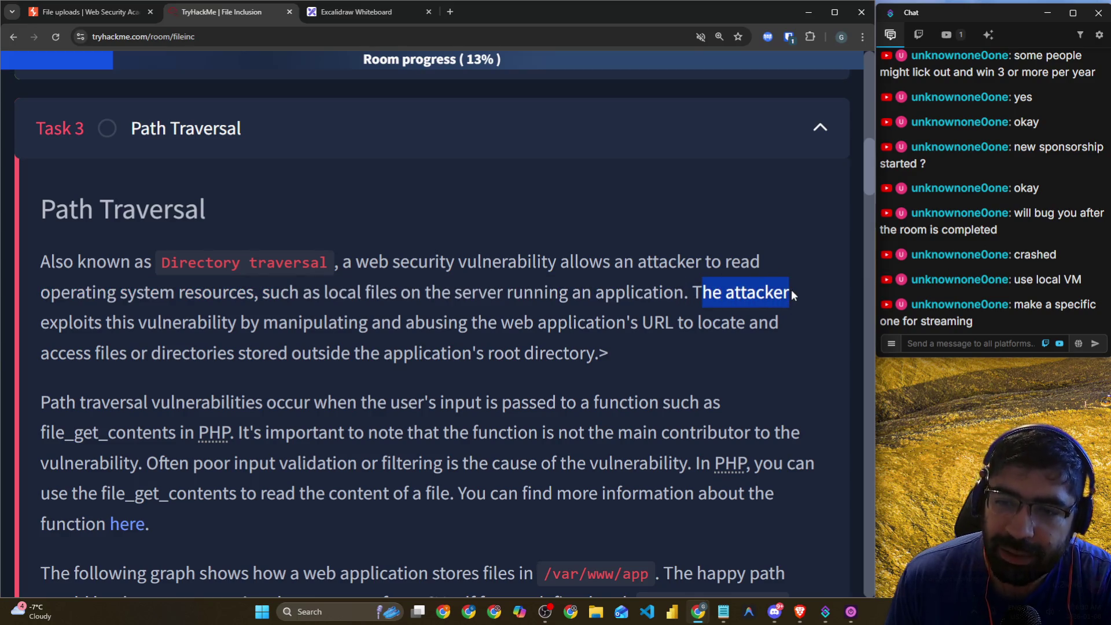
pyautogui.moveTo(94, 322); pyautogui.dragTo(350, 325)
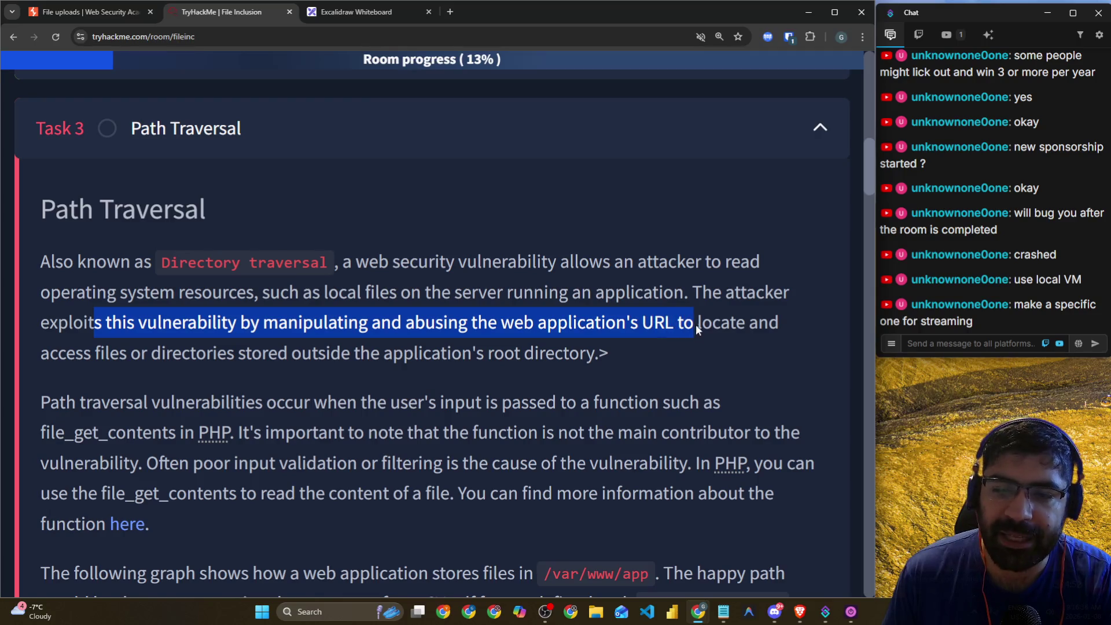
pyautogui.moveTo(693, 324); pyautogui.dragTo(715, 325)
pyautogui.moveTo(110, 352); pyautogui.dragTo(600, 357)
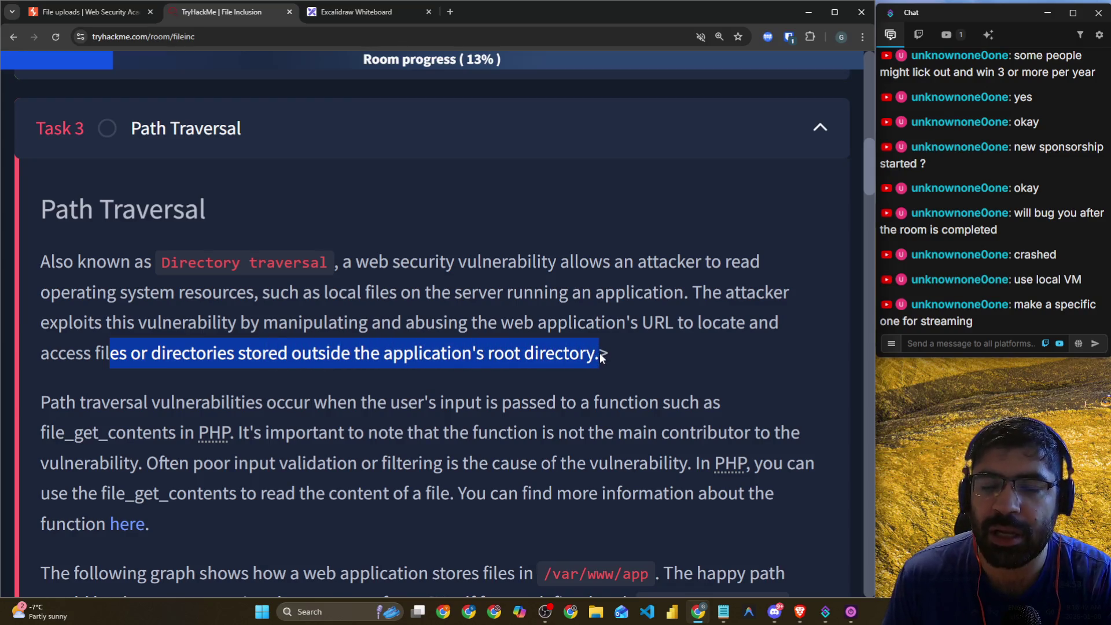
pyautogui.scroll(-1, 422, 371)
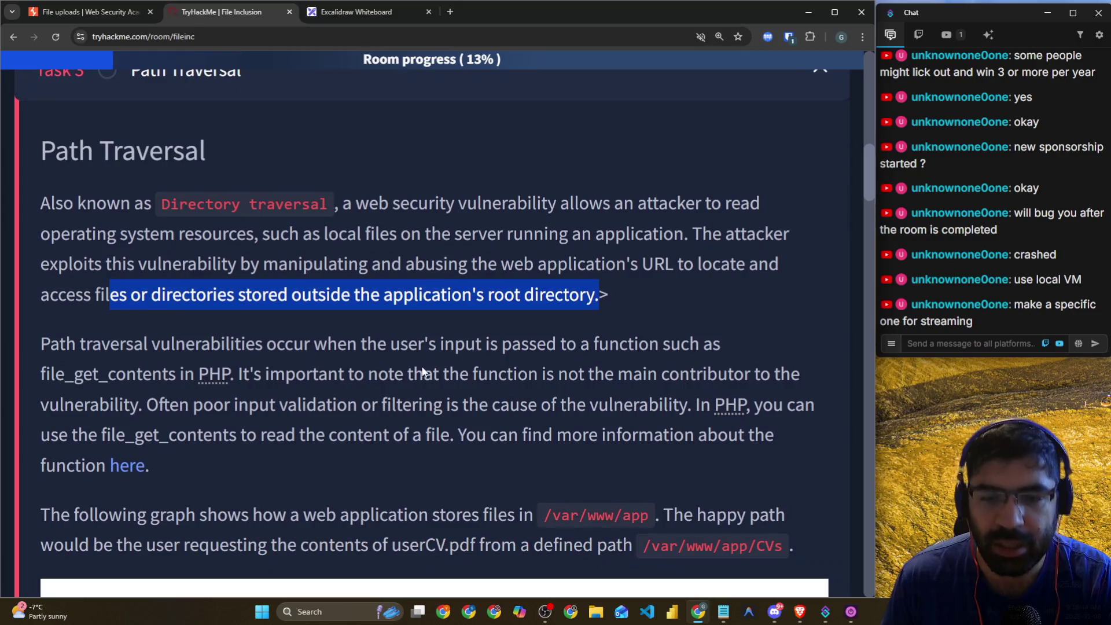
pyautogui.click(353, 11)
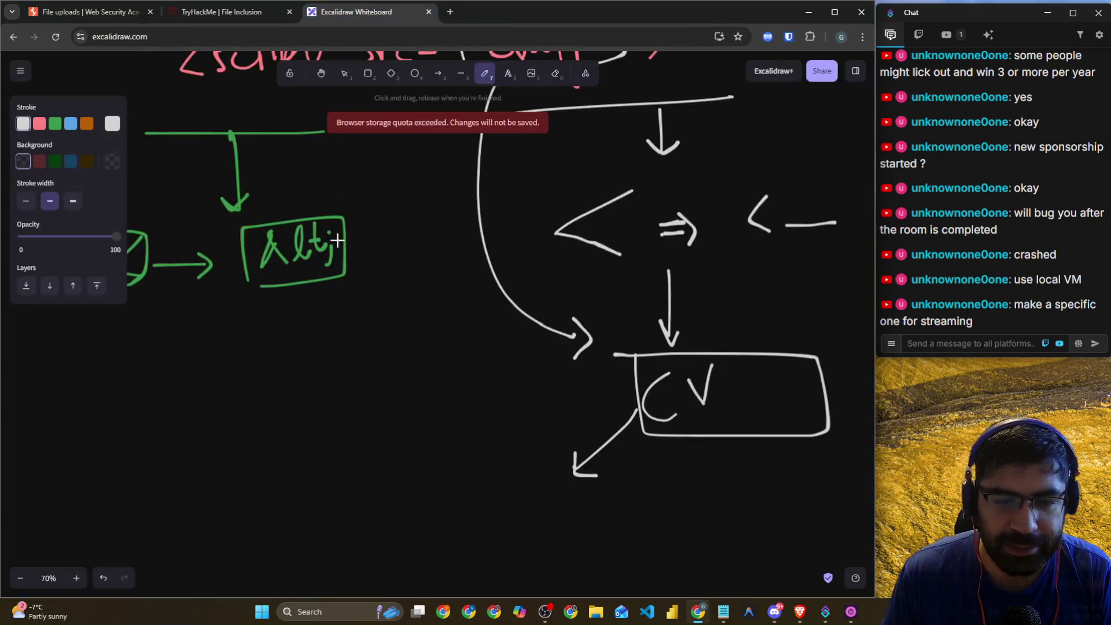
pyautogui.scroll(-2, 346, 256)
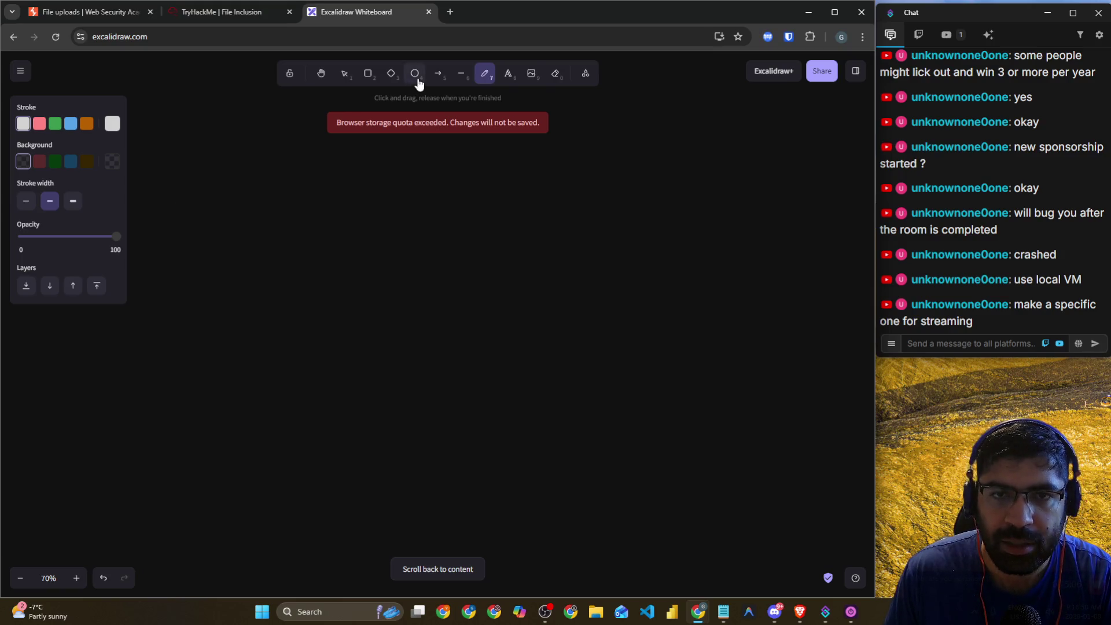
pyautogui.click(508, 74)
pyautogui.click(245, 203)
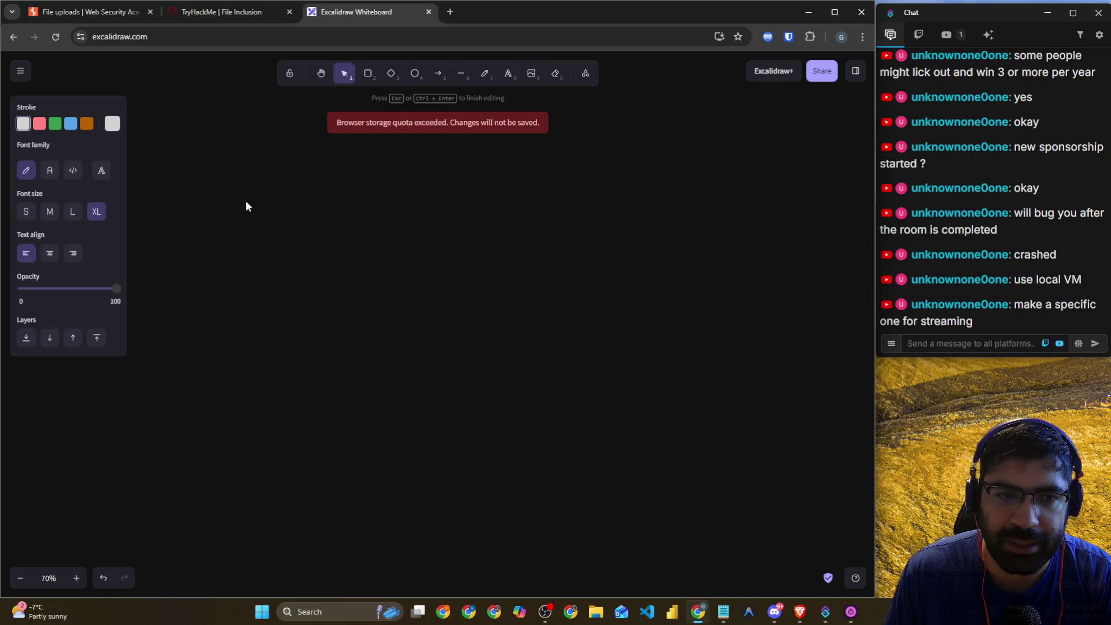
pyautogui.write('https://')
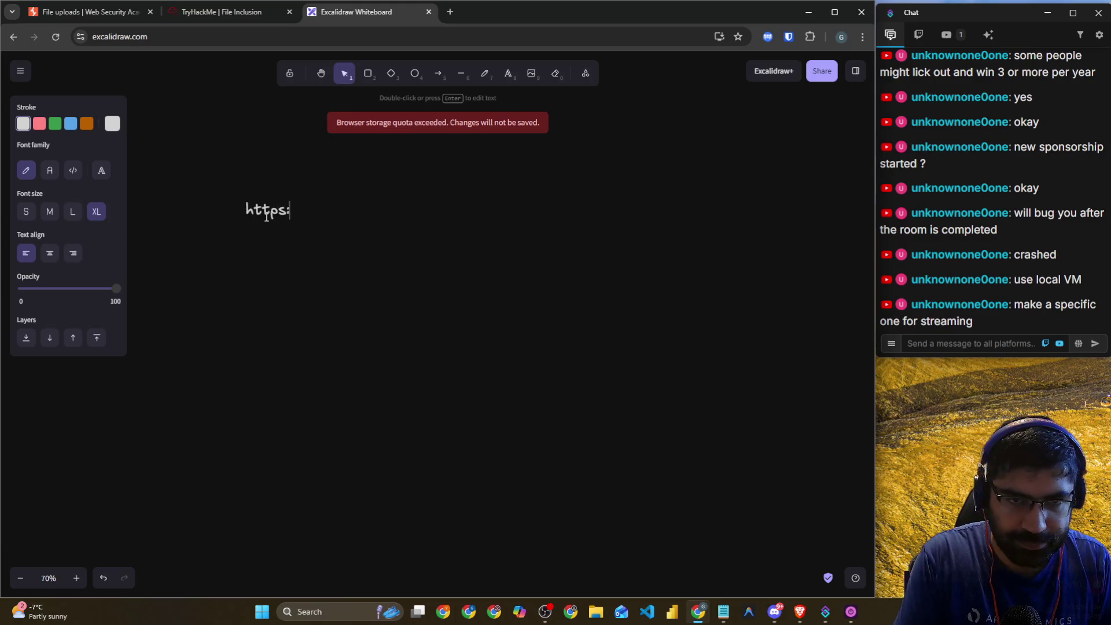
pyautogui.write('hello.th')
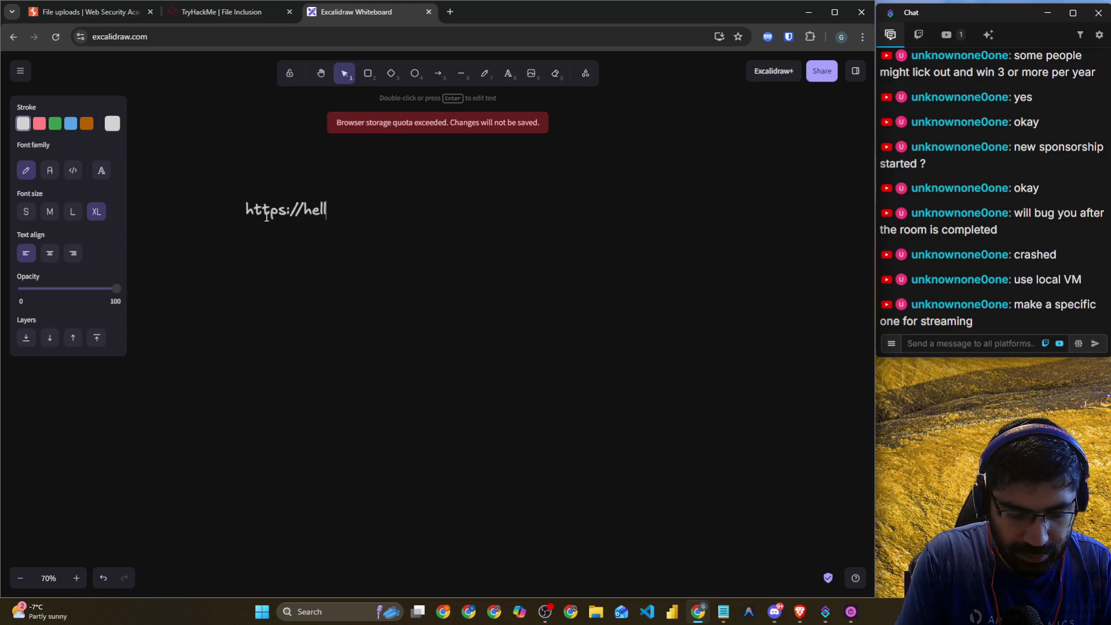
pyautogui.write('m/ge')
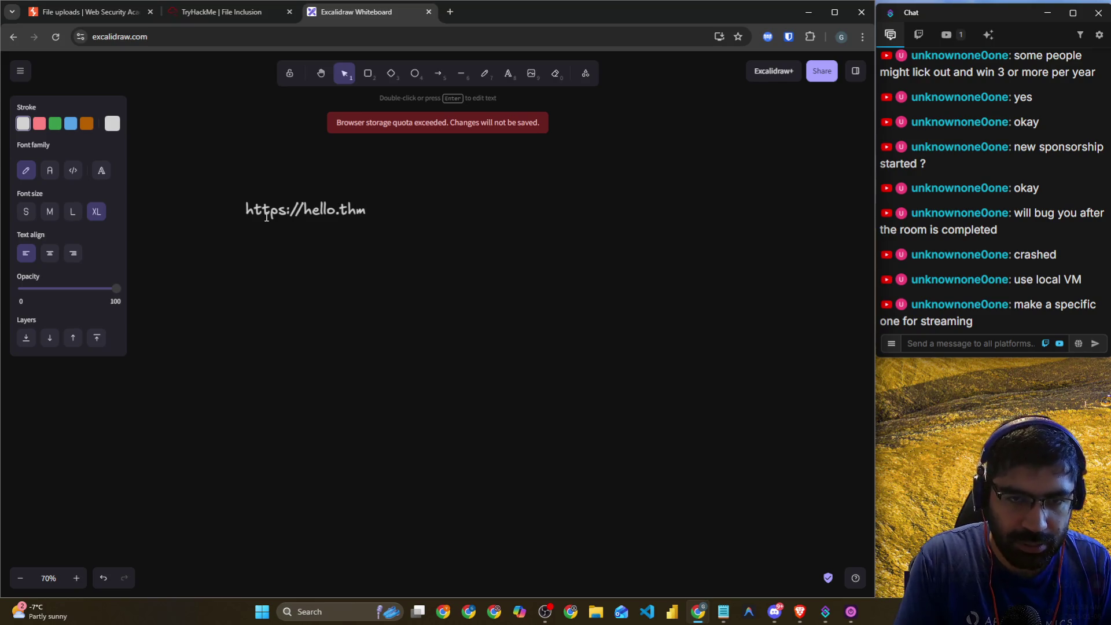
pyautogui.write('t.php')
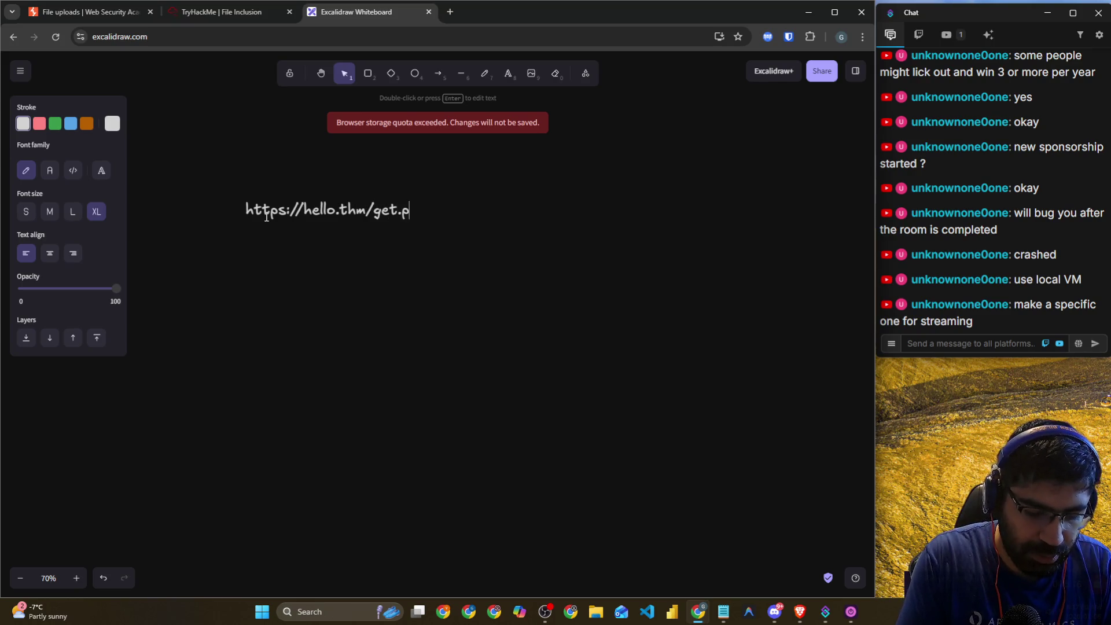
pyautogui.click(290, 269)
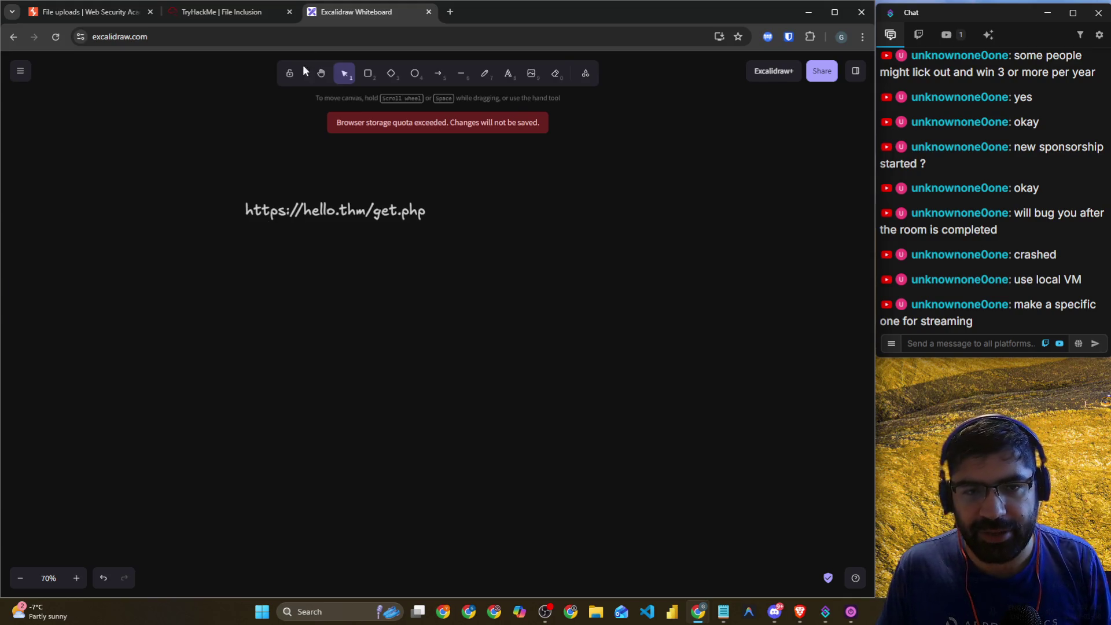
# Scale the URL text up to a much larger size
pyautogui.click(321, 73)
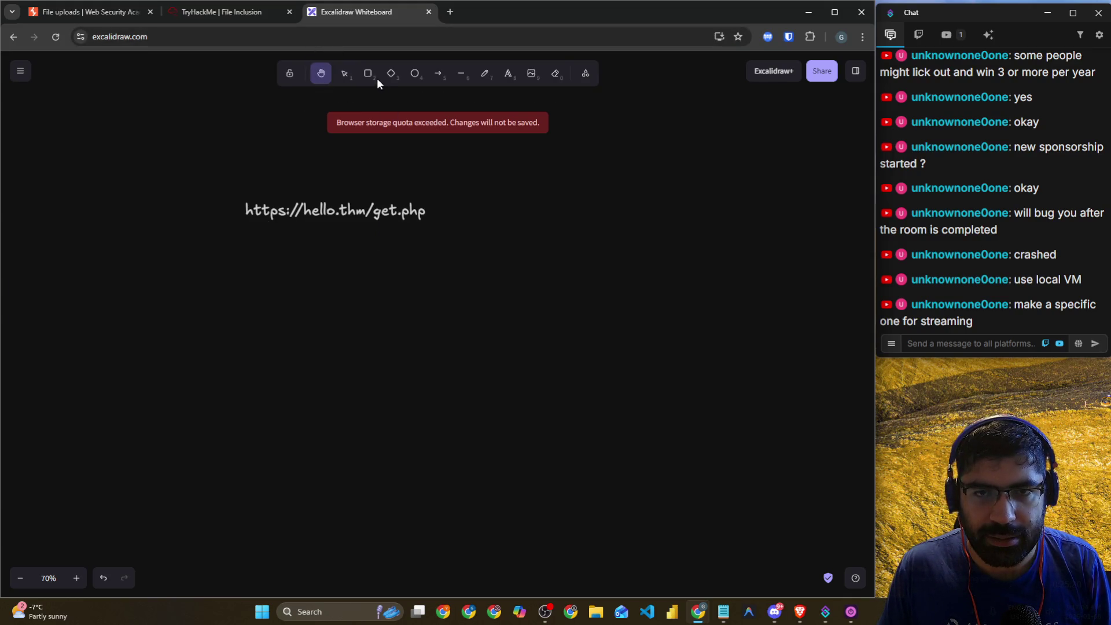
pyautogui.click(344, 73)
pyautogui.click(362, 209)
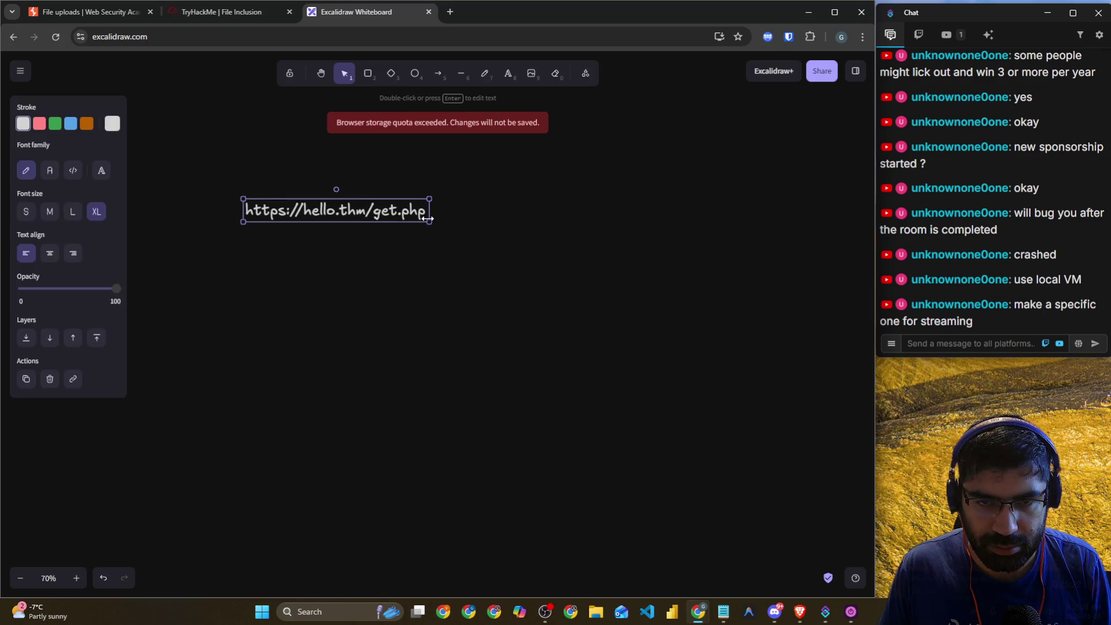
pyautogui.moveTo(428, 222)
pyautogui.mouseDown()
pyautogui.moveTo(481, 266)
pyautogui.moveTo(466, 255)
pyautogui.moveTo(486, 256)
pyautogui.moveTo(471, 222)
pyautogui.moveTo(408, 220)
pyautogui.mouseUp()
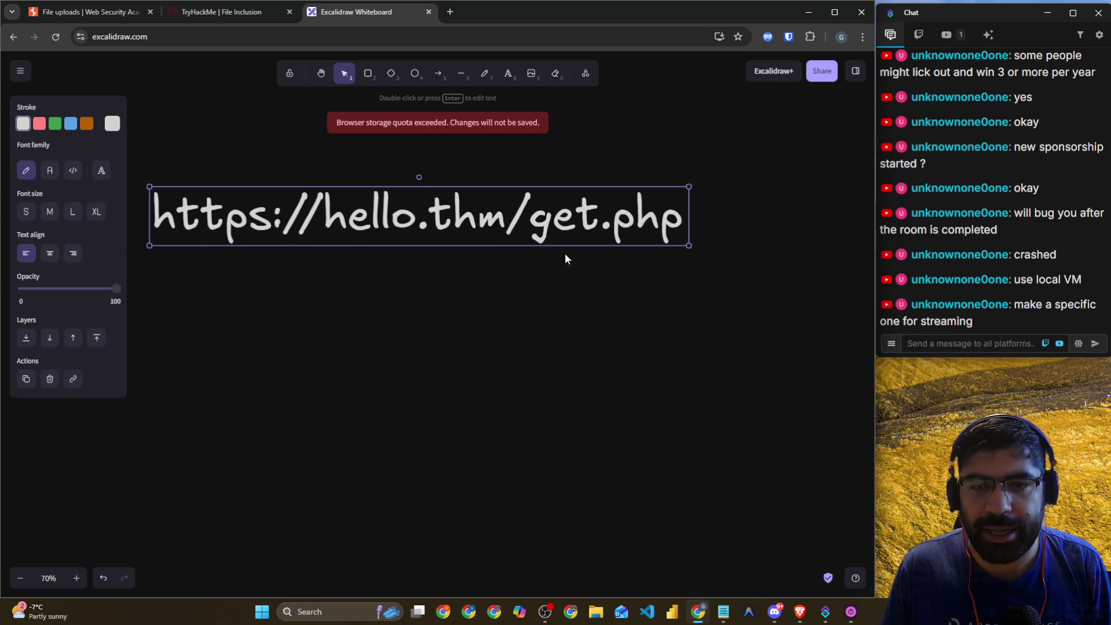
pyautogui.moveTo(691, 247); pyautogui.dragTo(703, 258)
# Underline hello.thm and get.php in the URL with the pencil
pyautogui.click(623, 313)
pyautogui.click(481, 81)
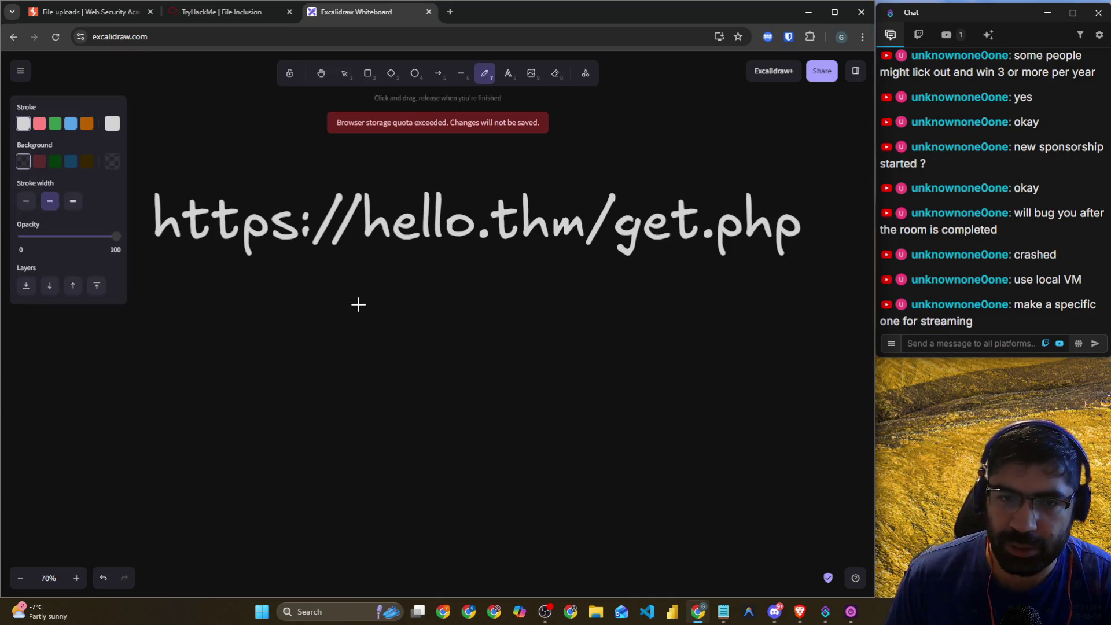
pyautogui.moveTo(651, 259)
pyautogui.mouseDown()
pyautogui.moveTo(727, 255)
pyautogui.moveTo(720, 265)
pyautogui.mouseUp()
pyautogui.moveTo(318, 262); pyautogui.dragTo(589, 262)
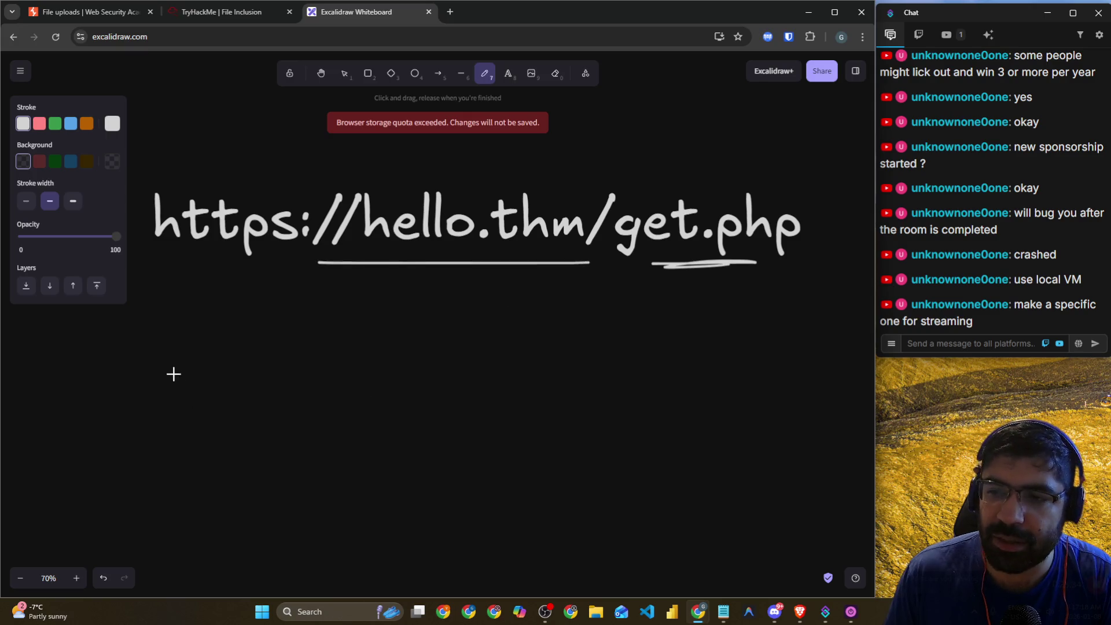
# Handwrite Var/www/html in red below the URL and underline it
pyautogui.click(39, 123)
pyautogui.moveTo(209, 321); pyautogui.dragTo(329, 350)
pyautogui.moveTo(369, 296); pyautogui.dragTo(352, 400)
pyautogui.moveTo(392, 352)
pyautogui.mouseDown()
pyautogui.moveTo(467, 336)
pyautogui.moveTo(492, 344)
pyautogui.moveTo(516, 331)
pyautogui.mouseUp()
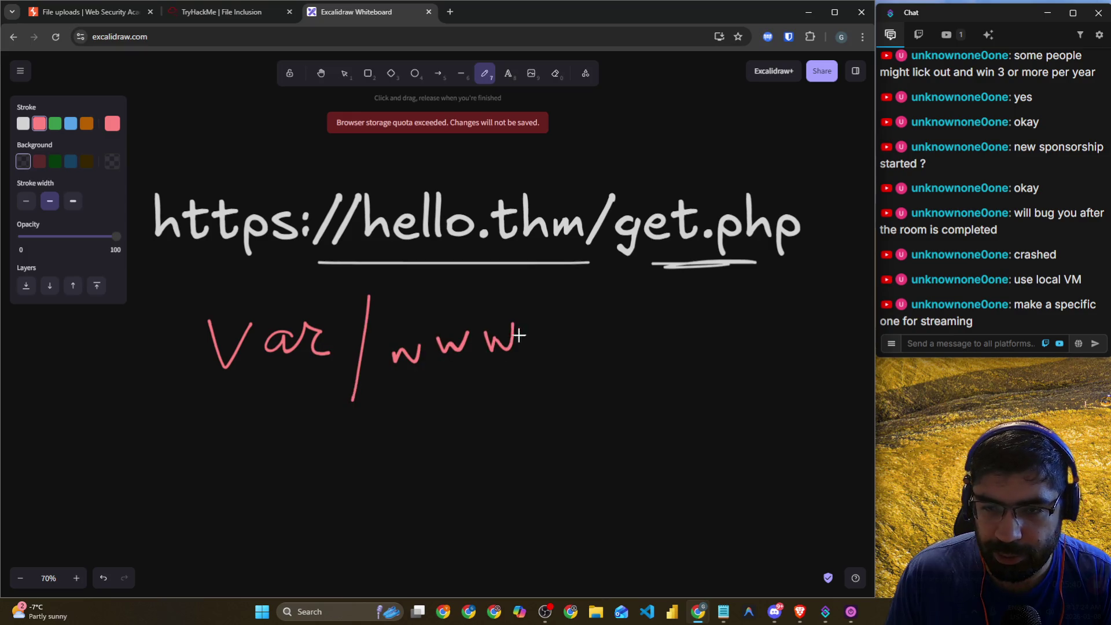
pyautogui.moveTo(543, 284); pyautogui.dragTo(537, 376)
pyautogui.moveTo(572, 298)
pyautogui.mouseDown()
pyautogui.moveTo(570, 344)
pyautogui.moveTo(608, 365)
pyautogui.mouseUp()
pyautogui.moveTo(615, 308)
pyautogui.mouseDown()
pyautogui.moveTo(614, 355)
pyautogui.moveTo(618, 342)
pyautogui.moveTo(642, 344)
pyautogui.moveTo(672, 292)
pyautogui.moveTo(715, 351)
pyautogui.mouseUp()
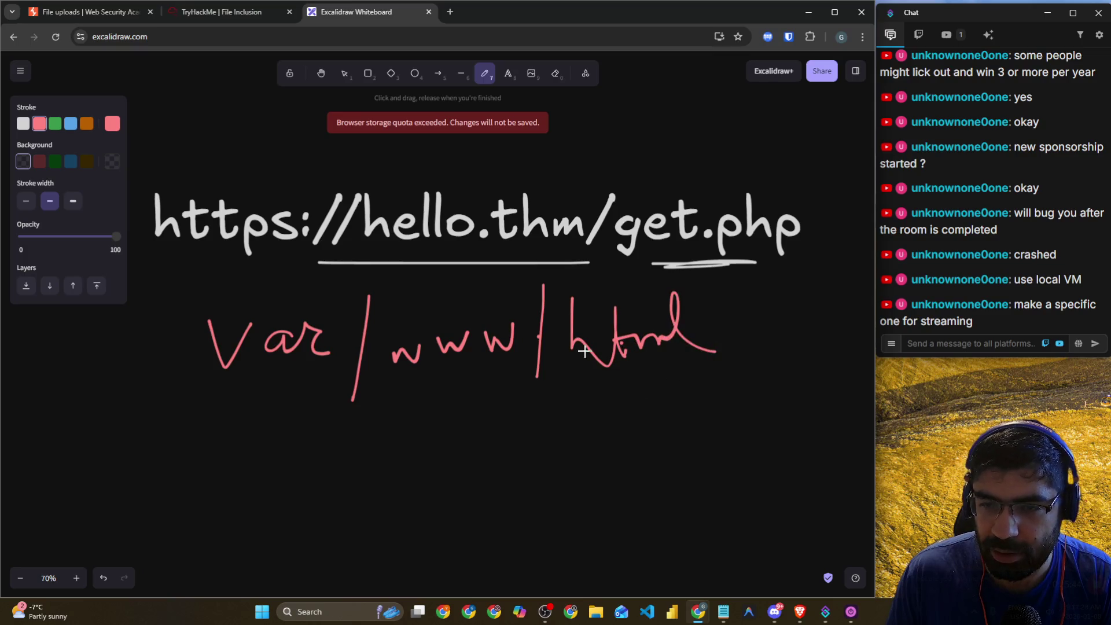
pyautogui.moveTo(221, 411); pyautogui.dragTo(700, 380)
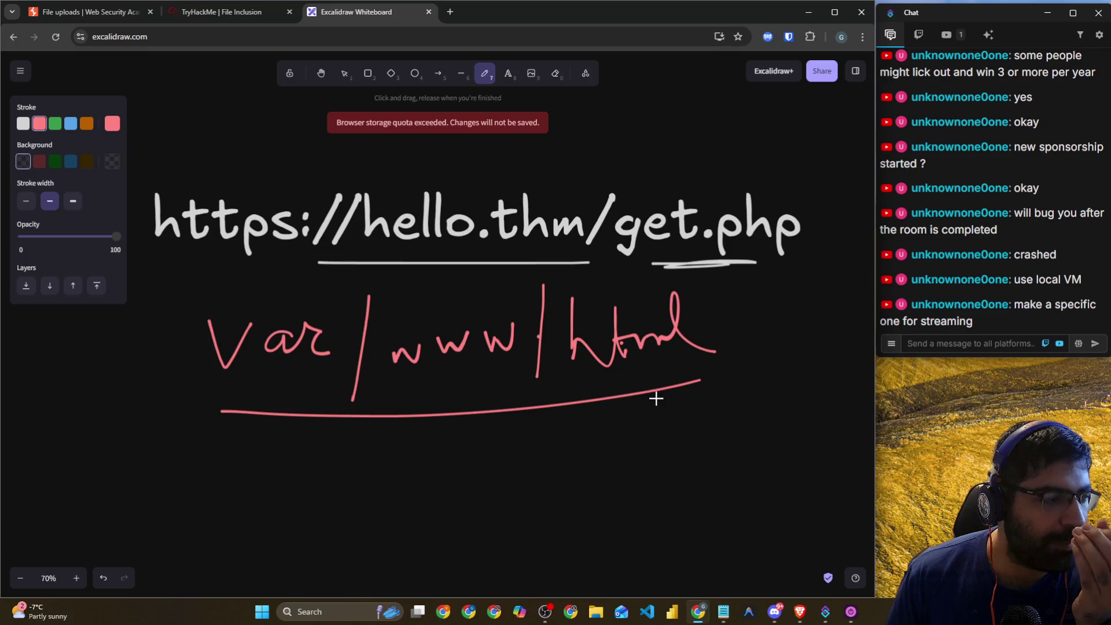
pyautogui.click(237, 16)
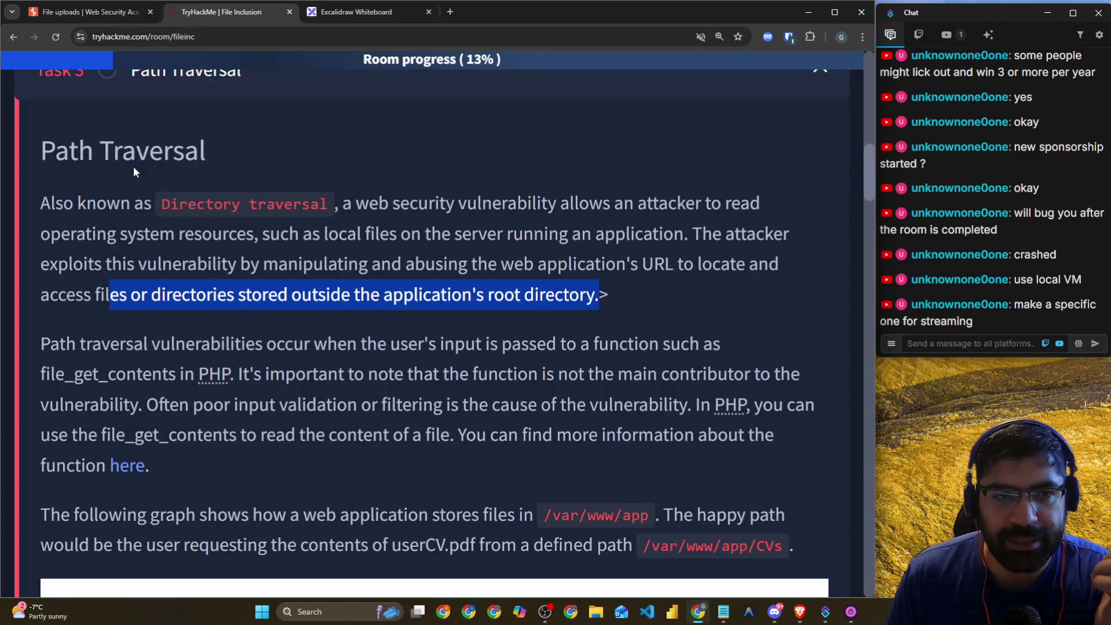
pyautogui.click(341, 12)
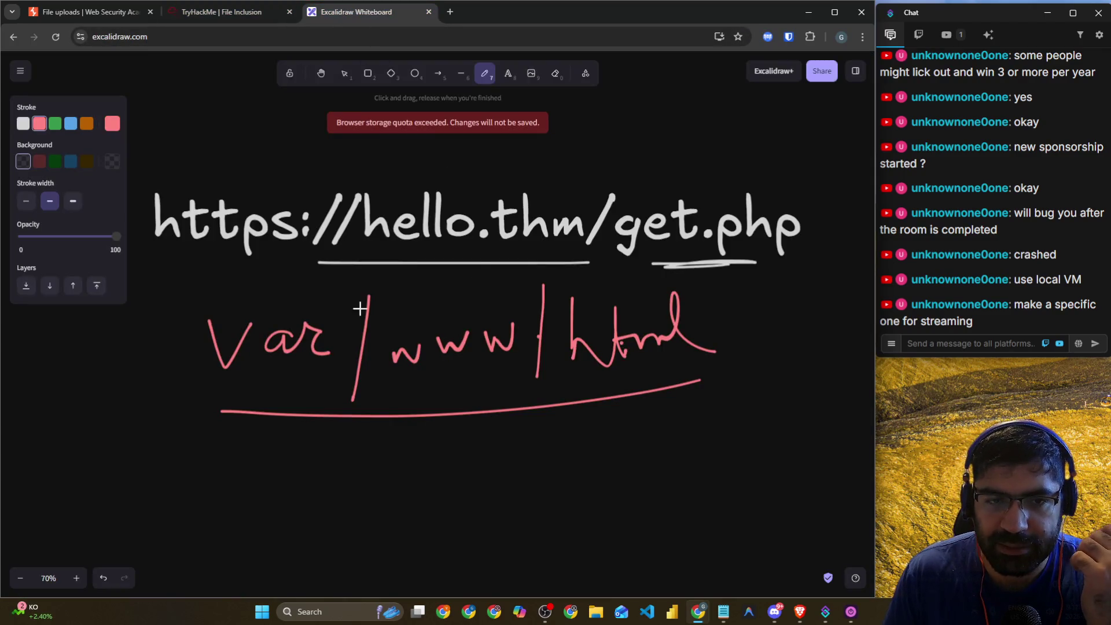
pyautogui.click(320, 73)
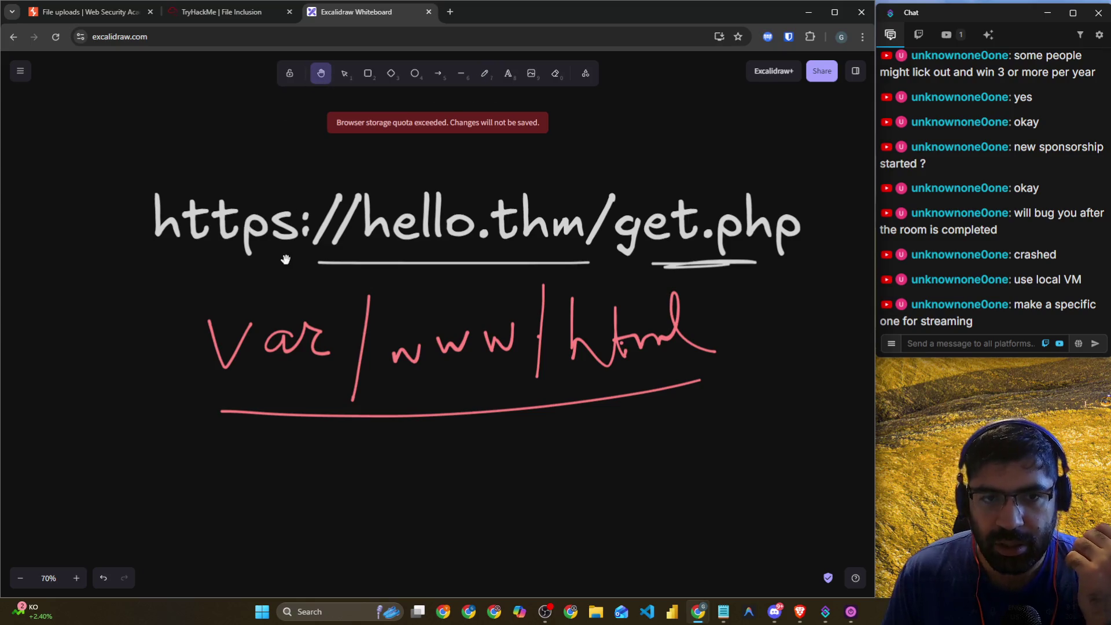
pyautogui.click(344, 73)
pyautogui.click(324, 197)
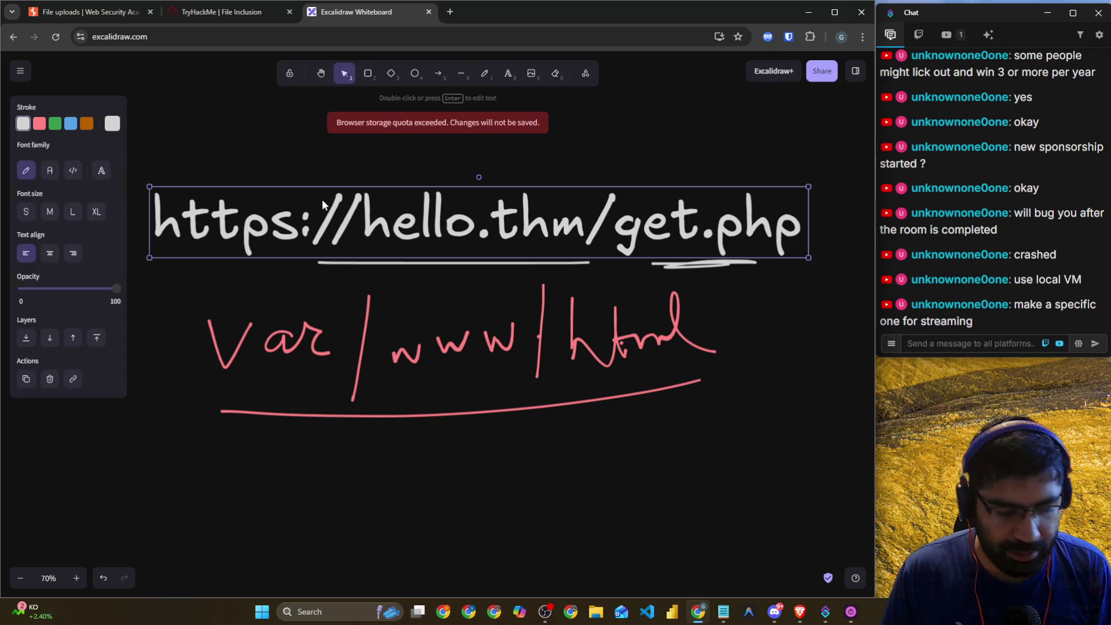
pyautogui.scroll(-6, 318, 243)
pyautogui.hotkey('ctrl', 'v')
pyautogui.moveTo(392, 263); pyautogui.dragTo(661, 261)
pyautogui.hotkey('ctrl', 'z')
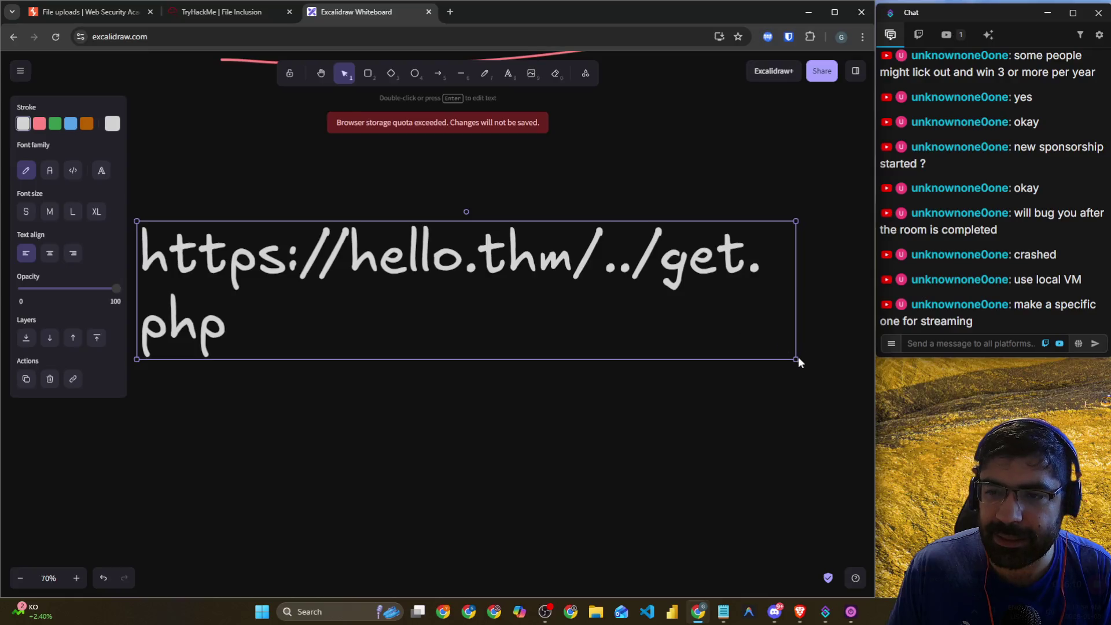
pyautogui.moveTo(796, 340); pyautogui.dragTo(864, 337)
pyautogui.click(647, 391)
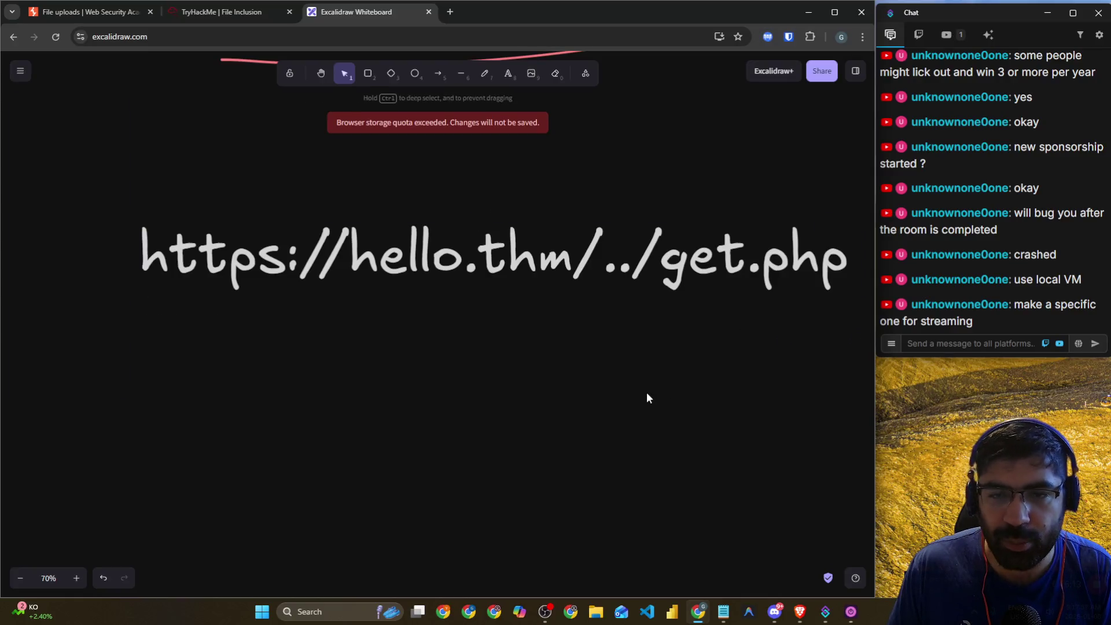
pyautogui.click(484, 80)
pyautogui.moveTo(595, 293); pyautogui.dragTo(618, 289)
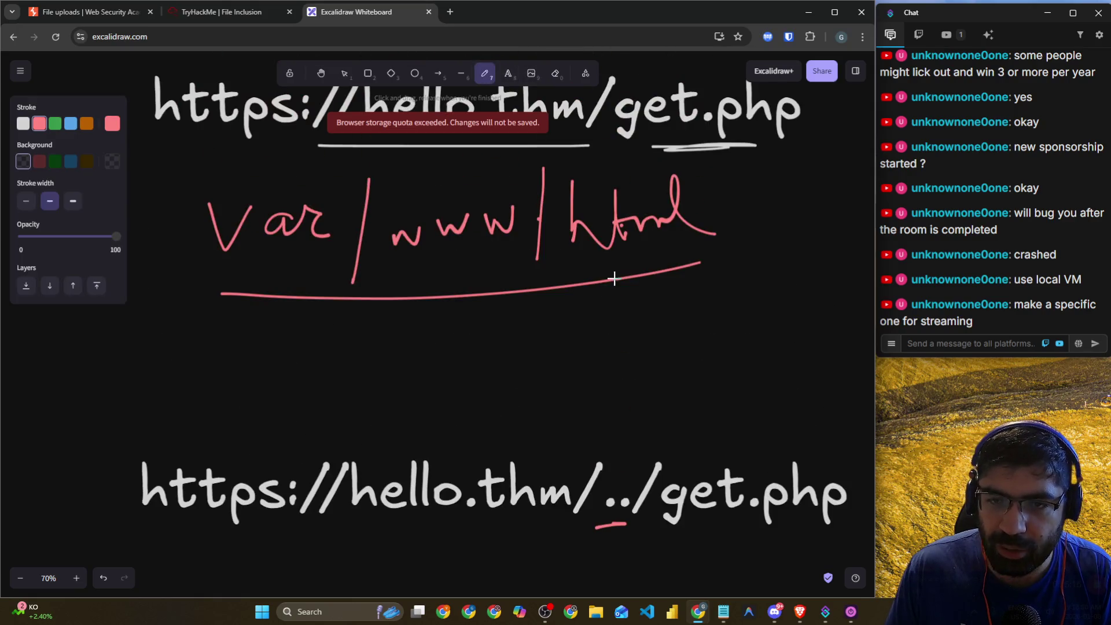
pyautogui.moveTo(617, 301)
pyautogui.mouseDown()
pyautogui.moveTo(607, 339)
pyautogui.moveTo(637, 328)
pyautogui.mouseUp()
pyautogui.moveTo(592, 391)
pyautogui.mouseDown()
pyautogui.moveTo(620, 401)
pyautogui.moveTo(626, 393)
pyautogui.mouseUp()
pyautogui.moveTo(638, 389); pyautogui.dragTo(665, 384)
pyautogui.moveTo(680, 379); pyautogui.dragTo(710, 361)
pyautogui.moveTo(626, 433); pyautogui.dragTo(703, 416)
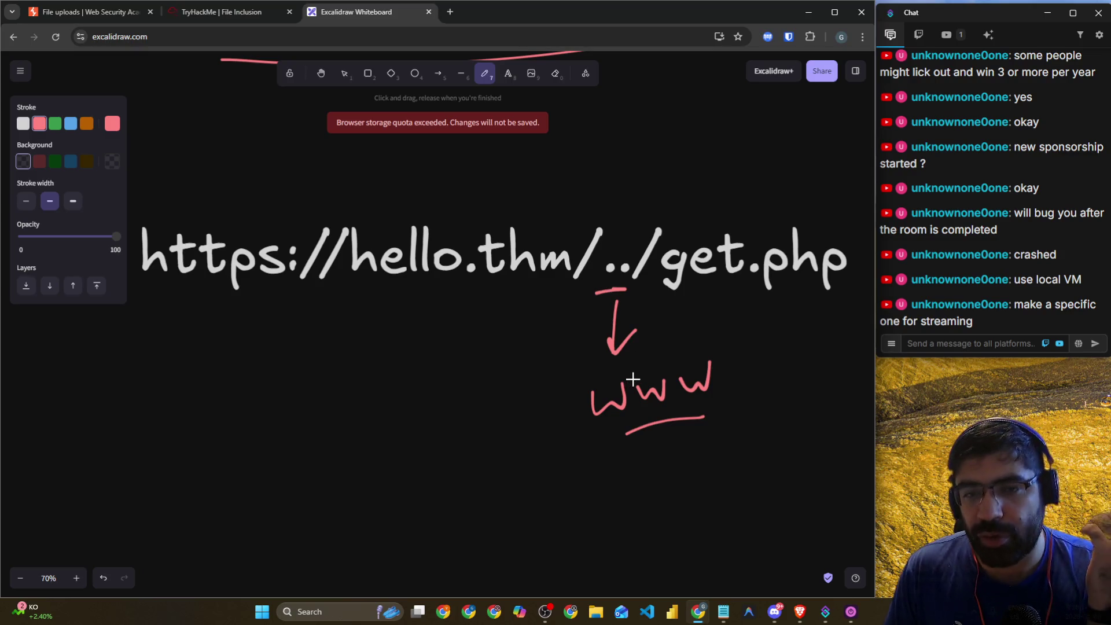
pyautogui.click(221, 16)
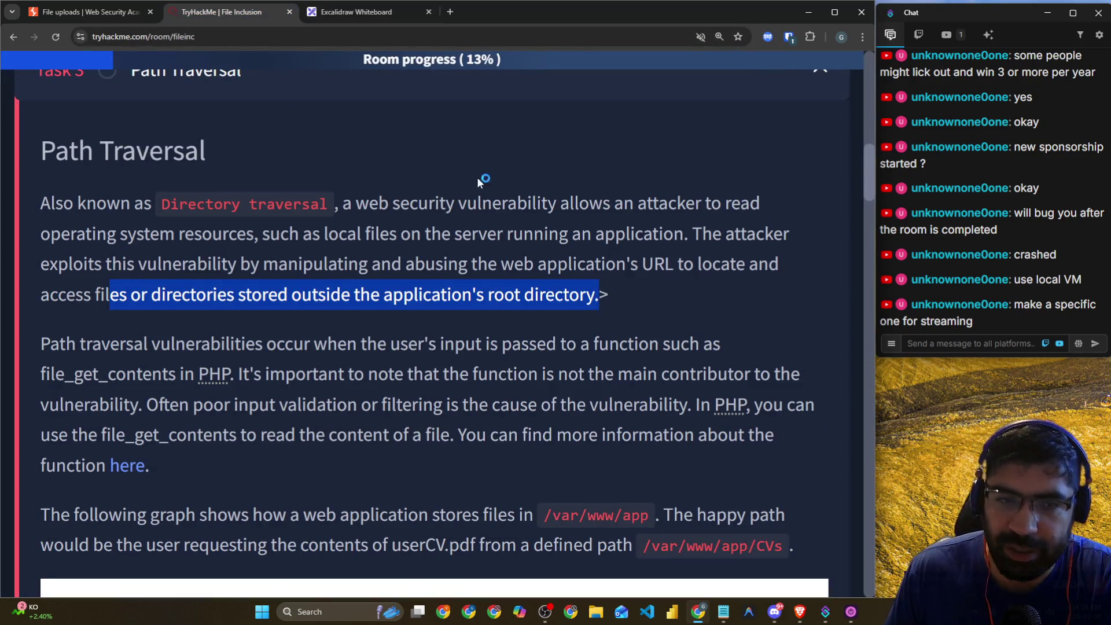
# Highlight the sentence on abusing the URL to reach outside files, plus the ../../../etc/passwd chat path
pyautogui.click(595, 225)
pyautogui.moveTo(690, 236); pyautogui.dragTo(744, 238)
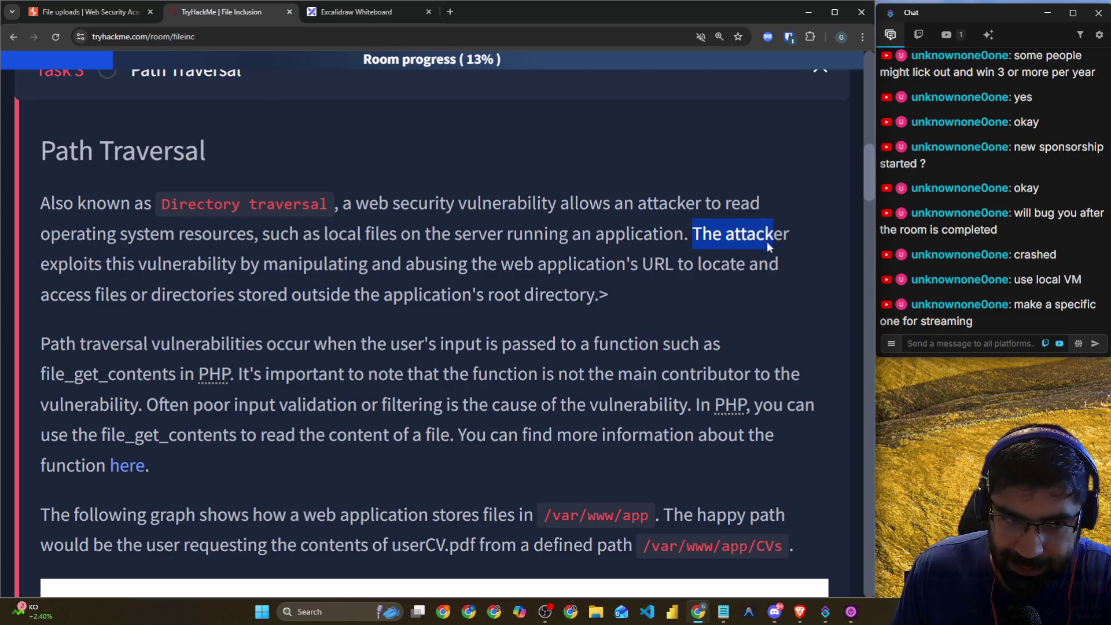
pyautogui.moveTo(105, 264); pyautogui.dragTo(301, 269)
pyautogui.moveTo(403, 270); pyautogui.dragTo(580, 274)
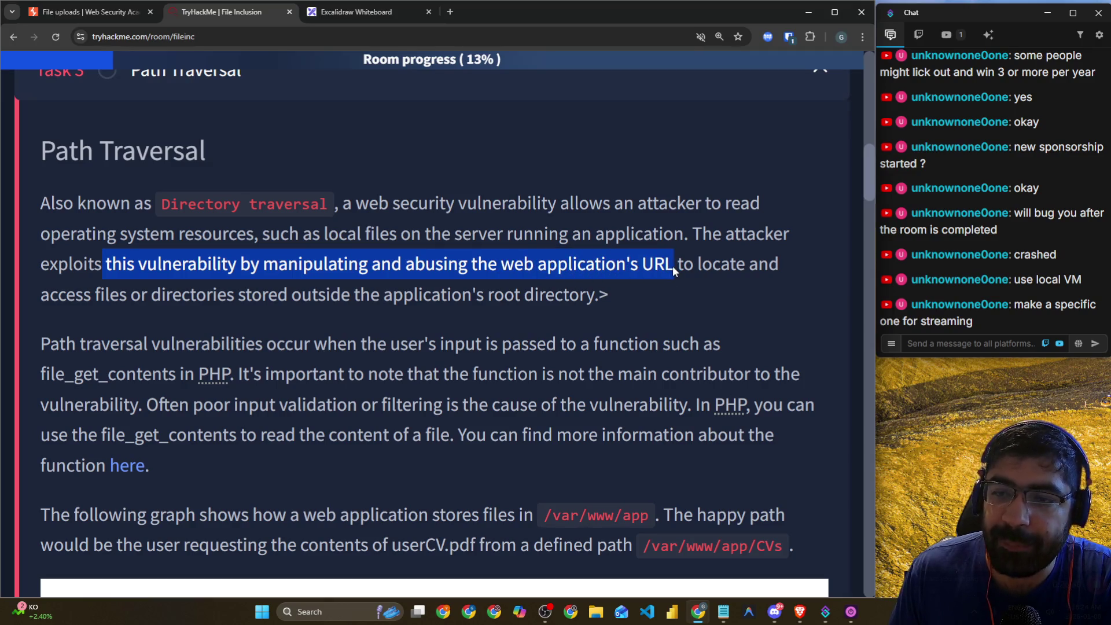
pyautogui.moveTo(698, 267); pyautogui.dragTo(778, 267)
pyautogui.moveTo(93, 296); pyautogui.dragTo(598, 294)
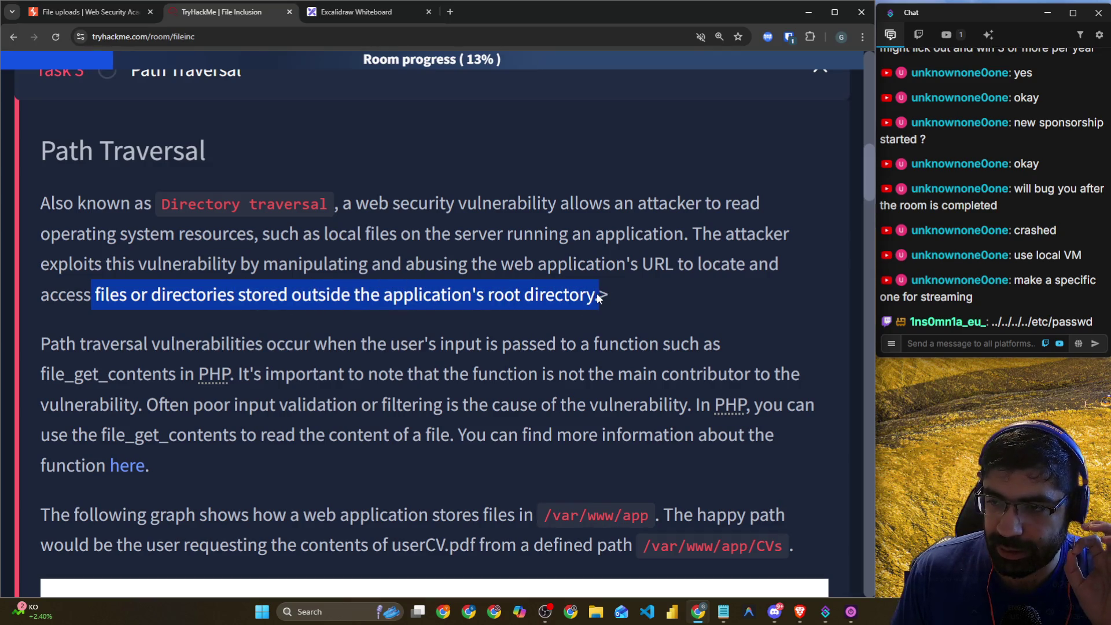
pyautogui.moveTo(992, 322); pyautogui.dragTo(1093, 318)
# Paste the copied ../../../../etc/passwd path onto the canvas and enlarge it about three times
pyautogui.click(1075, 300)
pyautogui.click(355, 12)
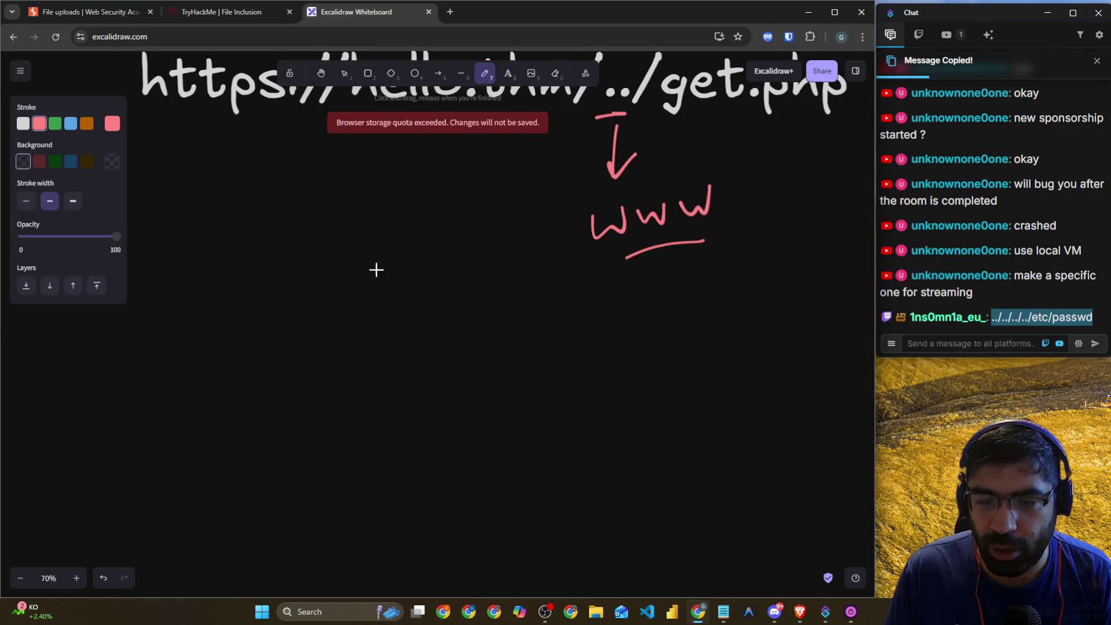
pyautogui.scroll(1, 391, 269)
pyautogui.hotkey('ctrl', 'v')
pyautogui.moveTo(262, 337); pyautogui.dragTo(264, 325)
pyautogui.moveTo(335, 344)
pyautogui.mouseDown()
pyautogui.moveTo(414, 374)
pyautogui.moveTo(341, 345)
pyautogui.moveTo(676, 392)
pyautogui.mouseUp()
pyautogui.moveTo(555, 363); pyautogui.dragTo(581, 419)
pyautogui.scroll(-2, 680, 226)
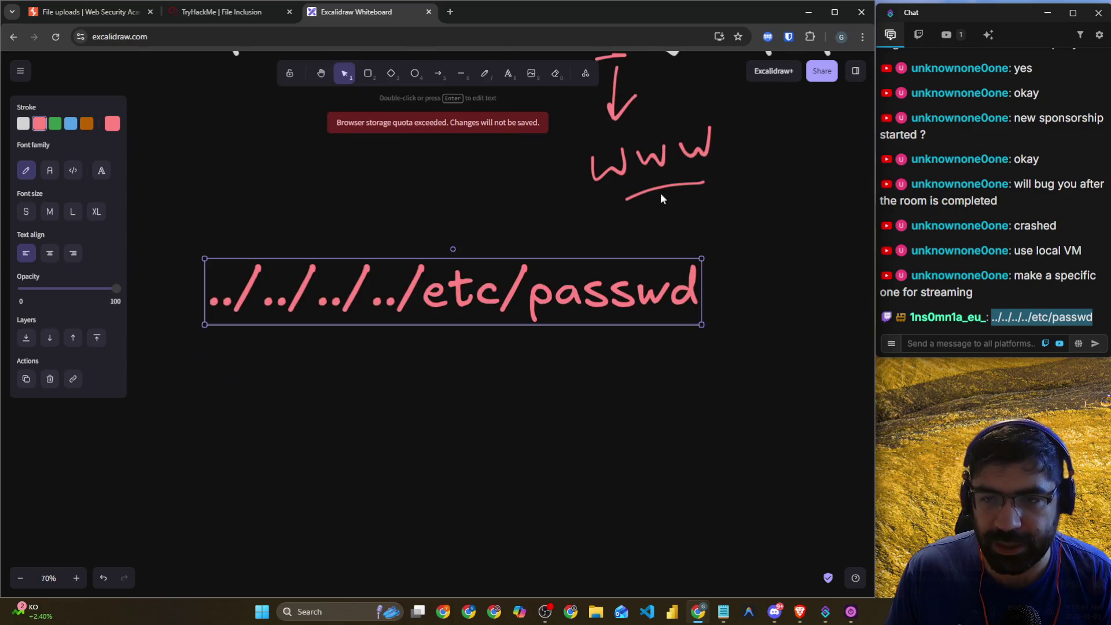
# Freehand-underline etc and passwd in the path and draw a box around passwd
pyautogui.click(485, 73)
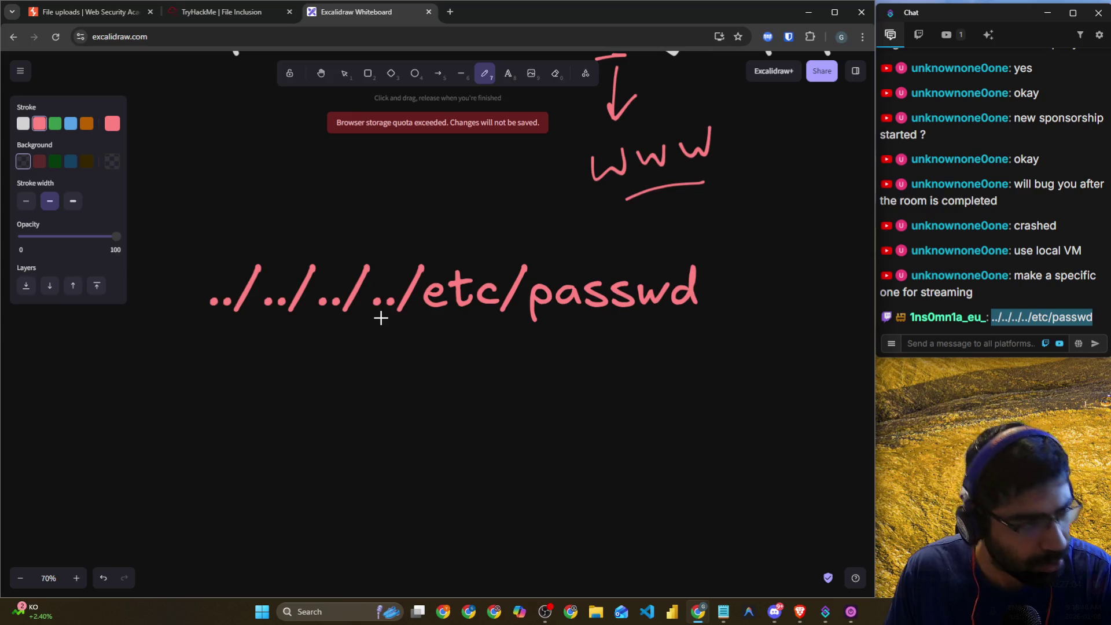
pyautogui.moveTo(421, 326); pyautogui.dragTo(492, 327)
pyautogui.moveTo(547, 334); pyautogui.dragTo(665, 334)
pyautogui.moveTo(588, 348)
pyautogui.mouseDown()
pyautogui.moveTo(707, 342)
pyautogui.moveTo(717, 217)
pyautogui.mouseUp()
pyautogui.moveTo(647, 214)
pyautogui.mouseDown()
pyautogui.moveTo(508, 325)
pyautogui.moveTo(661, 345)
pyautogui.mouseUp()
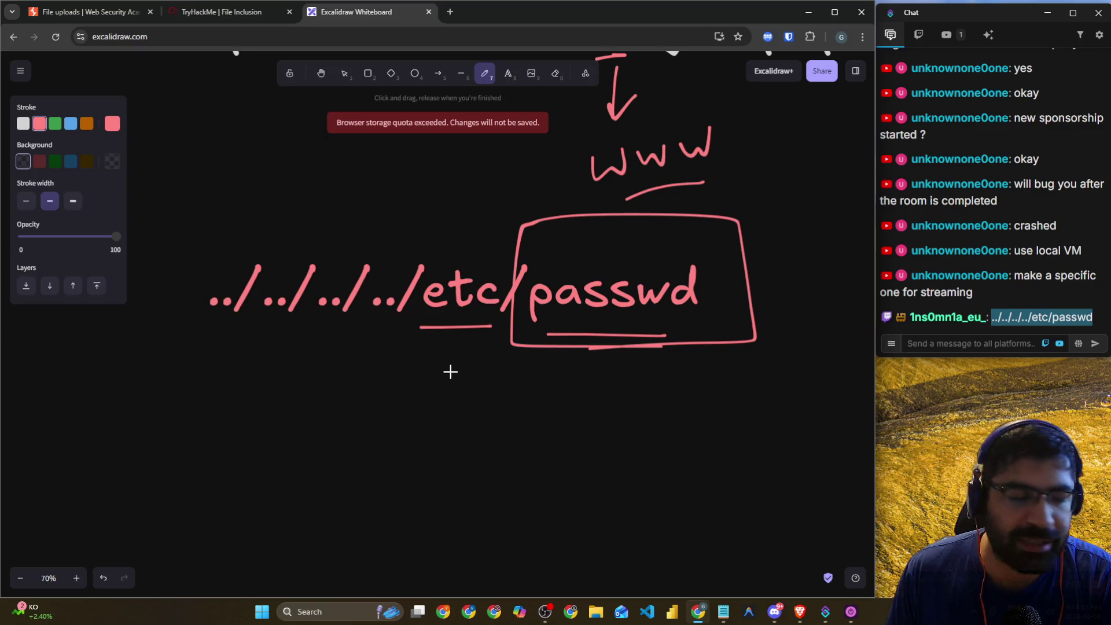
# Handwrite var/www/html below the traversal path
pyautogui.scroll(2, 492, 324)
pyautogui.scroll(-3, 405, 376)
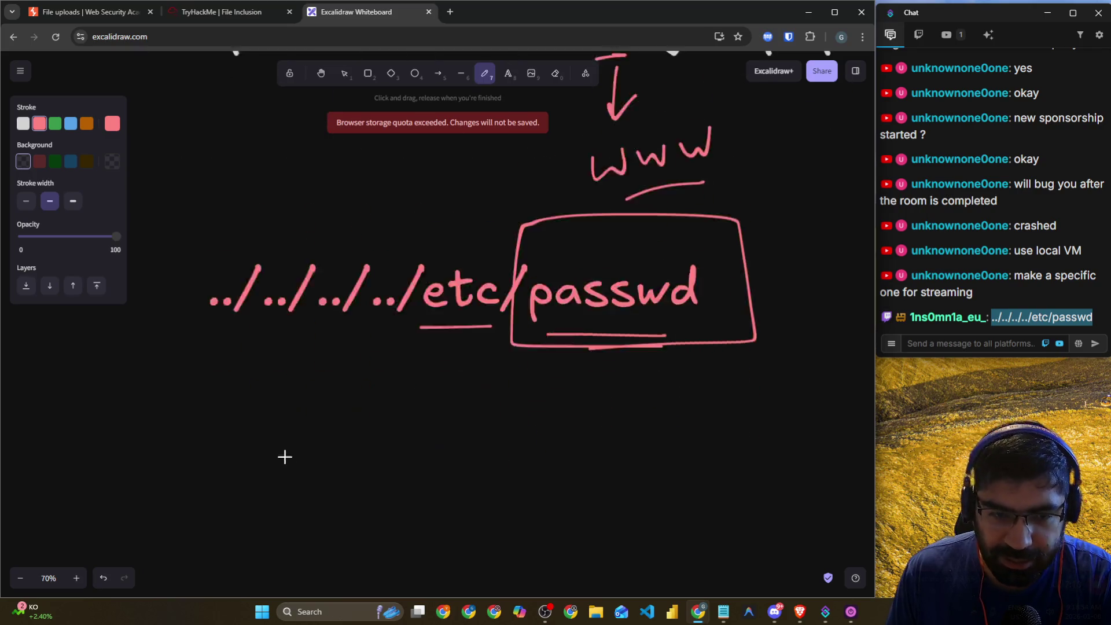
pyautogui.moveTo(127, 389)
pyautogui.mouseDown()
pyautogui.moveTo(131, 404)
pyautogui.moveTo(151, 387)
pyautogui.mouseUp()
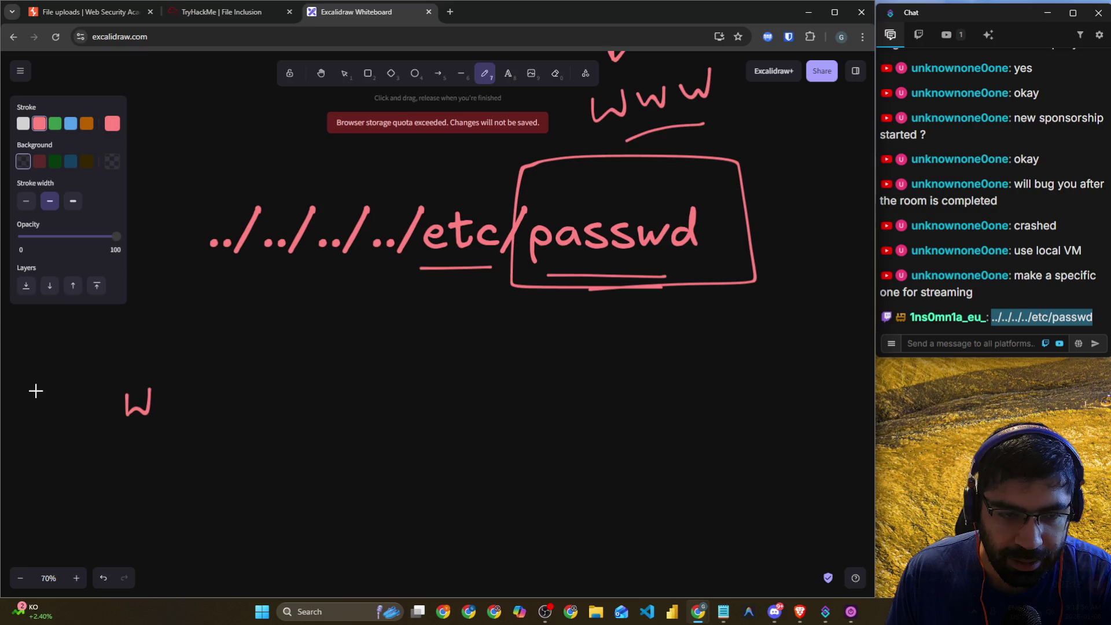
pyautogui.scroll(4, 318, 272)
pyautogui.scroll(-5, 174, 347)
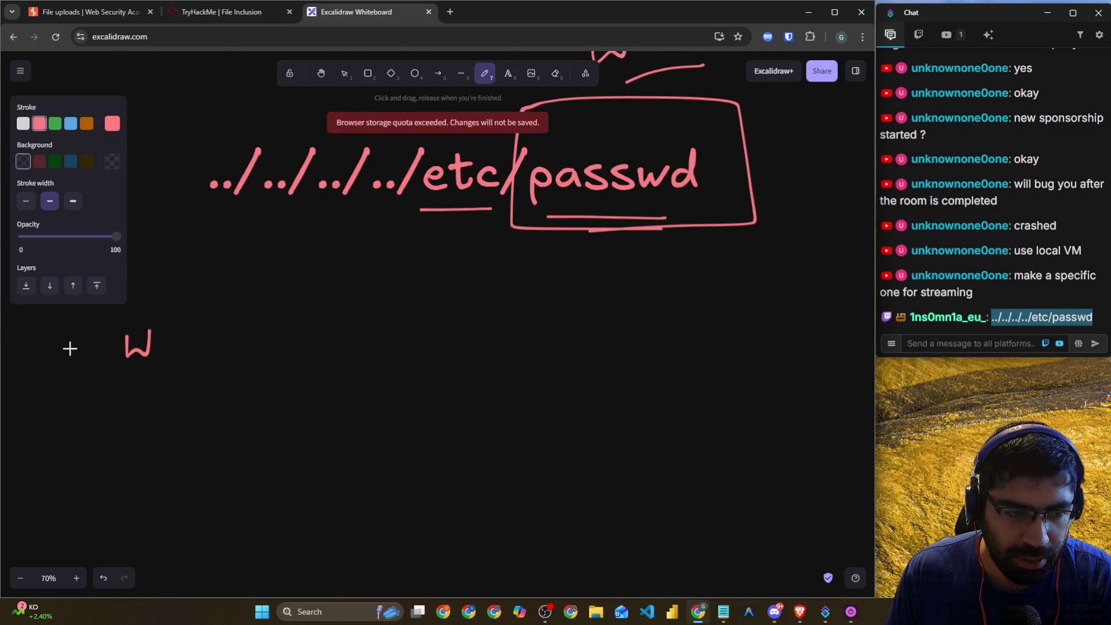
pyautogui.moveTo(39, 331)
pyautogui.mouseDown()
pyautogui.moveTo(73, 327)
pyautogui.moveTo(145, 356)
pyautogui.mouseUp()
pyautogui.moveTo(166, 308); pyautogui.dragTo(135, 386)
pyautogui.moveTo(190, 346)
pyautogui.mouseDown()
pyautogui.moveTo(223, 354)
pyautogui.moveTo(263, 336)
pyautogui.moveTo(313, 336)
pyautogui.mouseUp()
pyautogui.moveTo(336, 296); pyautogui.dragTo(328, 385)
pyautogui.moveTo(386, 306)
pyautogui.mouseDown()
pyautogui.moveTo(387, 344)
pyautogui.moveTo(413, 347)
pyautogui.mouseUp()
pyautogui.moveTo(431, 302)
pyautogui.mouseDown()
pyautogui.moveTo(444, 346)
pyautogui.moveTo(458, 325)
pyautogui.moveTo(534, 360)
pyautogui.moveTo(540, 300)
pyautogui.moveTo(555, 352)
pyautogui.moveTo(588, 326)
pyautogui.mouseUp()
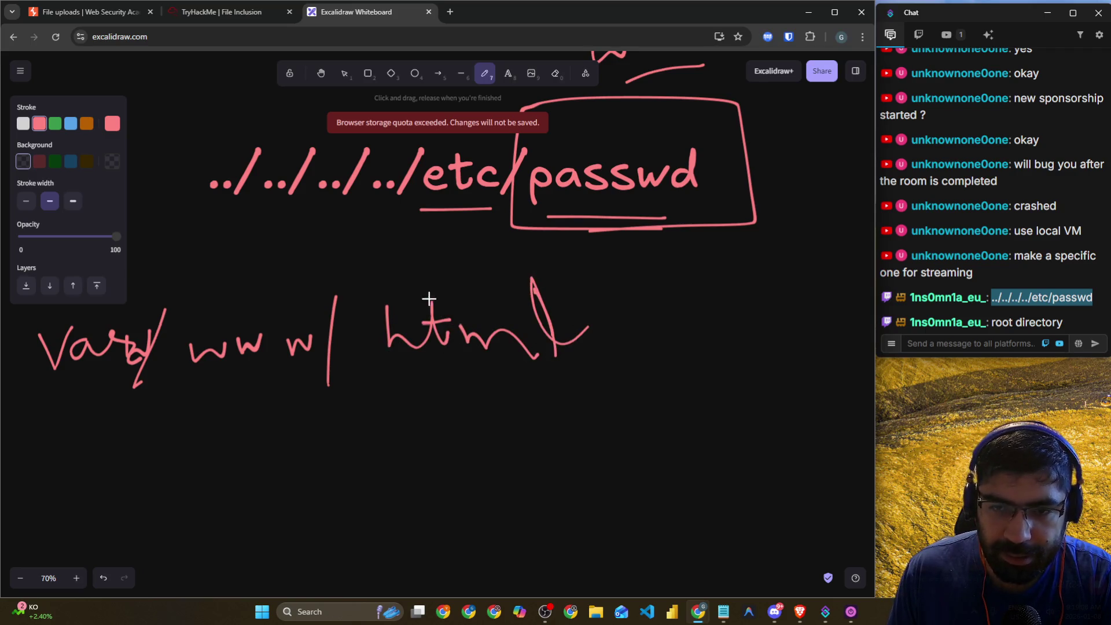
# With a white stroke, strike through each ../ and the var, www and html folders
pyautogui.click(23, 124)
pyautogui.moveTo(253, 138); pyautogui.dragTo(203, 197)
pyautogui.moveTo(141, 317); pyautogui.dragTo(74, 371)
pyautogui.moveTo(280, 142); pyautogui.dragTo(251, 214)
pyautogui.moveTo(297, 265); pyautogui.dragTo(225, 397)
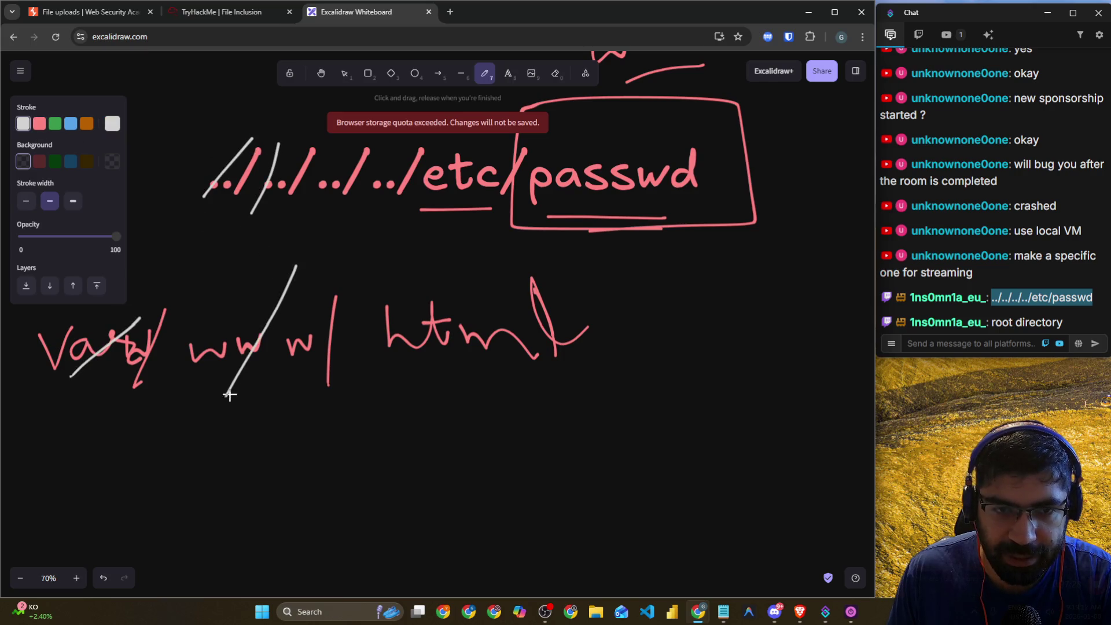
pyautogui.moveTo(354, 152); pyautogui.dragTo(301, 213)
pyautogui.moveTo(443, 251)
pyautogui.mouseDown()
pyautogui.moveTo(403, 397)
pyautogui.moveTo(470, 379)
pyautogui.mouseUp()
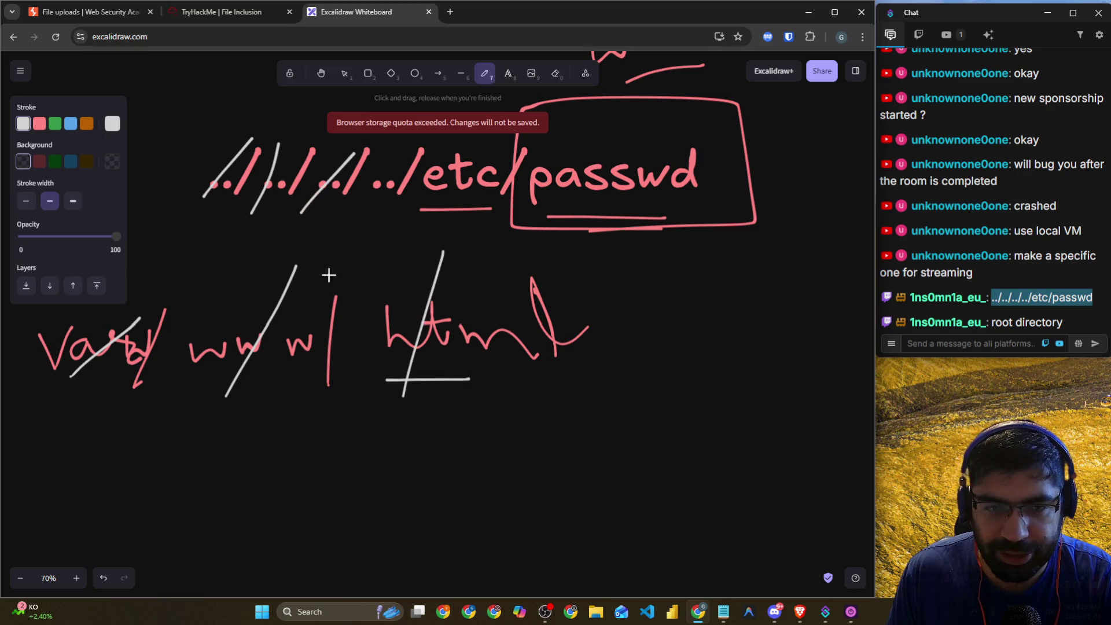
pyautogui.moveTo(265, 209); pyautogui.dragTo(288, 210)
pyautogui.moveTo(224, 368); pyautogui.dragTo(284, 367)
pyautogui.moveTo(68, 381); pyautogui.dragTo(134, 381)
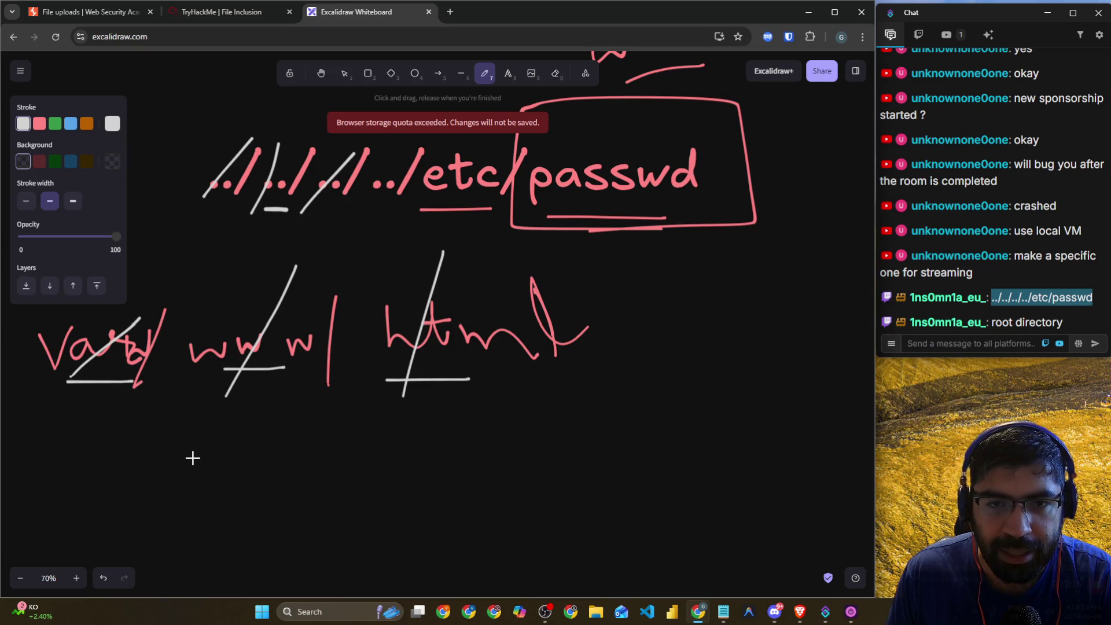
# Handwrite root below the path with an arrow up to passwd, then return to TryHackMe
pyautogui.moveTo(170, 439)
pyautogui.mouseDown()
pyautogui.moveTo(208, 486)
pyautogui.moveTo(259, 434)
pyautogui.mouseUp()
pyautogui.moveTo(271, 451)
pyautogui.mouseDown()
pyautogui.moveTo(264, 476)
pyautogui.moveTo(295, 463)
pyautogui.mouseUp()
pyautogui.moveTo(312, 451)
pyautogui.mouseDown()
pyautogui.moveTo(320, 469)
pyautogui.moveTo(377, 426)
pyautogui.moveTo(388, 457)
pyautogui.mouseUp()
pyautogui.moveTo(201, 520)
pyautogui.mouseDown()
pyautogui.moveTo(391, 476)
pyautogui.moveTo(556, 486)
pyautogui.moveTo(487, 251)
pyautogui.moveTo(497, 245)
pyautogui.mouseUp()
pyautogui.moveTo(582, 277)
pyautogui.mouseDown()
pyautogui.moveTo(590, 247)
pyautogui.moveTo(597, 253)
pyautogui.mouseUp()
pyautogui.click(221, 12)
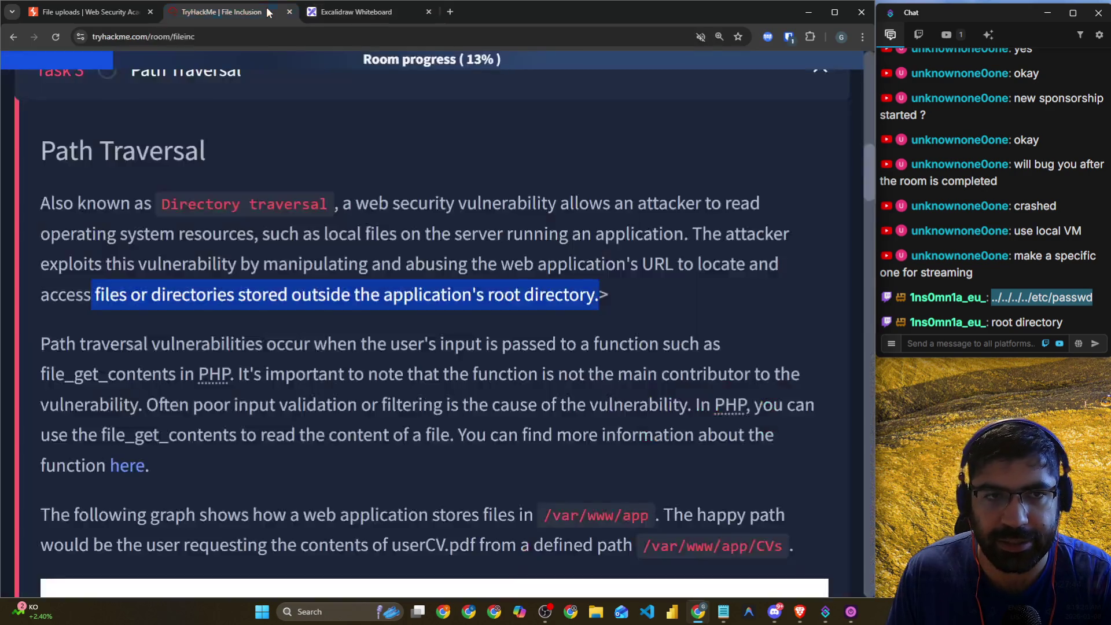
# Highlight the sentences on when path traversal occurs, file_get_contents and poor input validation, then return to Excalidraw
pyautogui.scroll(-3, 98, 433)
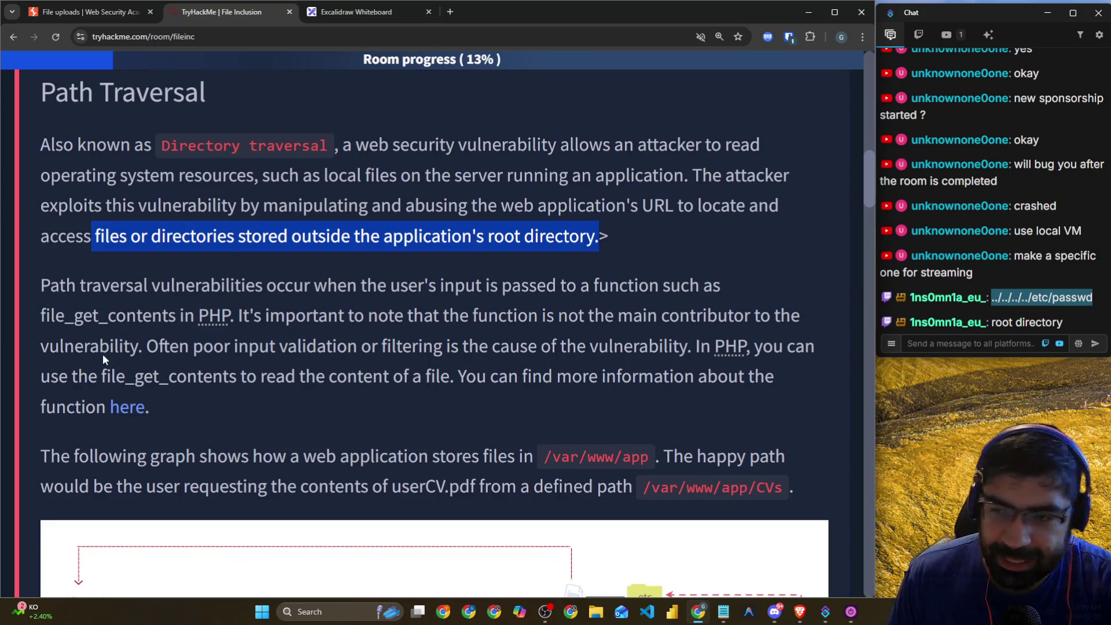
pyautogui.scroll(-1, 104, 353)
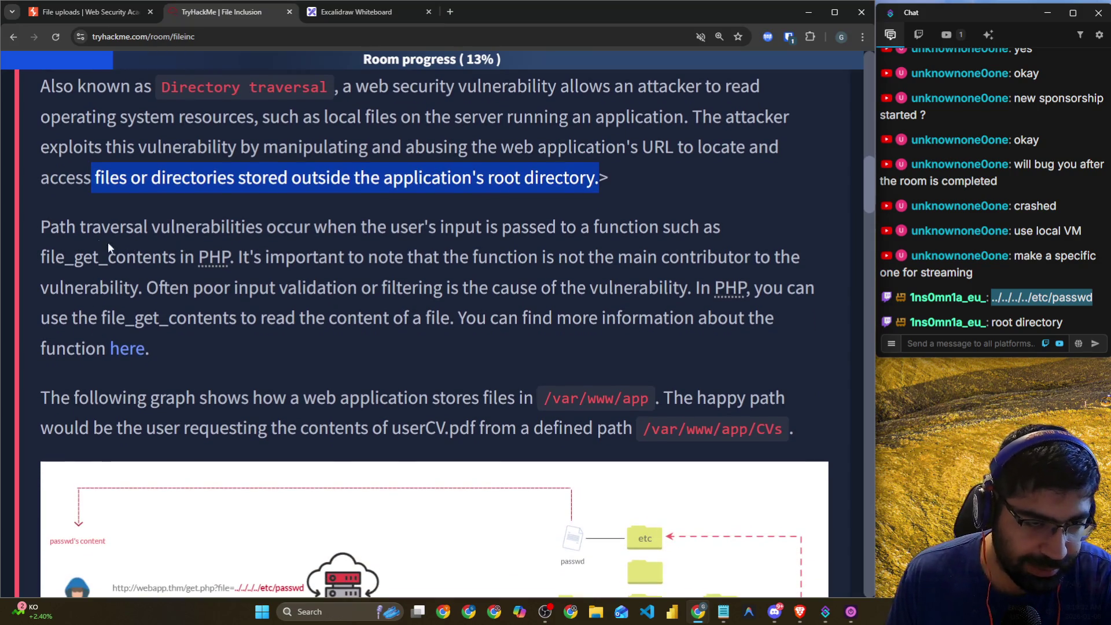
pyautogui.moveTo(37, 223); pyautogui.dragTo(429, 231)
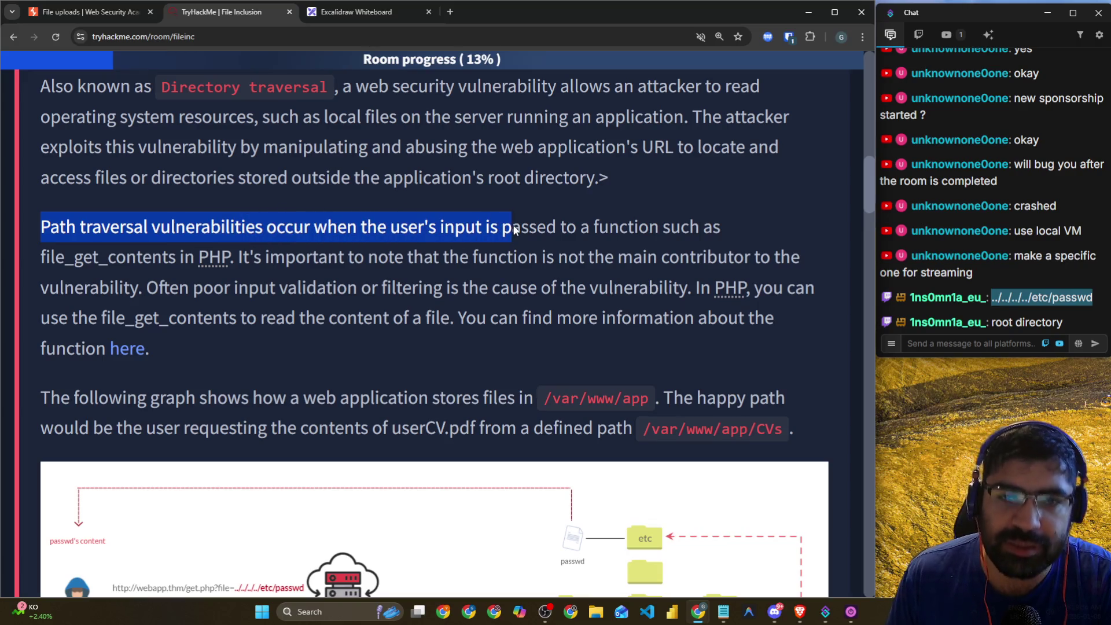
pyautogui.moveTo(512, 224); pyautogui.dragTo(713, 227)
pyautogui.moveTo(50, 258); pyautogui.dragTo(583, 256)
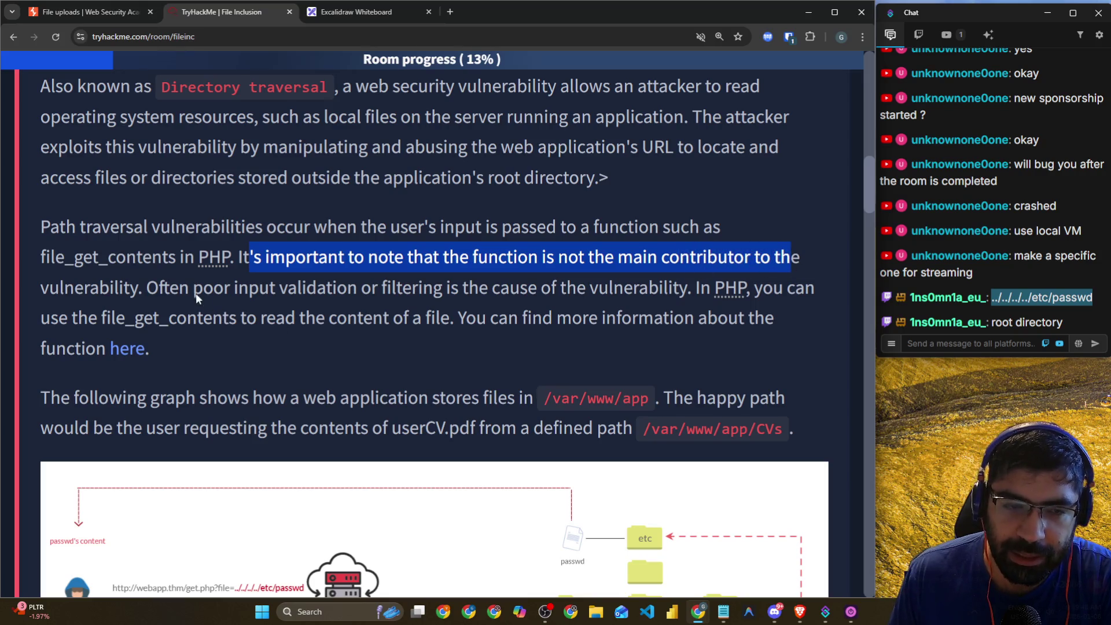
pyautogui.click(156, 290)
pyautogui.moveTo(213, 287); pyautogui.dragTo(619, 287)
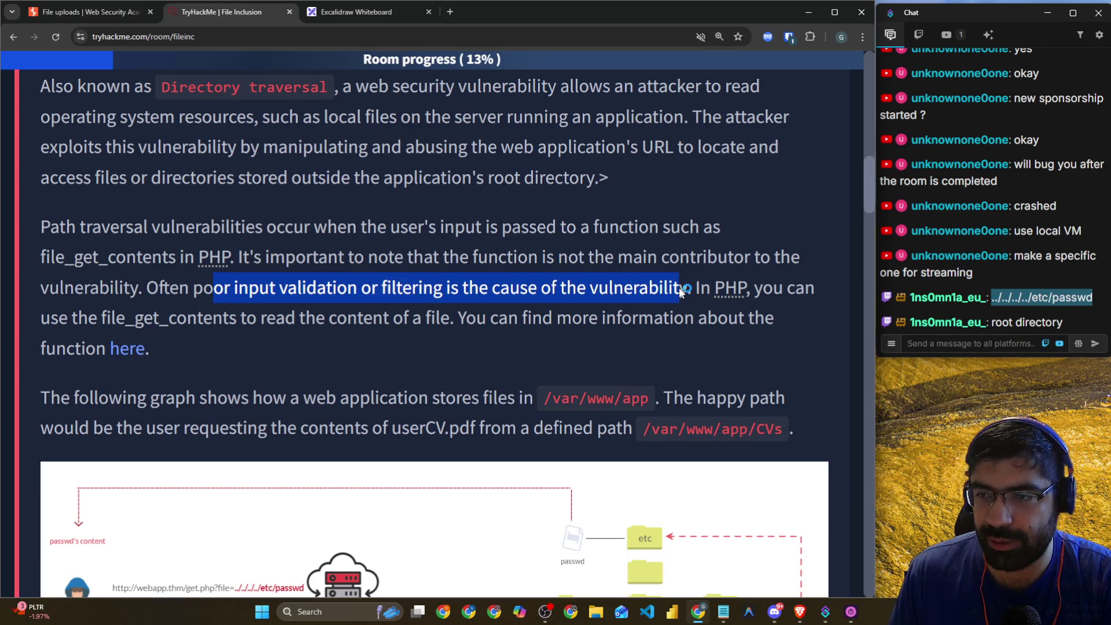
pyautogui.click(353, 17)
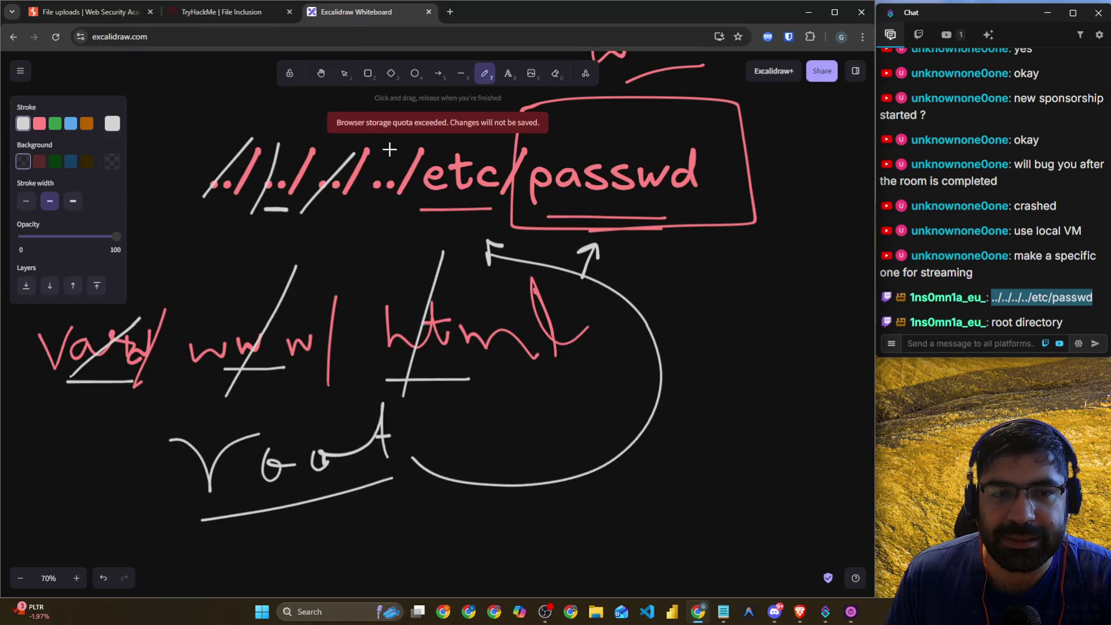
# Paste a fresh ../../../../etc/passwd label onto empty canvas and enlarge it
pyautogui.scroll(-10, 260, 223)
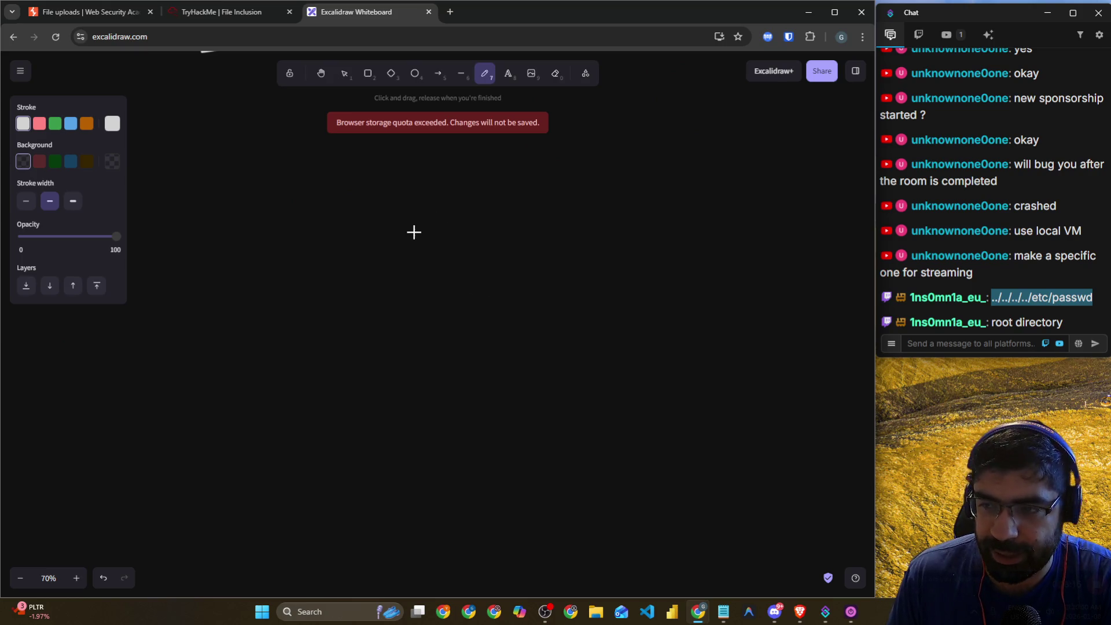
pyautogui.scroll(10, 412, 230)
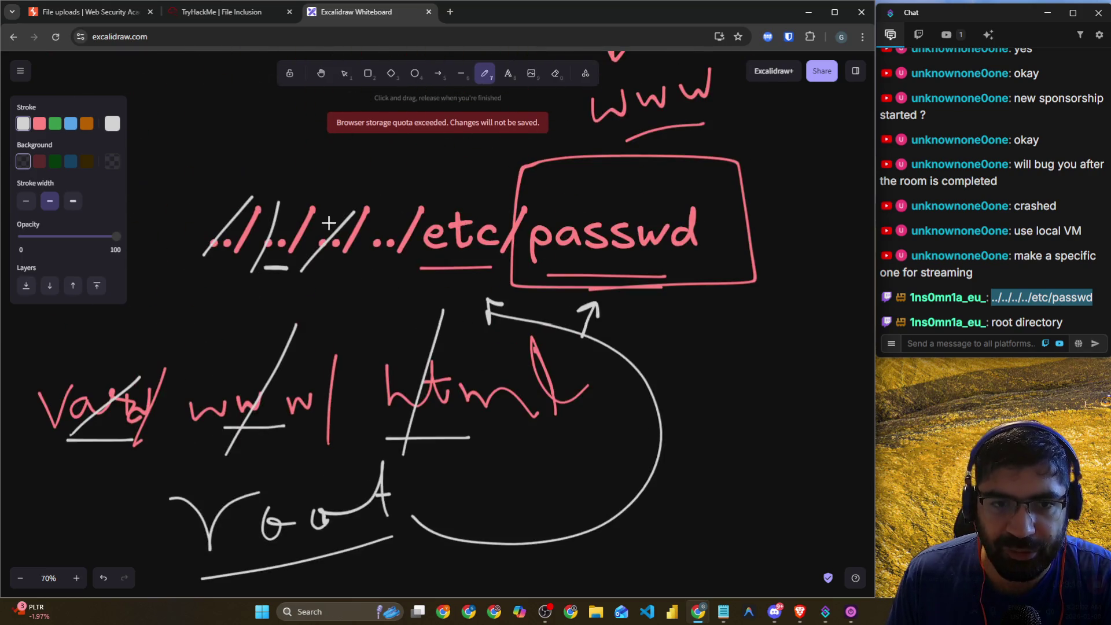
pyautogui.click(323, 77)
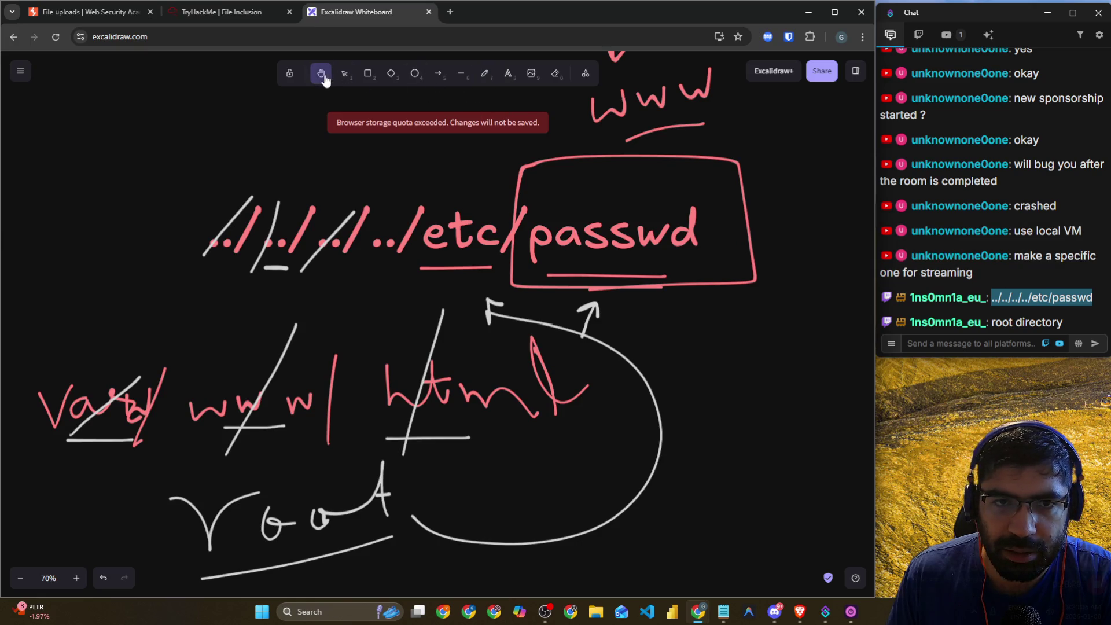
pyautogui.click(1075, 280)
pyautogui.scroll(-10, 330, 278)
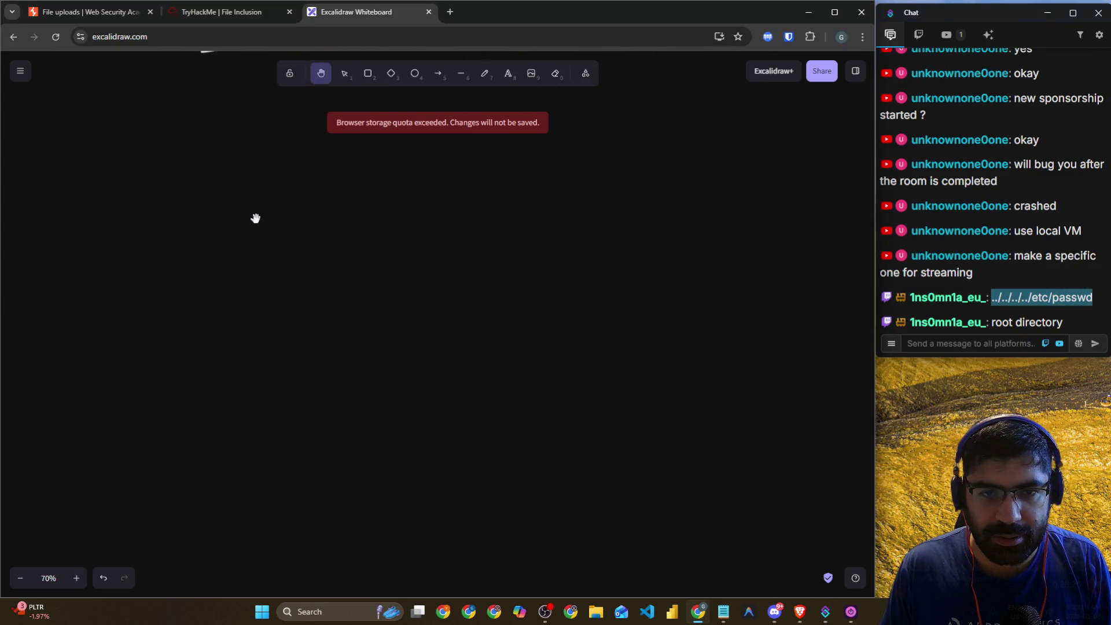
pyautogui.hotkey('ctrl', 'v')
pyautogui.moveTo(332, 230); pyautogui.dragTo(719, 278)
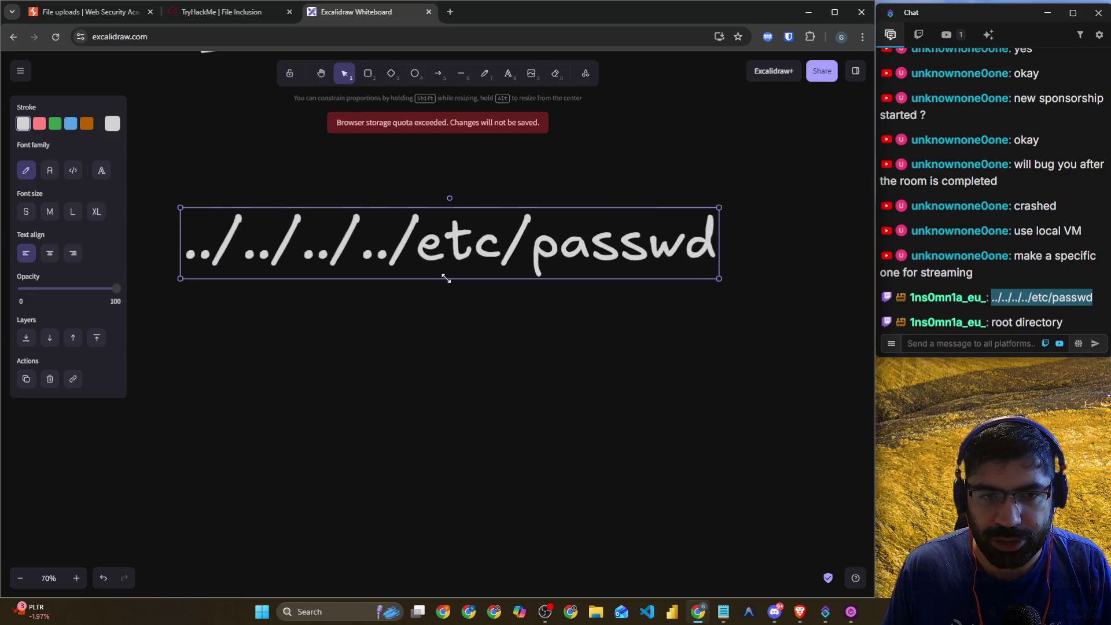
# Sketch arrows under the ../ parts showing '..' turning into '/'
pyautogui.click(485, 73)
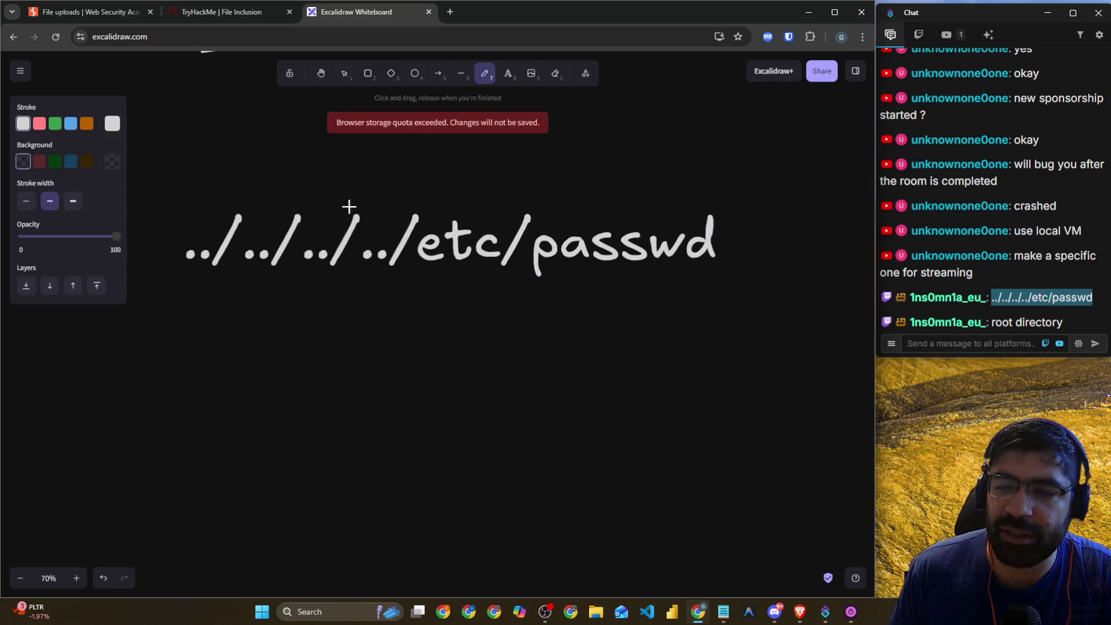
pyautogui.moveTo(191, 283)
pyautogui.mouseDown()
pyautogui.moveTo(367, 267)
pyautogui.moveTo(302, 318)
pyautogui.moveTo(310, 324)
pyautogui.moveTo(324, 307)
pyautogui.mouseUp()
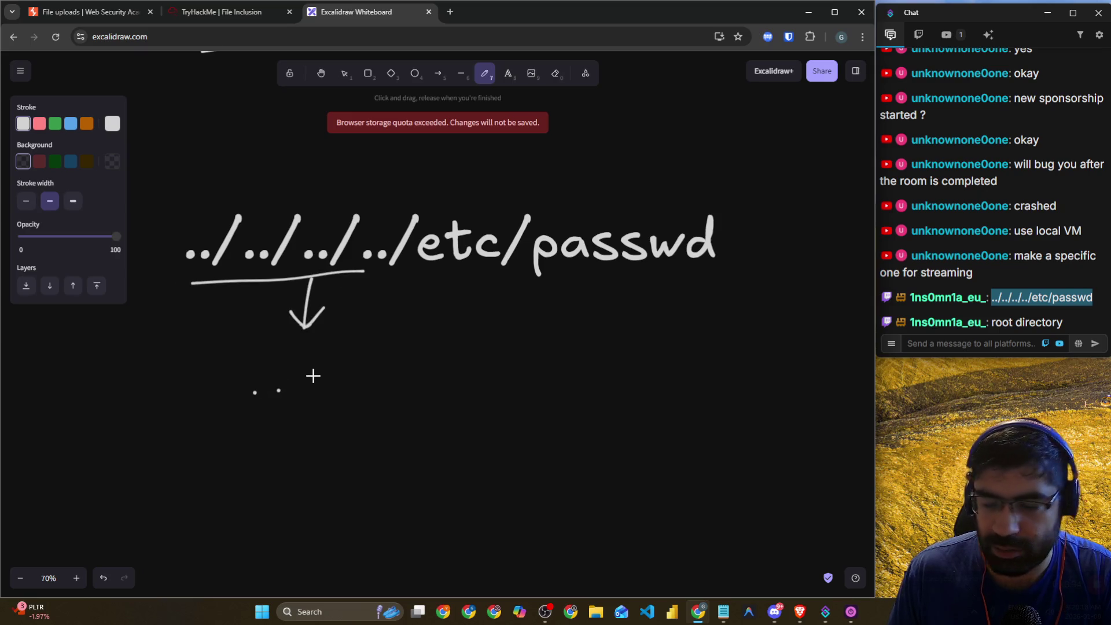
pyautogui.moveTo(232, 422)
pyautogui.mouseDown()
pyautogui.moveTo(417, 390)
pyautogui.moveTo(410, 401)
pyautogui.mouseUp()
pyautogui.moveTo(493, 359); pyautogui.dragTo(473, 413)
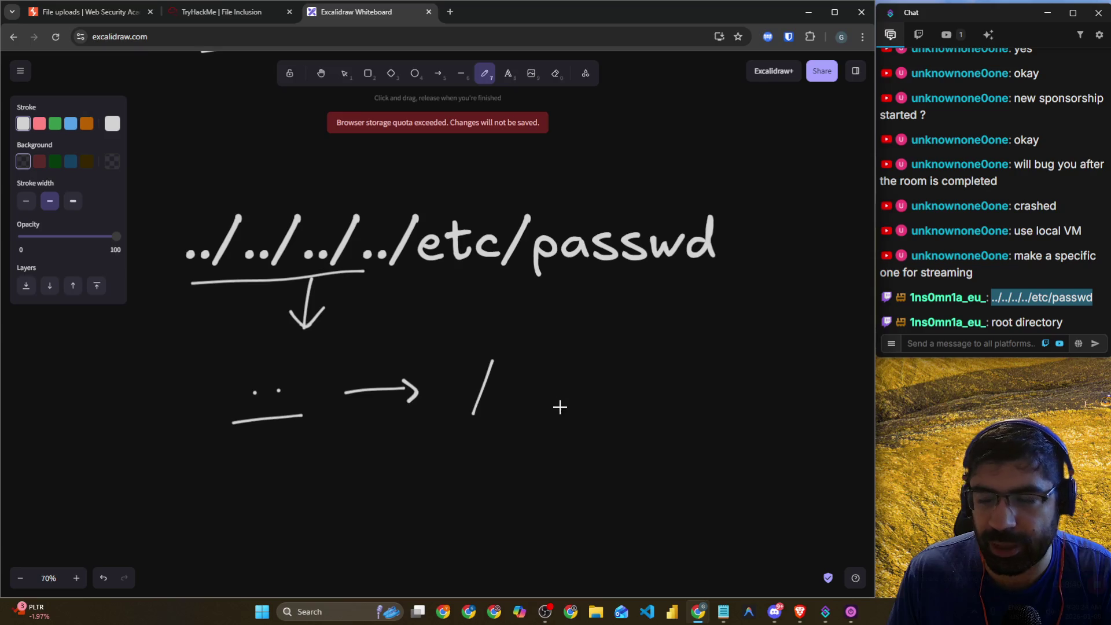
# Draw an arrow down from passwd to a handwritten /etc/pass, then return to TryHackMe
pyautogui.moveTo(184, 300)
pyautogui.mouseDown()
pyautogui.moveTo(560, 280)
pyautogui.moveTo(495, 281)
pyautogui.moveTo(483, 451)
pyautogui.moveTo(517, 430)
pyautogui.mouseUp()
pyautogui.scroll(-2, 517, 430)
pyautogui.moveTo(477, 362)
pyautogui.mouseDown()
pyautogui.moveTo(445, 429)
pyautogui.moveTo(503, 384)
pyautogui.moveTo(519, 408)
pyautogui.mouseUp()
pyautogui.moveTo(533, 392)
pyautogui.mouseDown()
pyautogui.moveTo(565, 375)
pyautogui.moveTo(553, 431)
pyautogui.mouseUp()
pyautogui.moveTo(588, 365)
pyautogui.mouseDown()
pyautogui.moveTo(589, 412)
pyautogui.moveTo(591, 398)
pyautogui.mouseUp()
pyautogui.moveTo(626, 378)
pyautogui.mouseDown()
pyautogui.moveTo(619, 387)
pyautogui.moveTo(671, 353)
pyautogui.mouseUp()
pyautogui.moveTo(671, 353); pyautogui.dragTo(688, 379)
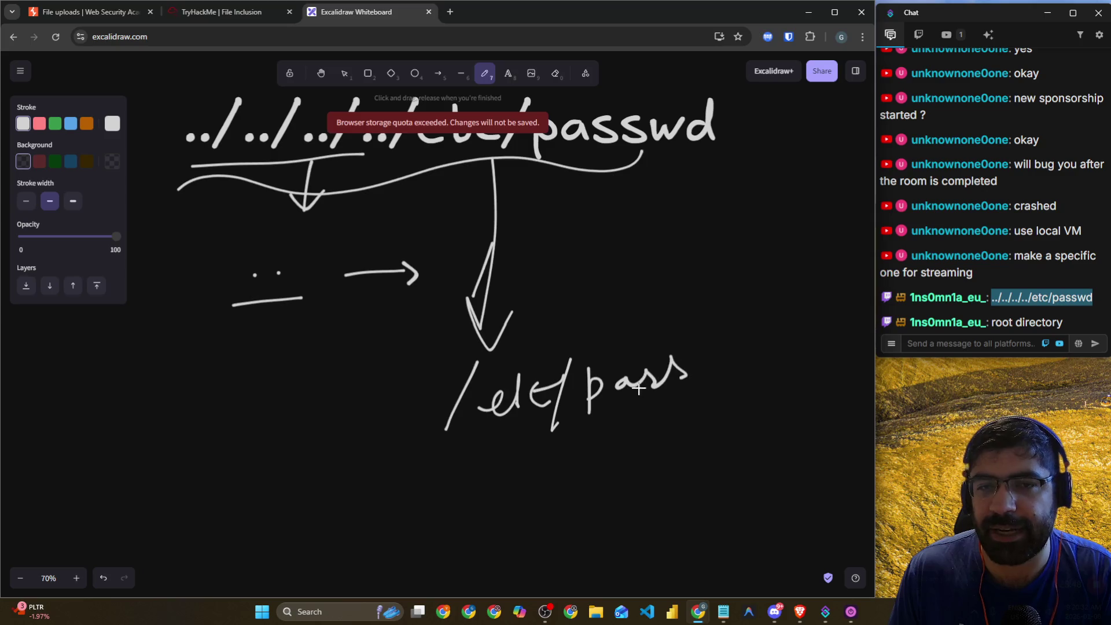
pyautogui.scroll(8, 585, 350)
pyautogui.scroll(-7, 470, 287)
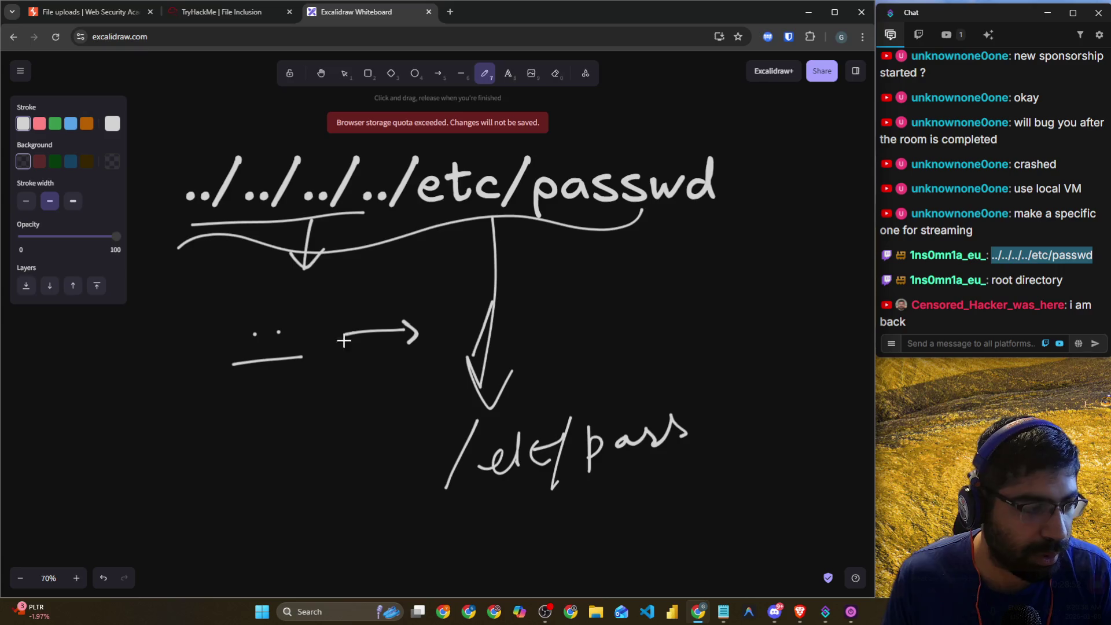
pyautogui.click(242, 10)
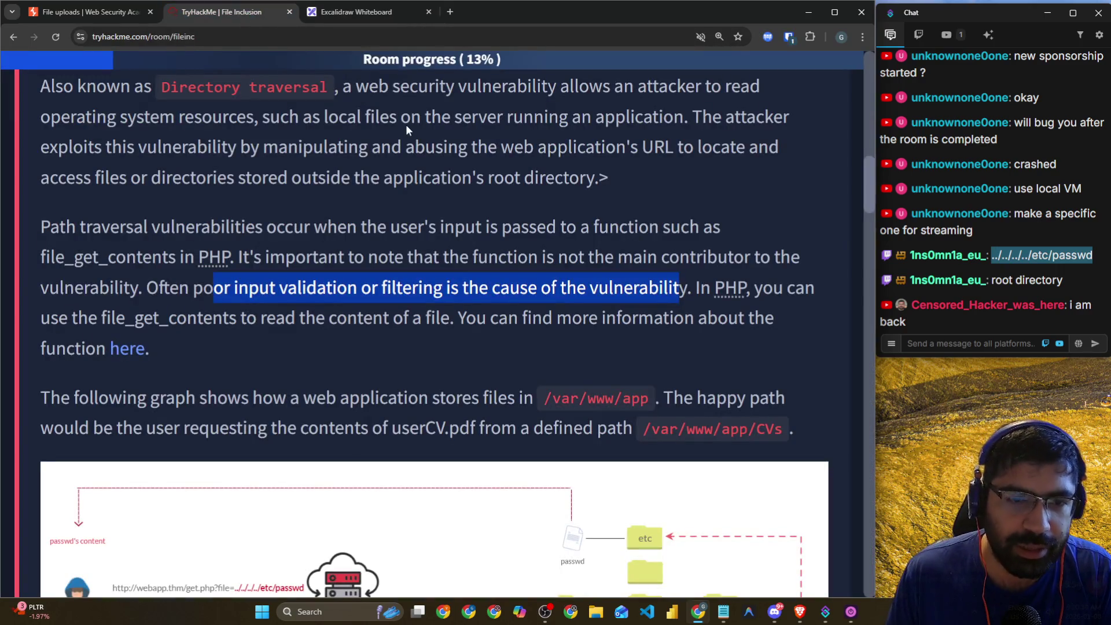
# Highlight the poor input validation and file_get_contents usage sentences
pyautogui.scroll(-1, 481, 238)
pyautogui.click(331, 235)
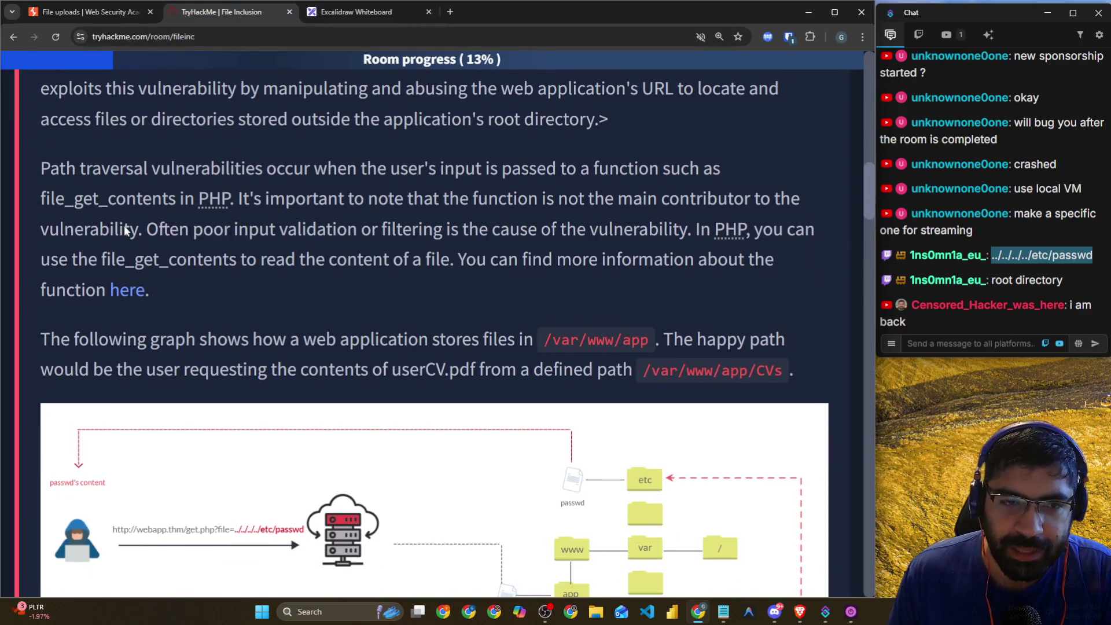
pyautogui.moveTo(155, 231); pyautogui.dragTo(301, 231)
pyautogui.moveTo(409, 229); pyautogui.dragTo(811, 233)
pyautogui.moveTo(43, 258); pyautogui.dragTo(757, 261)
# Open the file_get_contents PHP manual link in a new tab and view it
pyautogui.rightClick(135, 299)
pyautogui.click(220, 309)
pyautogui.click(369, 10)
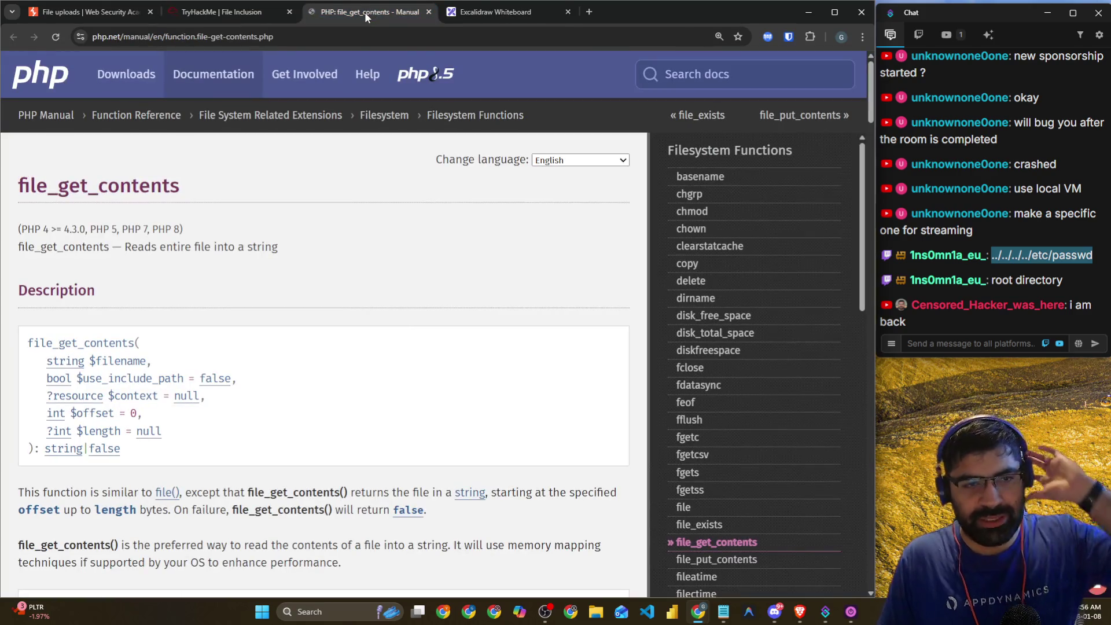
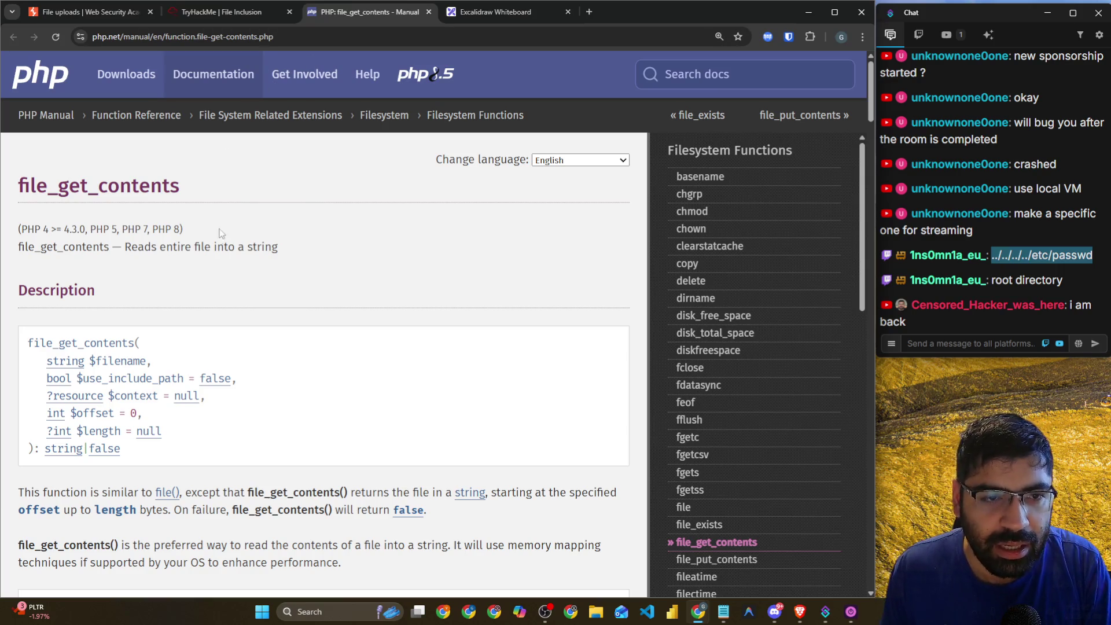
# Highlight 'Reads entire file into a string' for file_get_contents, then Google 'cve' in a new tab
pyautogui.moveTo(132, 249); pyautogui.dragTo(274, 246)
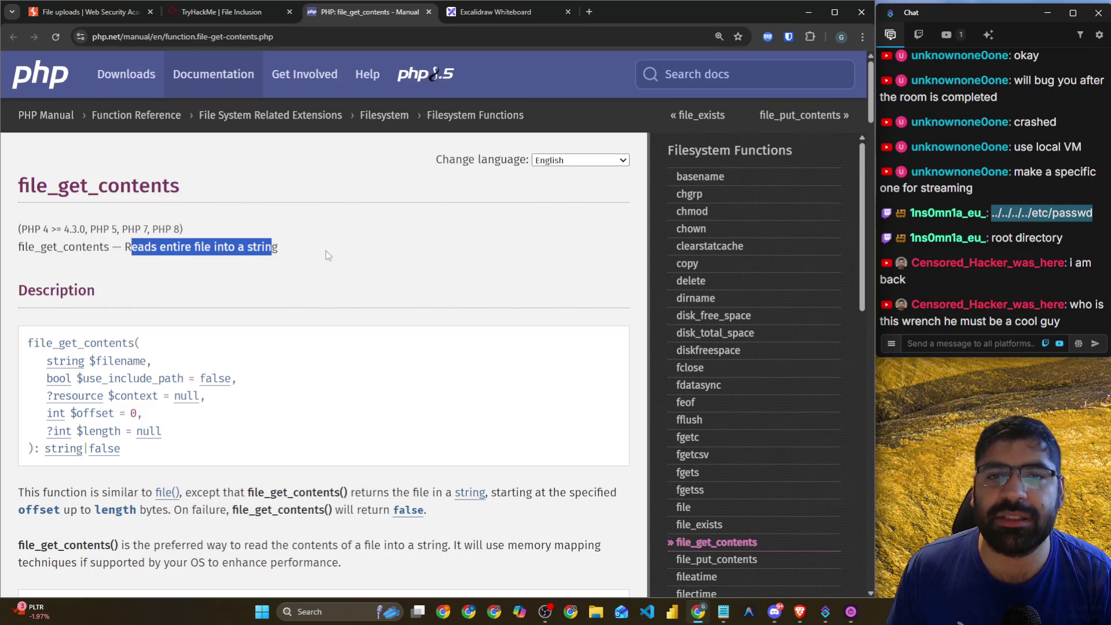
pyautogui.click(589, 12)
pyautogui.write('cve')
pyautogui.press('Return')
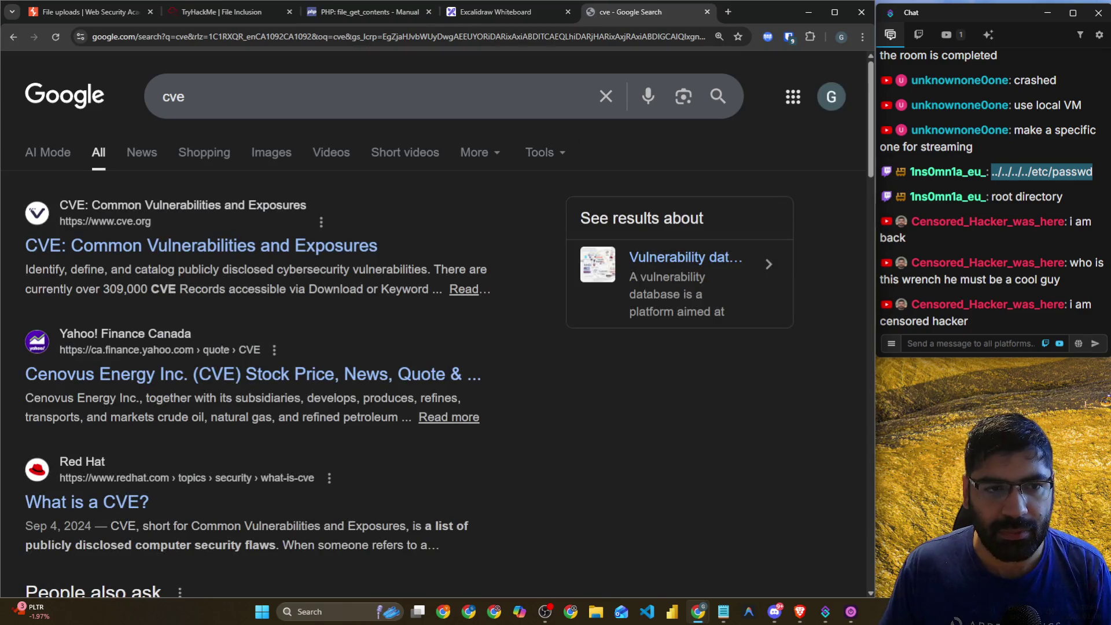
# Open CVE.org from the results and search its records for 'php'
pyautogui.click(175, 248)
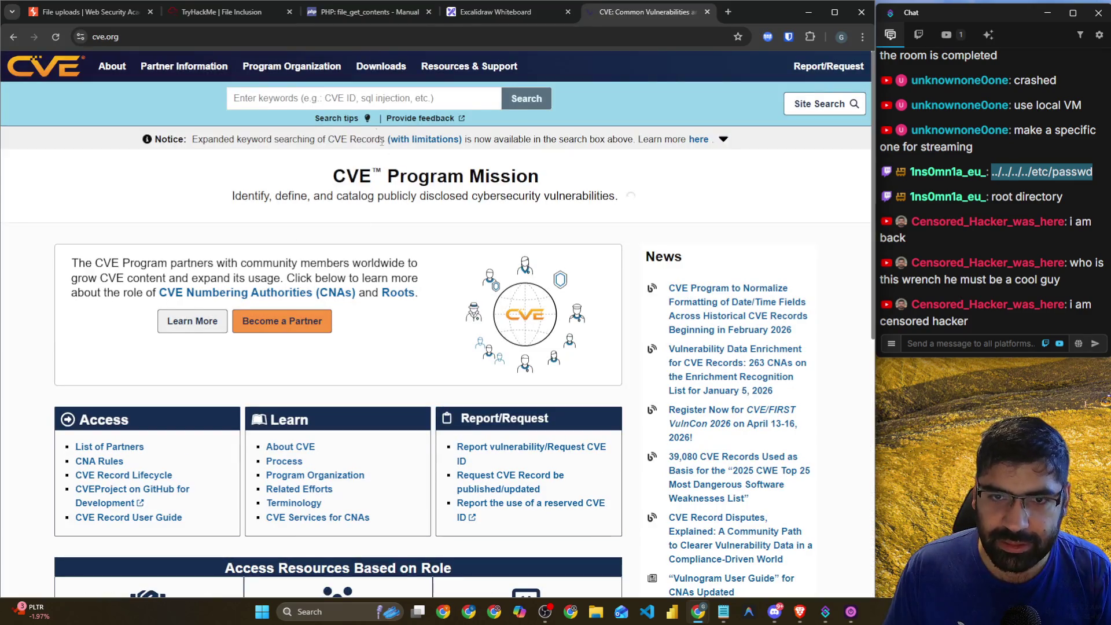
pyautogui.write('php')
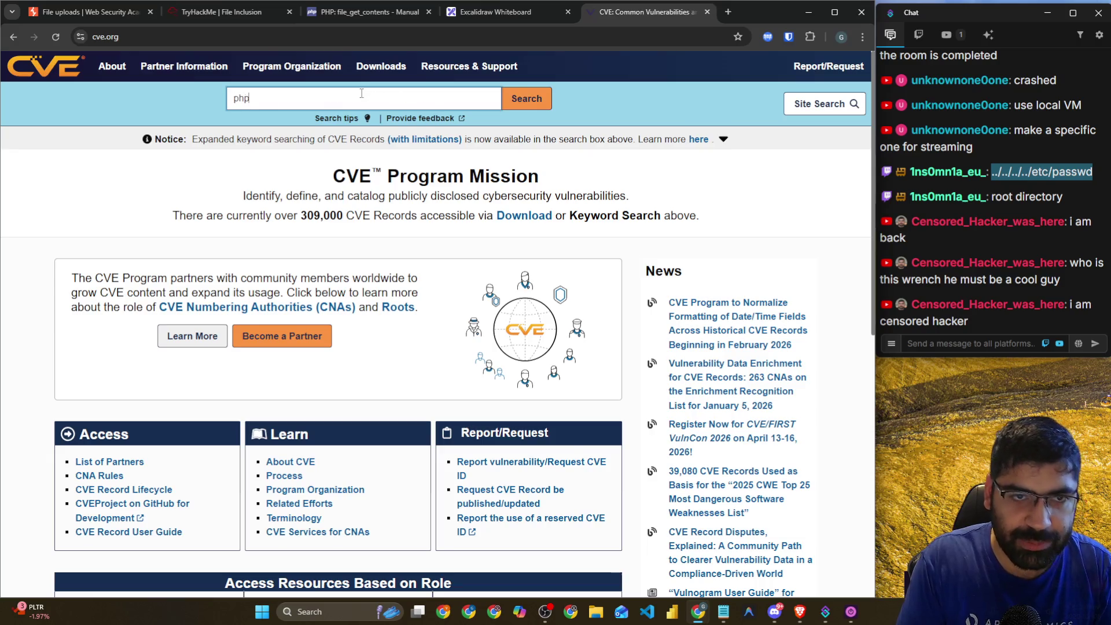
pyautogui.press('Return')
pyautogui.scroll(-1, 186, 253)
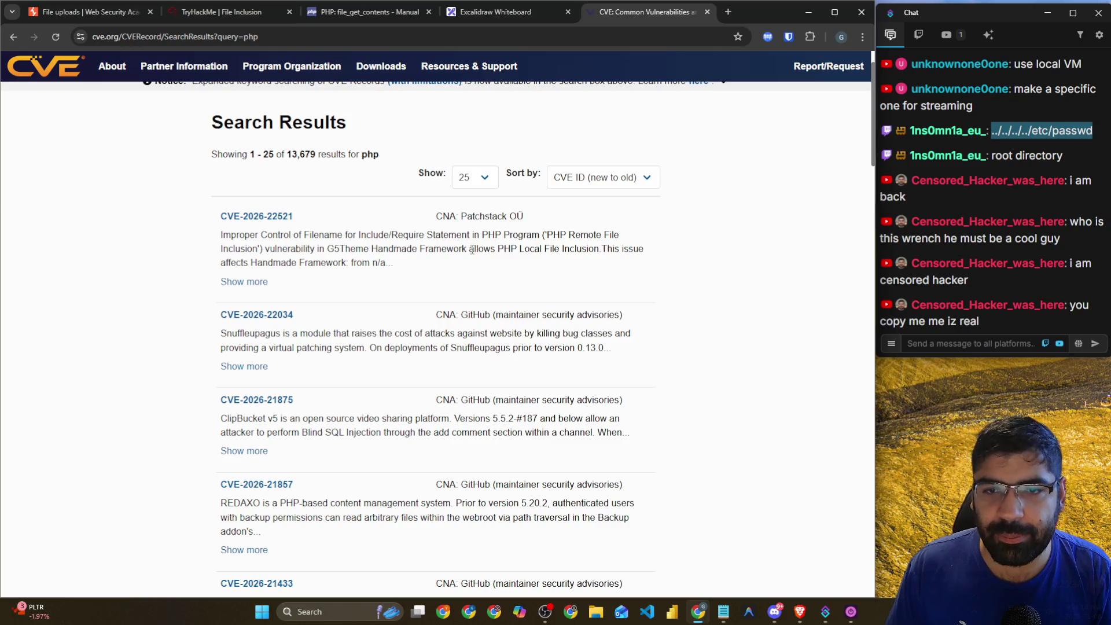
# Copy 'file_get_contents' from the PHP manual and search CVE records for it instead
pyautogui.click(498, 15)
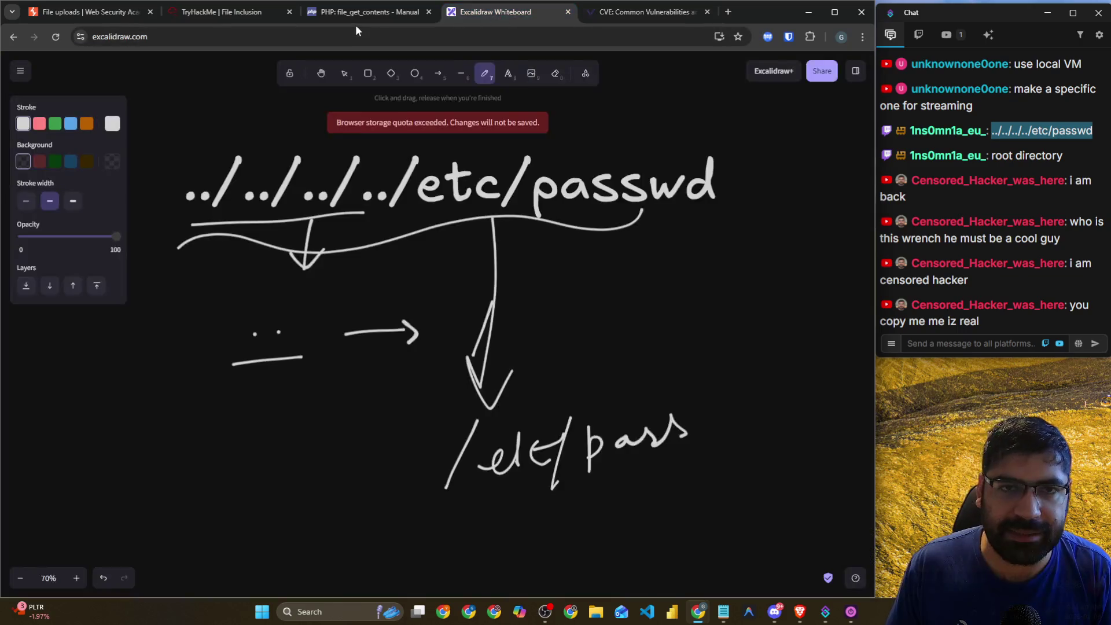
pyautogui.click(355, 18)
pyautogui.click(68, 336)
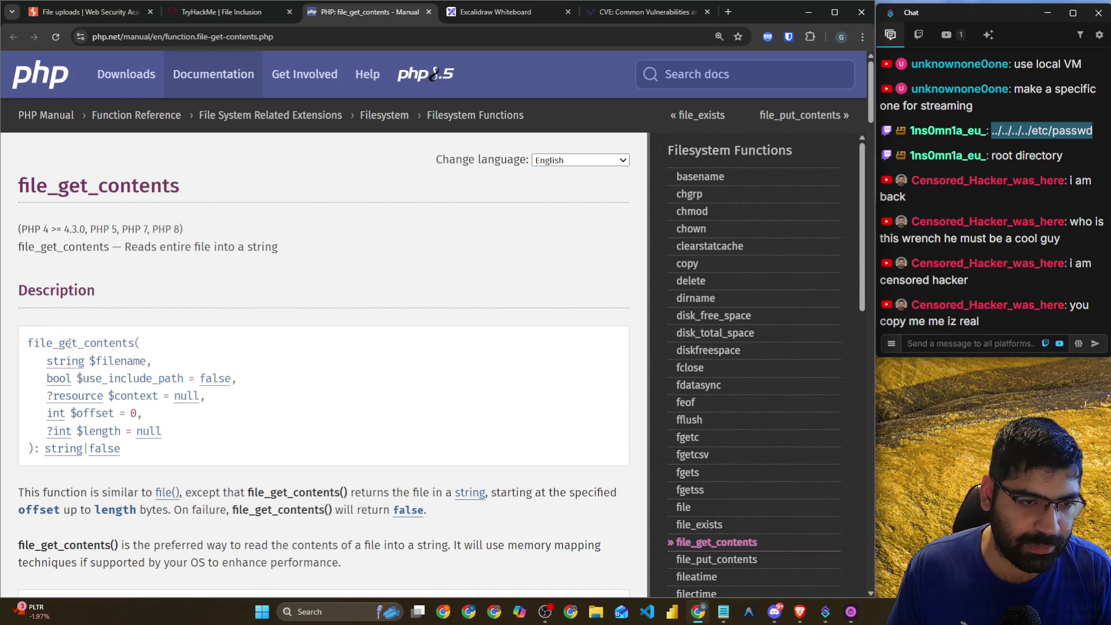
pyautogui.doubleClick(68, 343)
pyautogui.hotkey('ctrl', 'c')
pyautogui.click(610, 14)
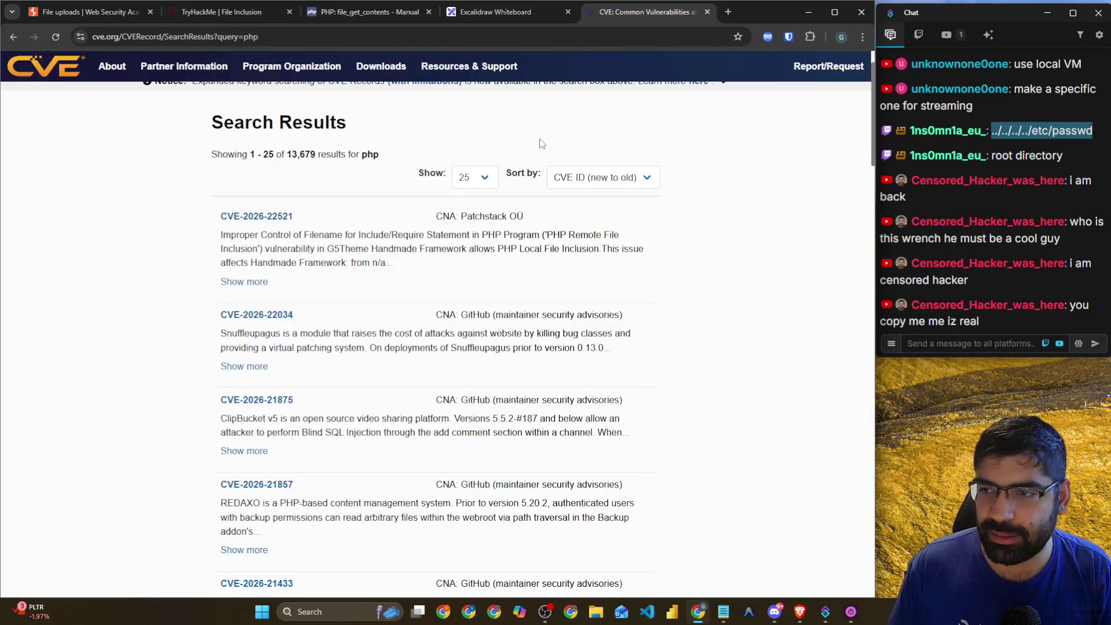
pyautogui.scroll(2, 405, 154)
pyautogui.tripleClick(357, 96)
pyautogui.hotkey('ctrl', 'v')
pyautogui.press('Return')
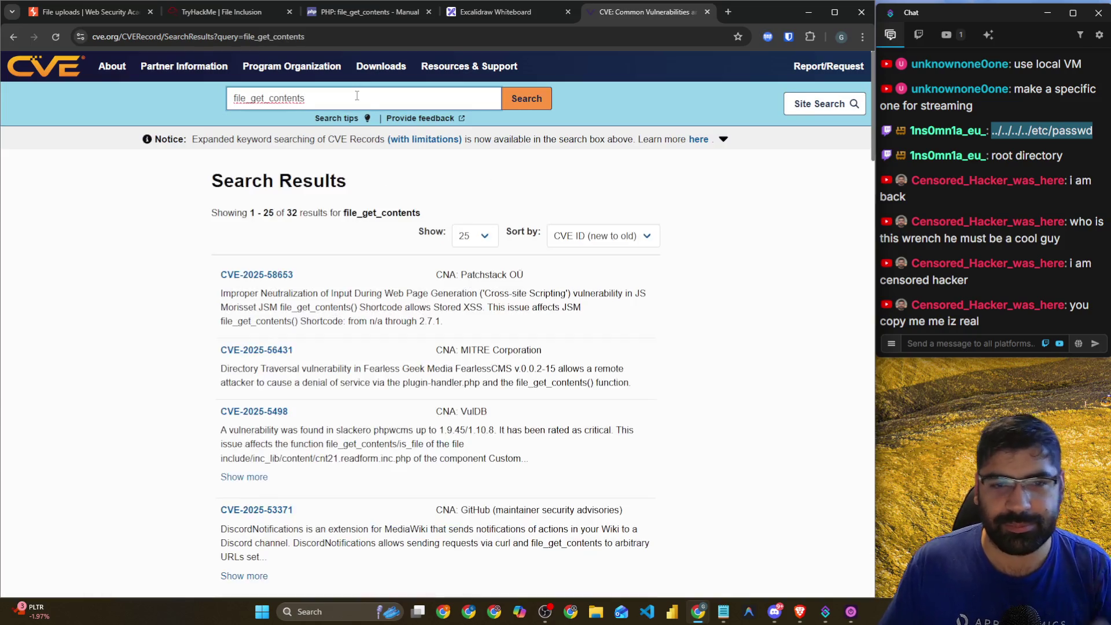
# Highlight the first result's file_get_contents stored XSS description, zoomed in for readability
pyautogui.scroll(-2, 285, 260)
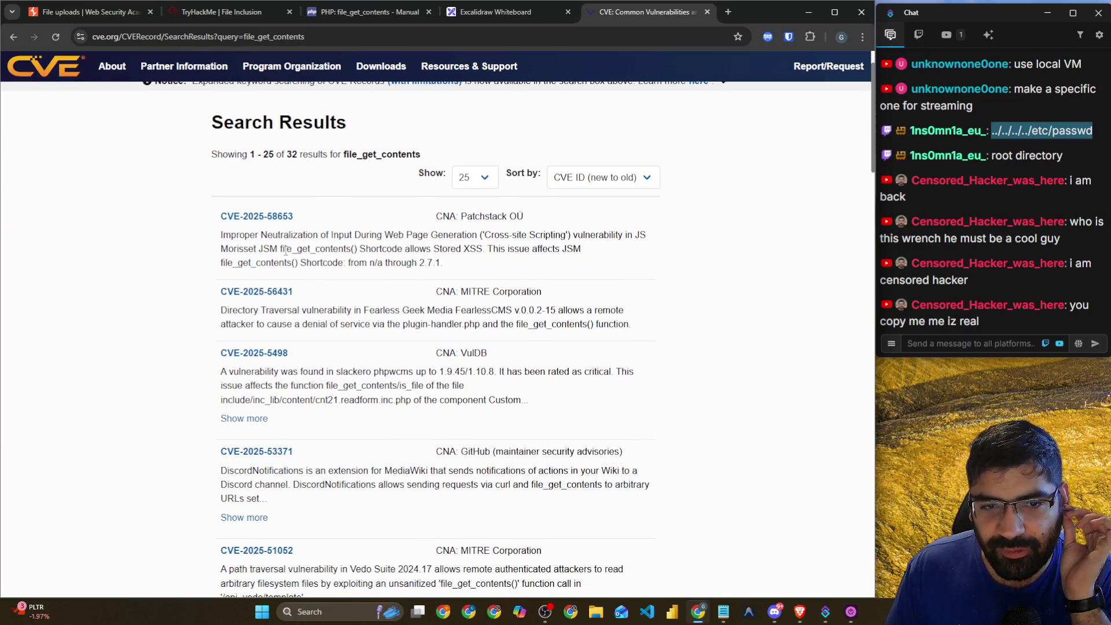
pyautogui.moveTo(284, 250); pyautogui.dragTo(352, 250)
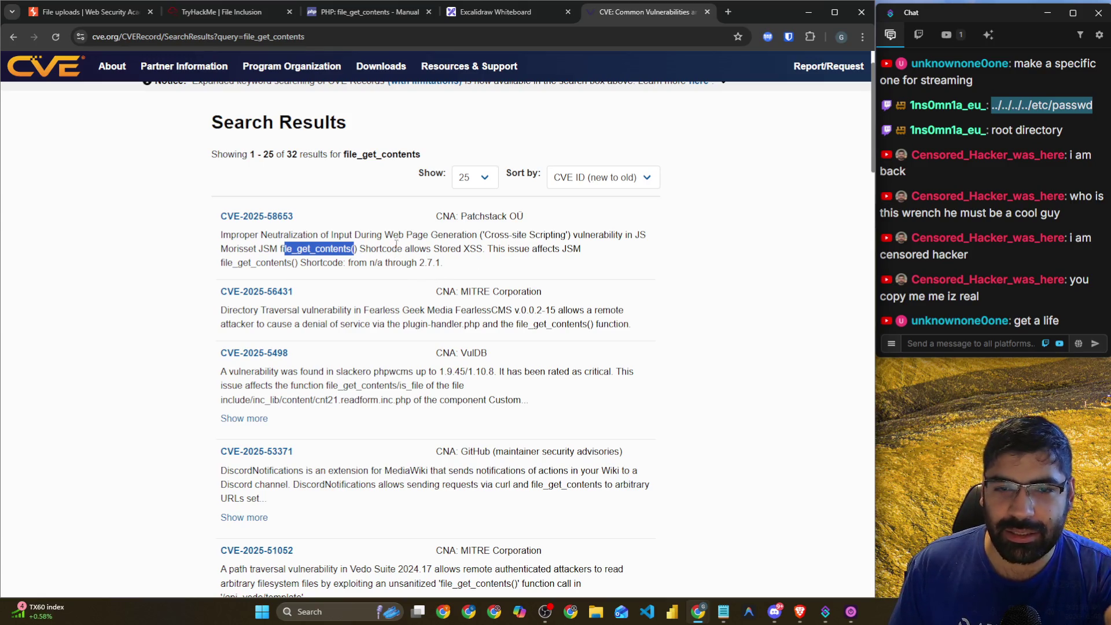
pyautogui.hotkey('ctrl', '+')
pyautogui.hotkey('ctrl', '+')
pyautogui.hotkey('ctrl', '+')
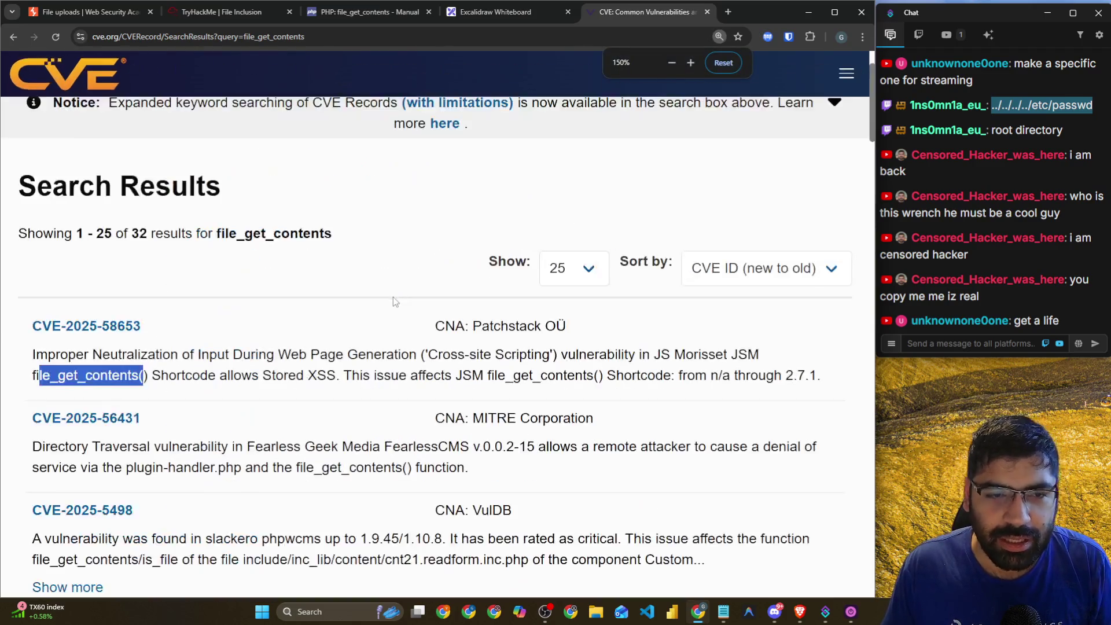
pyautogui.moveTo(182, 238); pyautogui.dragTo(625, 255)
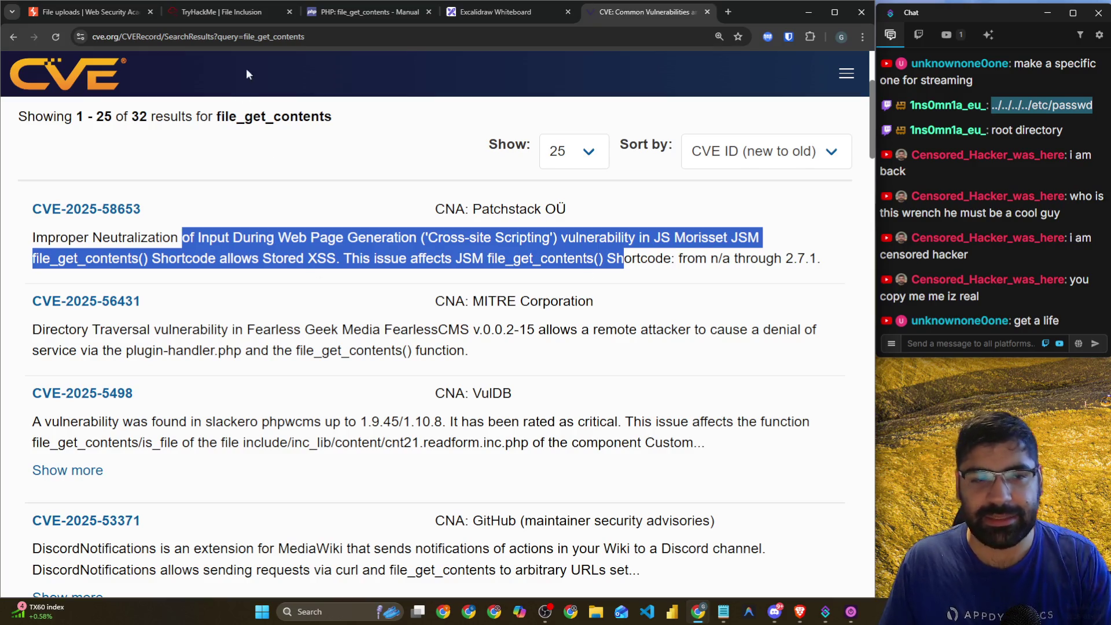
pyautogui.click(229, 16)
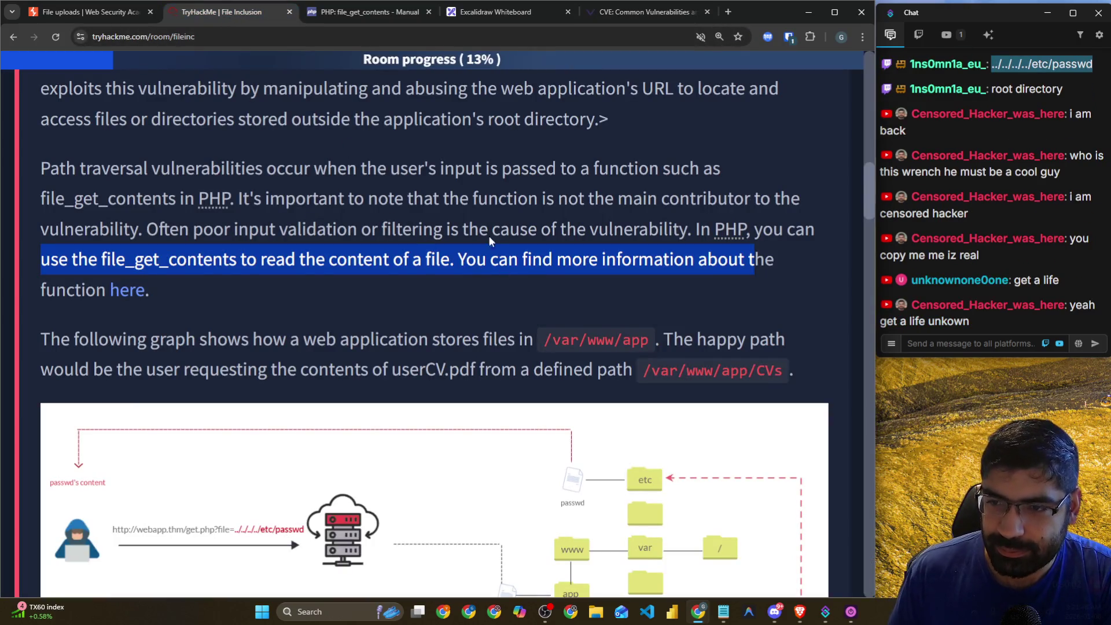
# Highlight the sentences on how the web app stores files and the happy path to userCV.pdf
pyautogui.click(492, 206)
pyautogui.scroll(-3, 271, 190)
pyautogui.moveTo(40, 164); pyautogui.dragTo(153, 167)
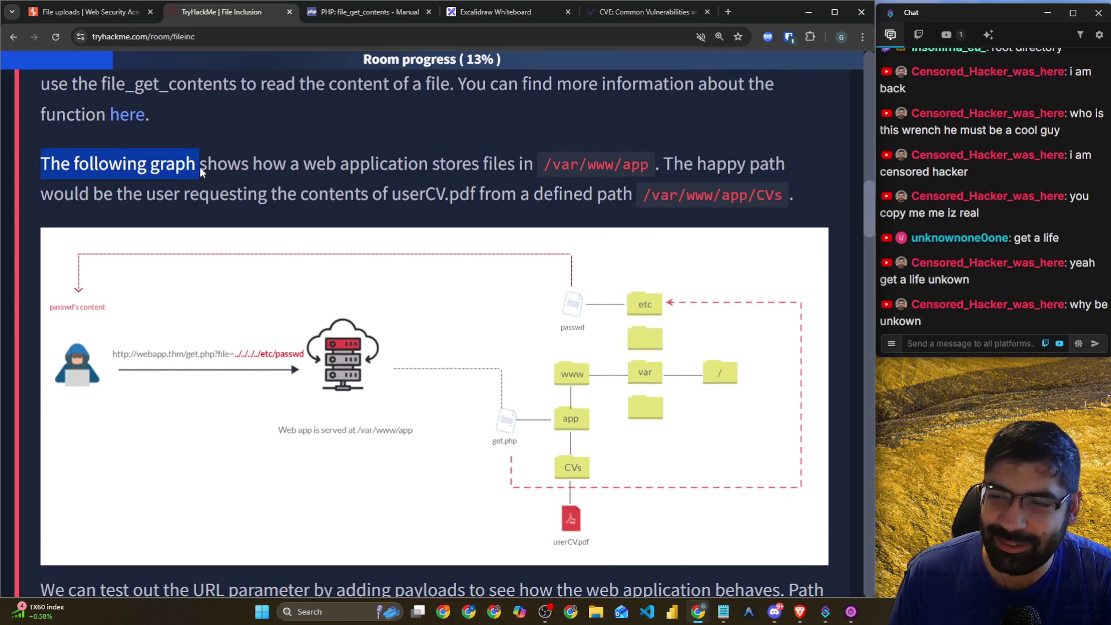
pyautogui.click(262, 165)
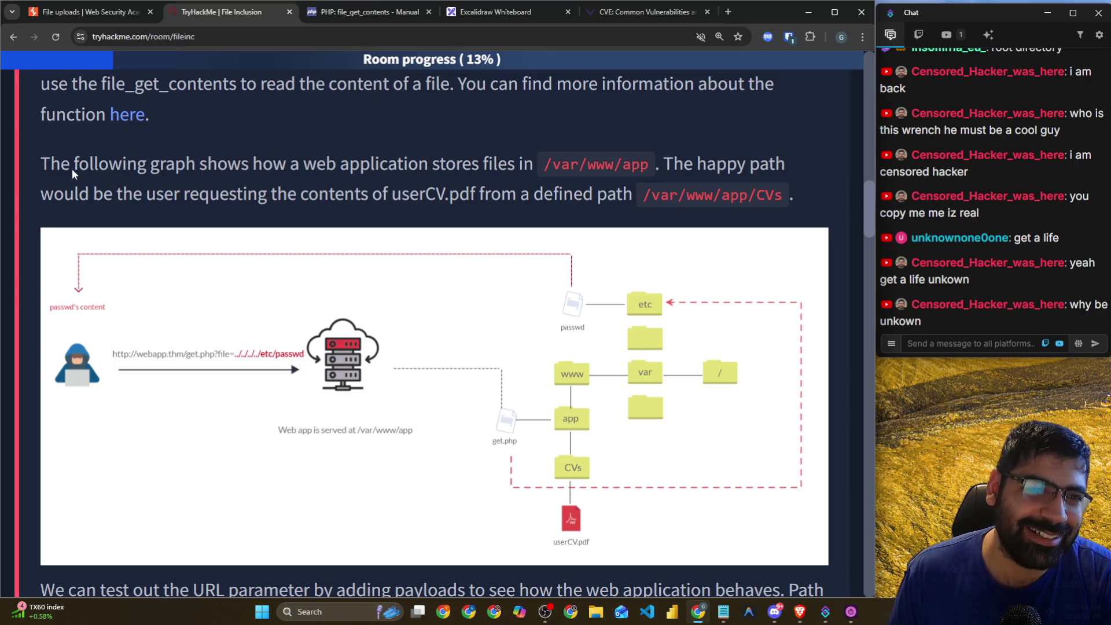
pyautogui.moveTo(44, 163)
pyautogui.mouseDown()
pyautogui.moveTo(260, 155)
pyautogui.moveTo(777, 172)
pyautogui.mouseUp()
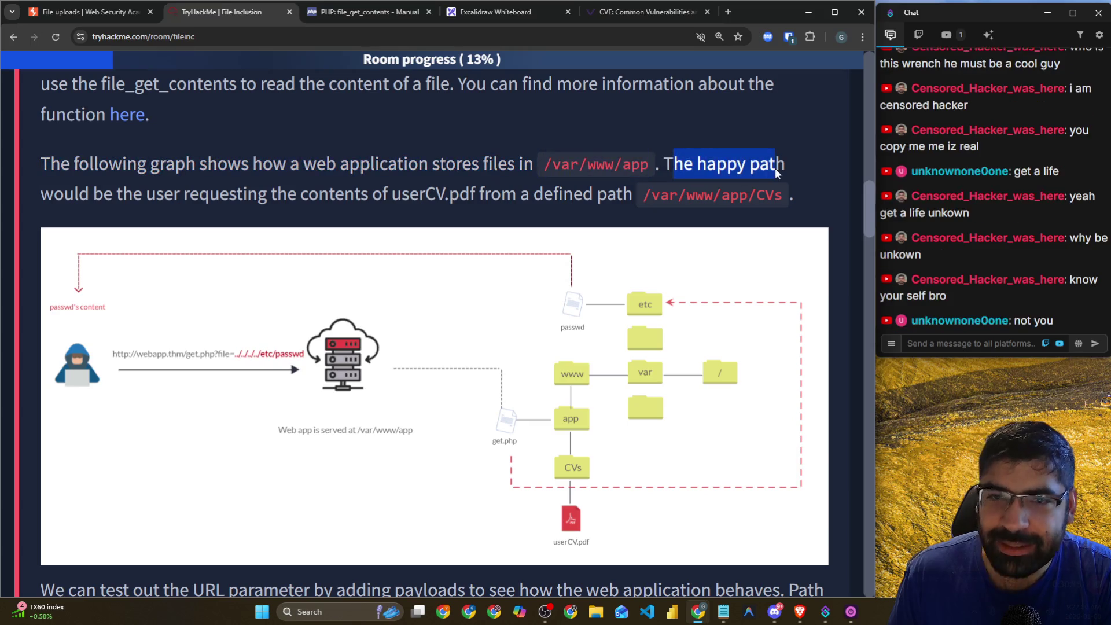
pyautogui.moveTo(54, 195); pyautogui.dragTo(267, 200)
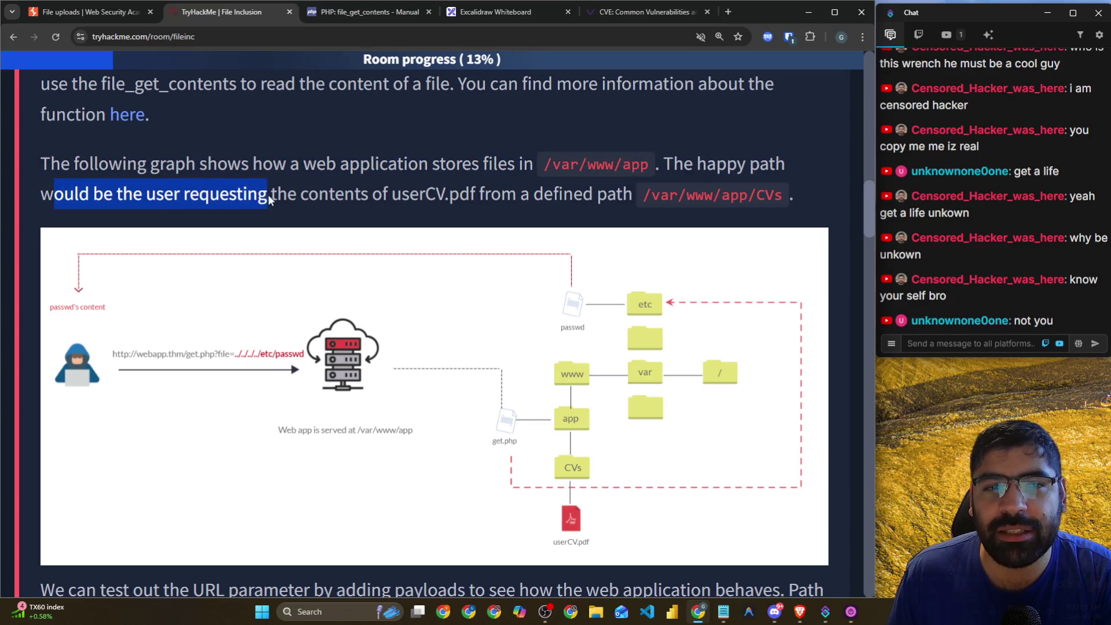
pyautogui.moveTo(428, 193); pyautogui.dragTo(672, 196)
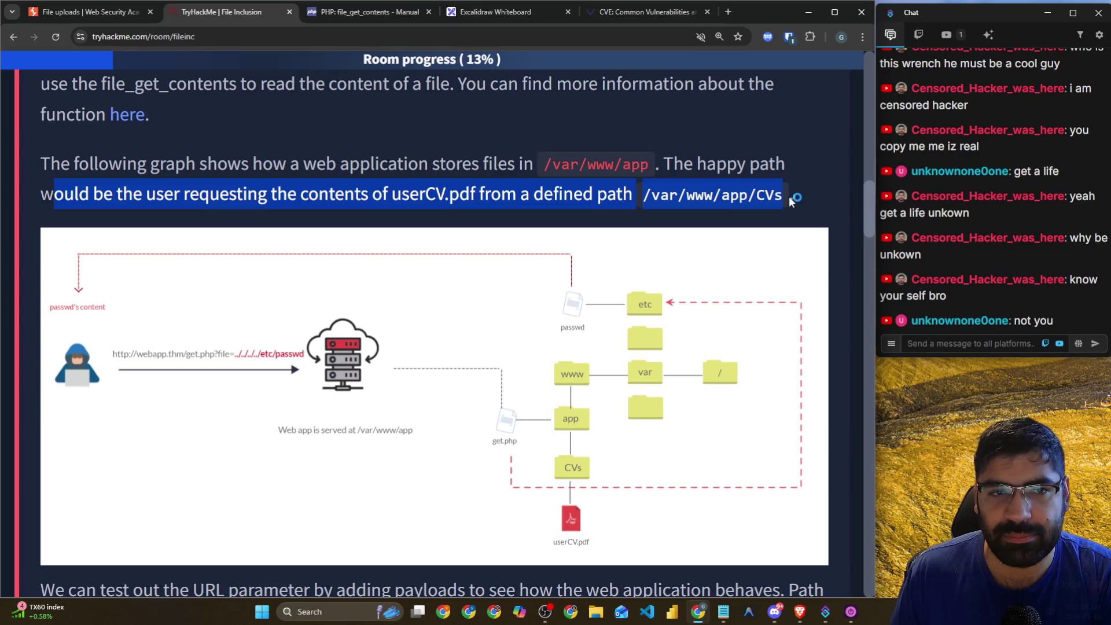
# Copy the path traversal diagram image from the room
pyautogui.rightClick(370, 300)
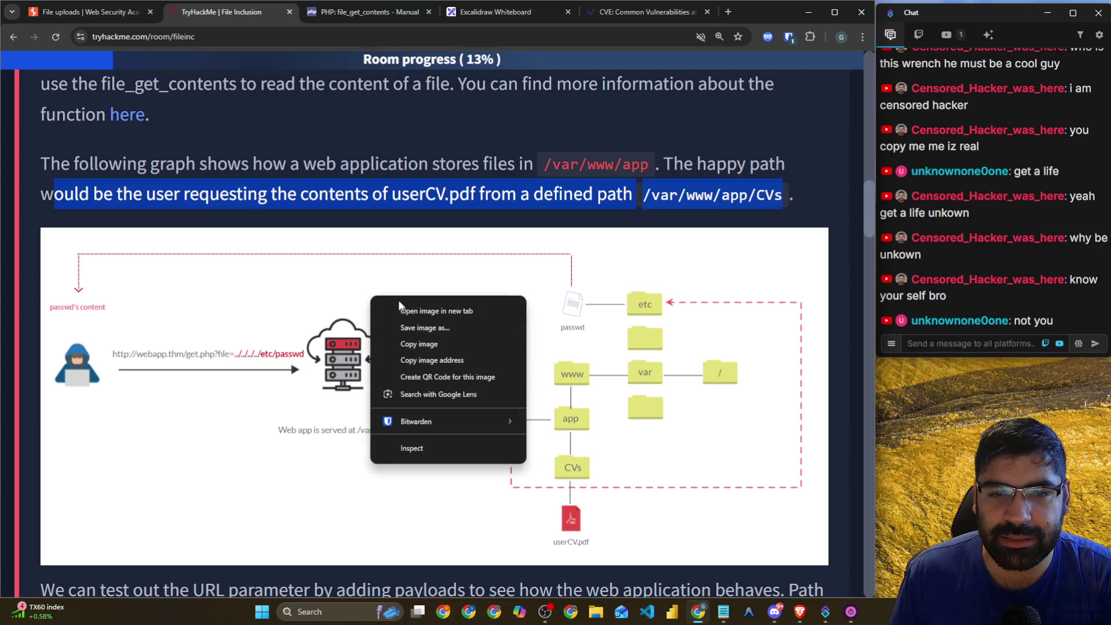
pyautogui.click(413, 339)
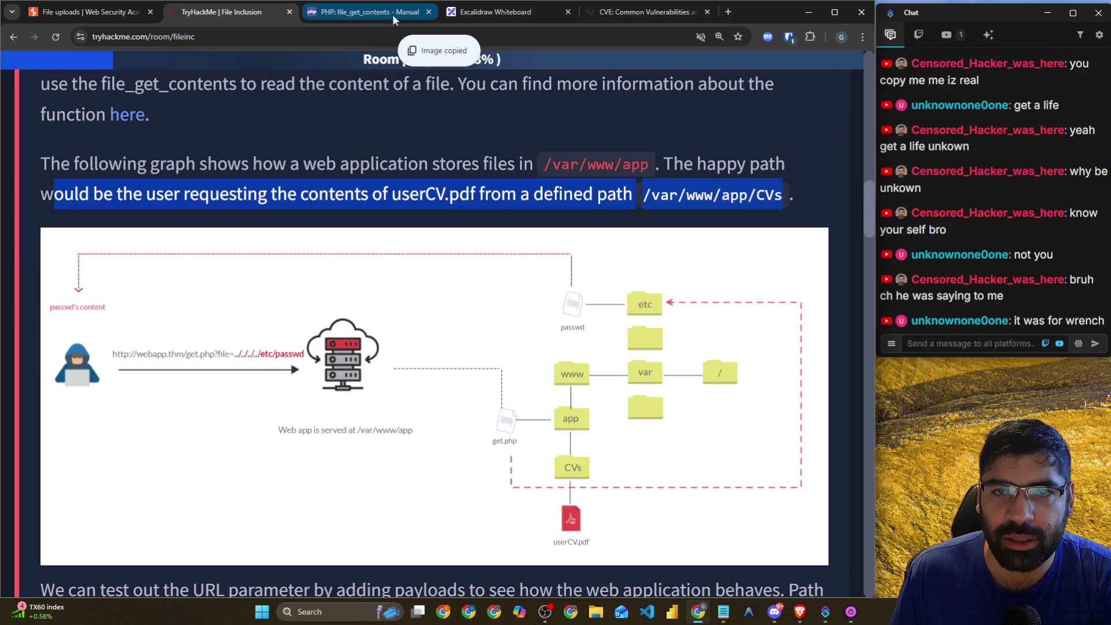
pyautogui.click(457, 12)
# Paste the copied diagram onto the Excalidraw whiteboard and enlarge it
pyautogui.click(428, 13)
pyautogui.scroll(-10, 243, 459)
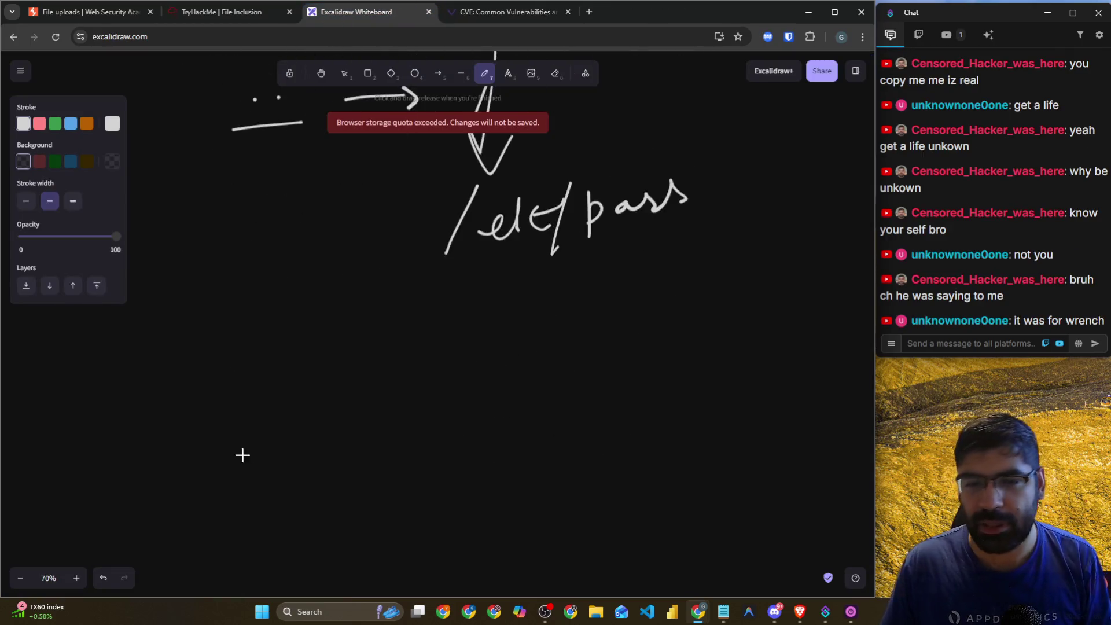
pyautogui.hotkey('ctrl', 'v')
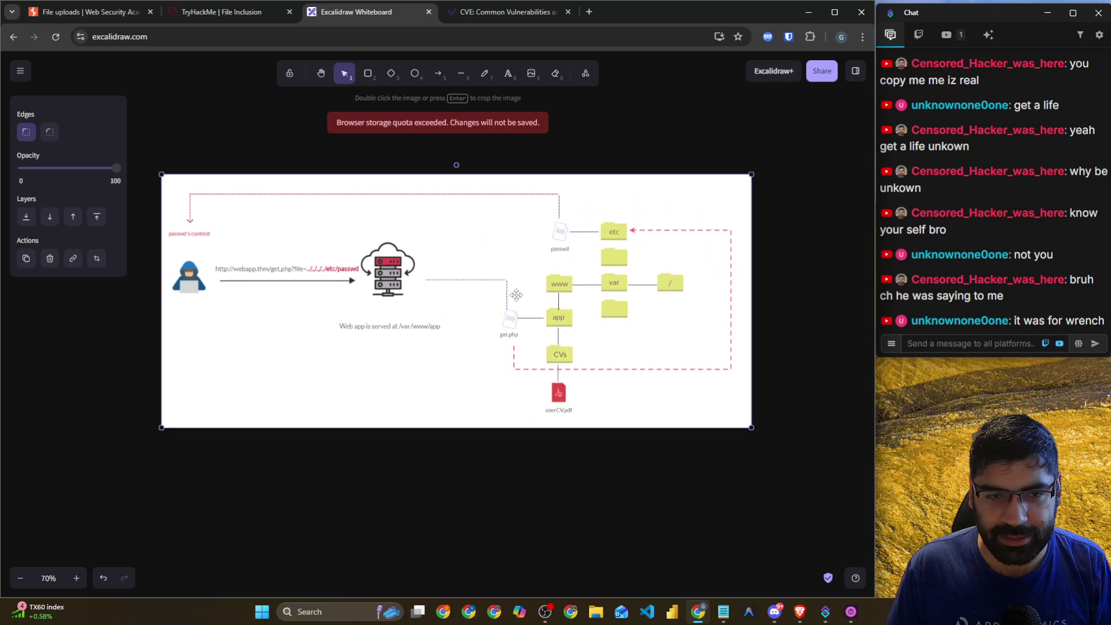
pyautogui.click(485, 73)
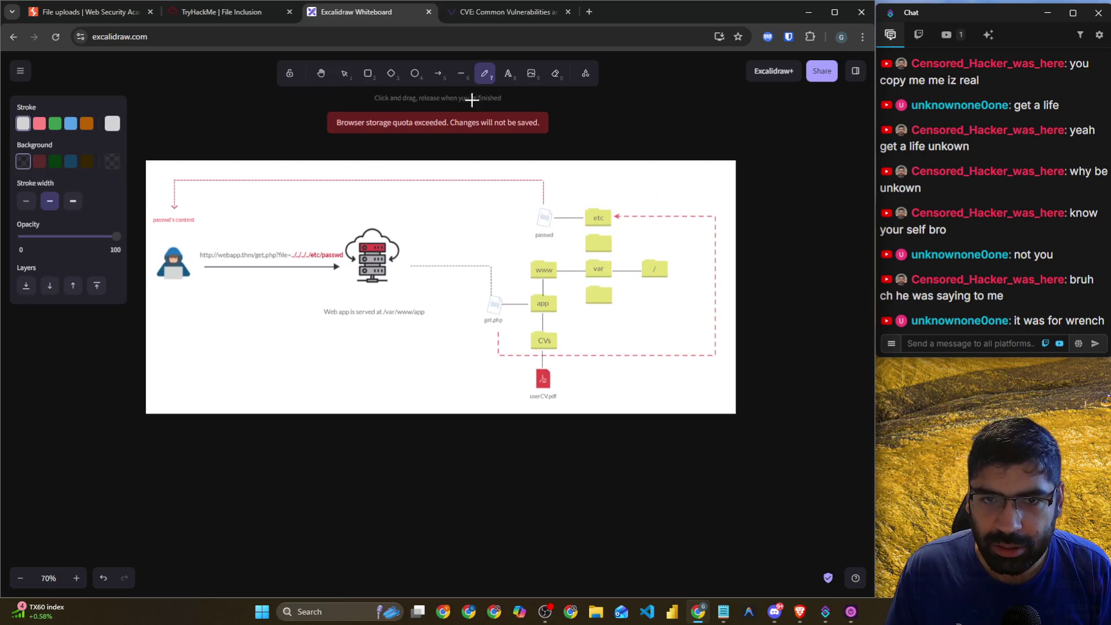
pyautogui.click(344, 74)
pyautogui.click(434, 241)
pyautogui.moveTo(733, 414); pyautogui.dragTo(794, 466)
# Underline the get.php?file= traversal part of the URL with a thin red pen
pyautogui.click(485, 74)
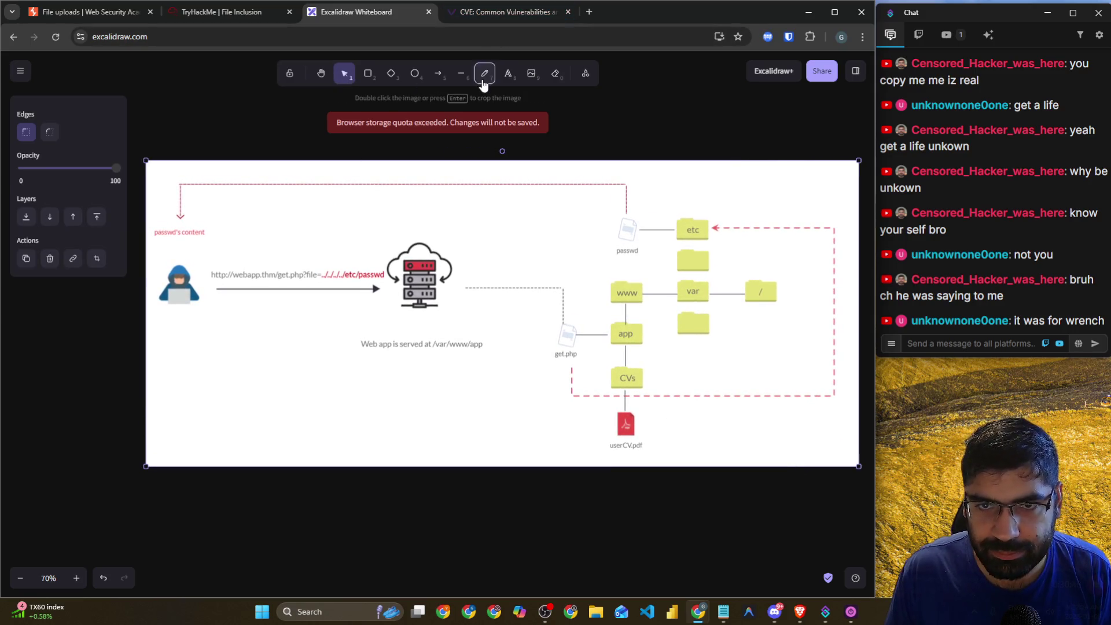
pyautogui.scroll(5, 312, 286)
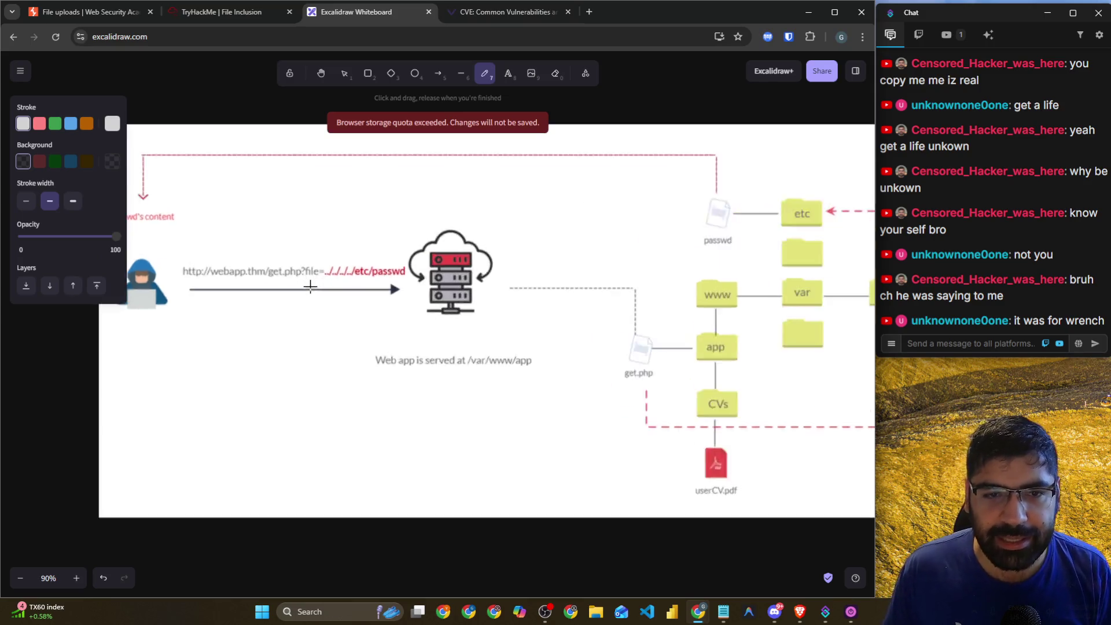
pyautogui.moveTo(287, 279)
pyautogui.mouseDown()
pyautogui.moveTo(376, 284)
pyautogui.moveTo(367, 281)
pyautogui.mouseUp()
pyautogui.click(39, 123)
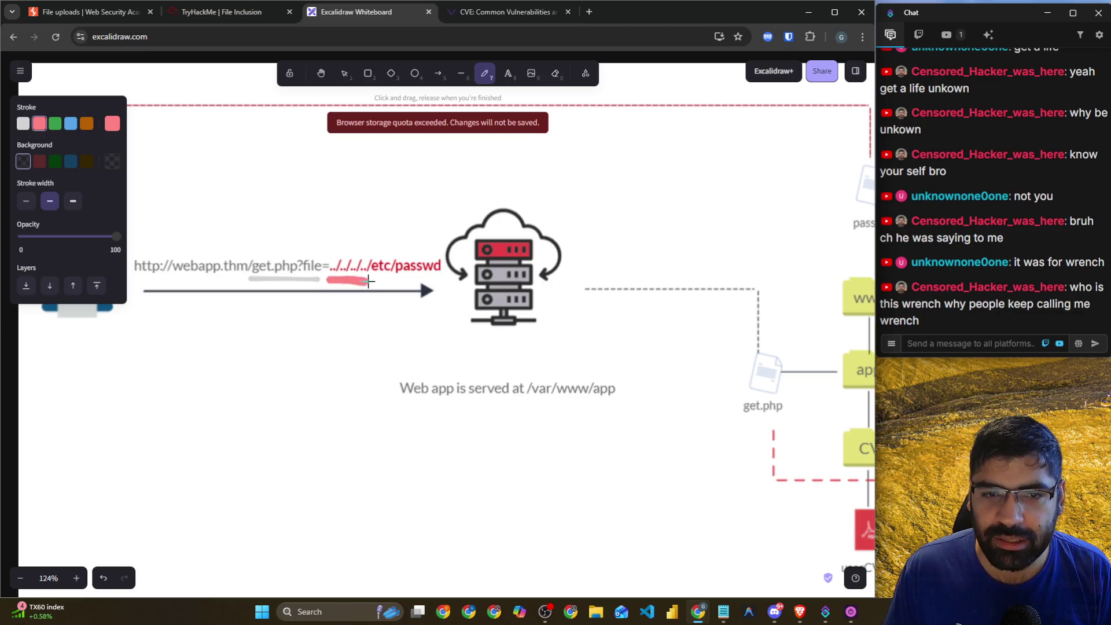
pyautogui.click(26, 201)
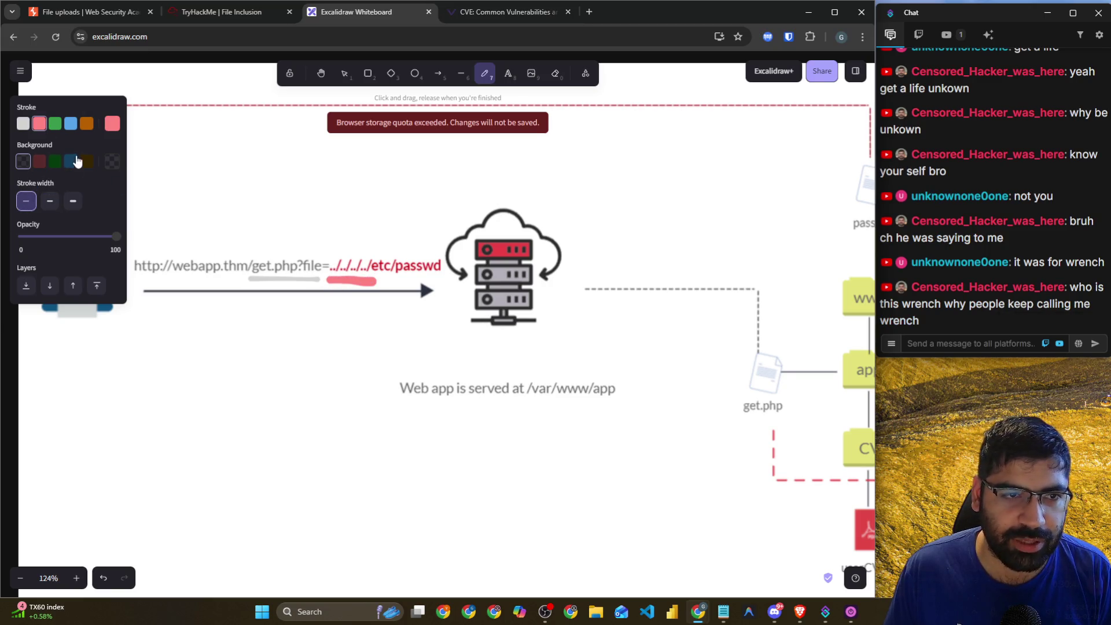
pyautogui.scroll(-3, 399, 306)
pyautogui.scroll(3, 382, 296)
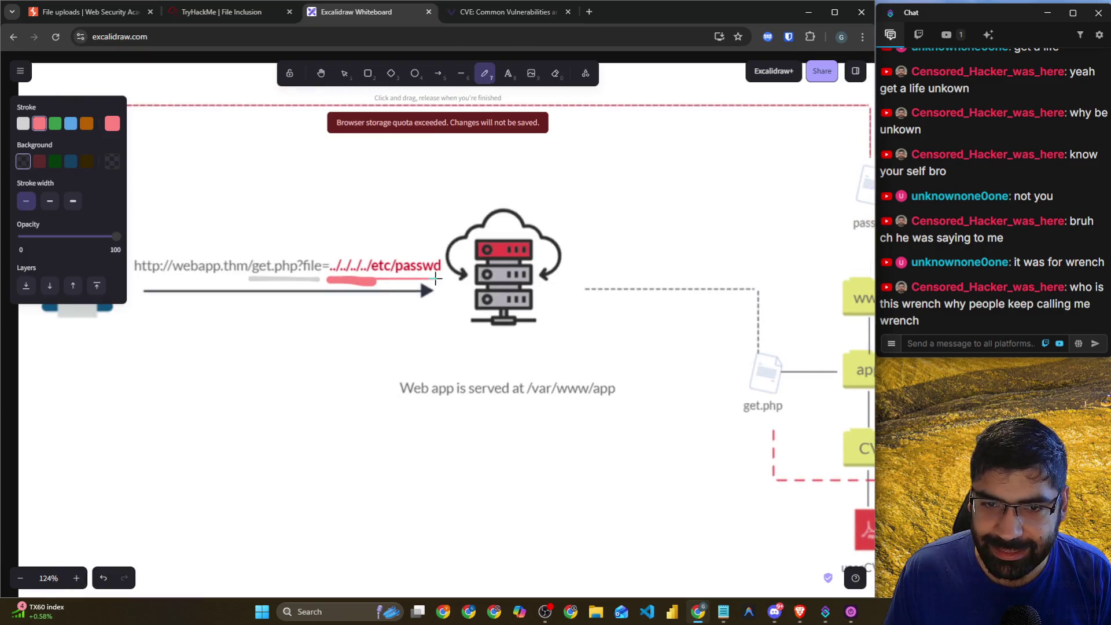
pyautogui.scroll(-4, 533, 318)
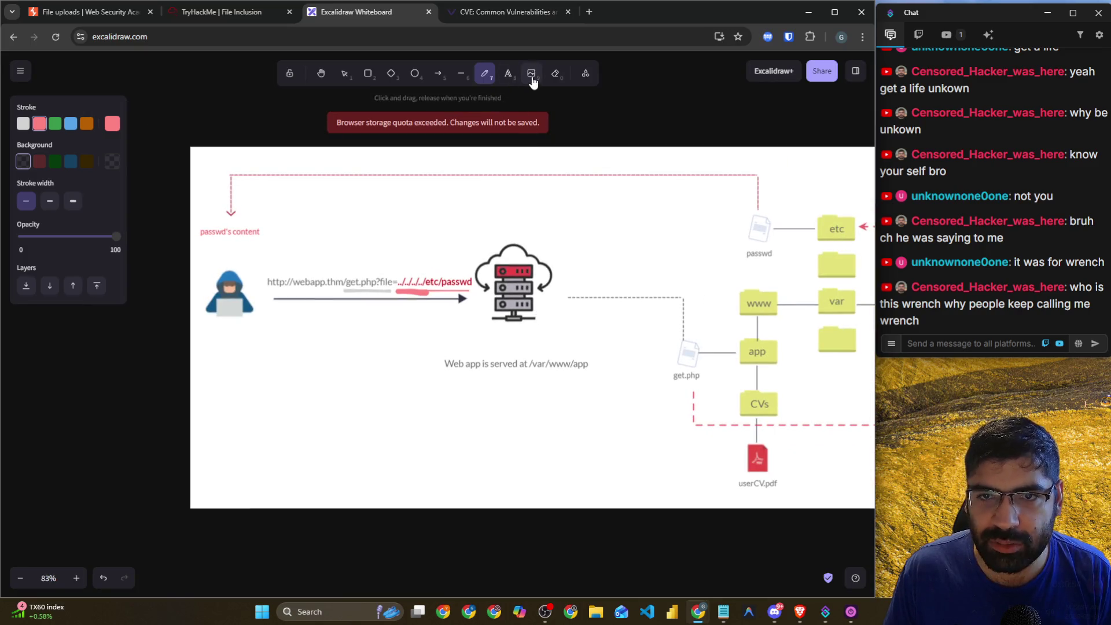
pyautogui.click(321, 73)
# Pan to the folder tree, circle get.php and underline the CVs folder in red
pyautogui.moveTo(582, 128); pyautogui.dragTo(233, 104)
pyautogui.scroll(5, 379, 231)
pyautogui.click(484, 73)
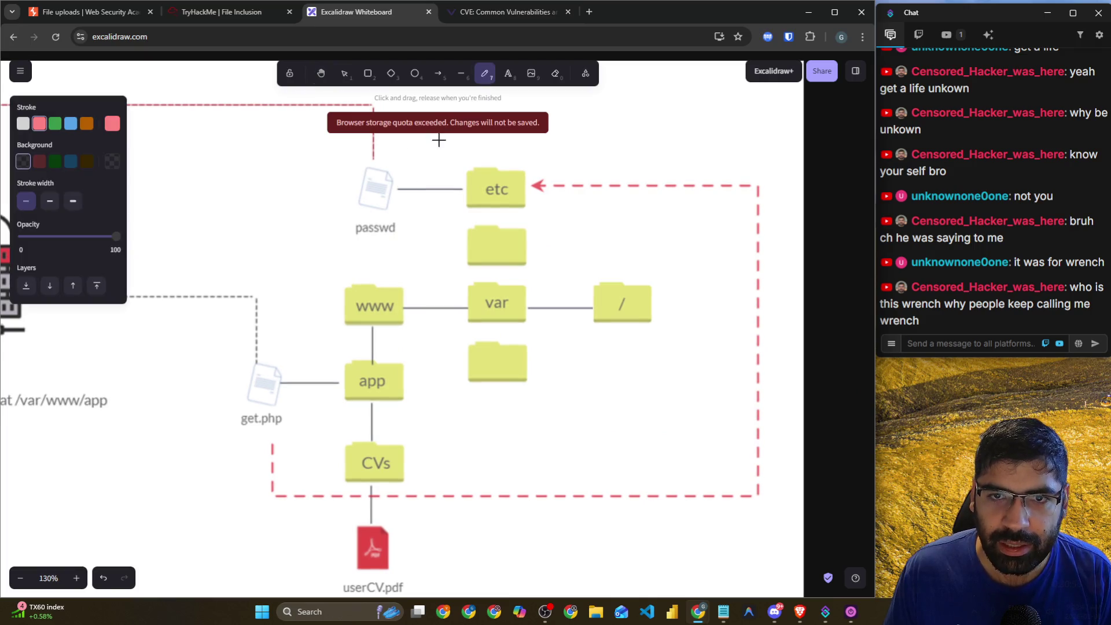
pyautogui.moveTo(235, 422)
pyautogui.mouseDown()
pyautogui.moveTo(281, 429)
pyautogui.moveTo(249, 355)
pyautogui.moveTo(234, 426)
pyautogui.mouseUp()
pyautogui.moveTo(340, 412); pyautogui.dragTo(396, 404)
pyautogui.moveTo(337, 489); pyautogui.dragTo(411, 489)
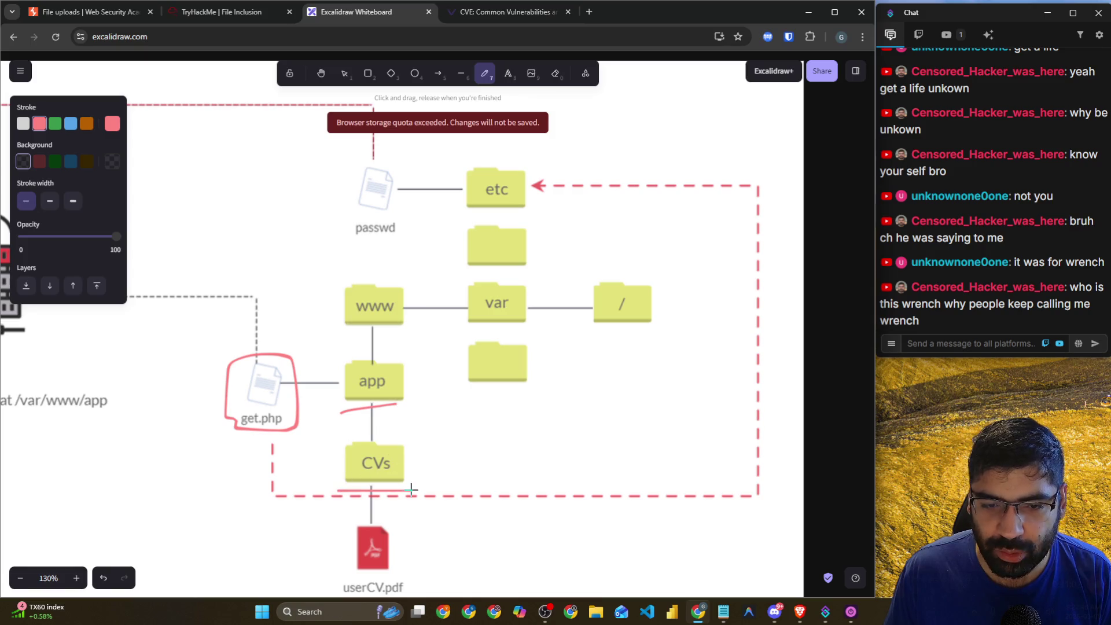
pyautogui.scroll(-2, 400, 365)
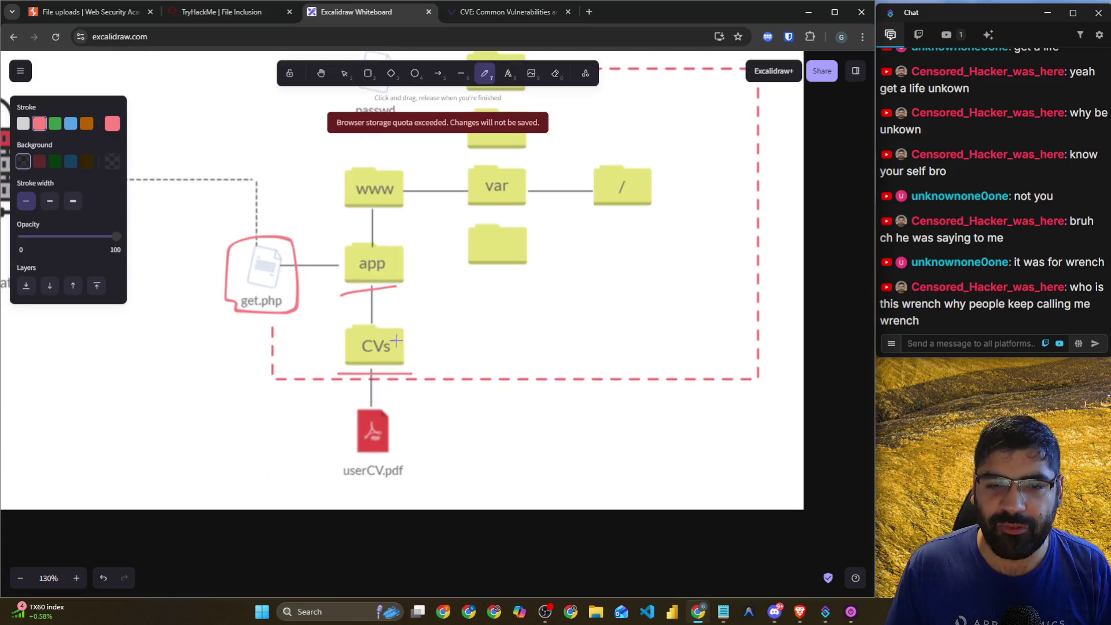
pyautogui.scroll(1, 411, 353)
# Cross out CVs, app, www and var, circle / and passwd, and underline etc in red
pyautogui.moveTo(423, 356); pyautogui.dragTo(343, 441)
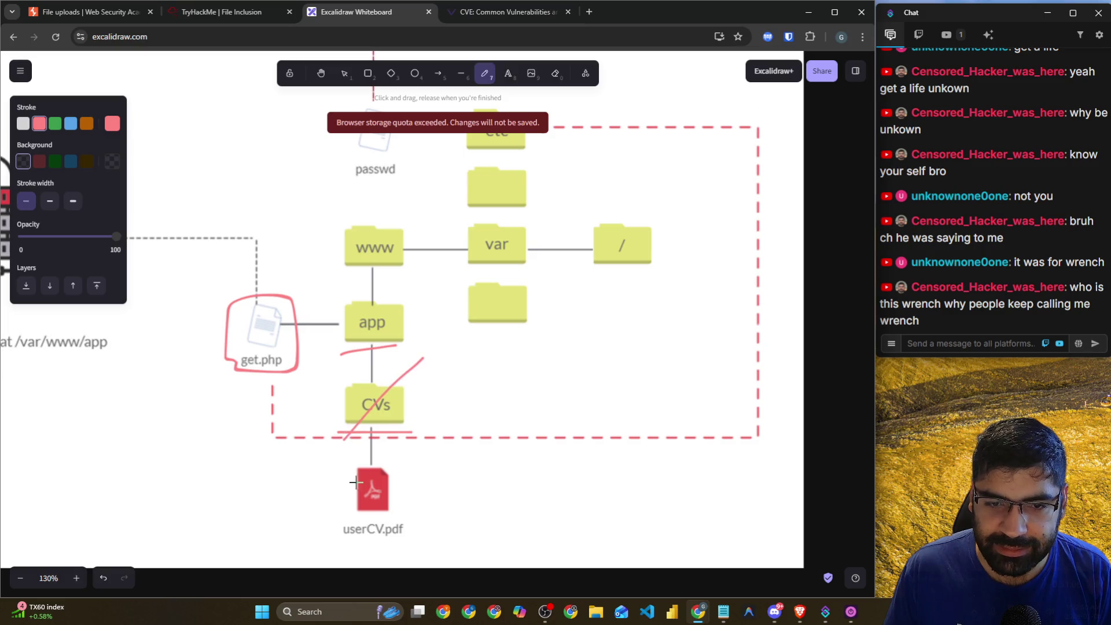
pyautogui.scroll(2, 442, 459)
pyautogui.moveTo(403, 399); pyautogui.dragTo(333, 469)
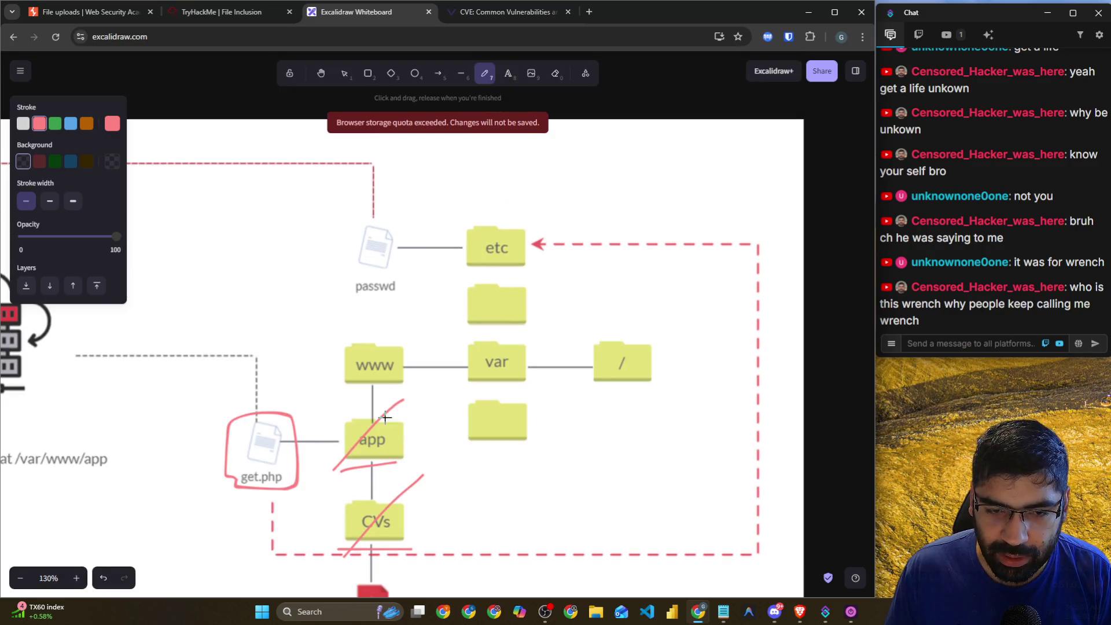
pyautogui.moveTo(416, 328); pyautogui.dragTo(361, 385)
pyautogui.moveTo(526, 346); pyautogui.dragTo(458, 385)
pyautogui.moveTo(588, 397)
pyautogui.mouseDown()
pyautogui.moveTo(659, 390)
pyautogui.moveTo(575, 322)
pyautogui.moveTo(602, 391)
pyautogui.mouseUp()
pyautogui.moveTo(551, 191)
pyautogui.mouseDown()
pyautogui.moveTo(560, 516)
pyautogui.moveTo(558, 148)
pyautogui.moveTo(559, 507)
pyautogui.mouseUp()
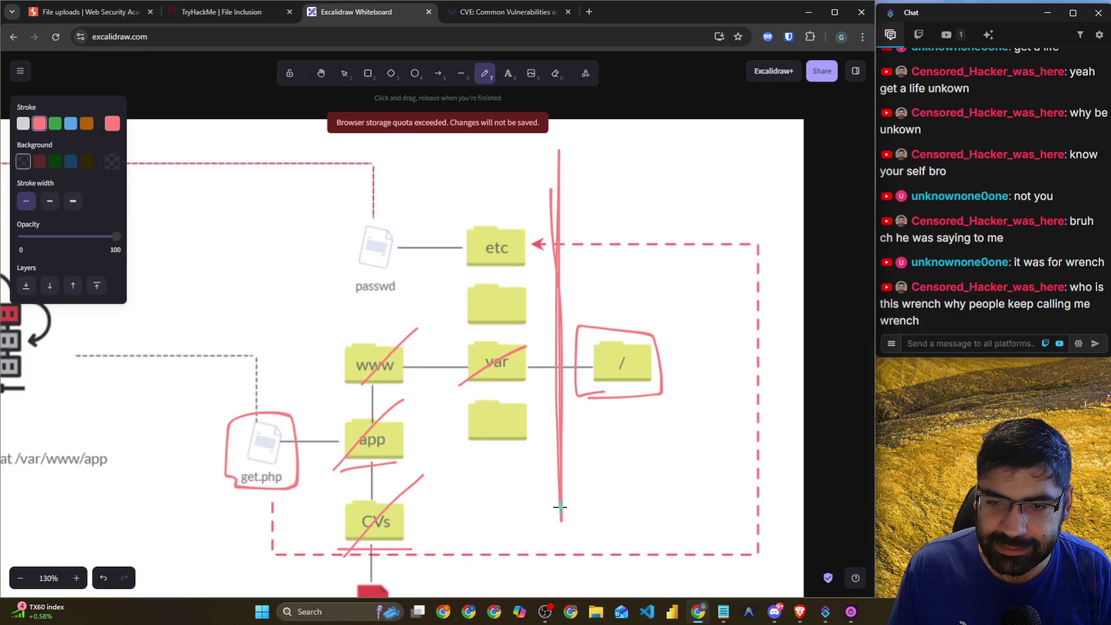
pyautogui.moveTo(456, 277); pyautogui.dragTo(555, 268)
pyautogui.moveTo(339, 279)
pyautogui.mouseDown()
pyautogui.moveTo(395, 279)
pyautogui.moveTo(373, 204)
pyautogui.moveTo(341, 296)
pyautogui.mouseUp()
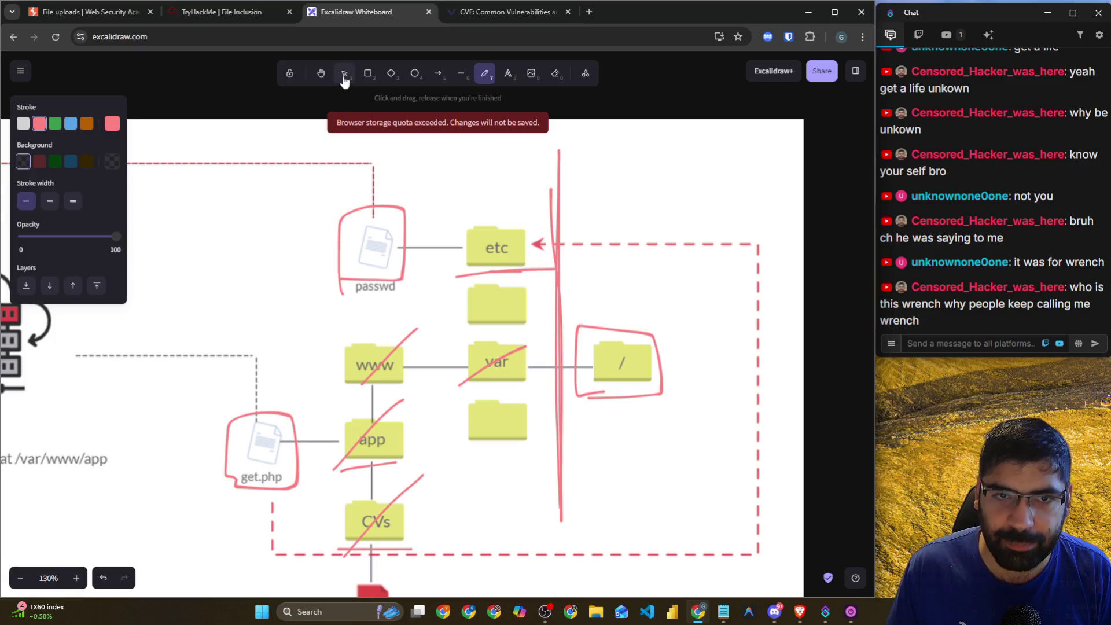
# Circle the hacker and 'passwd's content' in red, then pan to show the whole diagram
pyautogui.click(321, 74)
pyautogui.moveTo(268, 204)
pyautogui.mouseDown()
pyautogui.moveTo(408, 207)
pyautogui.moveTo(253, 242)
pyautogui.moveTo(429, 250)
pyautogui.mouseUp()
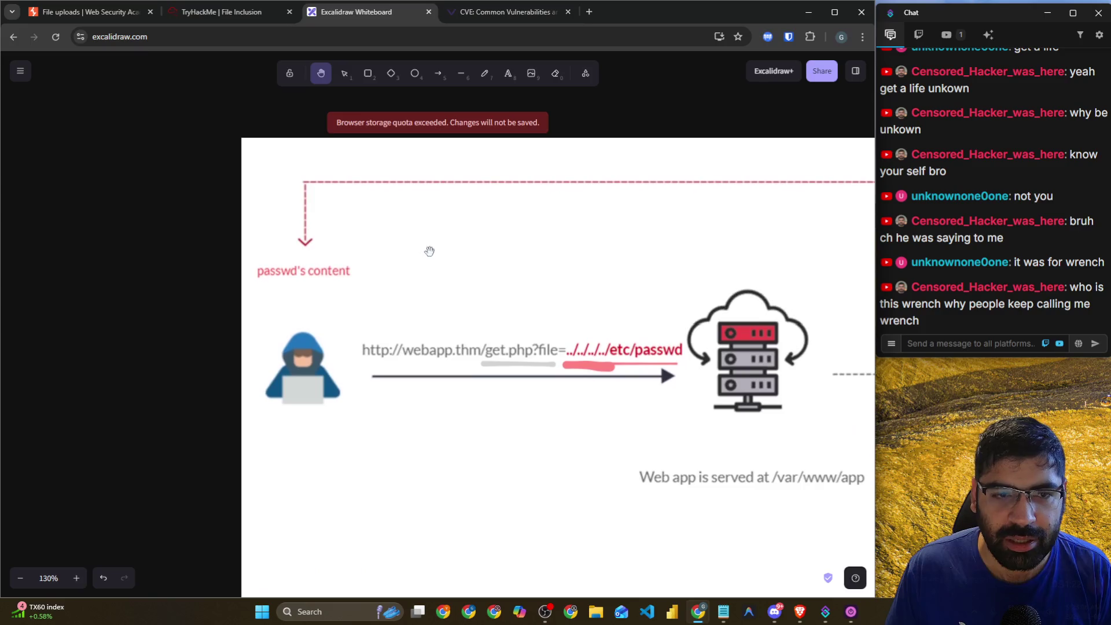
pyautogui.click(484, 73)
pyautogui.moveTo(249, 425); pyautogui.dragTo(250, 282)
pyautogui.moveTo(241, 335); pyautogui.dragTo(345, 412)
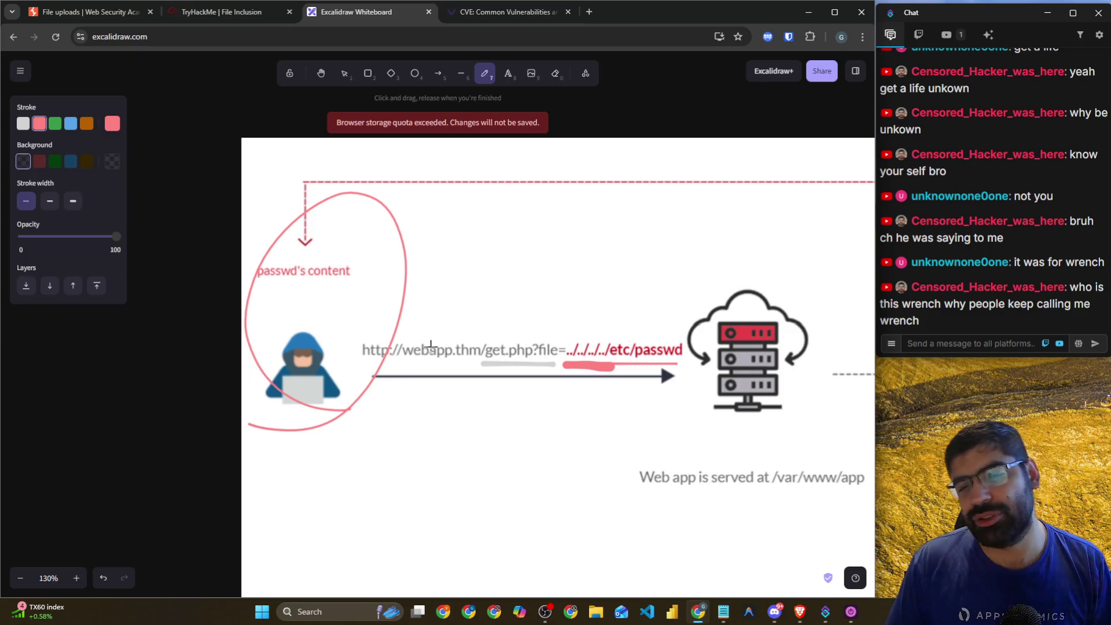
pyautogui.keyDown('ctrl'); pyautogui.scroll(-4, 431, 345); pyautogui.keyUp('ctrl')
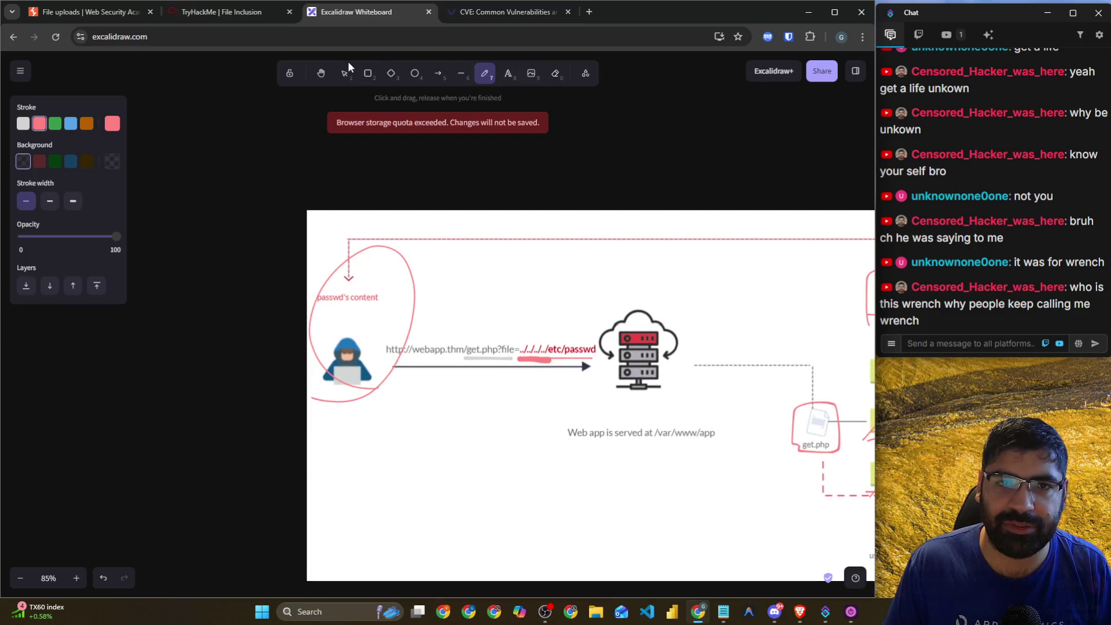
pyautogui.click(321, 73)
pyautogui.moveTo(535, 162); pyautogui.dragTo(267, 109)
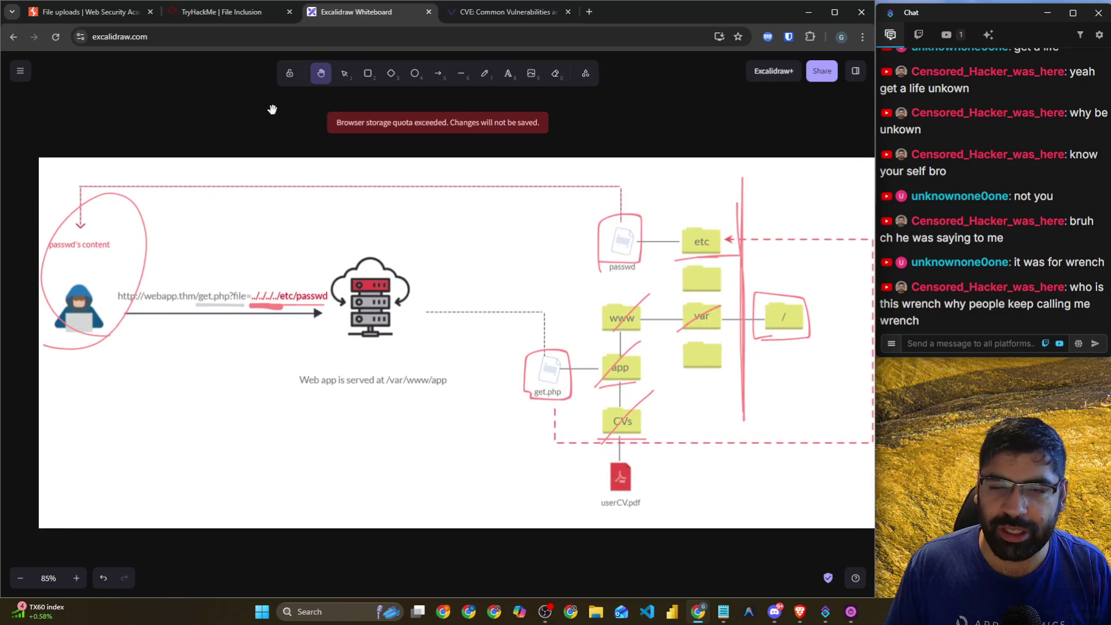
pyautogui.click(589, 11)
# Search 'overthewire bandit' and open the OverTheWire Bandit wargame page
pyautogui.write('over')
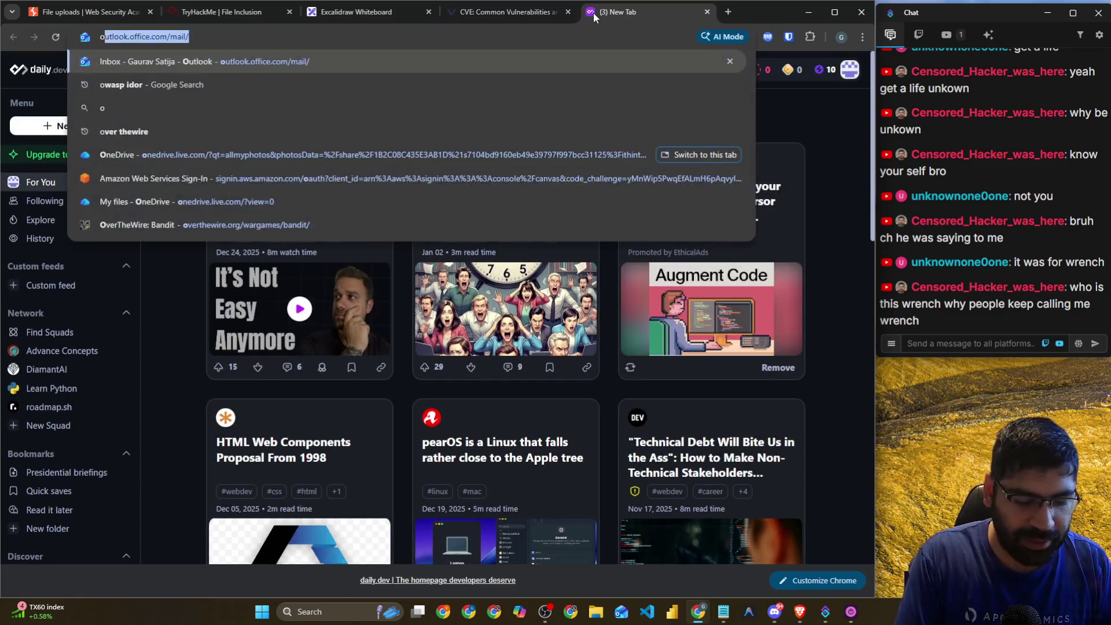
pyautogui.write(' the wire')
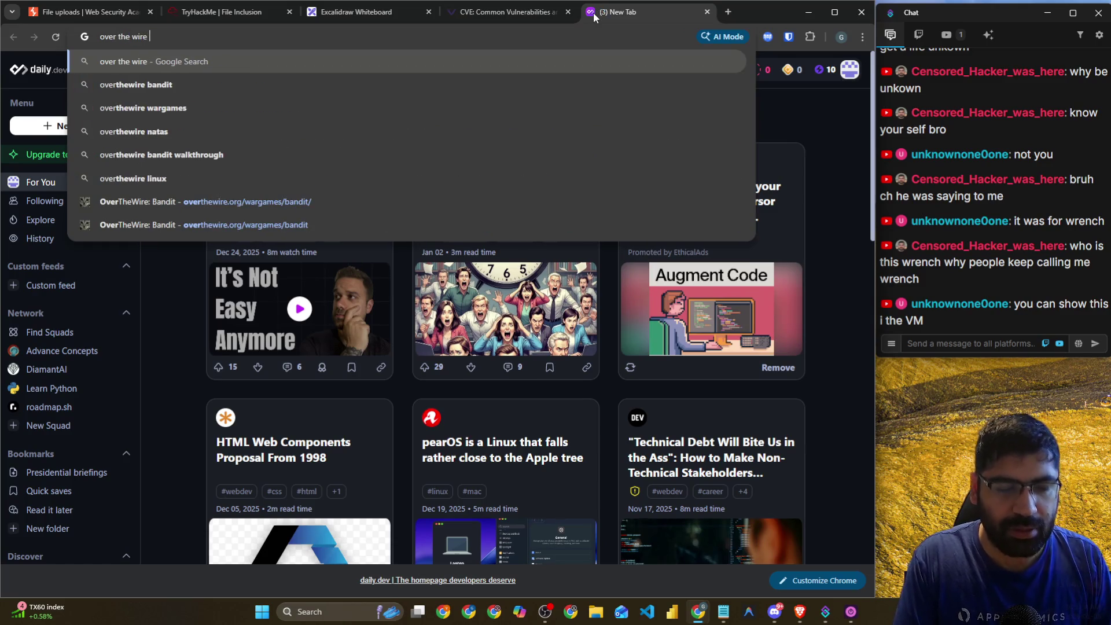
pyautogui.press('Down')
pyautogui.press('Return')
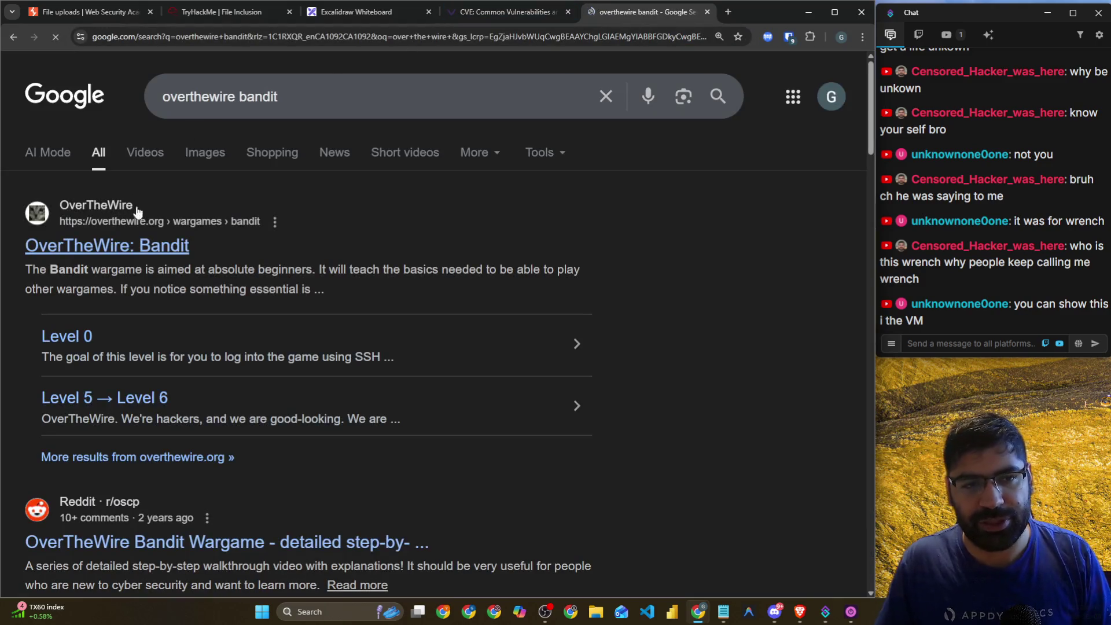
pyautogui.click(161, 234)
# Copy the Bandit page link and post it in the stream chat
pyautogui.click(245, 37)
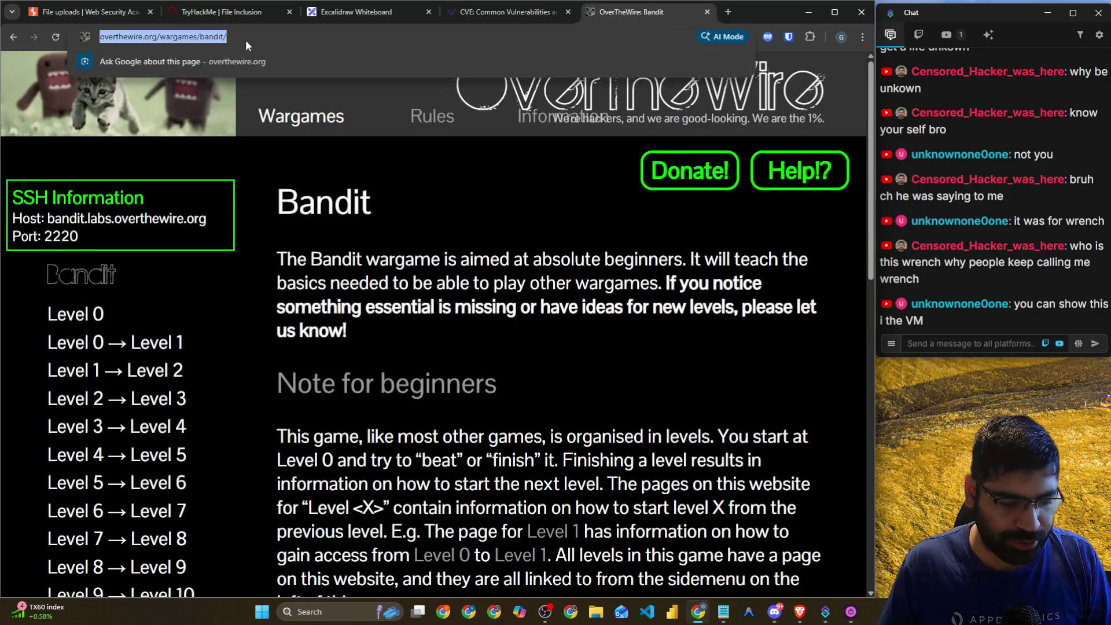
pyautogui.hotkey('ctrl', 'c')
pyautogui.click(974, 343)
pyautogui.hotkey('ctrl', 'v')
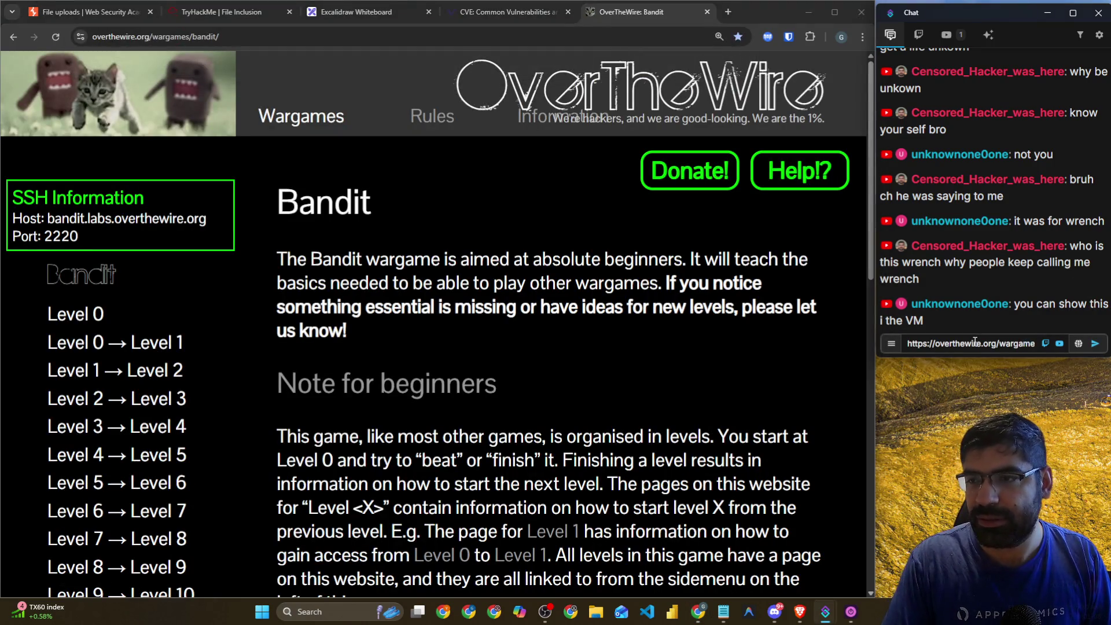
pyautogui.press('Return')
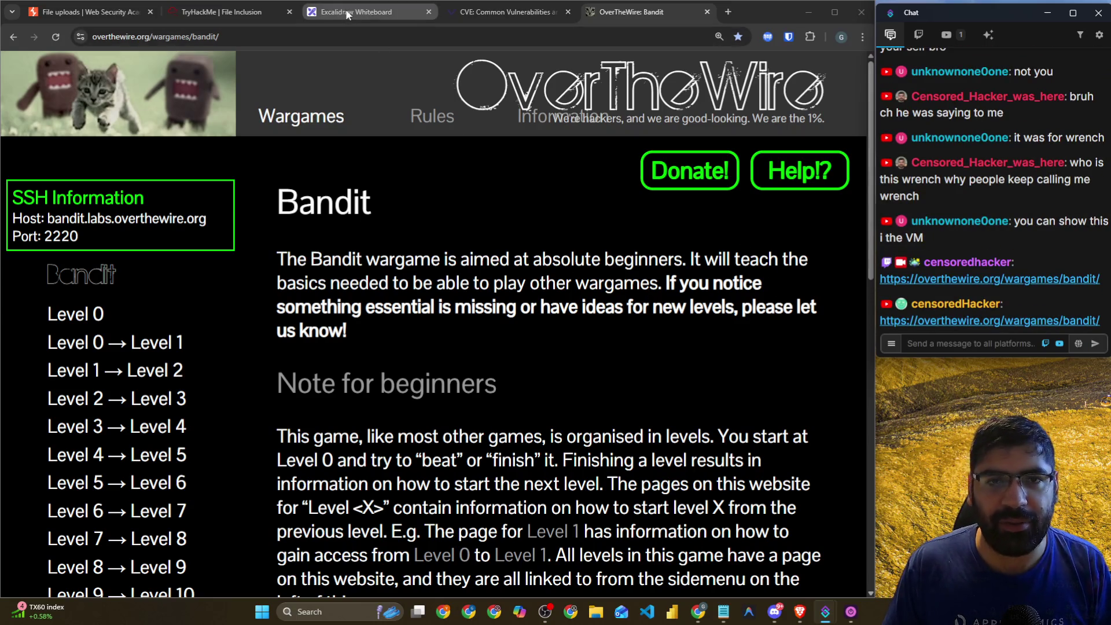
pyautogui.click(263, 35)
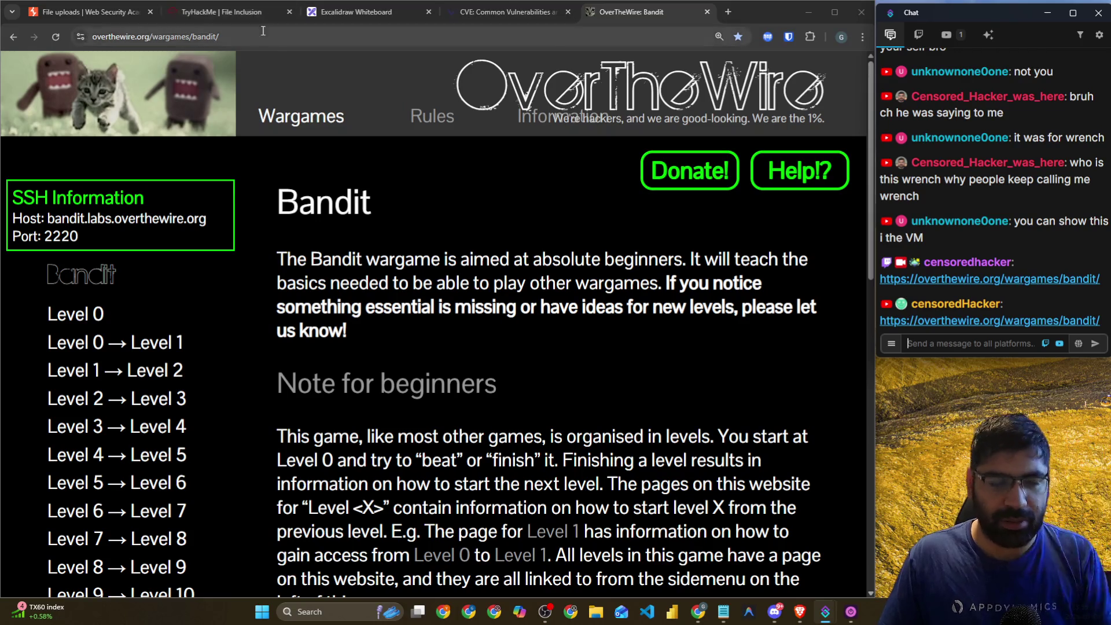
# Dismiss the AttackBox welcome terminal and open a fresh terminal on the desktop
pyautogui.click(263, 33)
pyautogui.hotkey('alt', 'Tab')
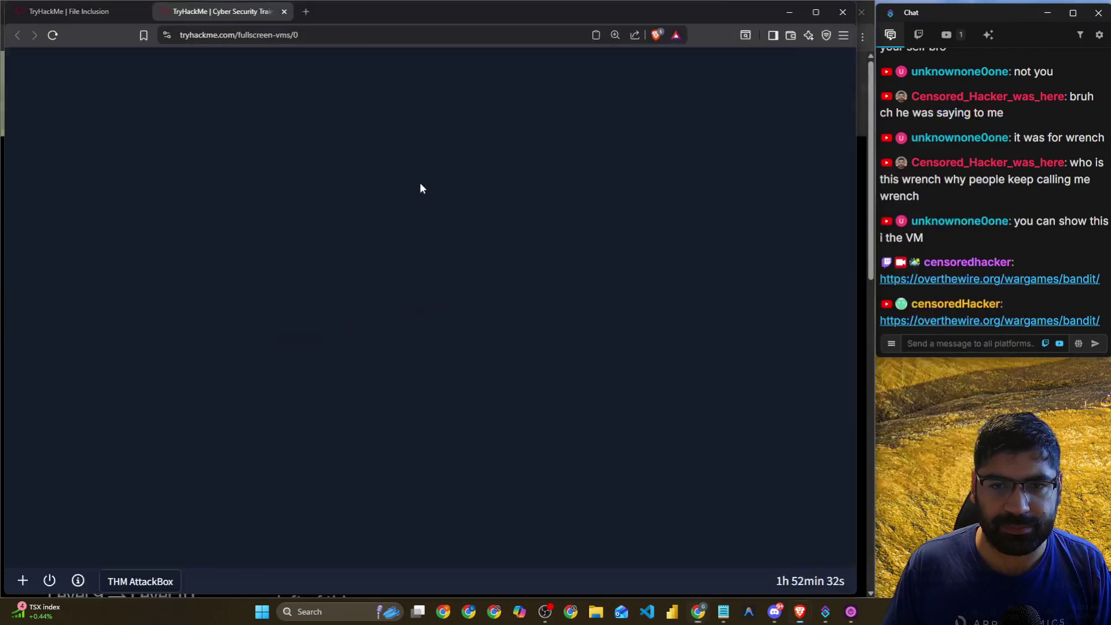
pyautogui.press('Return')
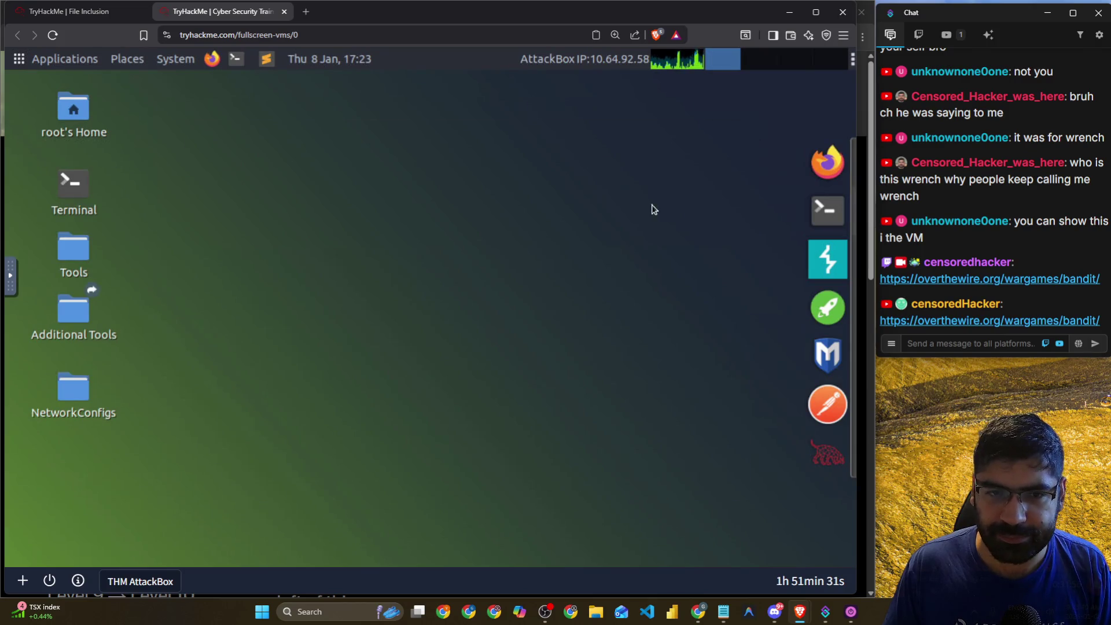
pyautogui.click(827, 209)
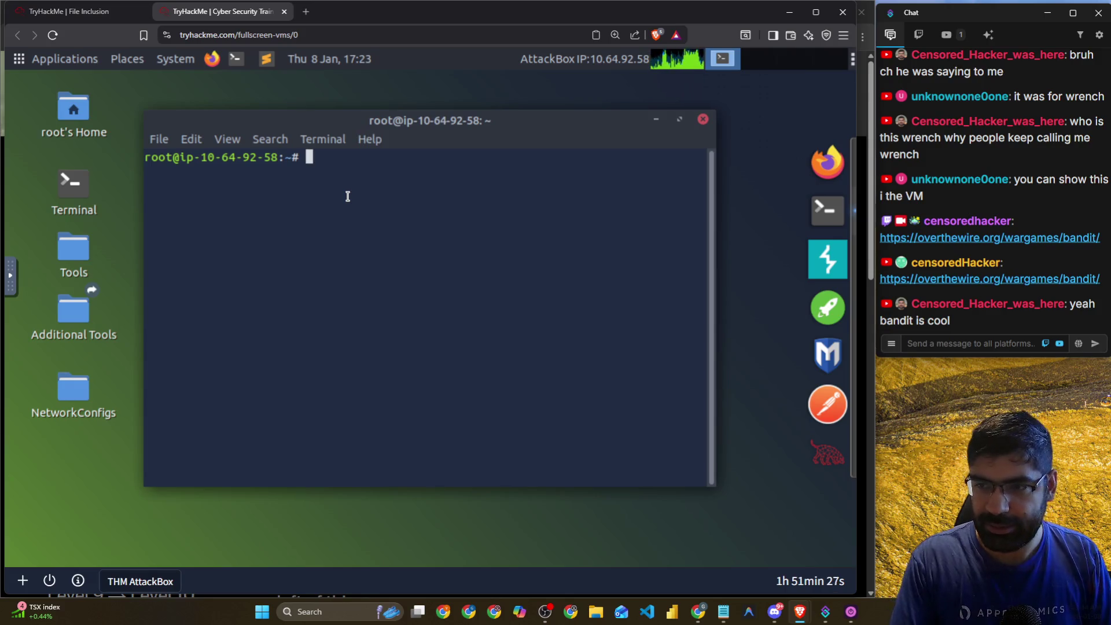
# Back in the room, highlight the sentences on missing input validation and retrieving files elsewhere
pyautogui.hotkey('alt', 'Tab')
pyautogui.scroll(-1, 84, 299)
pyautogui.moveTo(71, 175); pyautogui.dragTo(807, 179)
pyautogui.moveTo(113, 206); pyautogui.dragTo(784, 207)
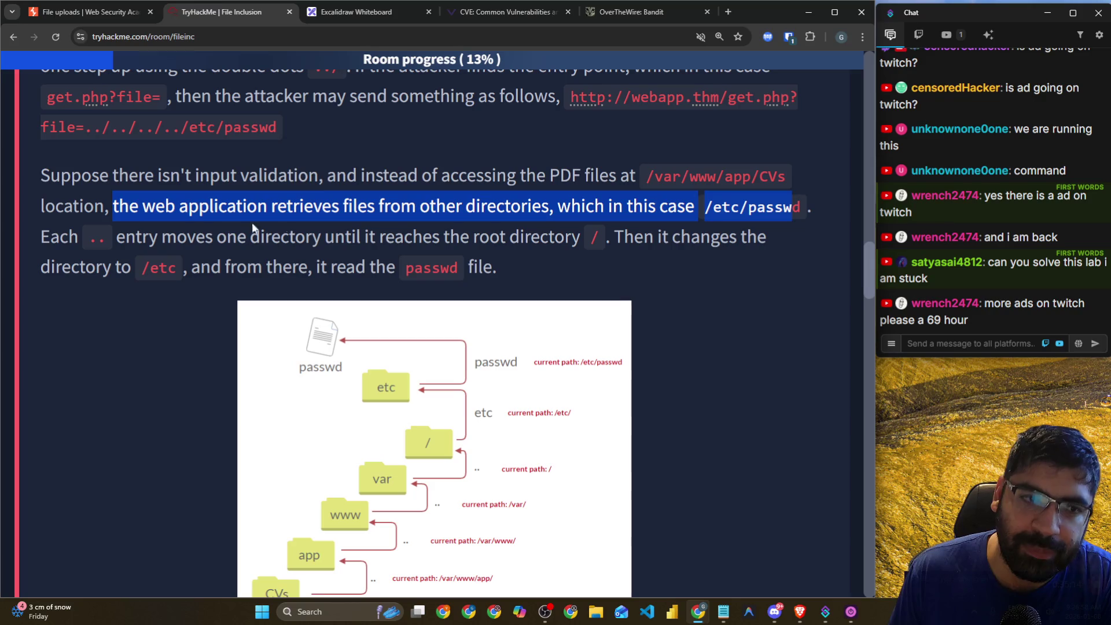
# Highlight how each .. climbs a directory, then copy the enlarged passwd traversal diagram image
pyautogui.moveTo(40, 235); pyautogui.dragTo(370, 237)
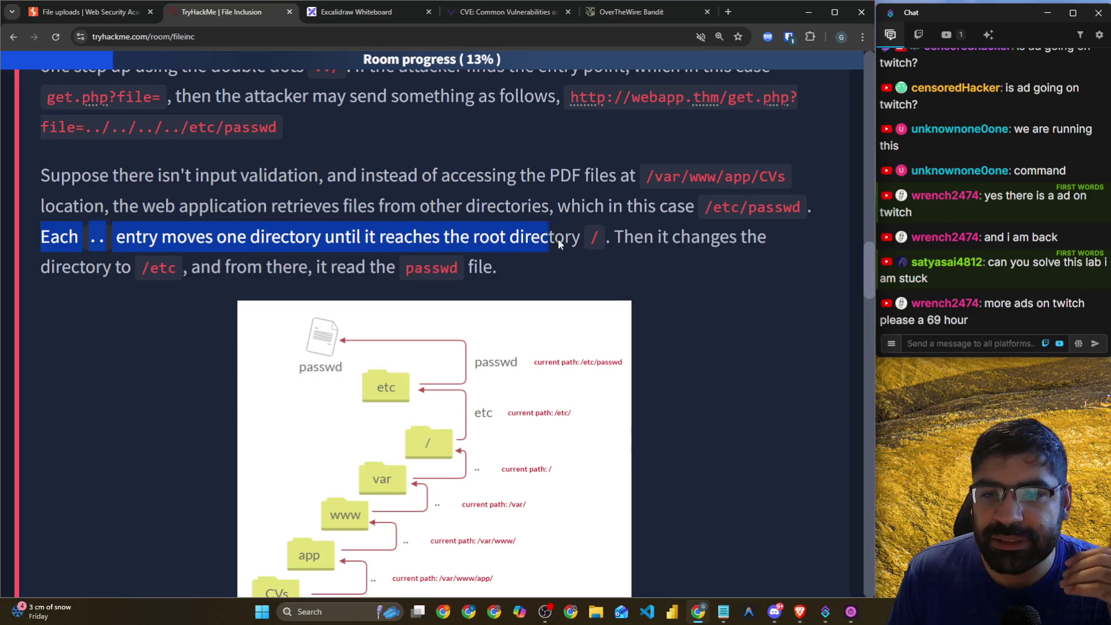
pyautogui.scroll(-5, 597, 282)
pyautogui.click(461, 188)
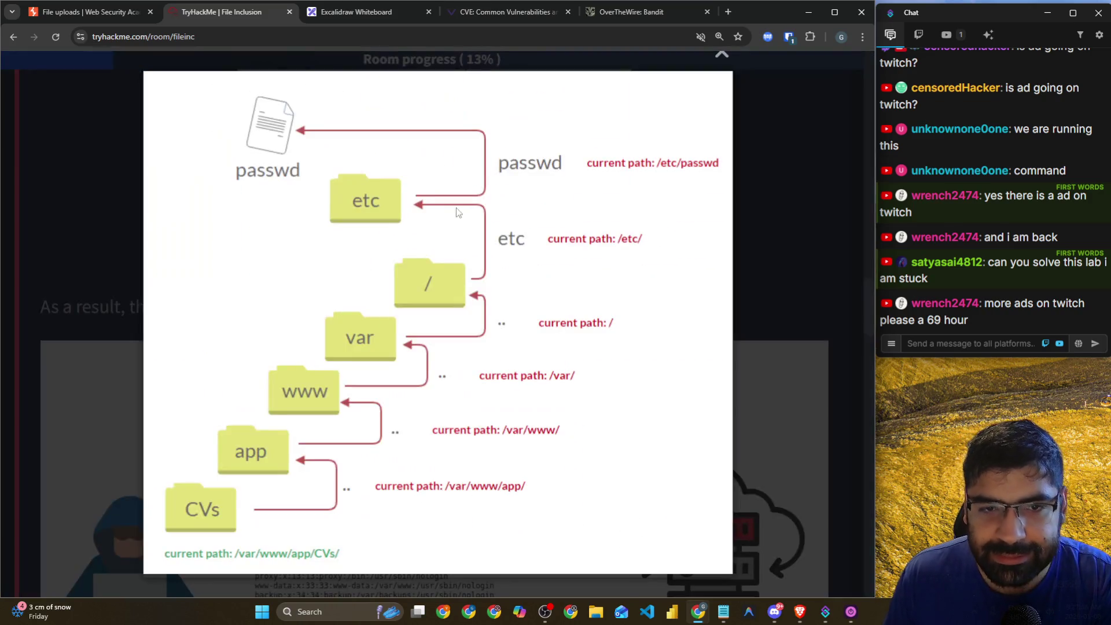
pyautogui.rightClick(237, 504)
pyautogui.click(292, 384)
pyautogui.click(355, 11)
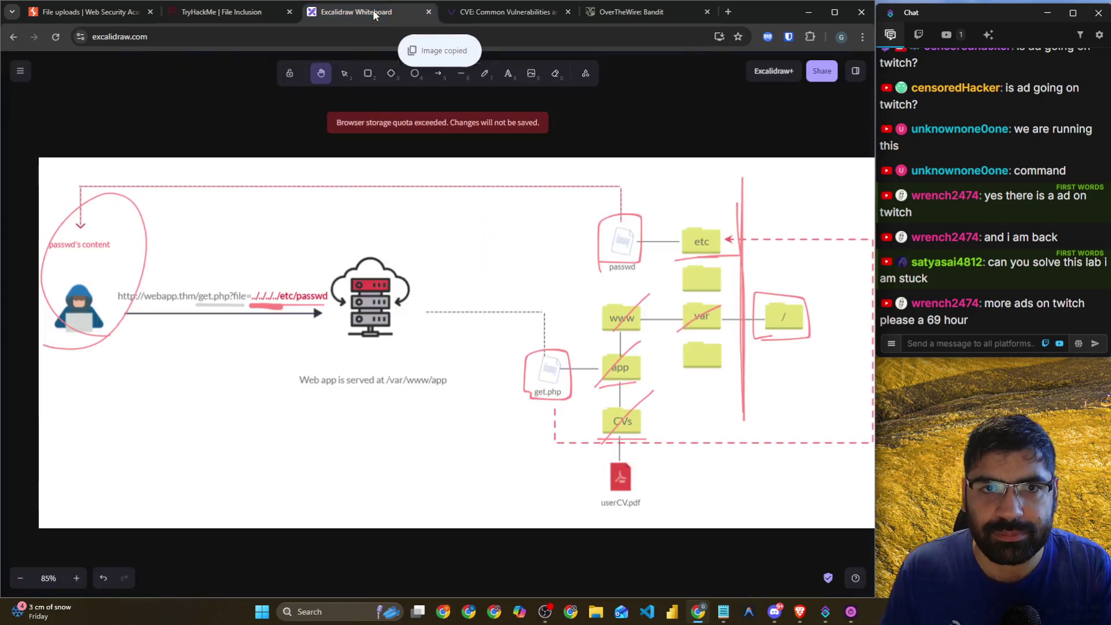
# Paste the traversal diagram onto the canvas and enlarge it to about 1.7x
pyautogui.scroll(-7, 299, 379)
pyautogui.scroll(-1, 280, 345)
pyautogui.hotkey('ctrl', 'v')
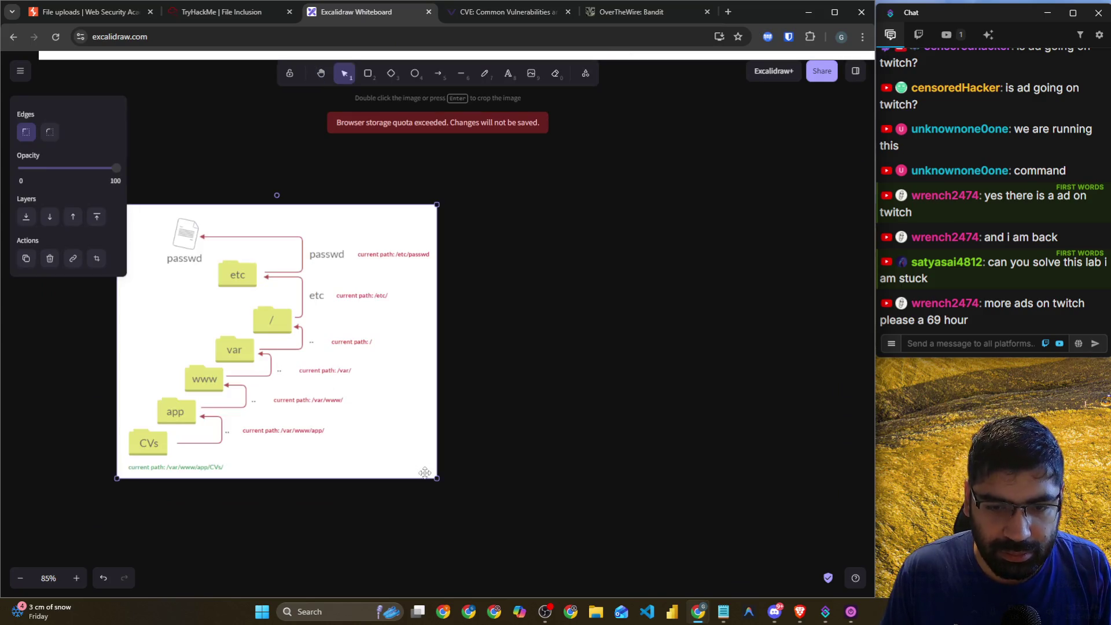
pyautogui.moveTo(437, 479); pyautogui.dragTo(657, 596)
pyautogui.scroll(-2, 521, 347)
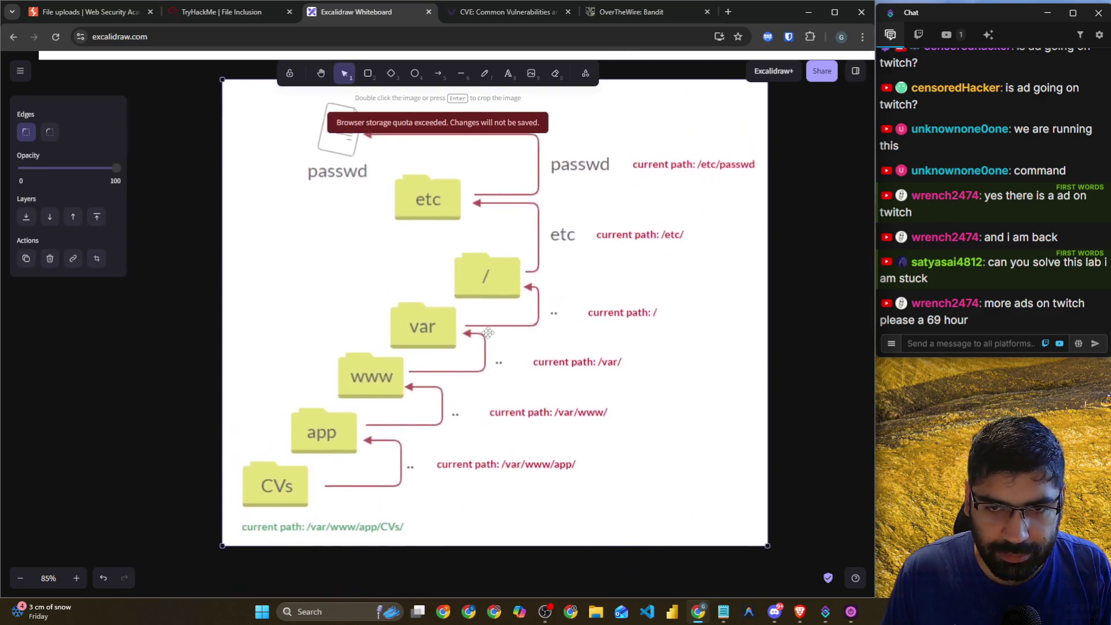
# In red, circle CVs, arrow up to app, strike through var and circle /
pyautogui.click(484, 72)
pyautogui.moveTo(214, 512)
pyautogui.mouseDown()
pyautogui.moveTo(272, 466)
pyautogui.moveTo(240, 516)
pyautogui.mouseUp()
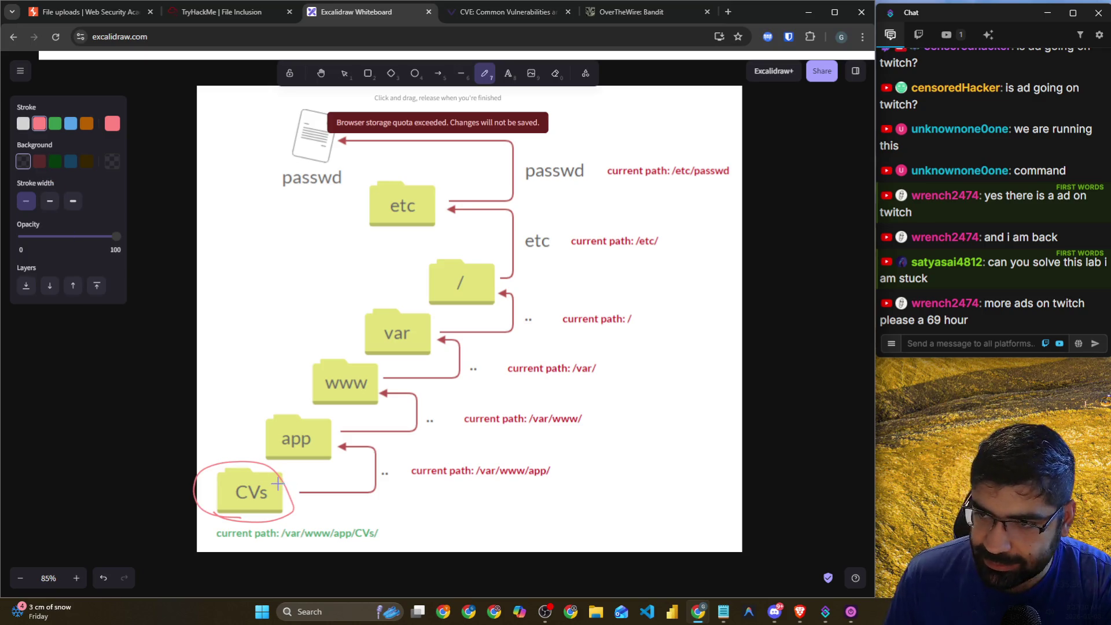
pyautogui.moveTo(213, 468)
pyautogui.mouseDown()
pyautogui.moveTo(279, 429)
pyautogui.moveTo(284, 445)
pyautogui.moveTo(315, 380)
pyautogui.moveTo(343, 370)
pyautogui.moveTo(349, 401)
pyautogui.moveTo(295, 448)
pyautogui.mouseUp()
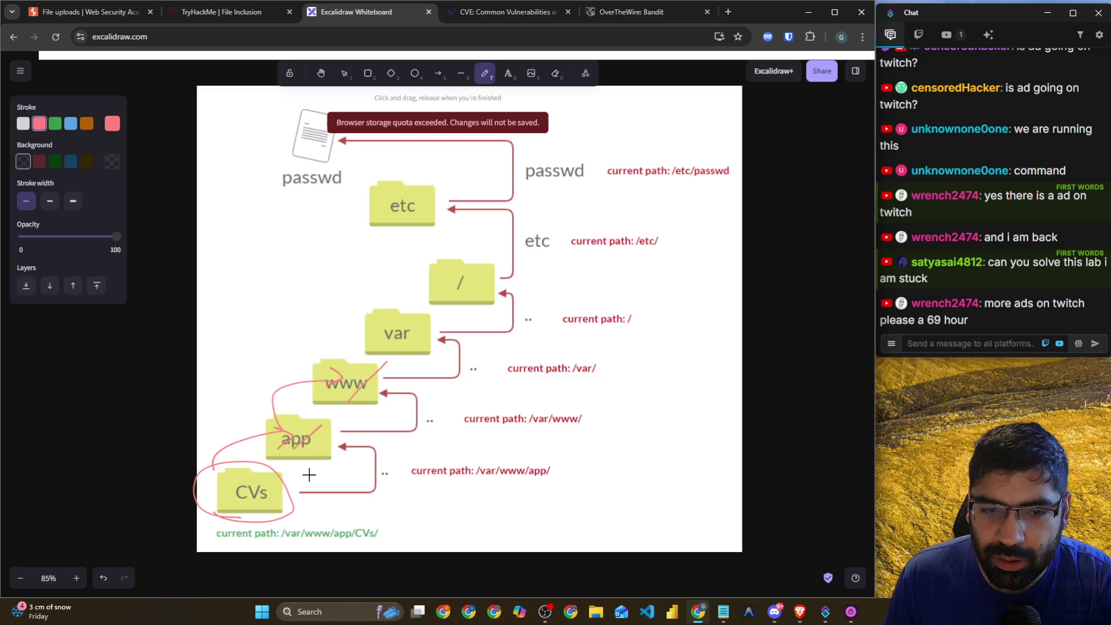
pyautogui.moveTo(423, 306); pyautogui.dragTo(376, 355)
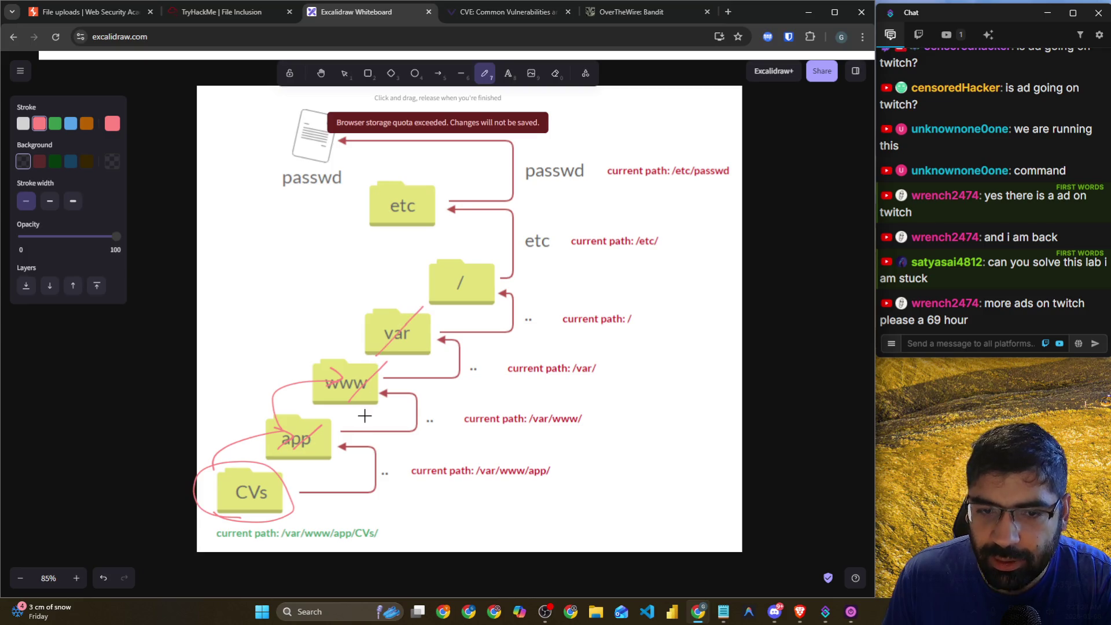
pyautogui.moveTo(454, 315)
pyautogui.mouseDown()
pyautogui.moveTo(509, 289)
pyautogui.moveTo(449, 250)
pyautogui.moveTo(416, 301)
pyautogui.moveTo(474, 312)
pyautogui.moveTo(410, 276)
pyautogui.moveTo(434, 267)
pyautogui.moveTo(372, 161)
pyautogui.moveTo(322, 168)
pyautogui.moveTo(345, 167)
pyautogui.mouseUp()
pyautogui.scroll(1, 477, 315)
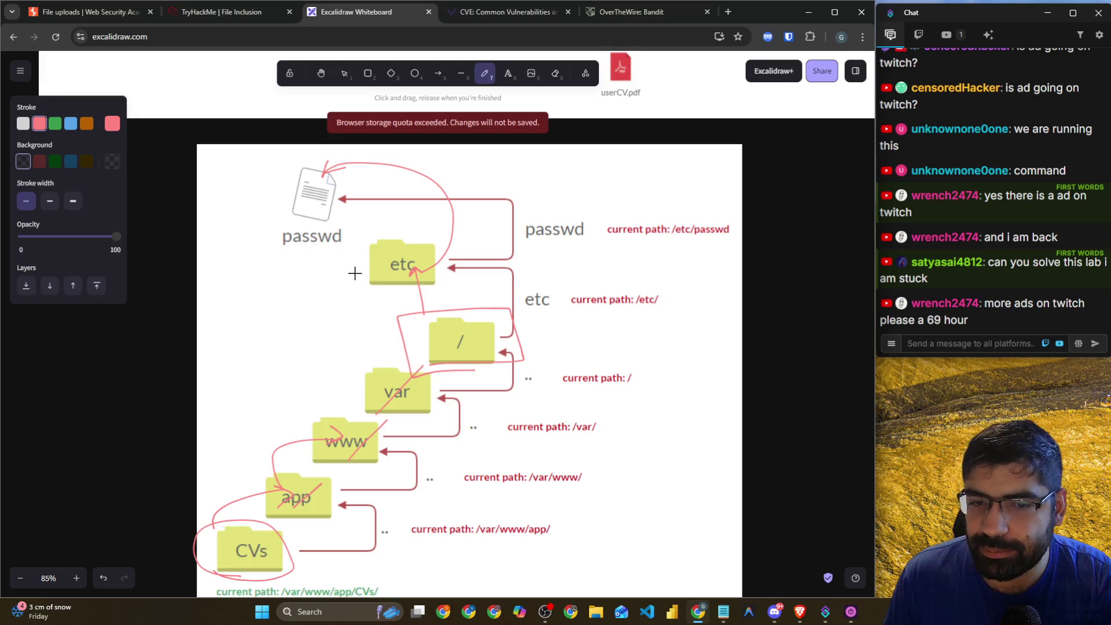
pyautogui.click(199, 12)
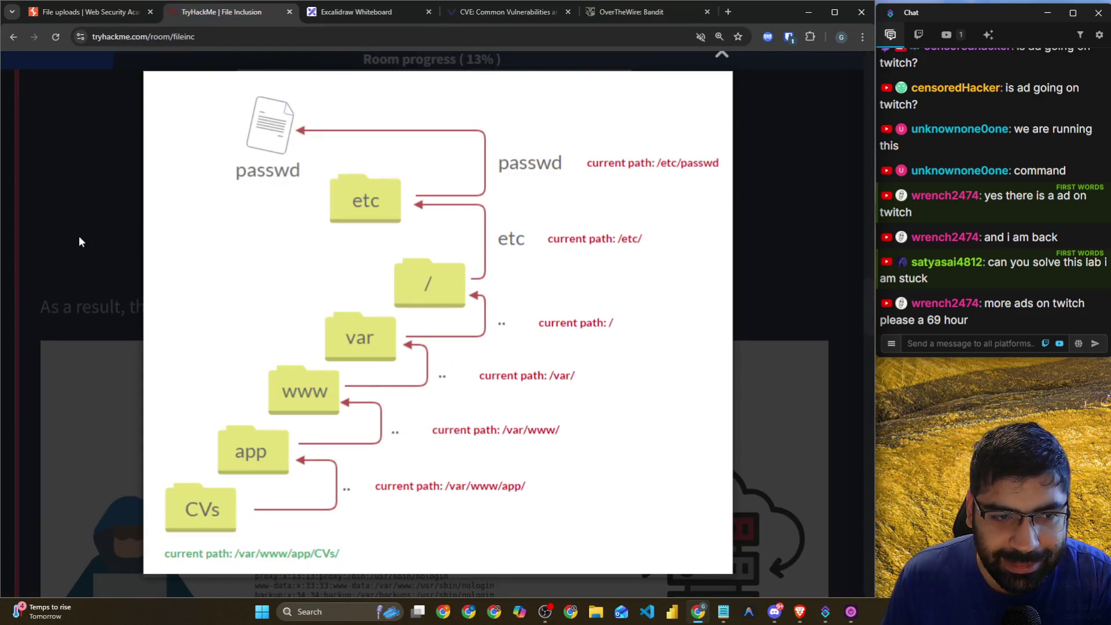
# Close the enlarged diagram and highlight the lines on returned file content and Windows servers
pyautogui.click(81, 237)
pyautogui.scroll(-3, 86, 241)
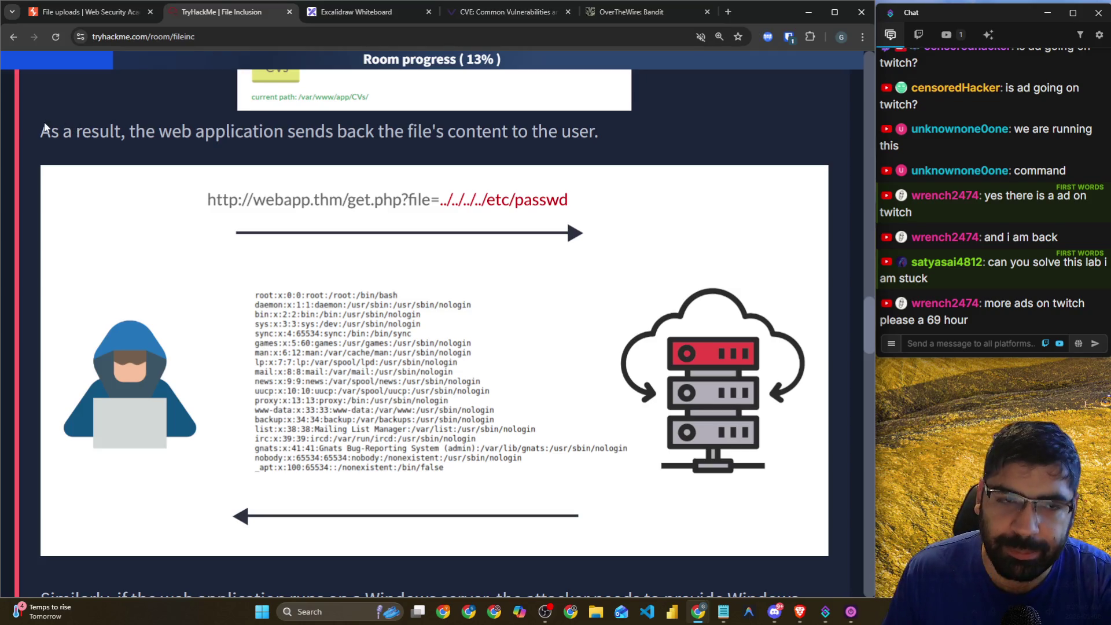
pyautogui.moveTo(44, 133)
pyautogui.mouseDown()
pyautogui.moveTo(452, 132)
pyautogui.moveTo(590, 144)
pyautogui.mouseUp()
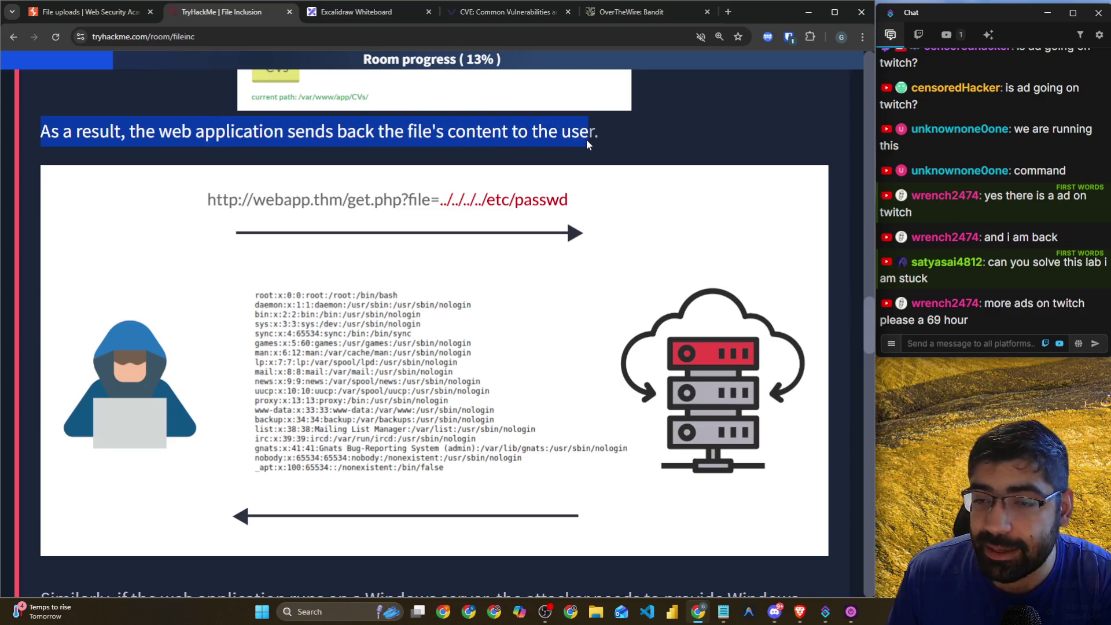
pyautogui.scroll(-8, 488, 227)
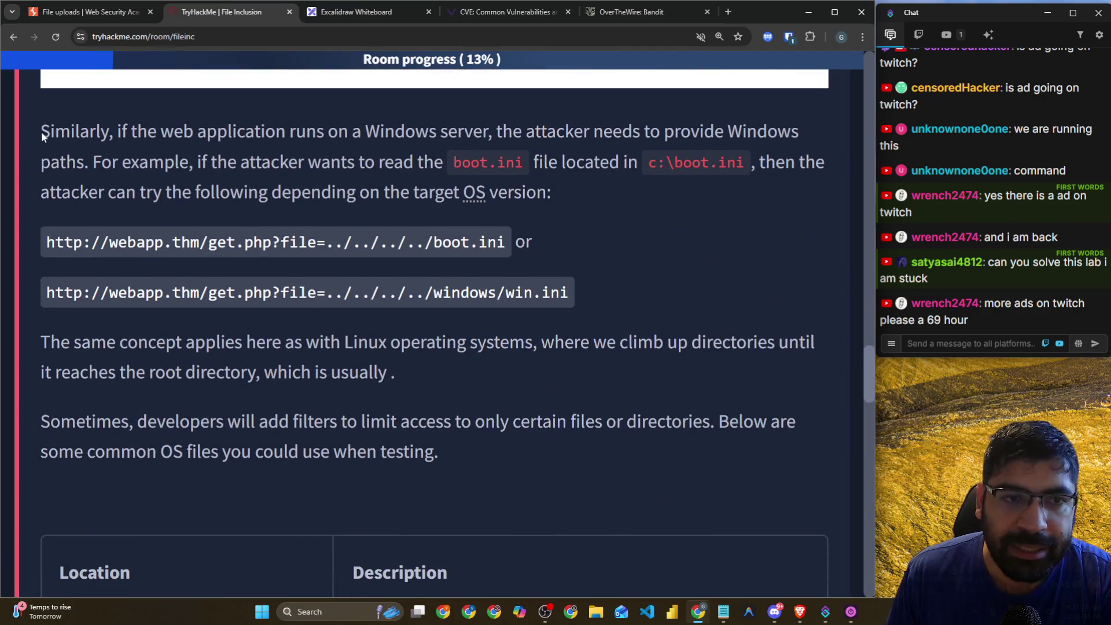
pyautogui.moveTo(42, 136)
pyautogui.mouseDown()
pyautogui.moveTo(641, 130)
pyautogui.moveTo(779, 142)
pyautogui.mouseUp()
# Highlight the c:\boot.ini explanation and the boot.ini and /windows/win.ini example URLs
pyautogui.moveTo(119, 171); pyautogui.dragTo(212, 167)
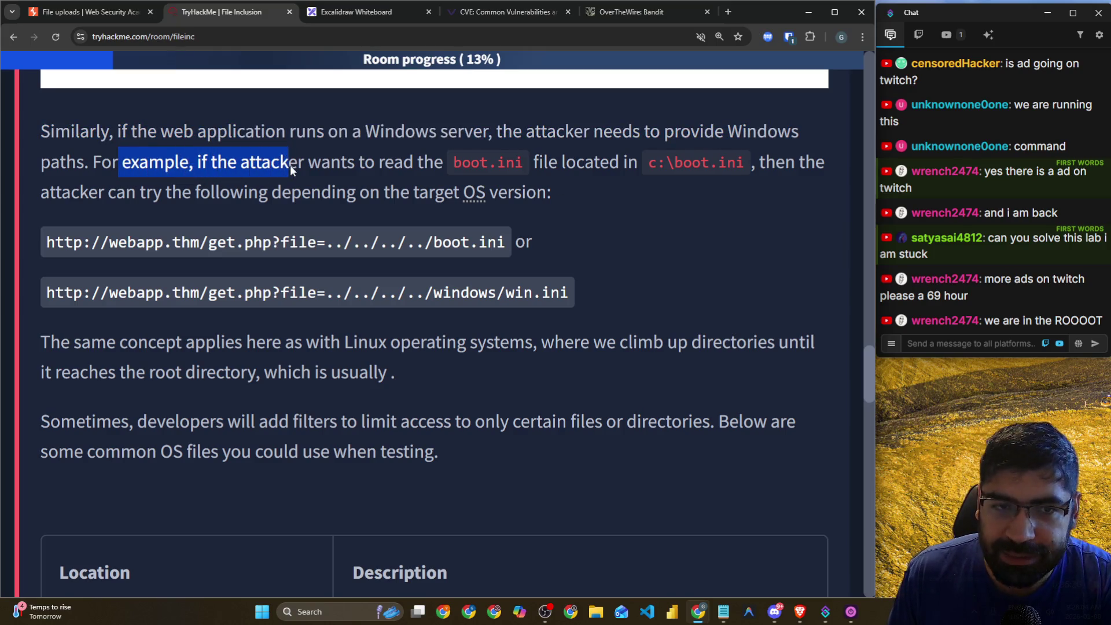
pyautogui.moveTo(360, 162); pyautogui.dragTo(450, 162)
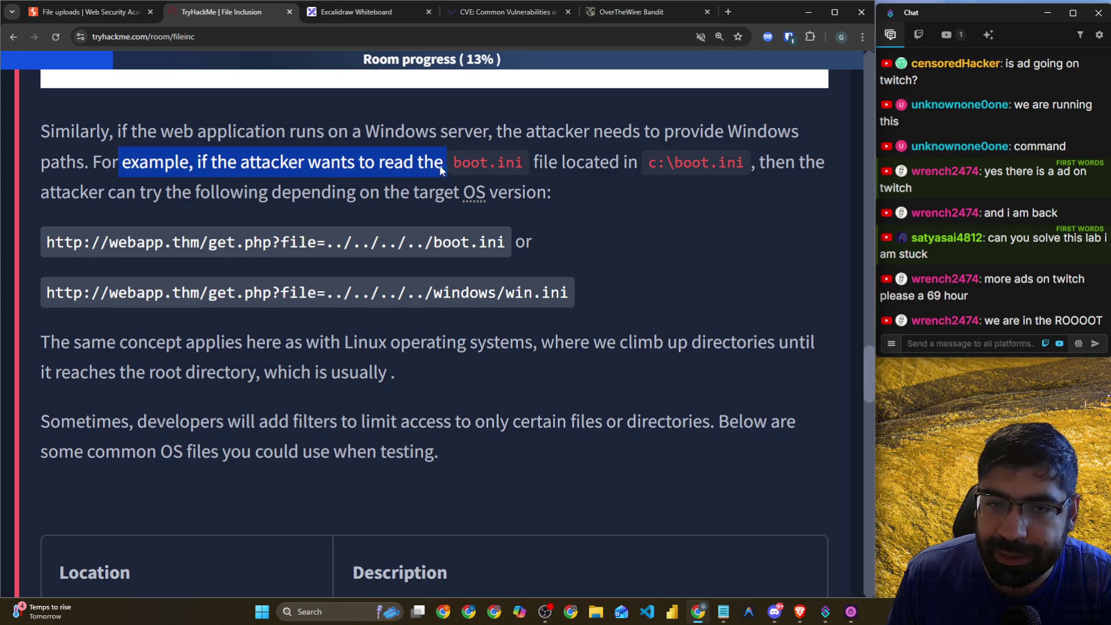
pyautogui.click(470, 163)
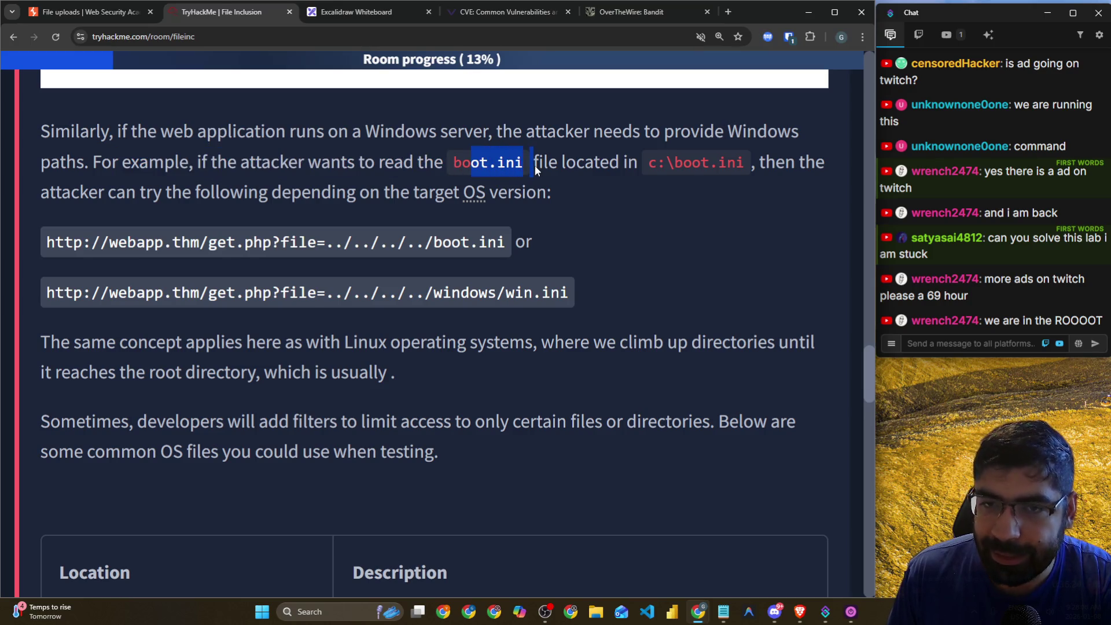
pyautogui.moveTo(557, 163); pyautogui.dragTo(743, 166)
pyautogui.moveTo(640, 156); pyautogui.dragTo(746, 162)
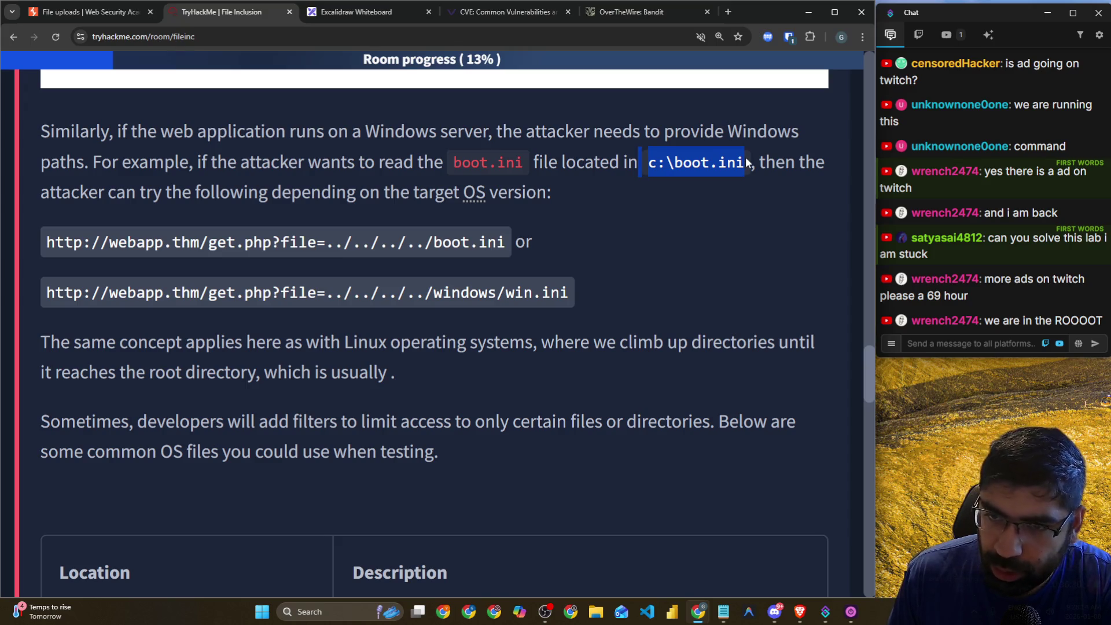
pyautogui.moveTo(759, 163); pyautogui.dragTo(825, 168)
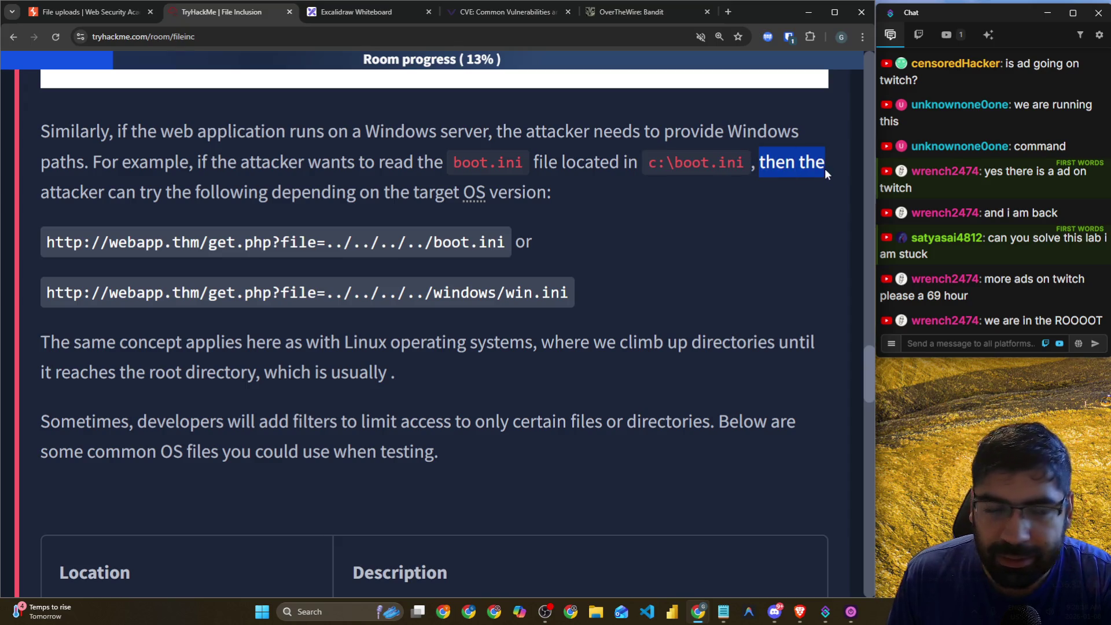
pyautogui.moveTo(108, 192); pyautogui.dragTo(528, 193)
pyautogui.click(330, 248)
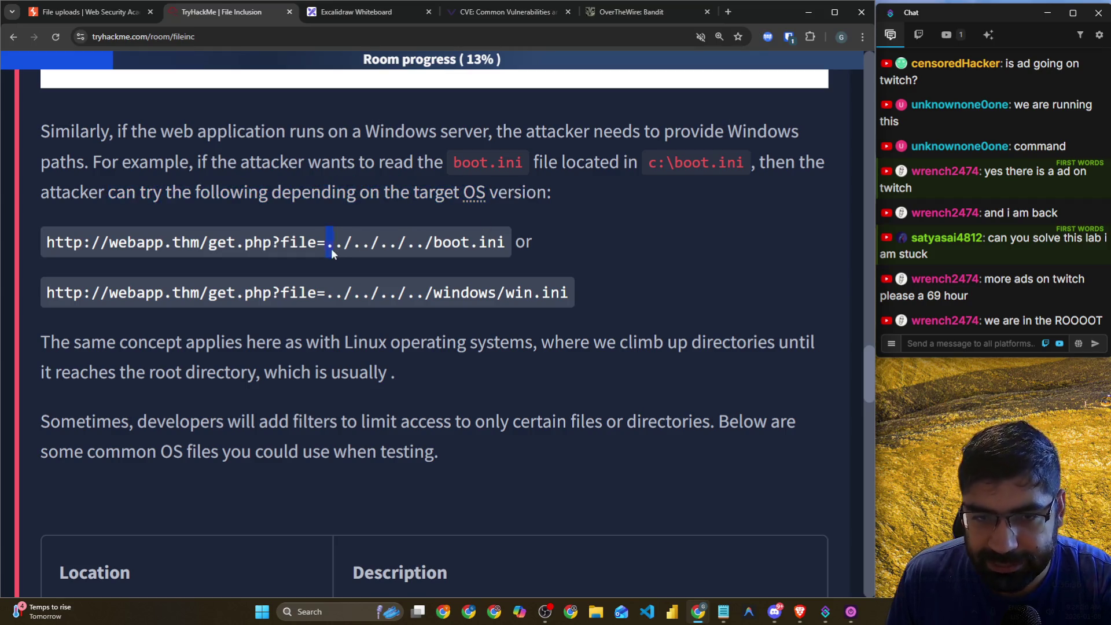
pyautogui.moveTo(433, 245); pyautogui.dragTo(504, 245)
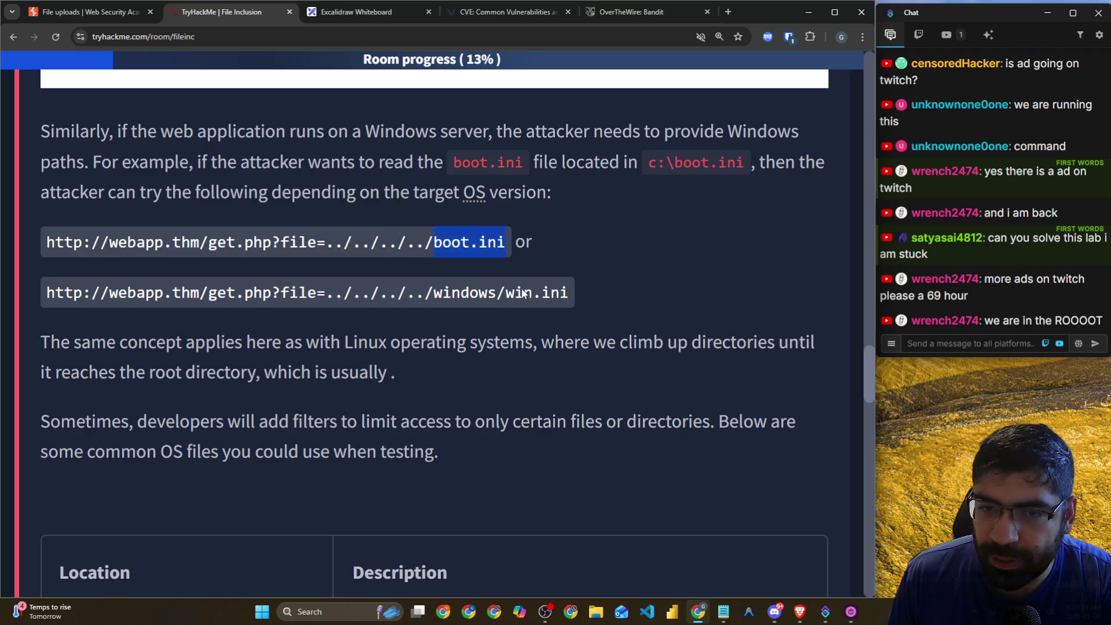
pyautogui.moveTo(428, 296); pyautogui.dragTo(522, 293)
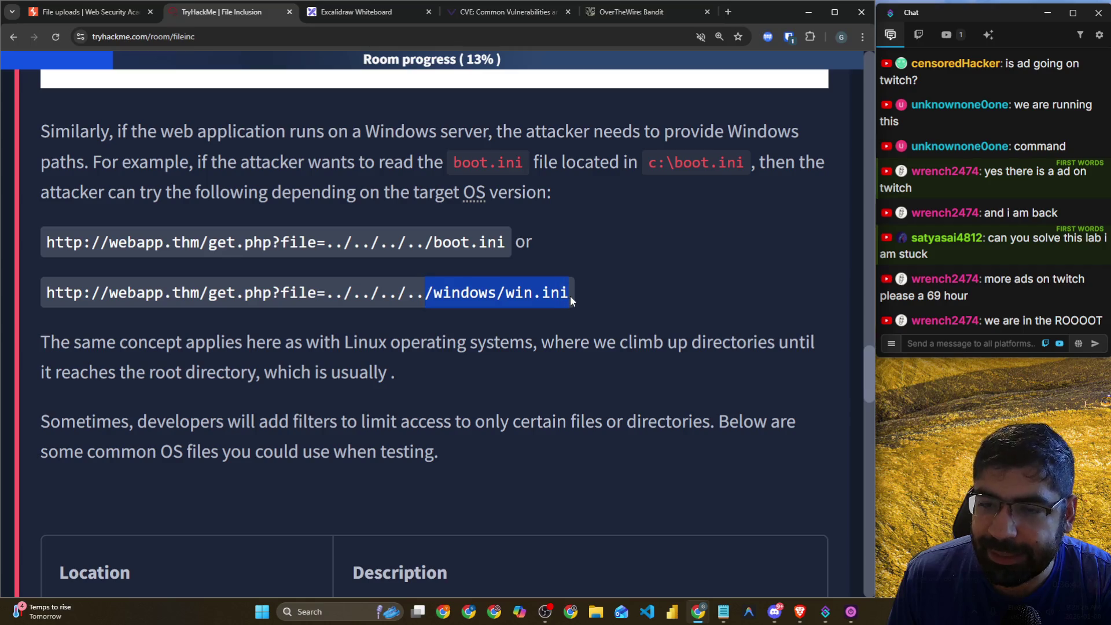
# Highlight the sentence about climbing up directories to reach the root directory
pyautogui.scroll(-3, 570, 296)
pyautogui.click(40, 172)
pyautogui.moveTo(40, 172); pyautogui.dragTo(813, 171)
pyautogui.moveTo(120, 197); pyautogui.dragTo(379, 198)
# Highlight the Task 3 sentences about developers adding filters and common OS files
pyautogui.scroll(-2, 333, 202)
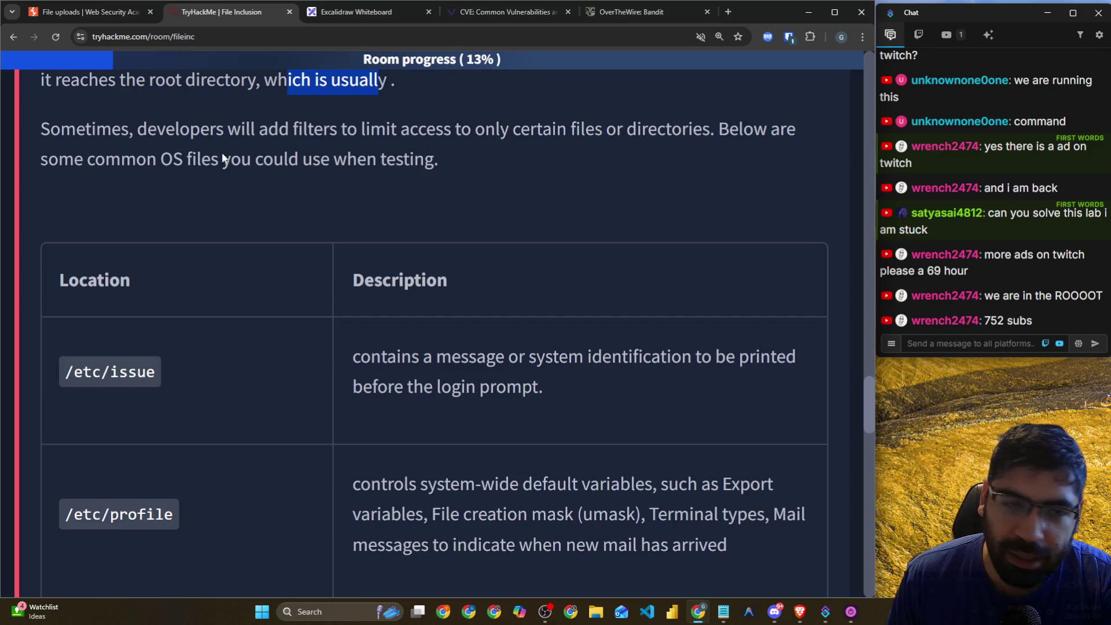
pyautogui.moveTo(38, 129); pyautogui.dragTo(131, 130)
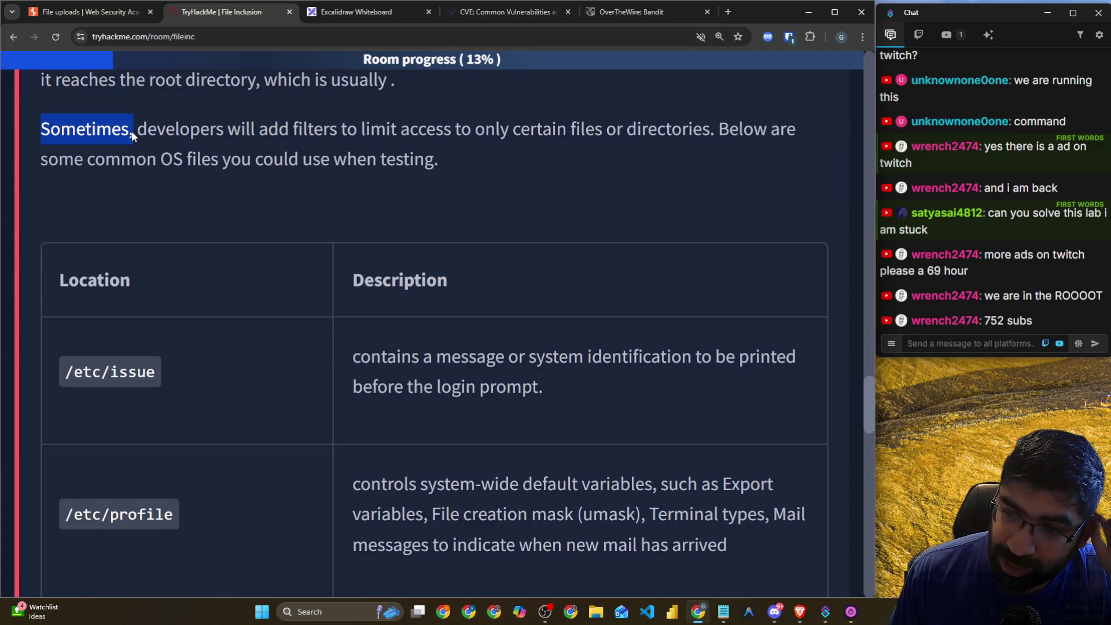
pyautogui.moveTo(179, 130); pyautogui.dragTo(193, 131)
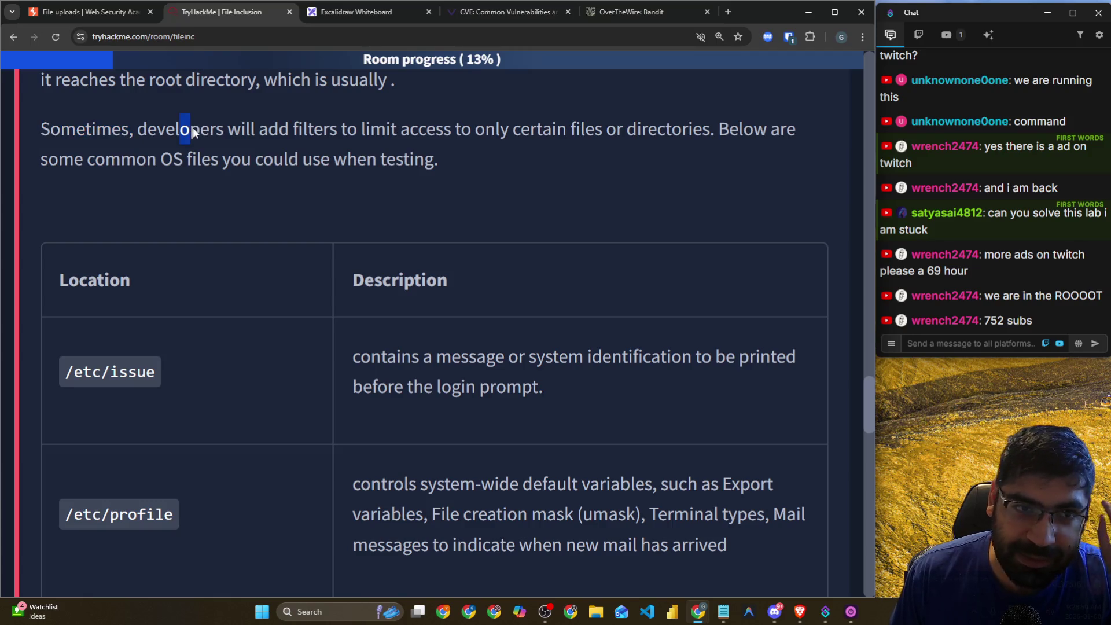
pyautogui.moveTo(42, 132)
pyautogui.mouseDown()
pyautogui.moveTo(130, 124)
pyautogui.moveTo(447, 137)
pyautogui.mouseUp()
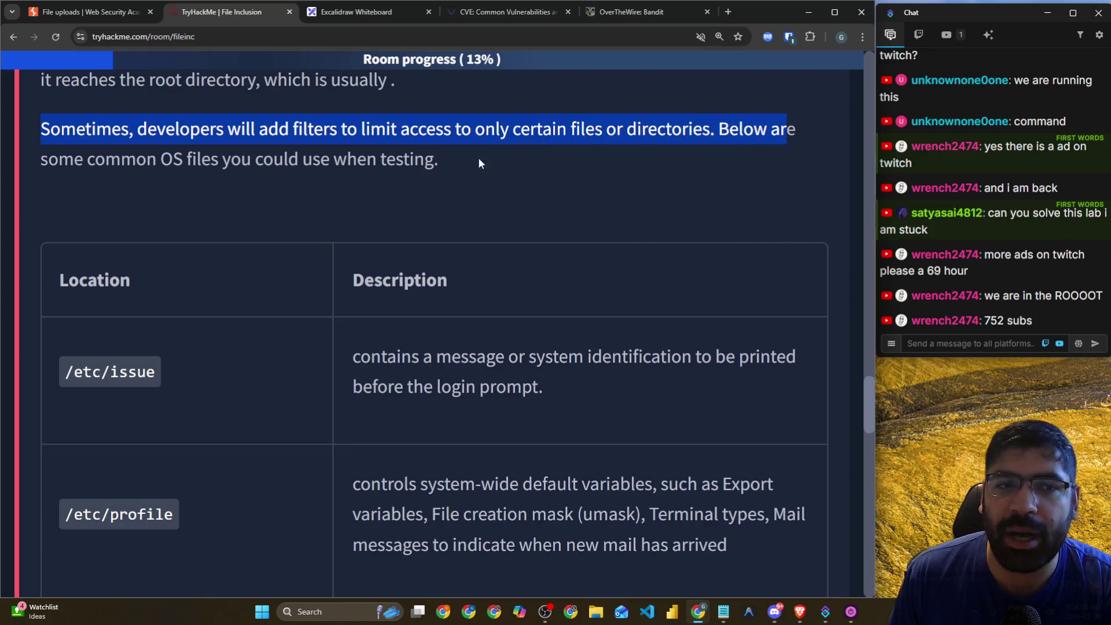
pyautogui.moveTo(107, 160); pyautogui.dragTo(446, 157)
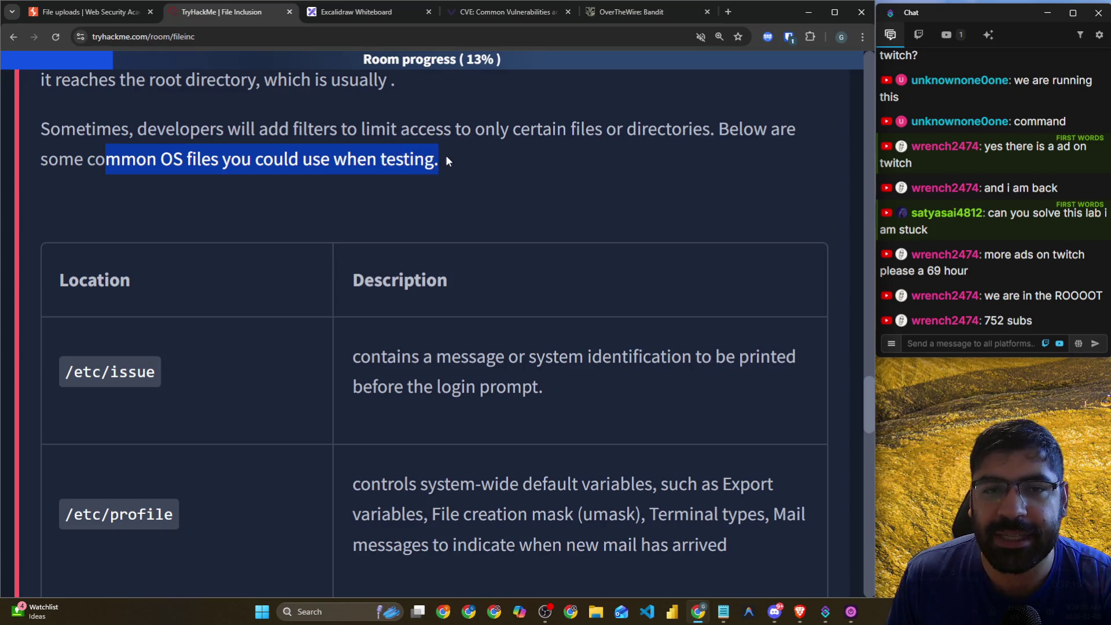
# Highlight the /etc/issue path and description, then the /etc/profile description
pyautogui.scroll(-4, 446, 162)
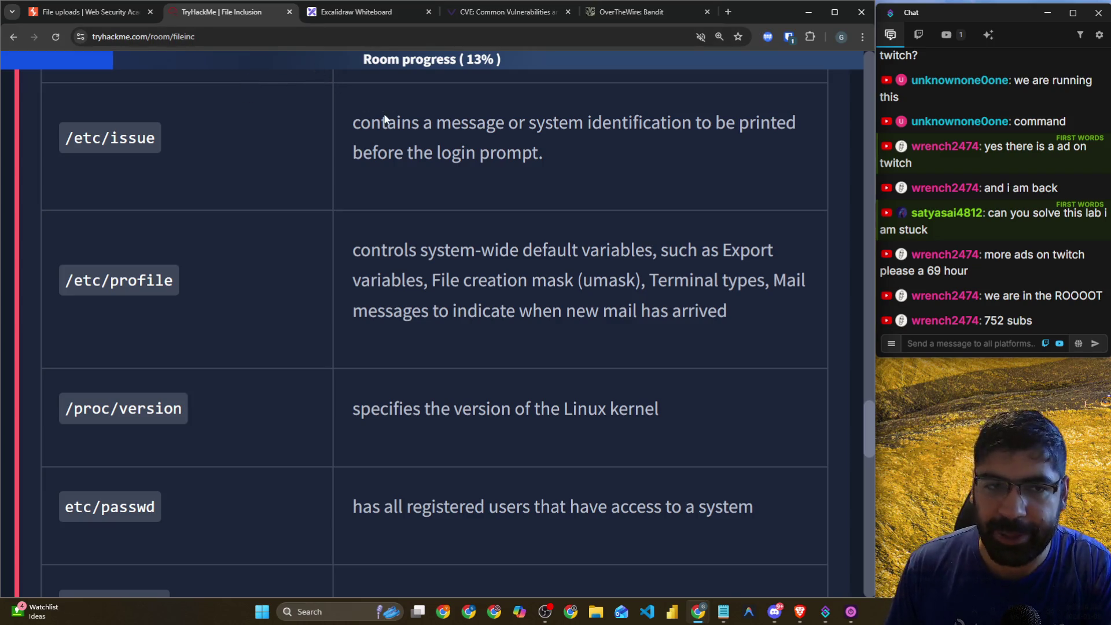
pyautogui.moveTo(66, 138); pyautogui.dragTo(153, 141)
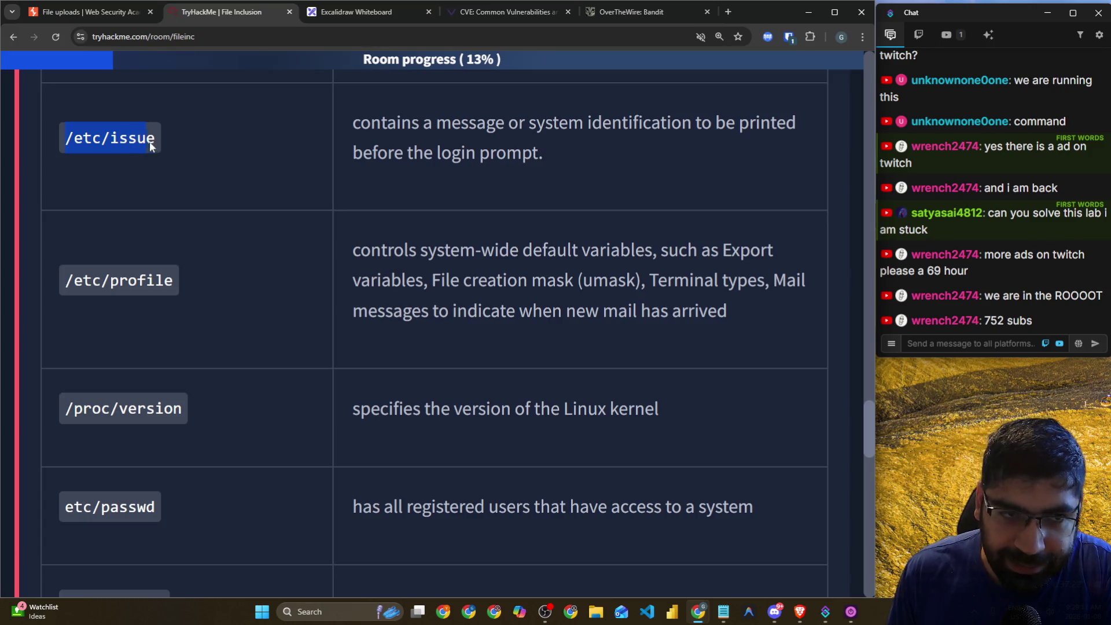
pyautogui.click(372, 124)
pyautogui.moveTo(371, 123); pyautogui.dragTo(607, 131)
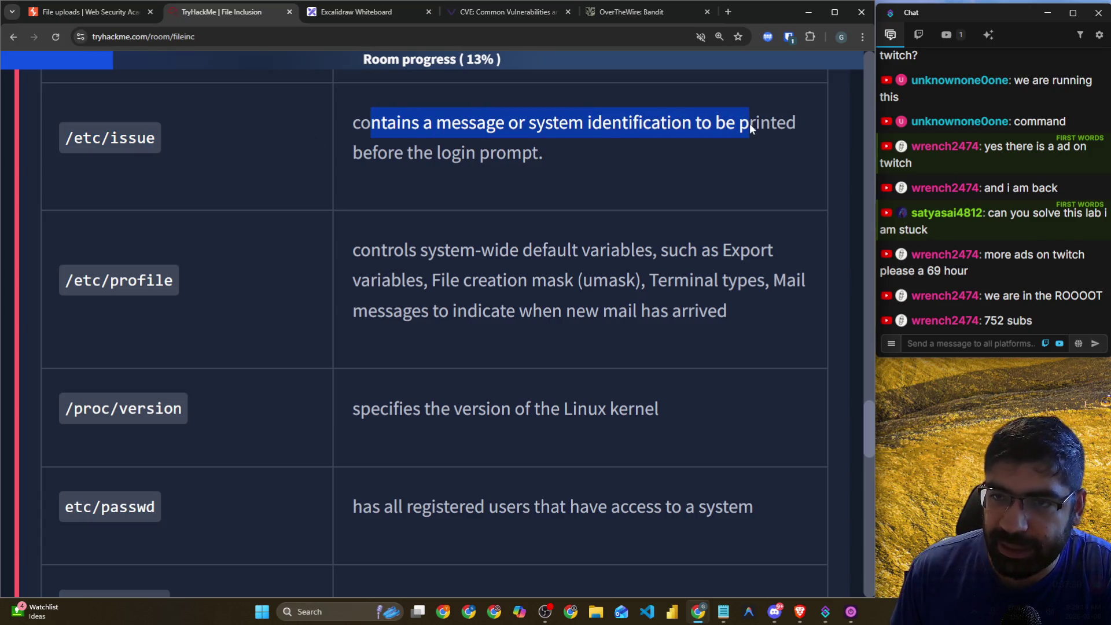
pyautogui.moveTo(386, 166); pyautogui.dragTo(539, 158)
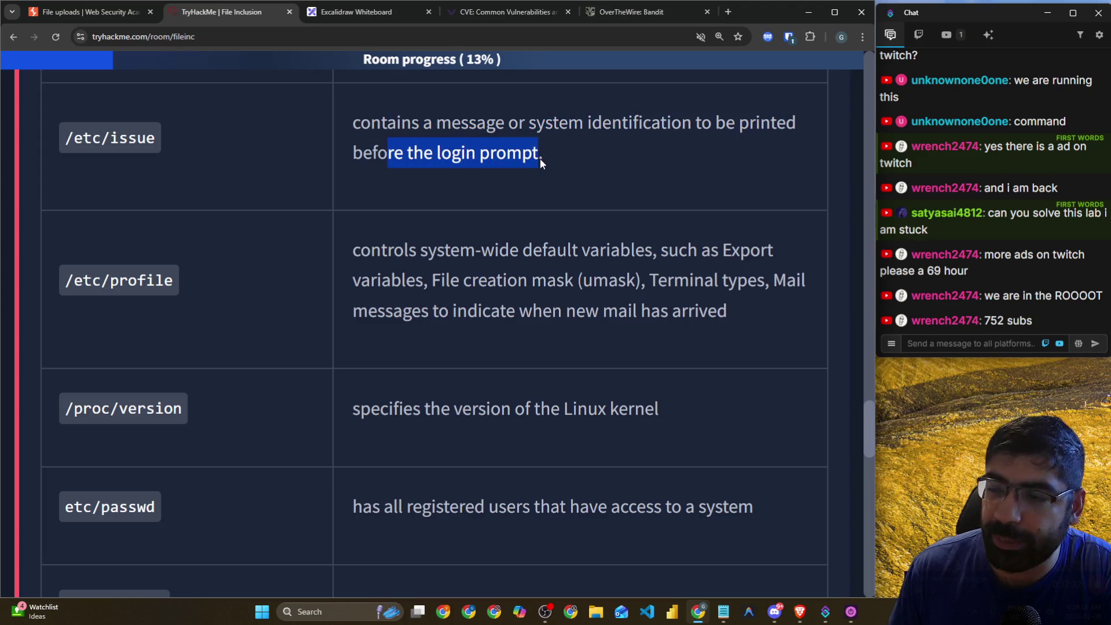
pyautogui.scroll(-3, 540, 158)
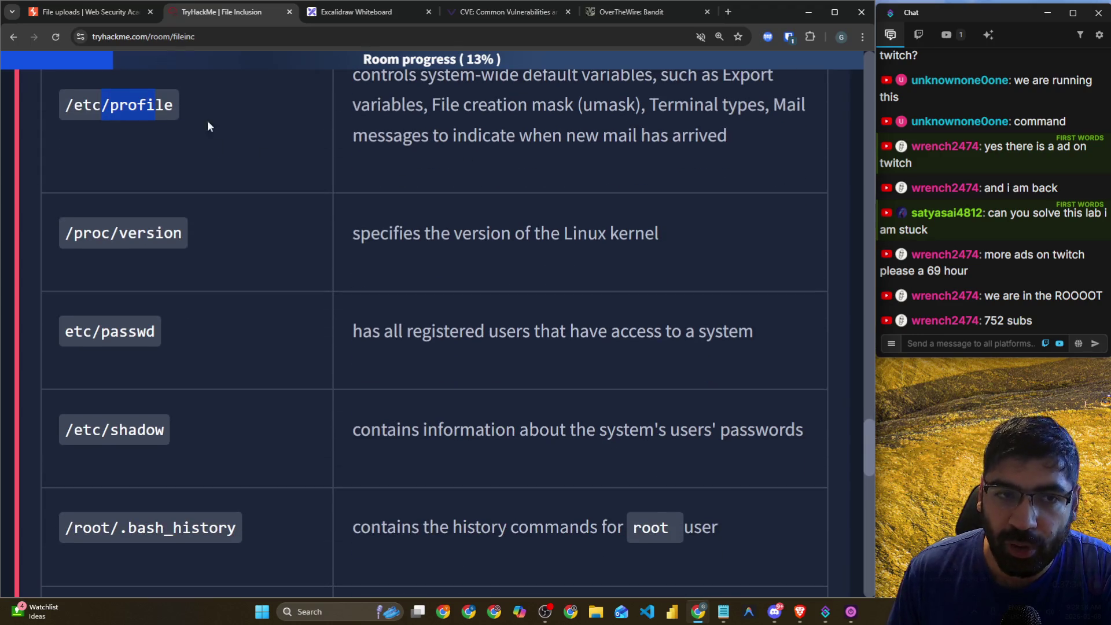
pyautogui.scroll(1, 392, 146)
pyautogui.moveTo(390, 137); pyautogui.dragTo(761, 128)
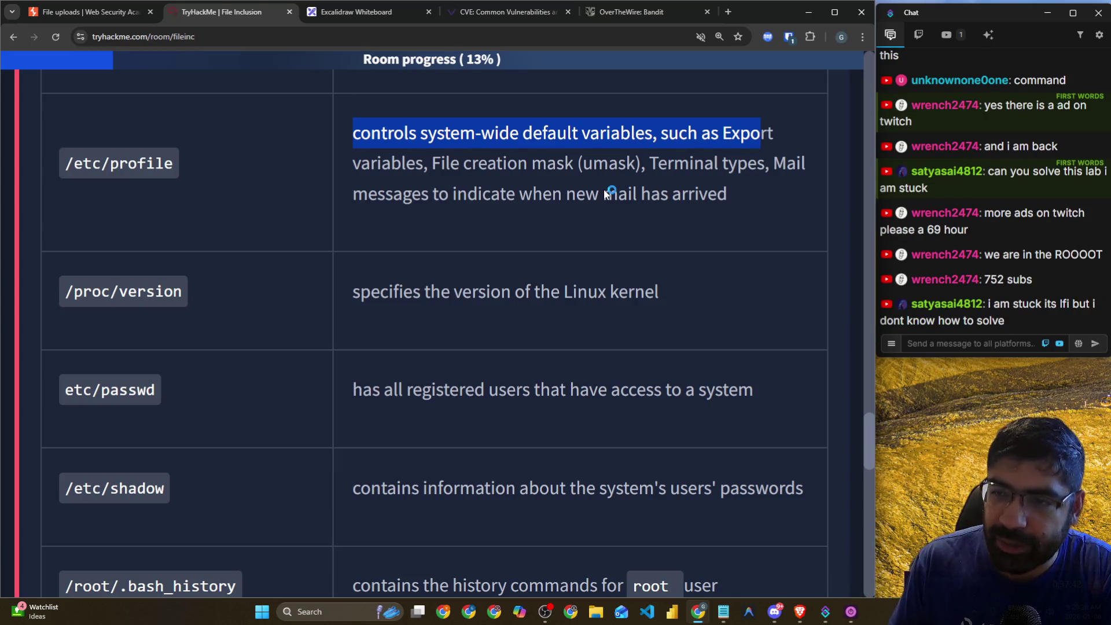
# Highlight the /proc/version, /etc/passwd and /etc/shadow rows of the file-path table
pyautogui.scroll(-1, 592, 199)
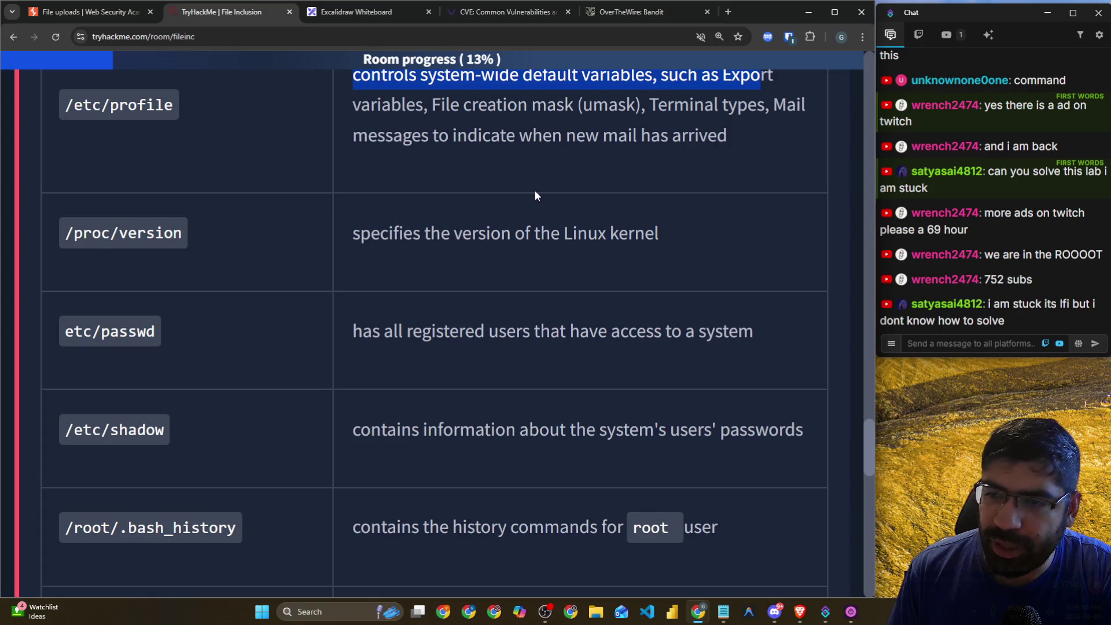
pyautogui.scroll(1, 452, 218)
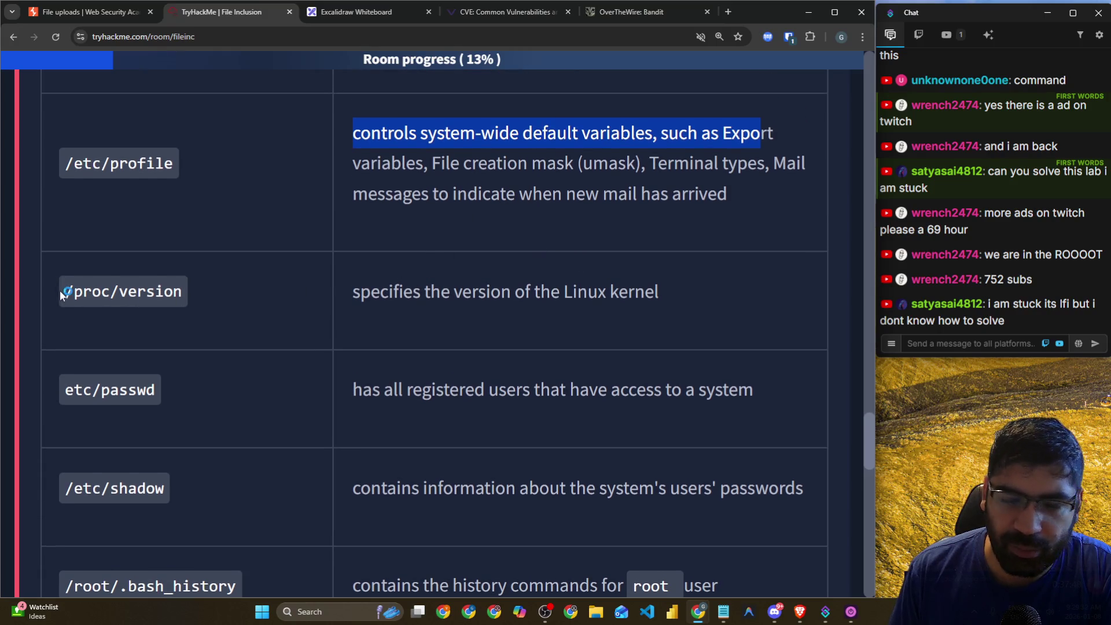
pyautogui.moveTo(62, 296); pyautogui.dragTo(167, 296)
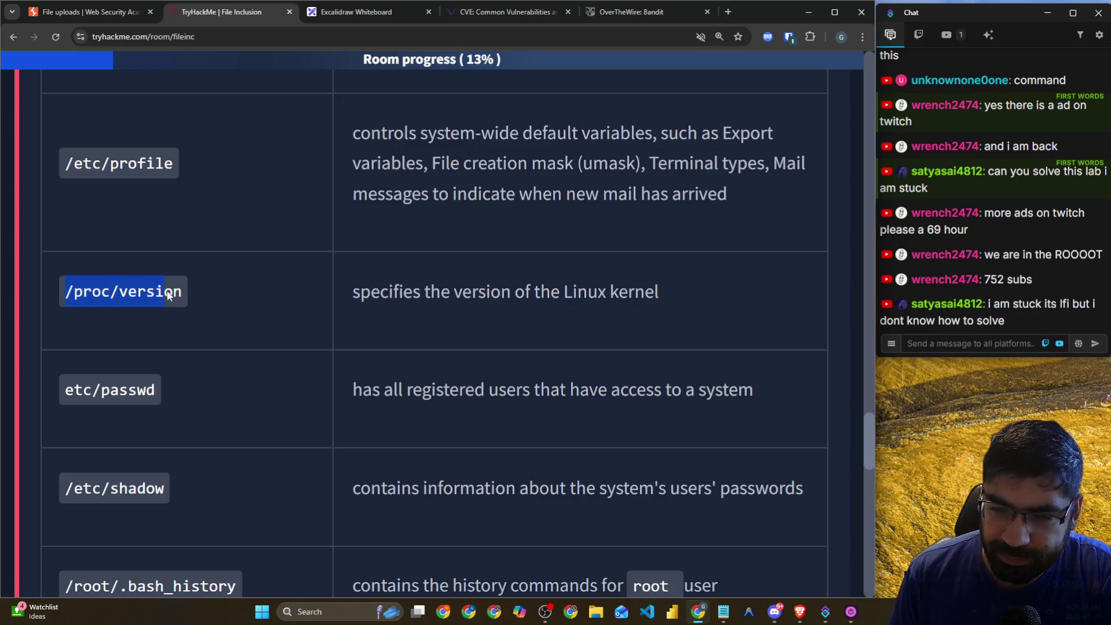
pyautogui.moveTo(353, 294); pyautogui.dragTo(665, 290)
pyautogui.scroll(-2, 666, 290)
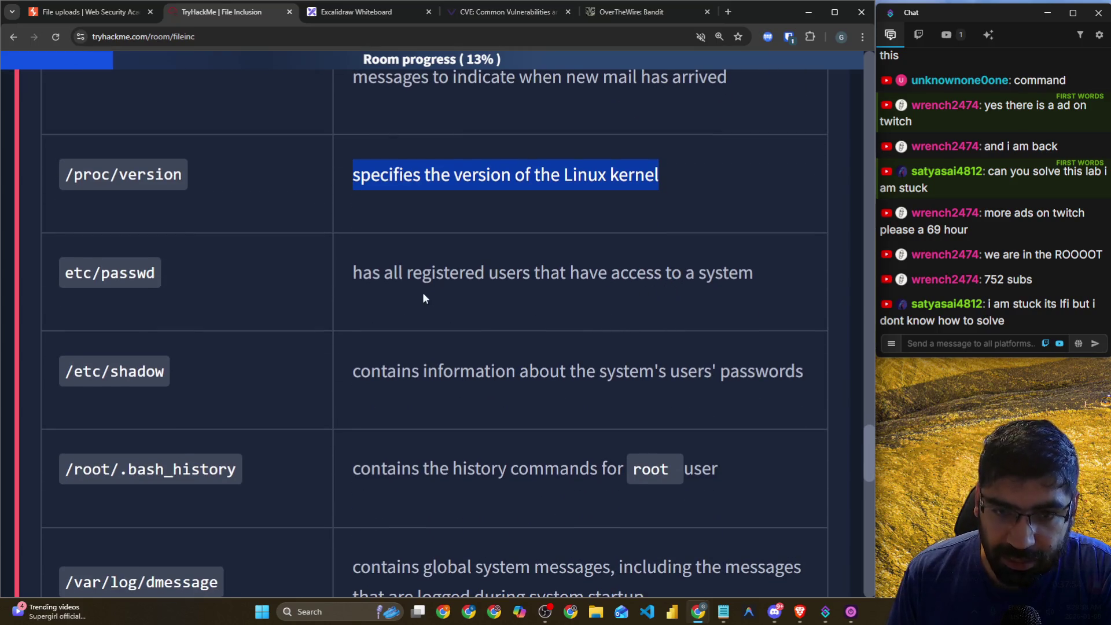
pyautogui.moveTo(355, 276); pyautogui.dragTo(805, 283)
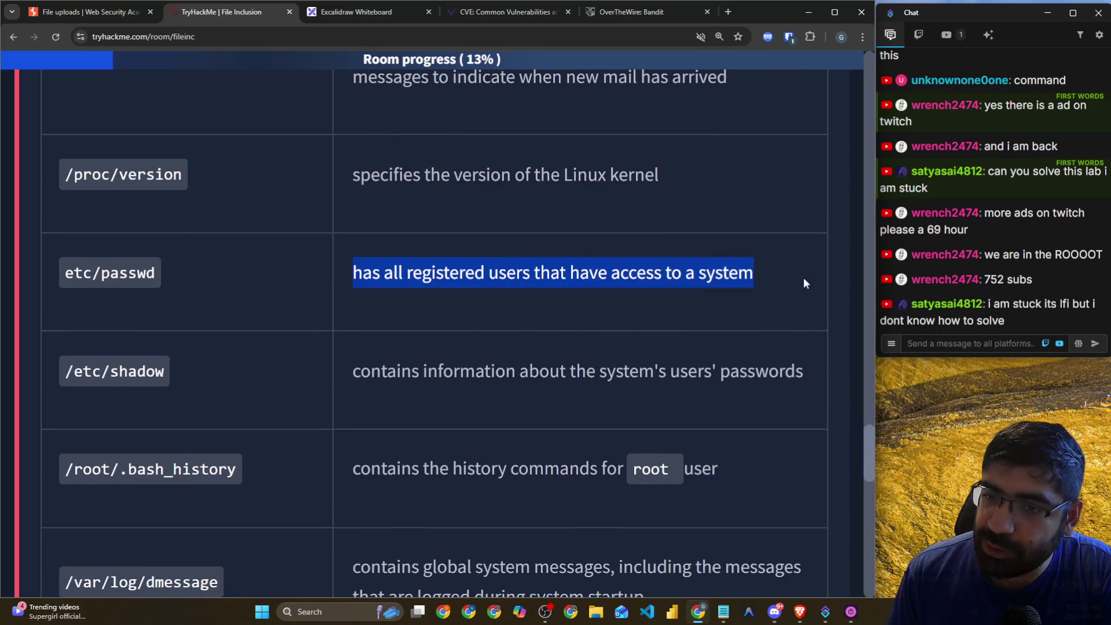
pyautogui.scroll(-2, 805, 283)
pyautogui.moveTo(353, 257); pyautogui.dragTo(805, 262)
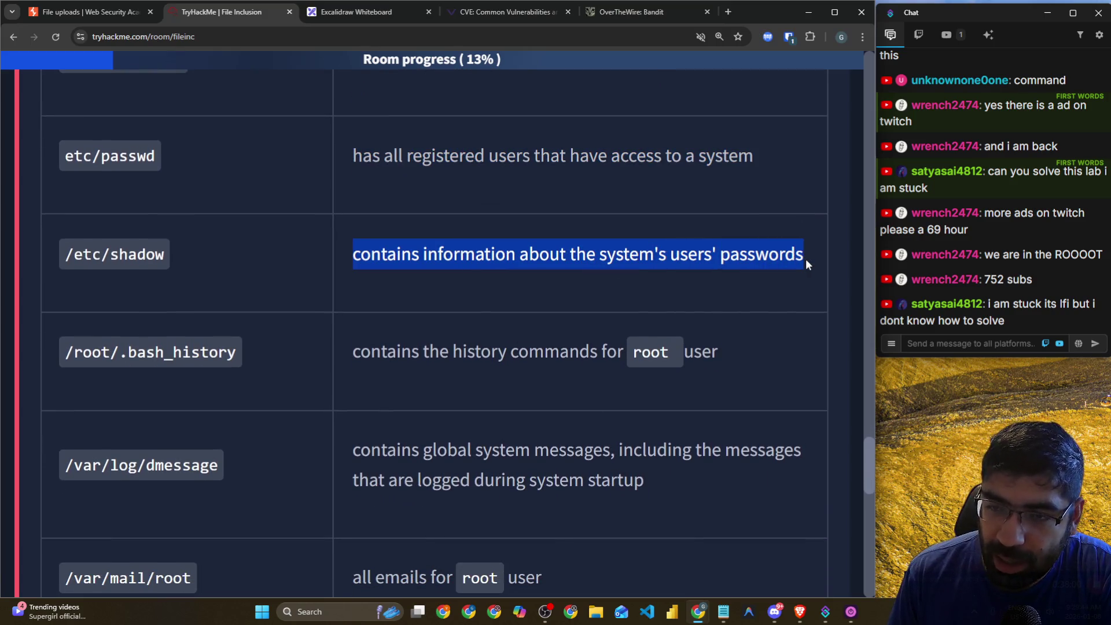
# Mark the /root/.bash_history description and the row after it while reading
pyautogui.scroll(-3, 672, 256)
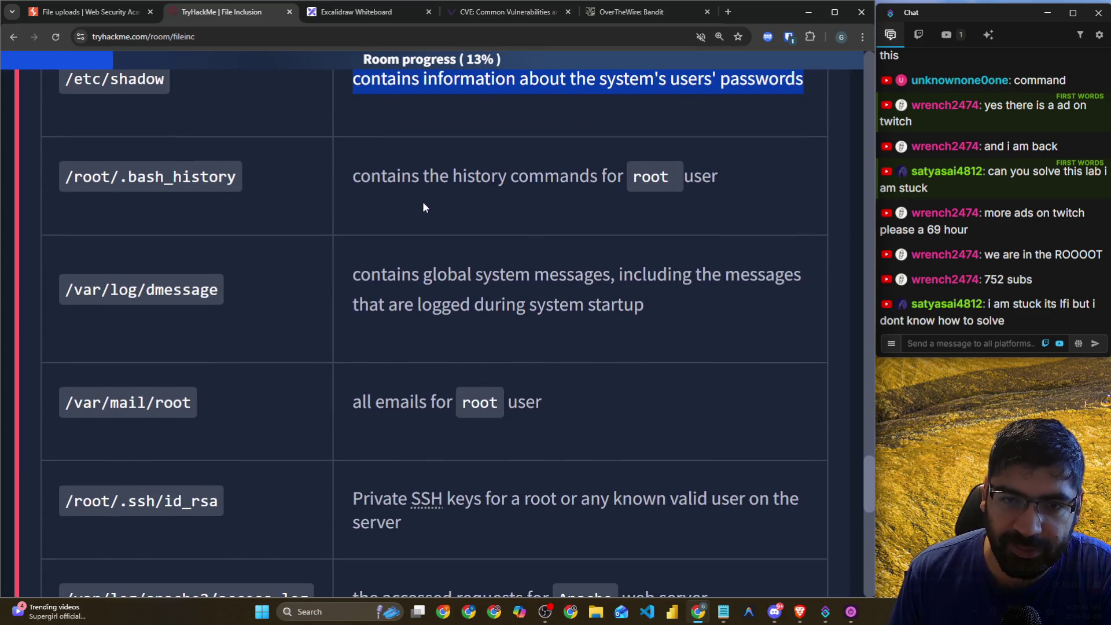
pyautogui.moveTo(353, 179); pyautogui.dragTo(669, 183)
pyautogui.scroll(-3, 697, 182)
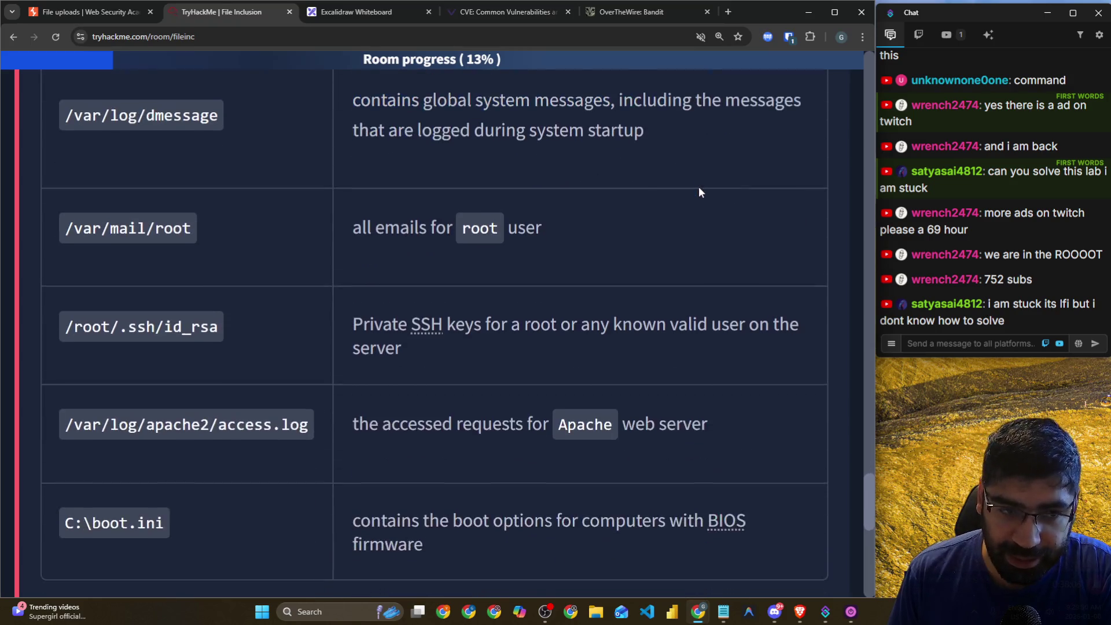
pyautogui.moveTo(353, 99); pyautogui.dragTo(630, 91)
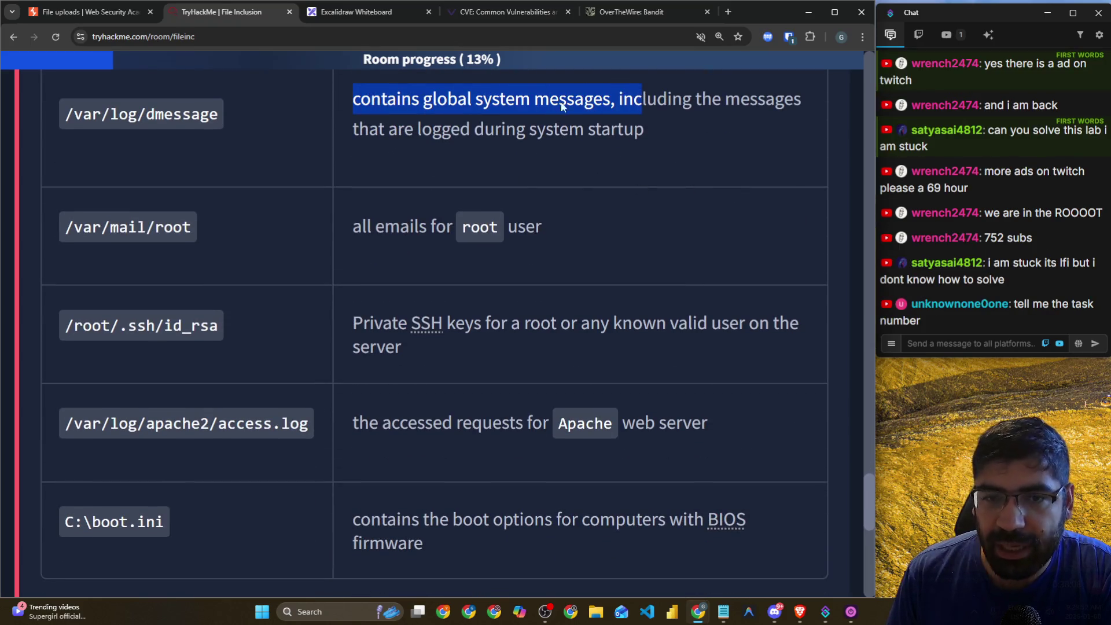
pyautogui.scroll(-3, 423, 107)
pyautogui.scroll(2, 399, 168)
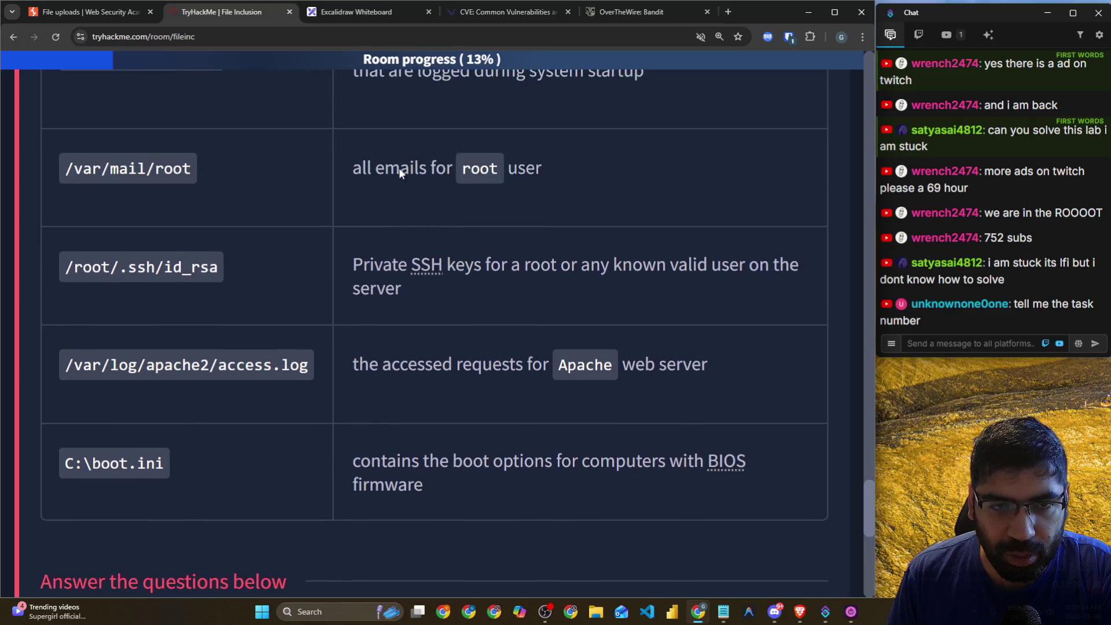
pyautogui.scroll(2, 400, 168)
# Mark the /var/log/dmessage path, glancing at Discord before returning to the room
pyautogui.click(367, 181)
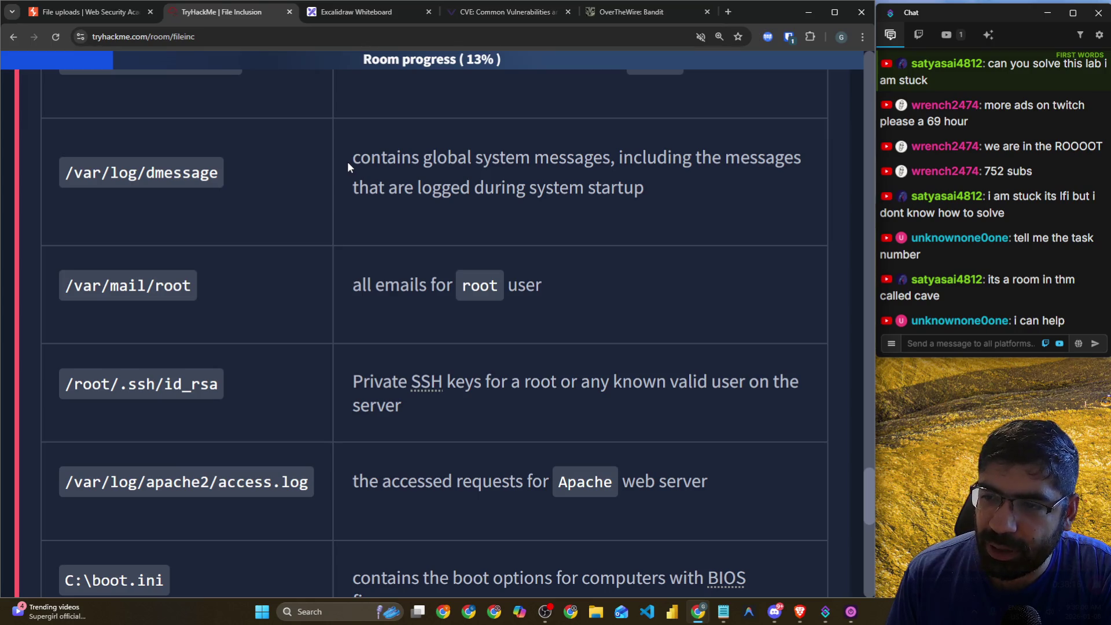
pyautogui.moveTo(348, 161); pyautogui.dragTo(487, 164)
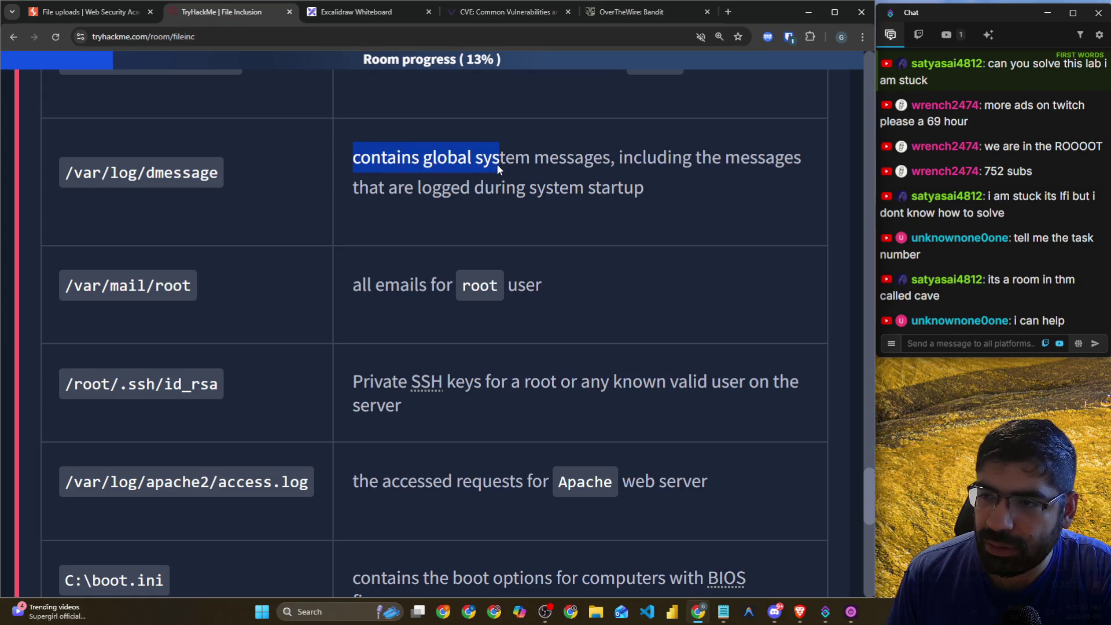
pyautogui.click(545, 190)
pyautogui.moveTo(67, 181); pyautogui.dragTo(200, 178)
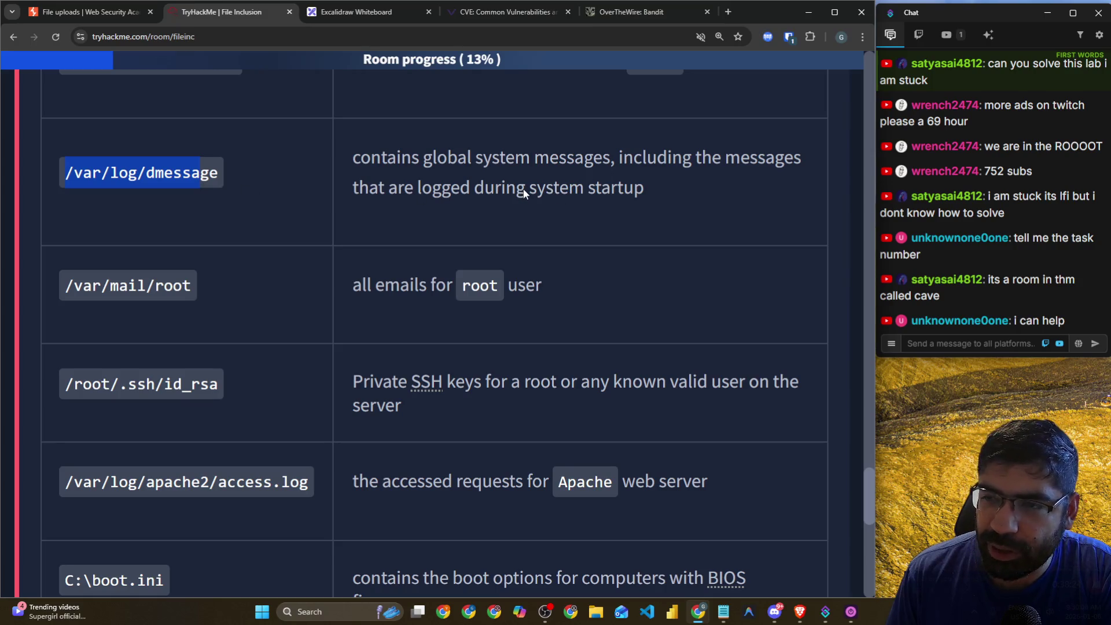
pyautogui.click(774, 611)
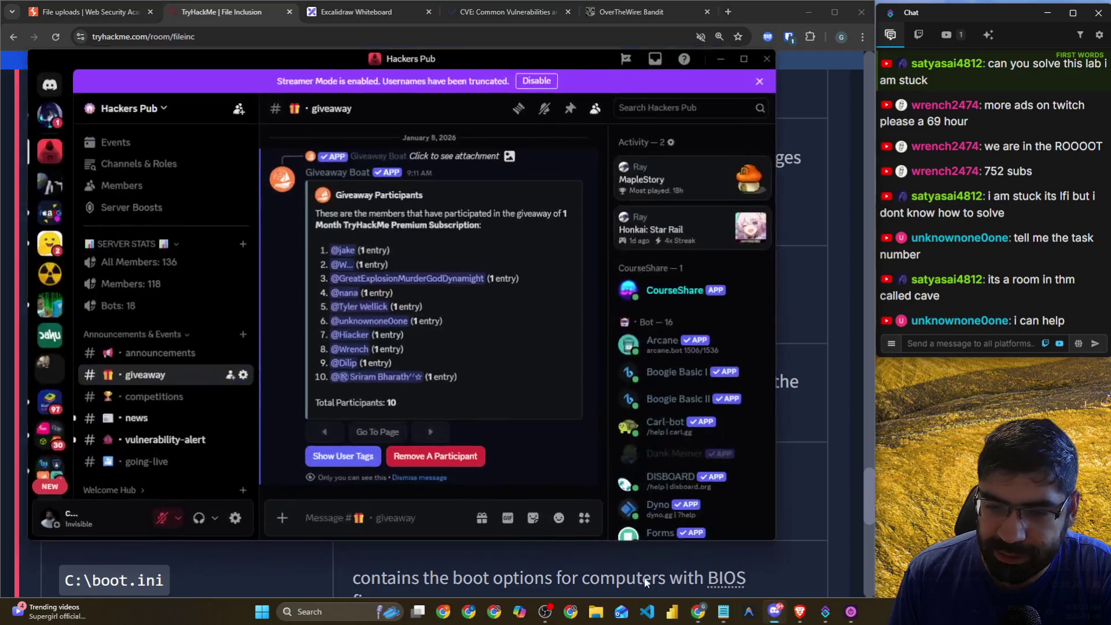
pyautogui.scroll(-4, 133, 414)
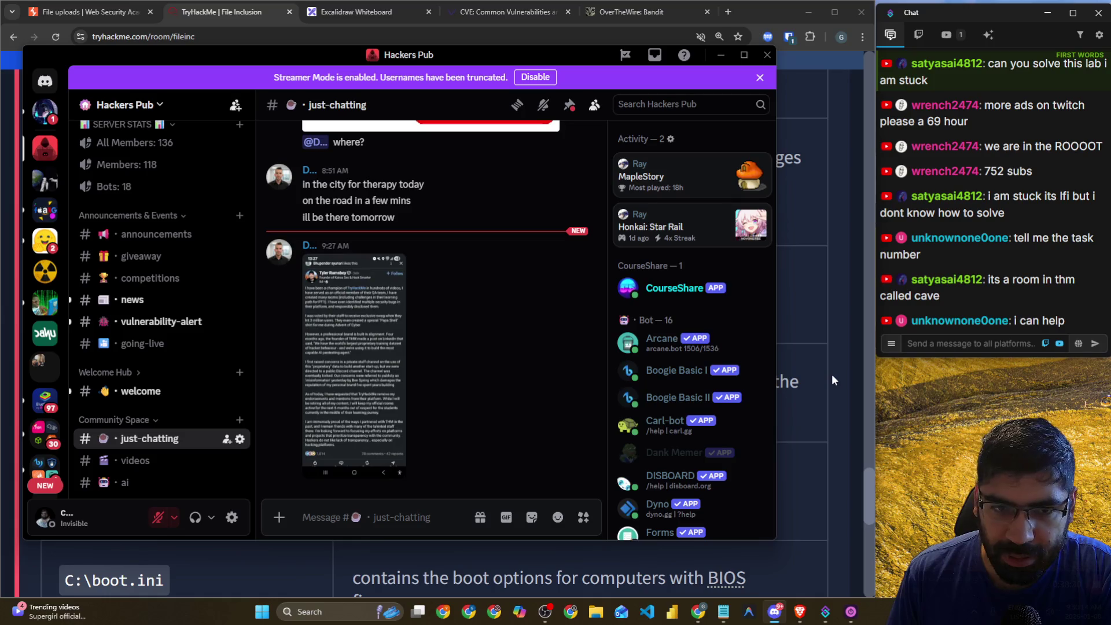
pyautogui.click(831, 374)
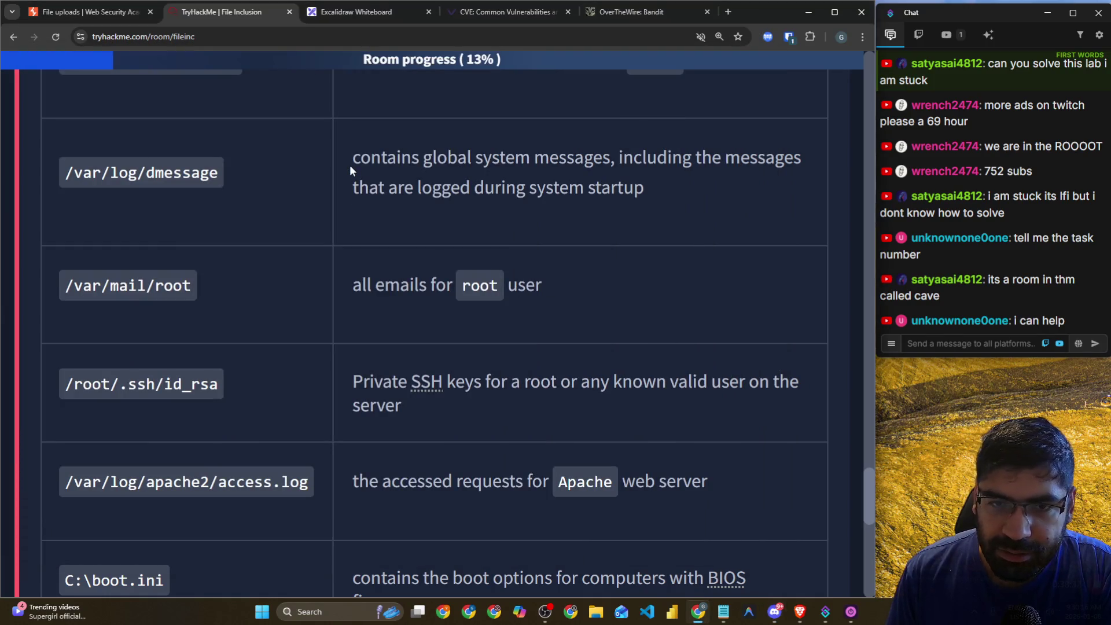
# Highlight the dmessage description, the startup logging phrase and the following log rows
pyautogui.moveTo(356, 159); pyautogui.dragTo(435, 162)
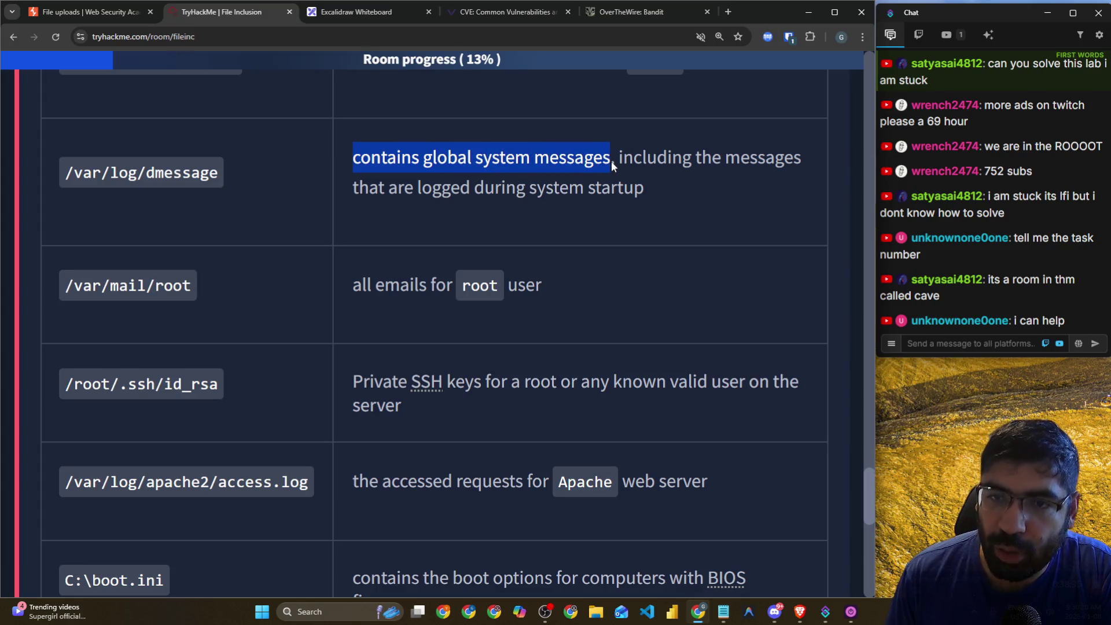
pyautogui.moveTo(610, 165); pyautogui.dragTo(711, 166)
pyautogui.moveTo(353, 189); pyautogui.dragTo(645, 191)
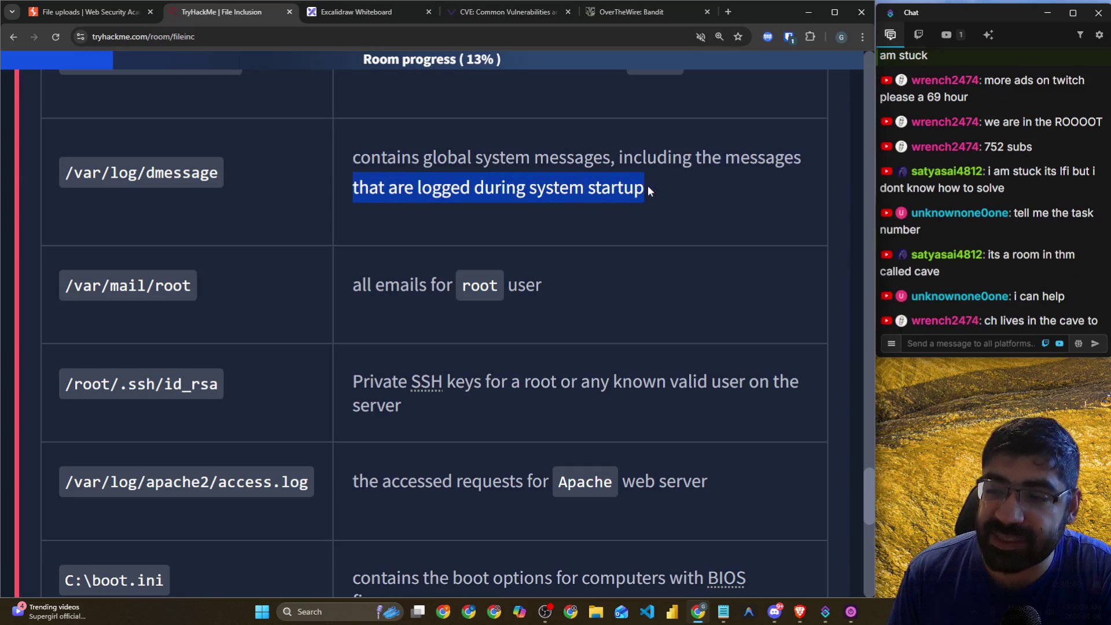
pyautogui.scroll(-1, 648, 185)
pyautogui.moveTo(354, 227); pyautogui.dragTo(541, 231)
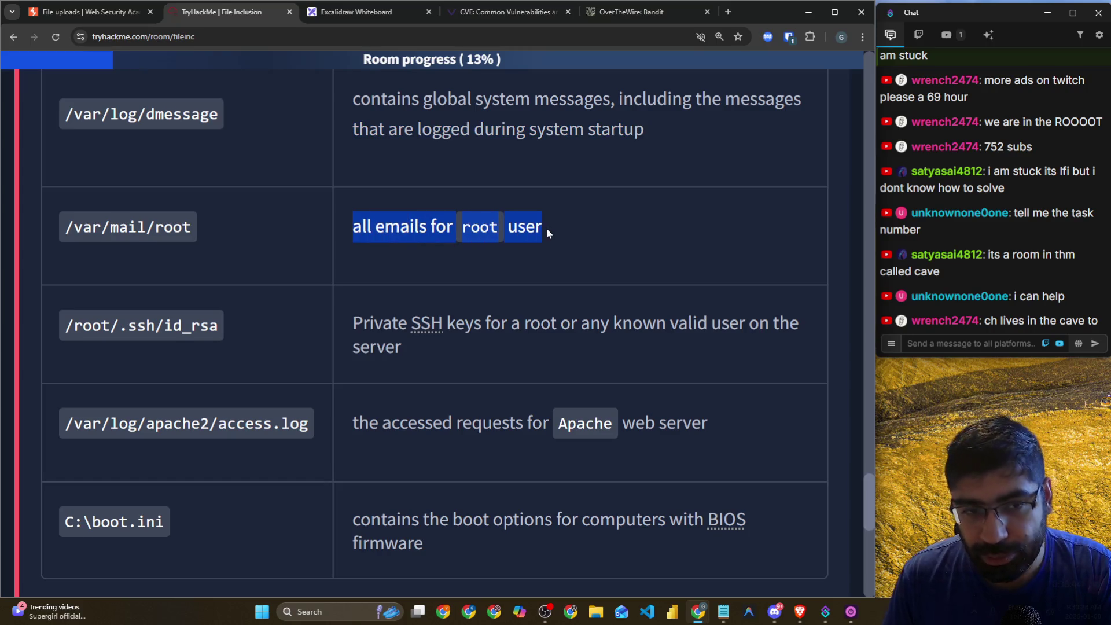
pyautogui.scroll(-2, 546, 228)
pyautogui.moveTo(353, 207); pyautogui.dragTo(475, 221)
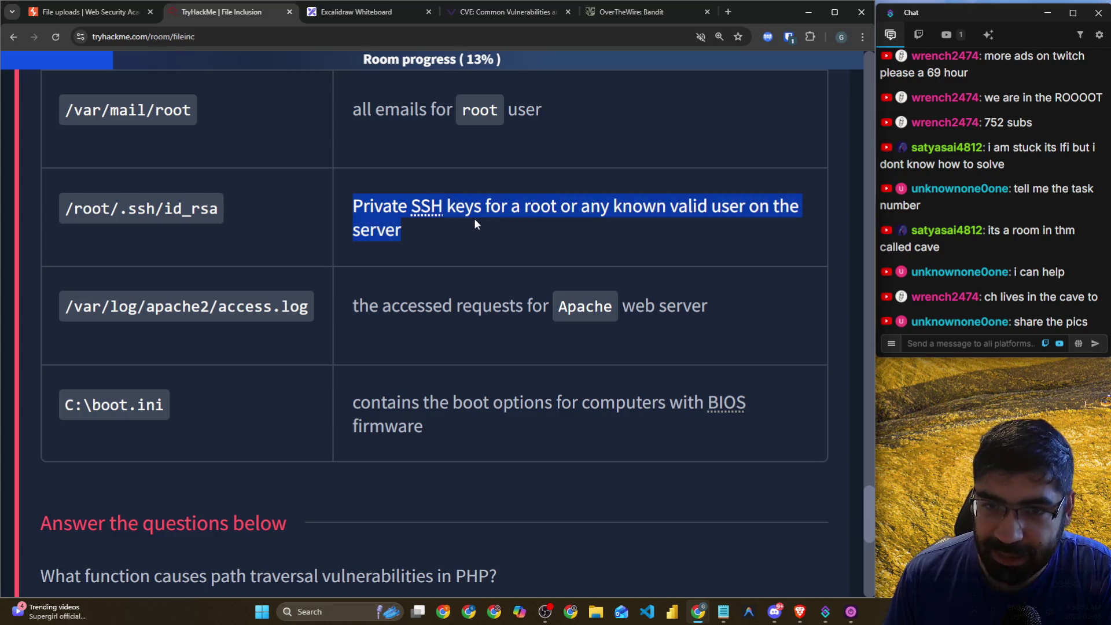
# Mark the Apache access log and C:\boot.ini descriptions, reaching the questions below
pyautogui.scroll(-3, 463, 225)
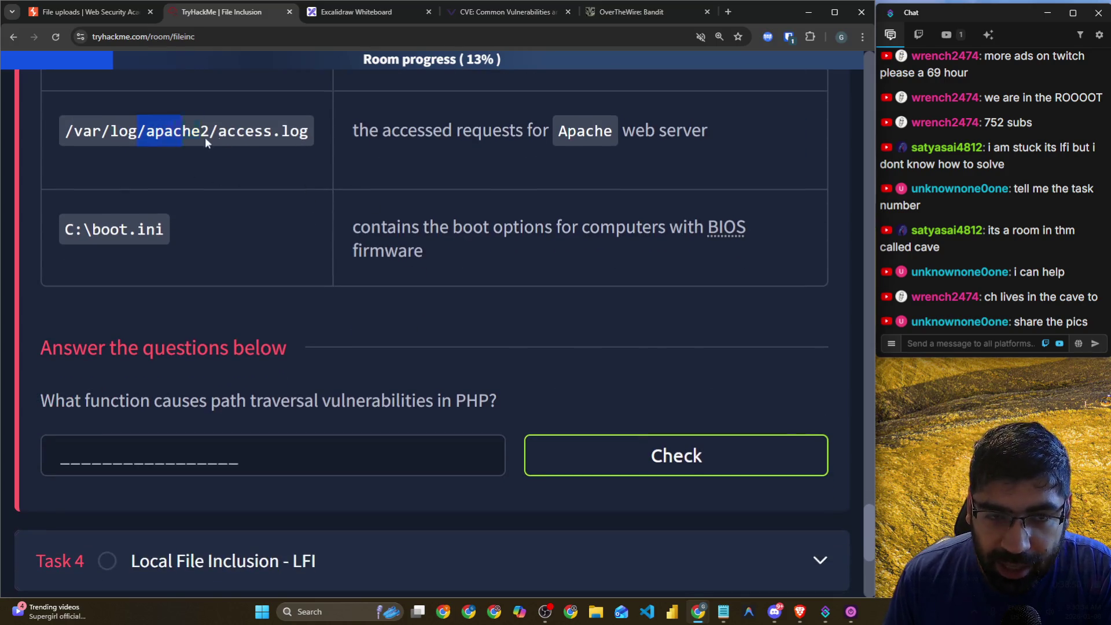
pyautogui.moveTo(348, 141); pyautogui.dragTo(590, 145)
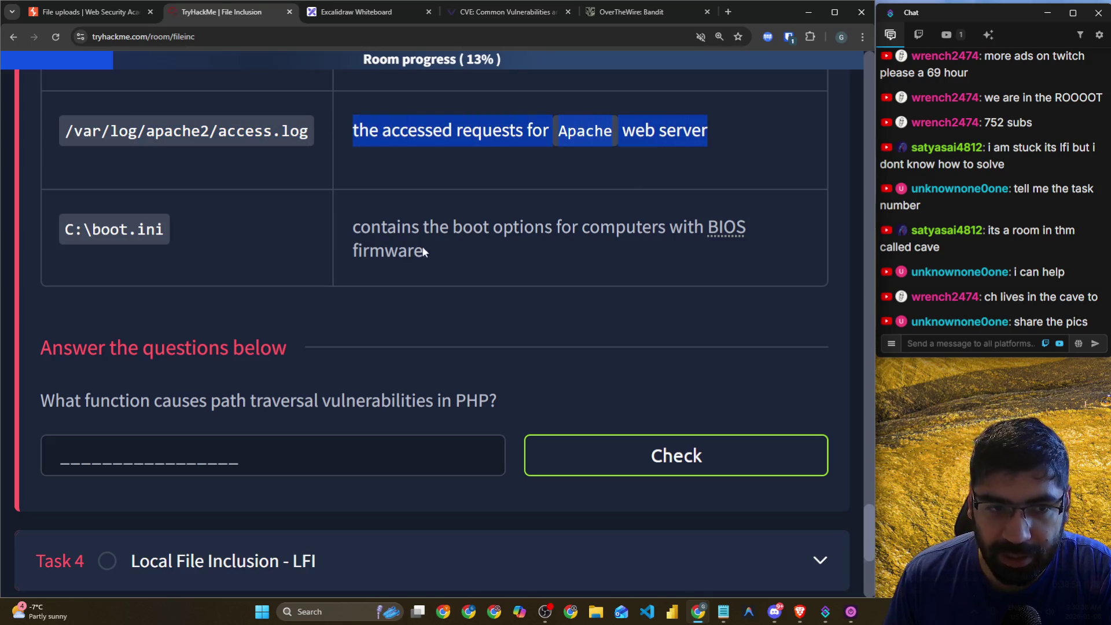
pyautogui.moveTo(361, 232); pyautogui.dragTo(581, 231)
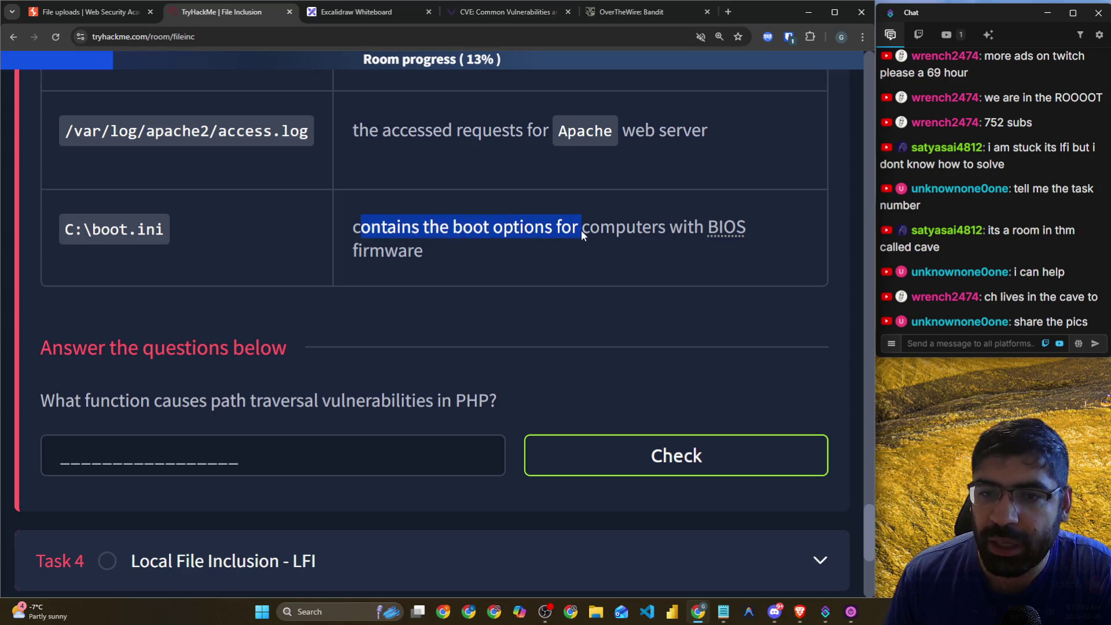
pyautogui.moveTo(653, 232); pyautogui.dragTo(719, 235)
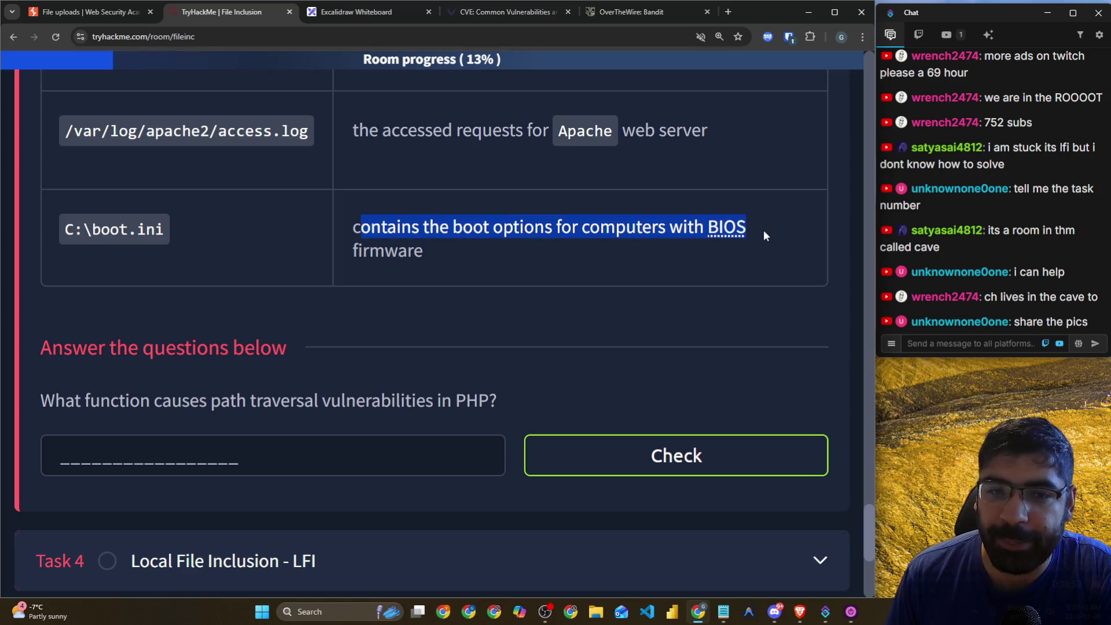
pyautogui.scroll(-3, 615, 242)
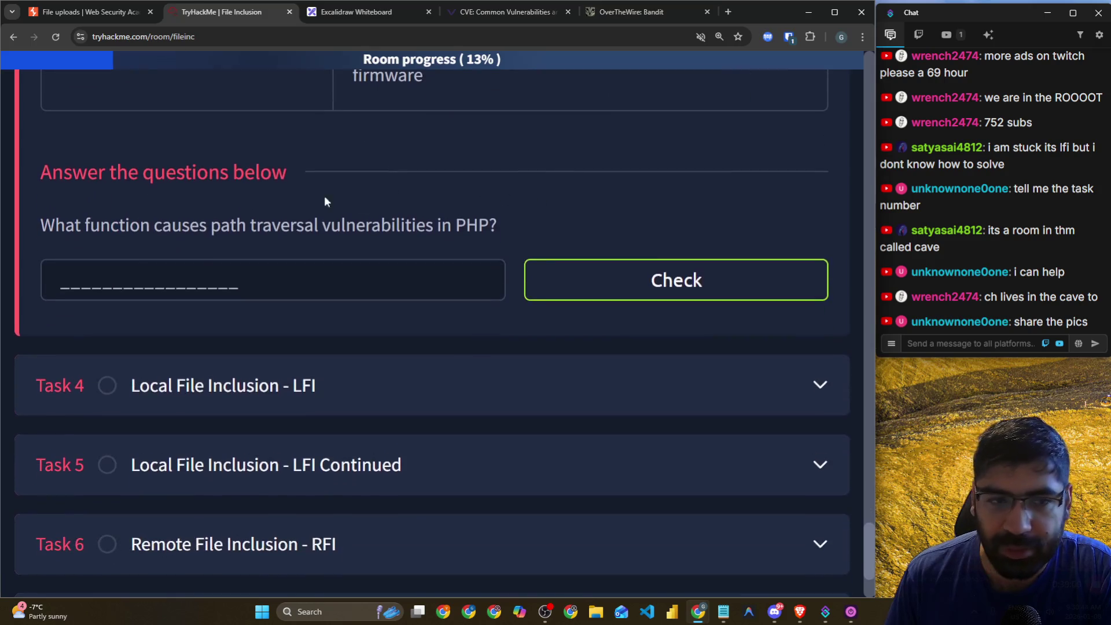
# Answer the path traversal question with file_get_contents, bringing room progress to 20%
pyautogui.moveTo(38, 227); pyautogui.dragTo(184, 227)
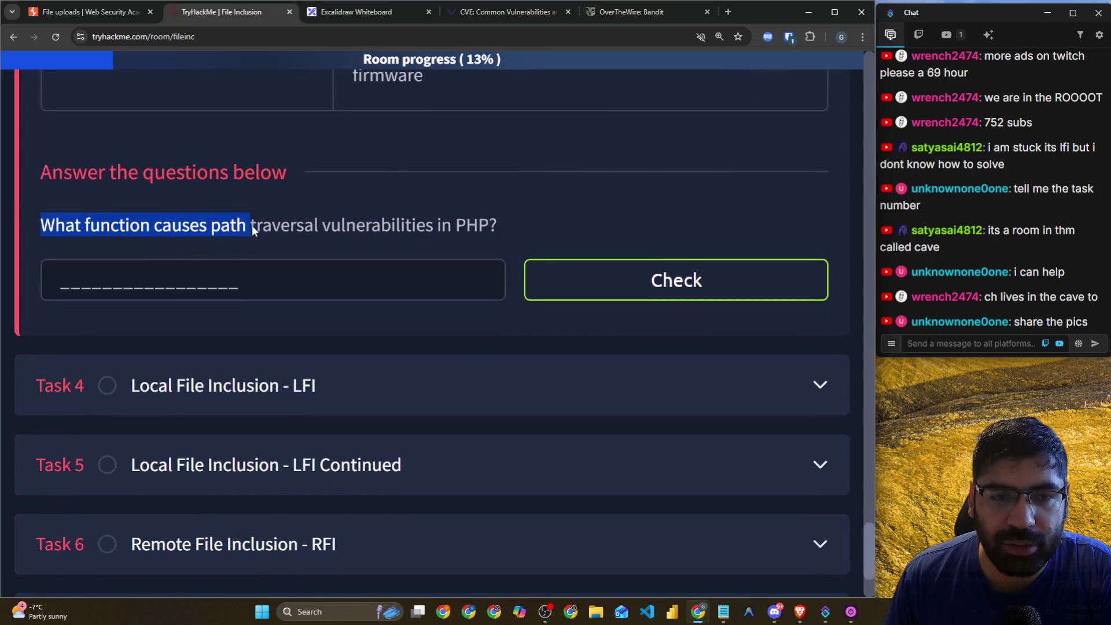
pyautogui.moveTo(348, 227); pyautogui.dragTo(439, 228)
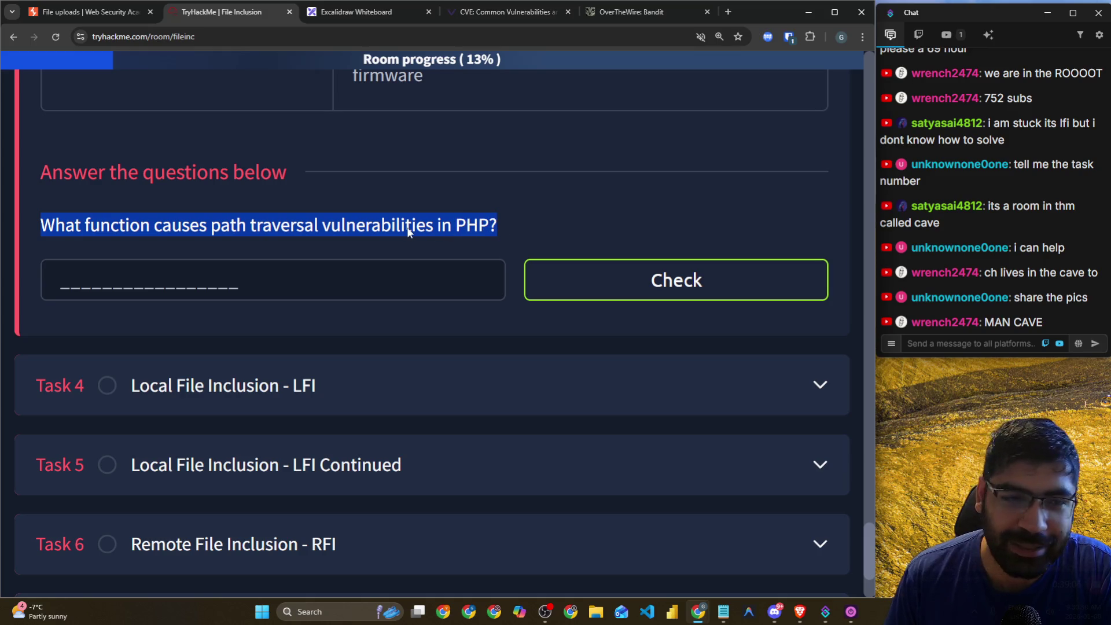
pyautogui.click(237, 272)
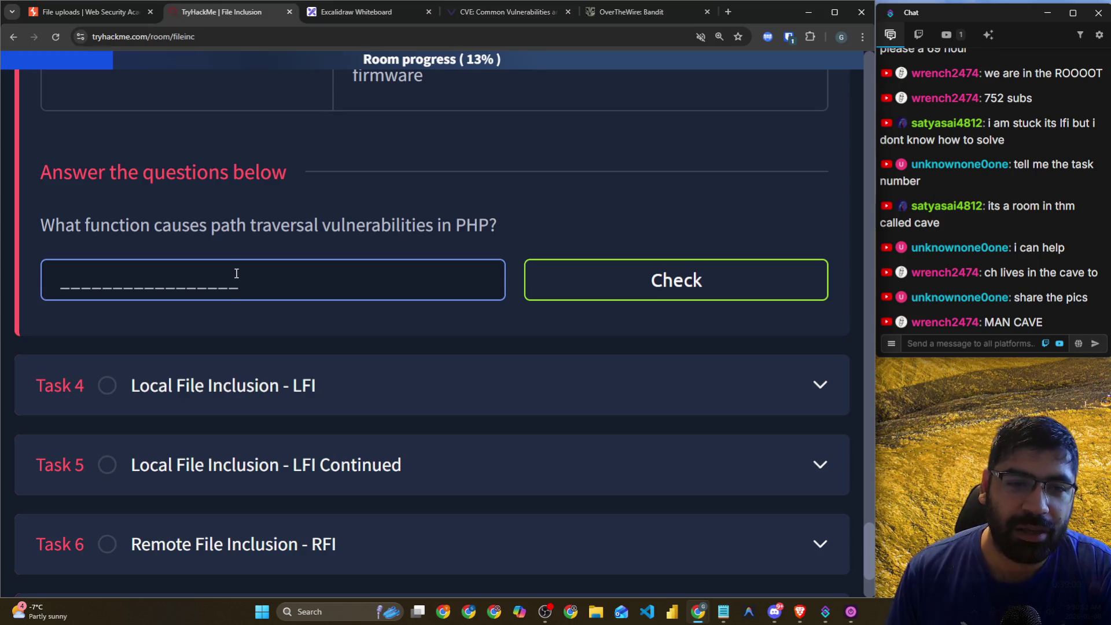
pyautogui.write('file_get_co')
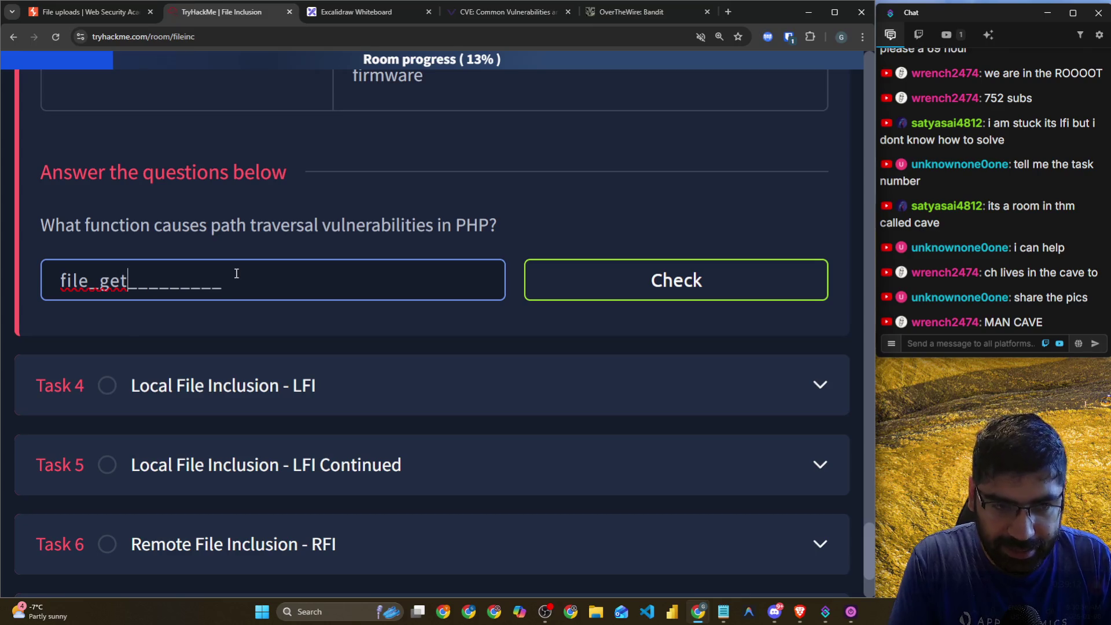
pyautogui.write('ntents')
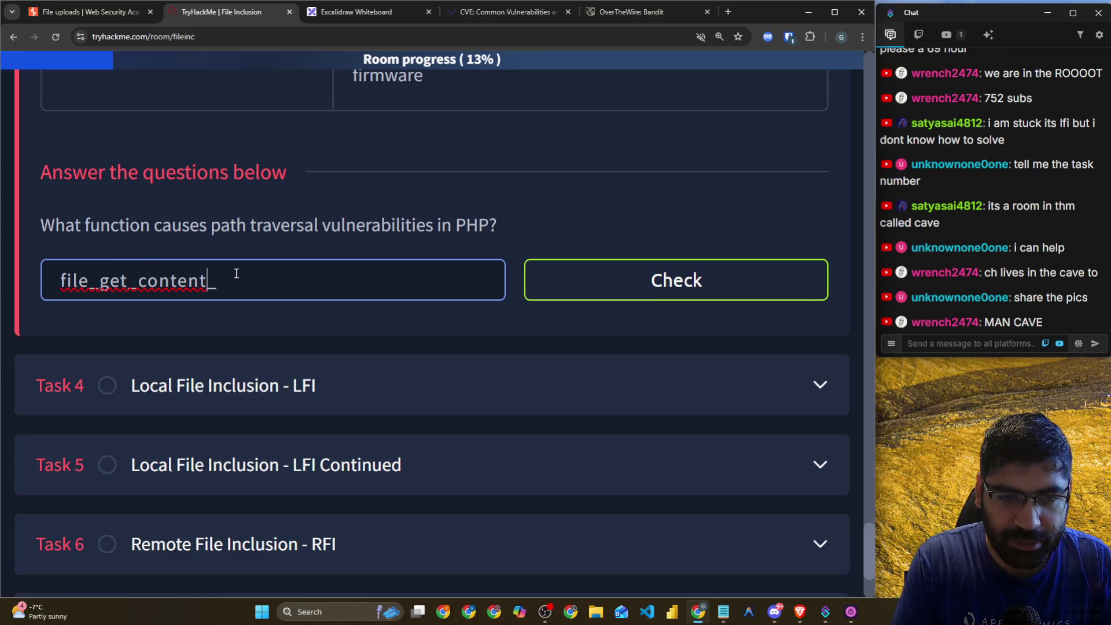
pyautogui.press('Return')
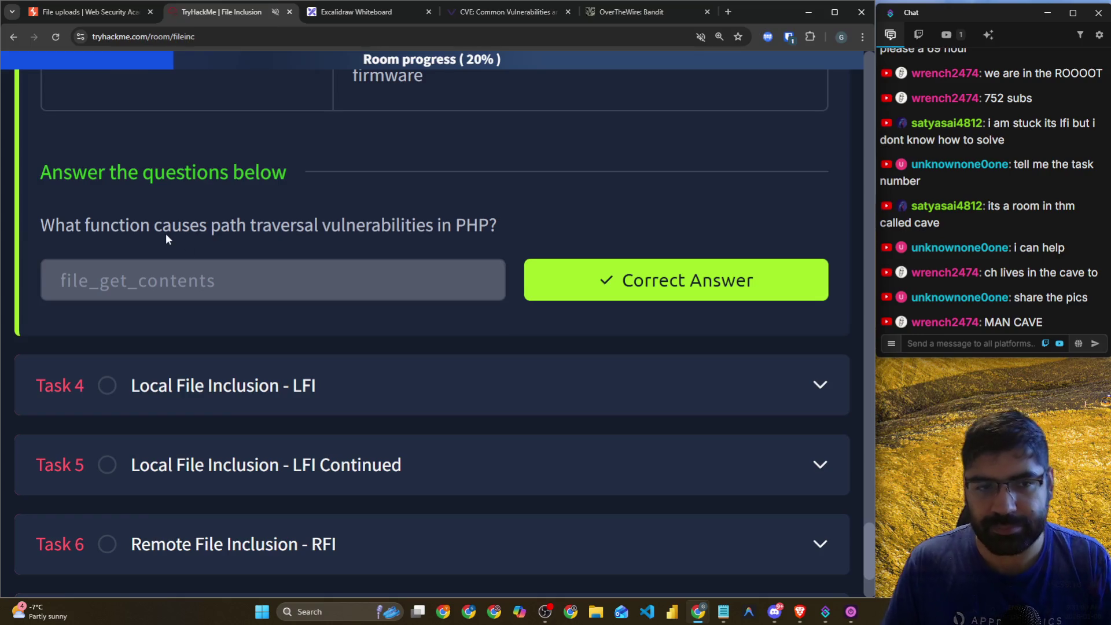
pyautogui.scroll(-2, 160, 240)
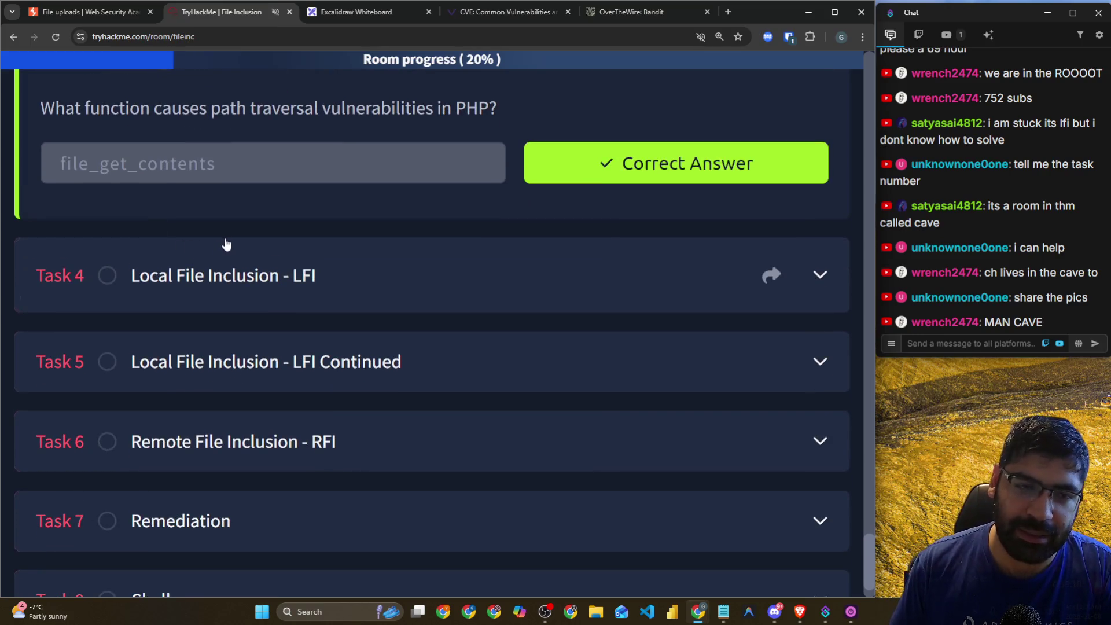
pyautogui.click(218, 250)
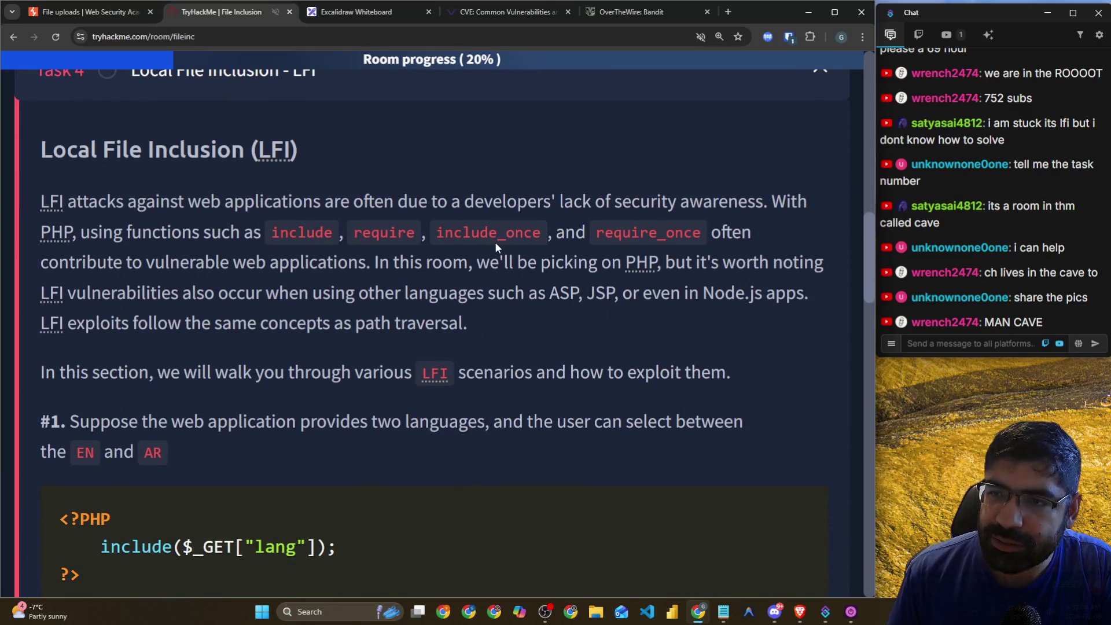
pyautogui.click(774, 611)
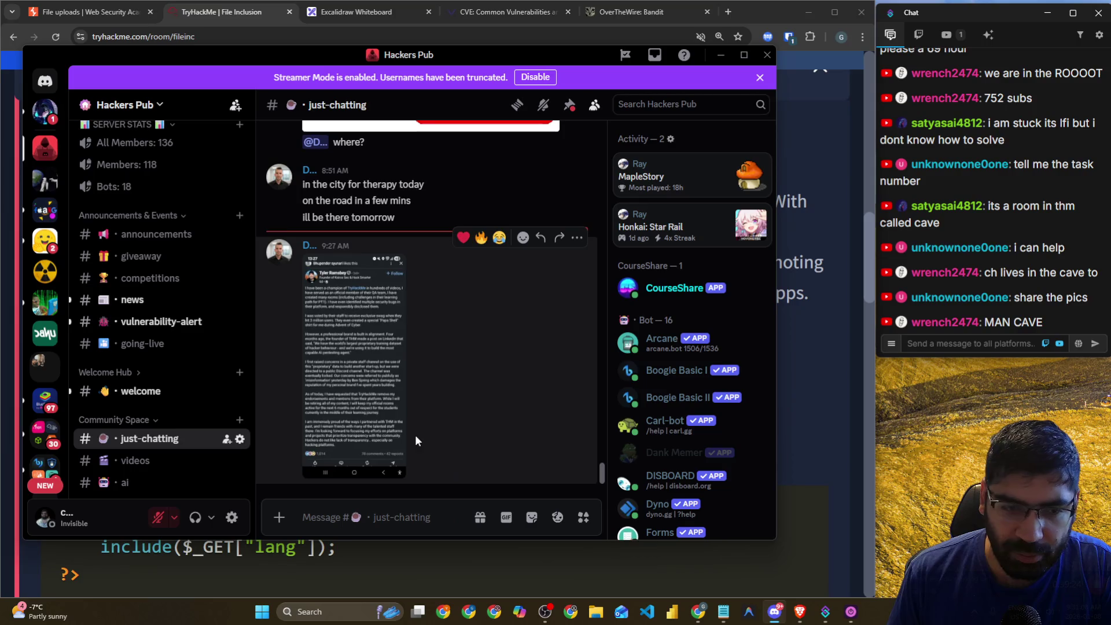
pyautogui.click(834, 460)
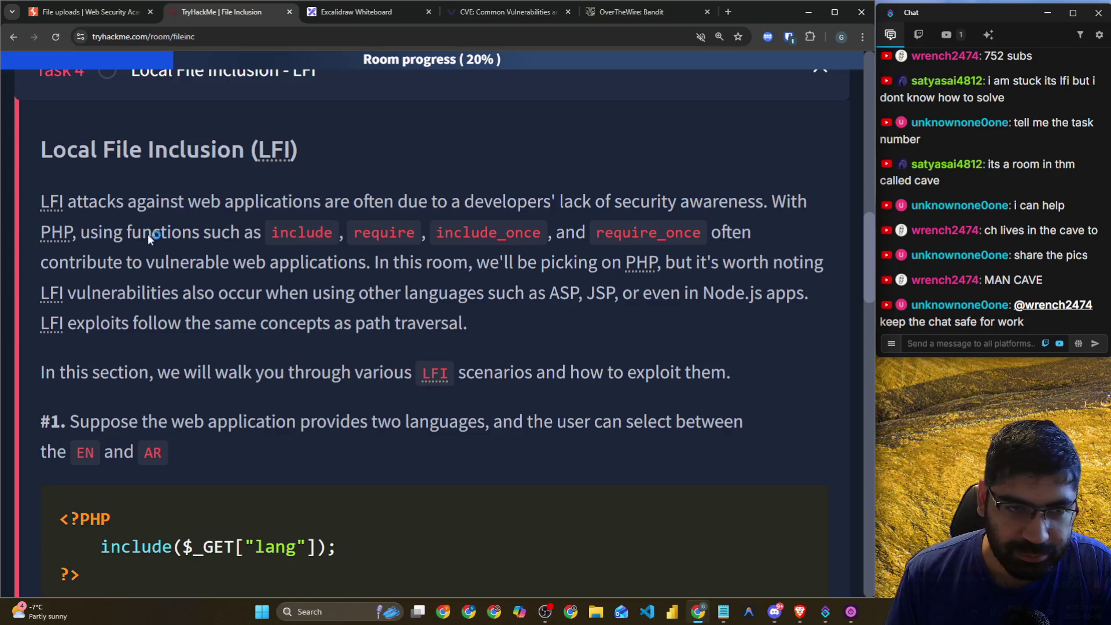
pyautogui.moveTo(42, 150); pyautogui.dragTo(308, 149)
pyautogui.click(144, 186)
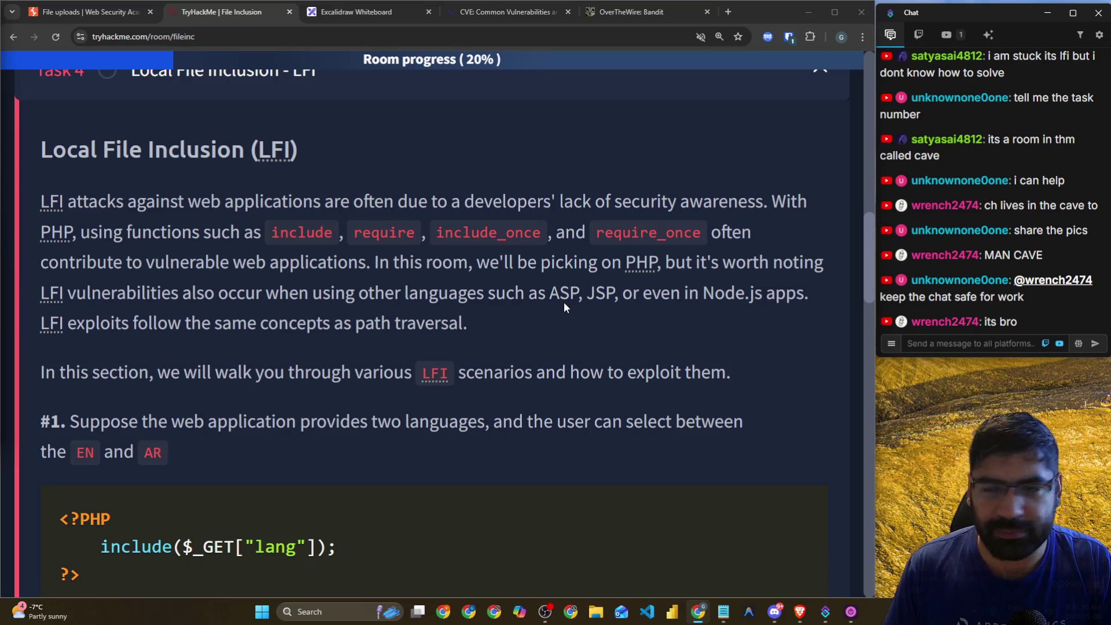
pyautogui.click(536, 283)
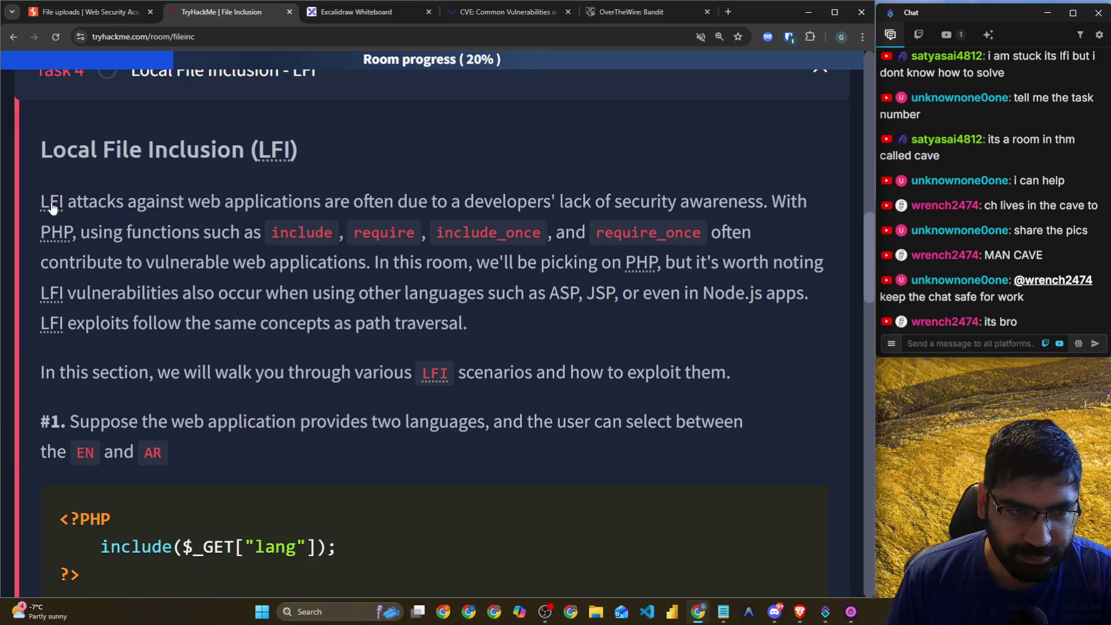
pyautogui.moveTo(42, 150); pyautogui.dragTo(206, 163)
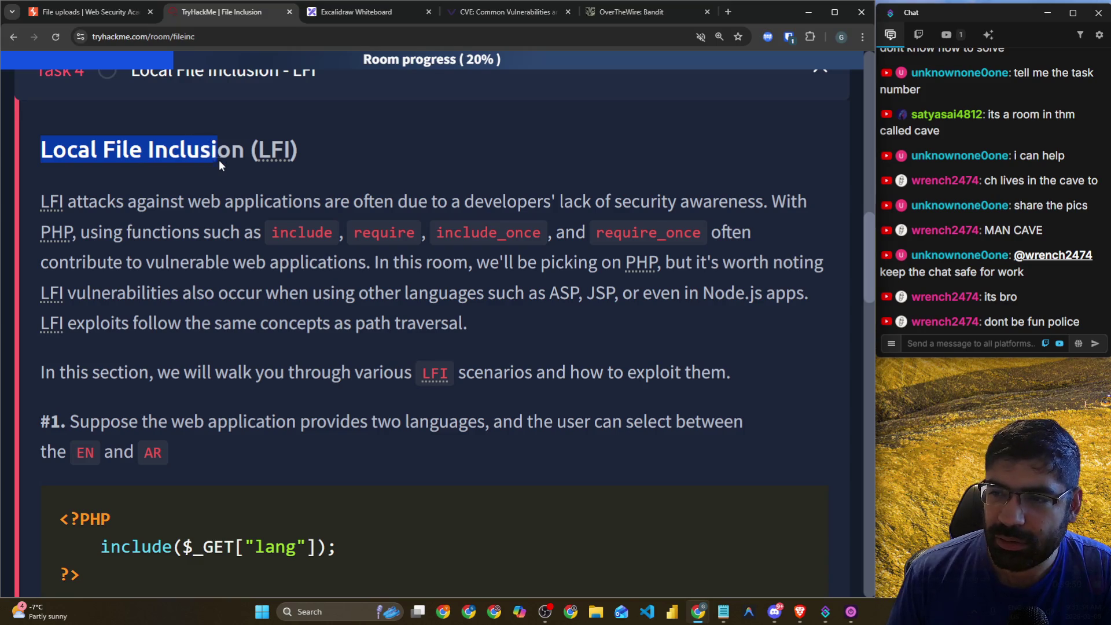
pyautogui.moveTo(38, 200); pyautogui.dragTo(139, 207)
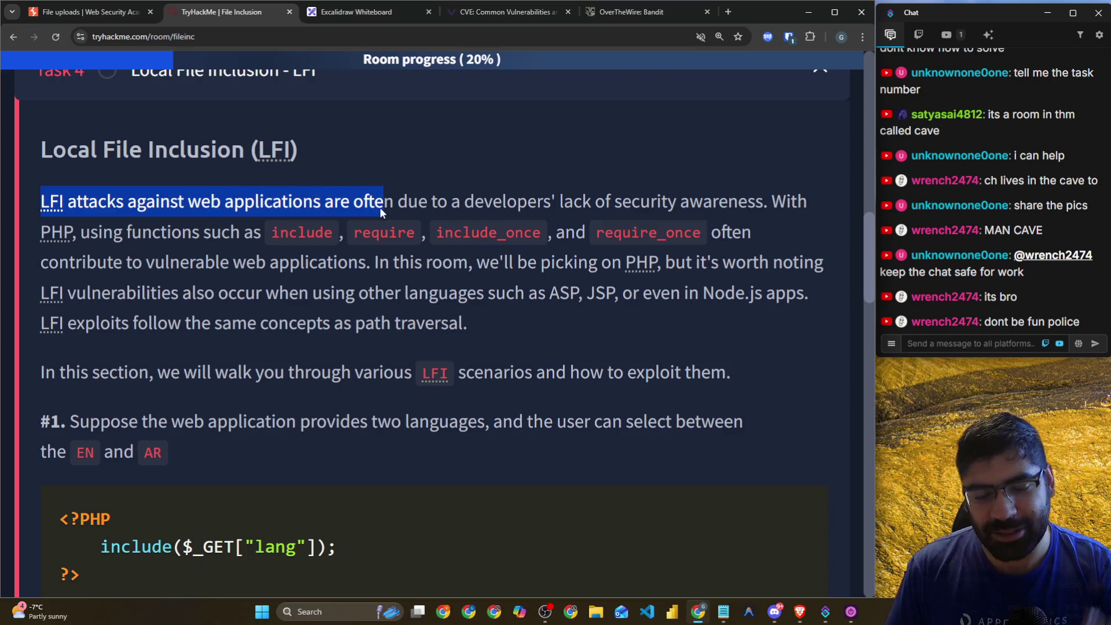
pyautogui.click(147, 237)
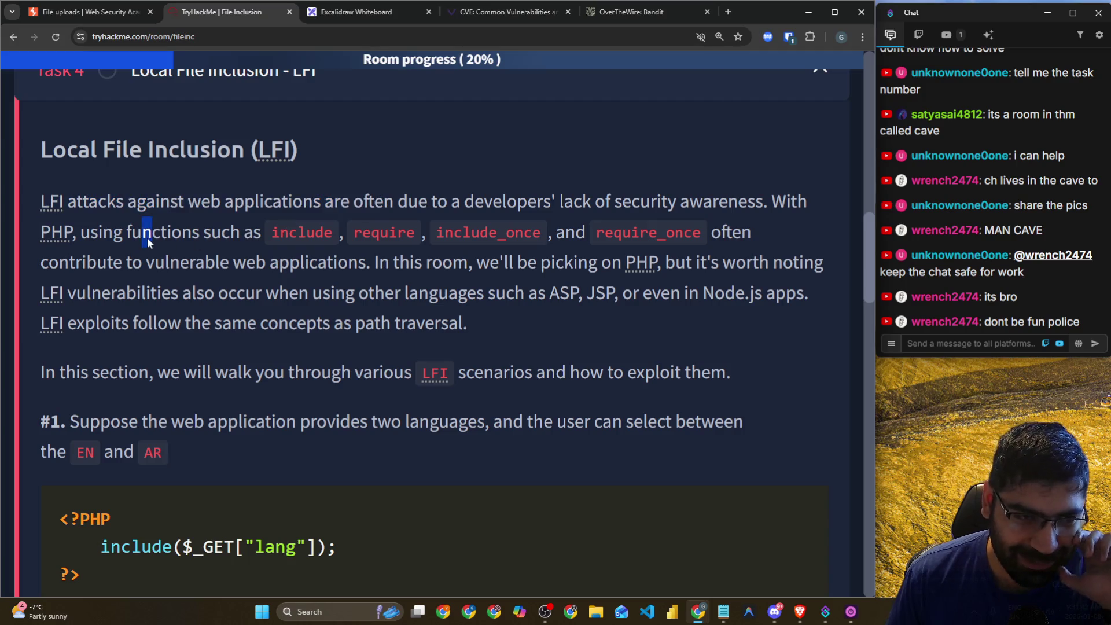
pyautogui.moveTo(53, 152); pyautogui.dragTo(223, 152)
pyautogui.moveTo(40, 201); pyautogui.dragTo(781, 201)
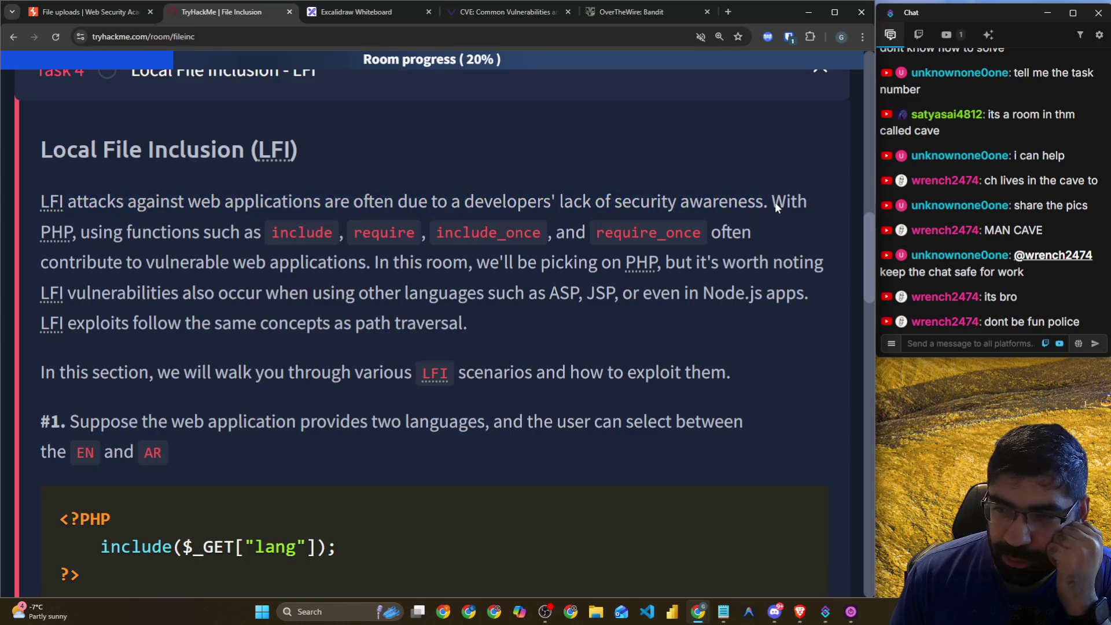
pyautogui.doubleClick(778, 203)
pyautogui.moveTo(91, 233); pyautogui.dragTo(755, 238)
pyautogui.moveTo(121, 265); pyautogui.dragTo(363, 263)
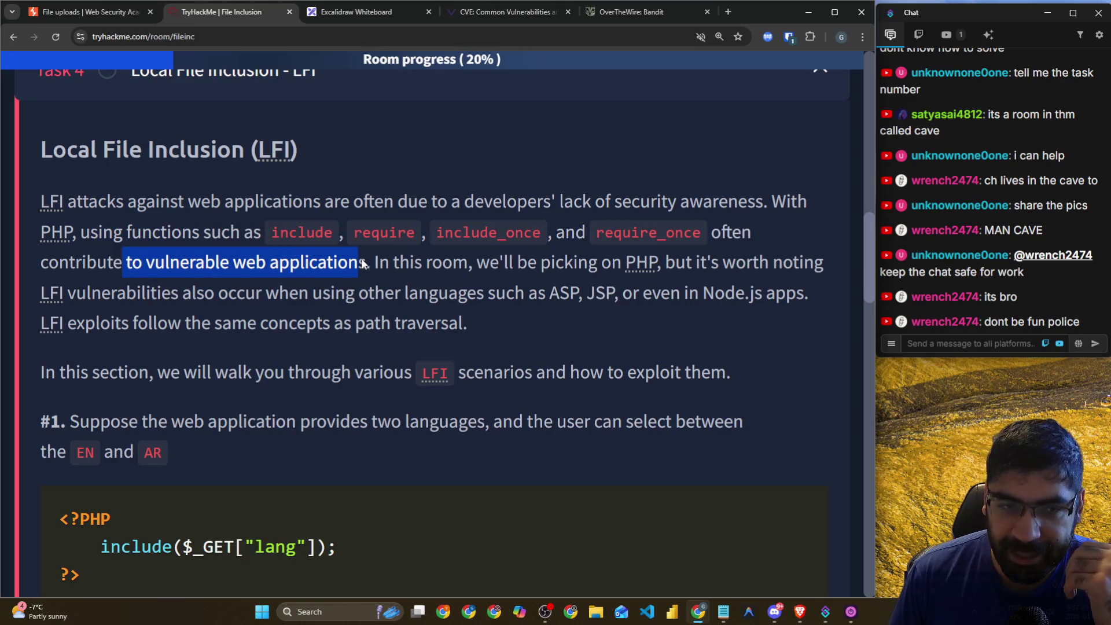
pyautogui.moveTo(256, 228)
pyautogui.mouseDown()
pyautogui.moveTo(370, 232)
pyautogui.moveTo(369, 260)
pyautogui.mouseUp()
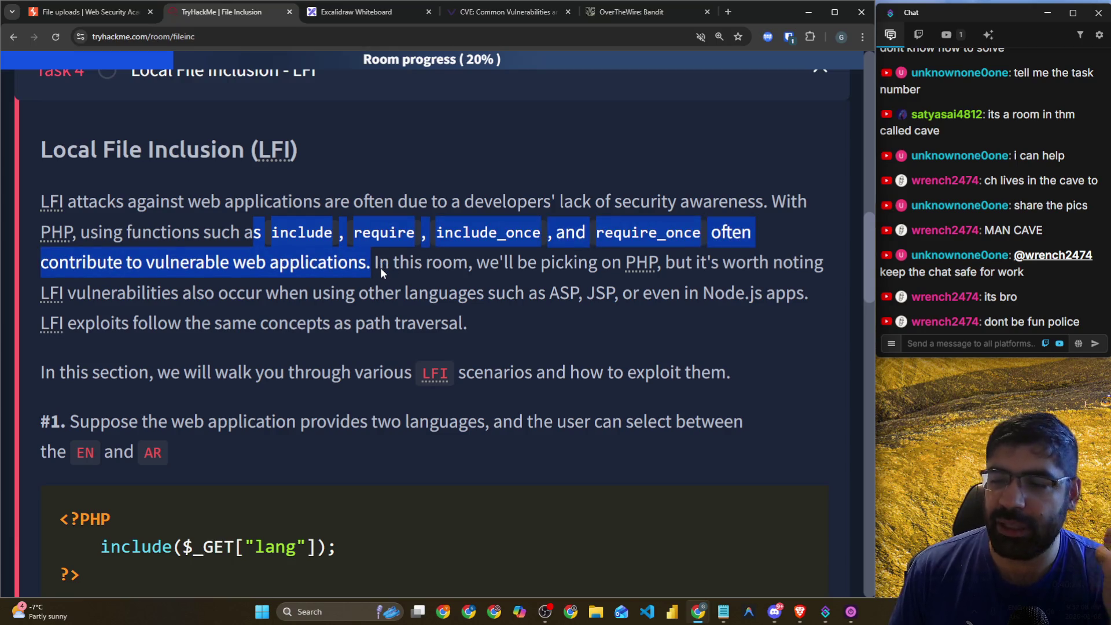
pyautogui.click(380, 268)
pyautogui.moveTo(370, 263); pyautogui.dragTo(792, 262)
pyautogui.moveTo(131, 294)
pyautogui.mouseDown()
pyautogui.moveTo(345, 294)
pyautogui.moveTo(540, 275)
pyautogui.moveTo(560, 301)
pyautogui.mouseUp()
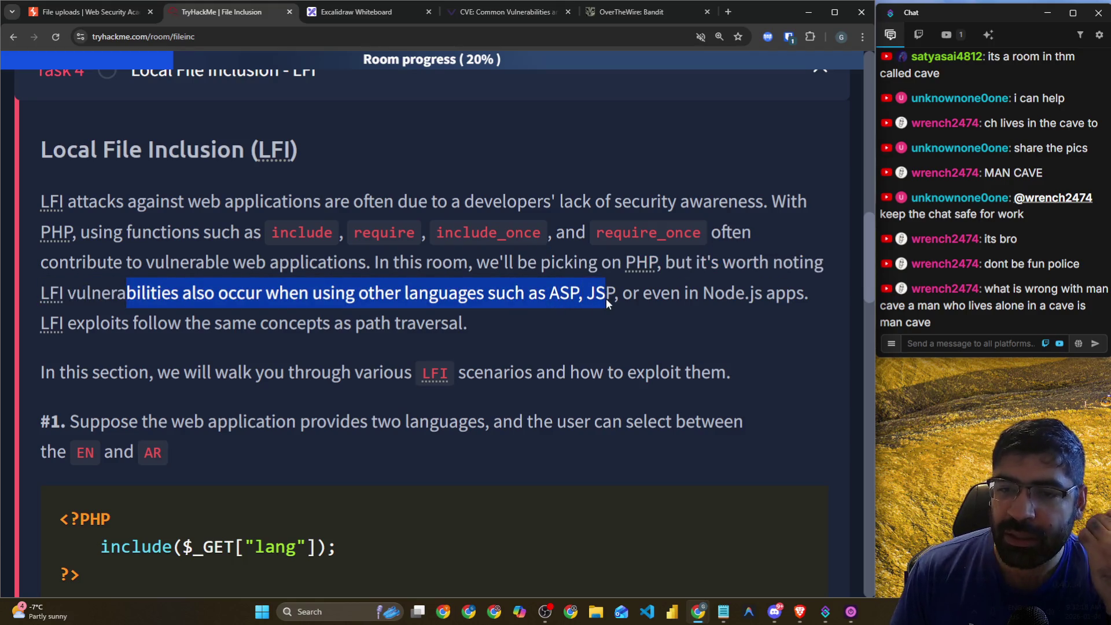
pyautogui.moveTo(618, 296); pyautogui.dragTo(723, 297)
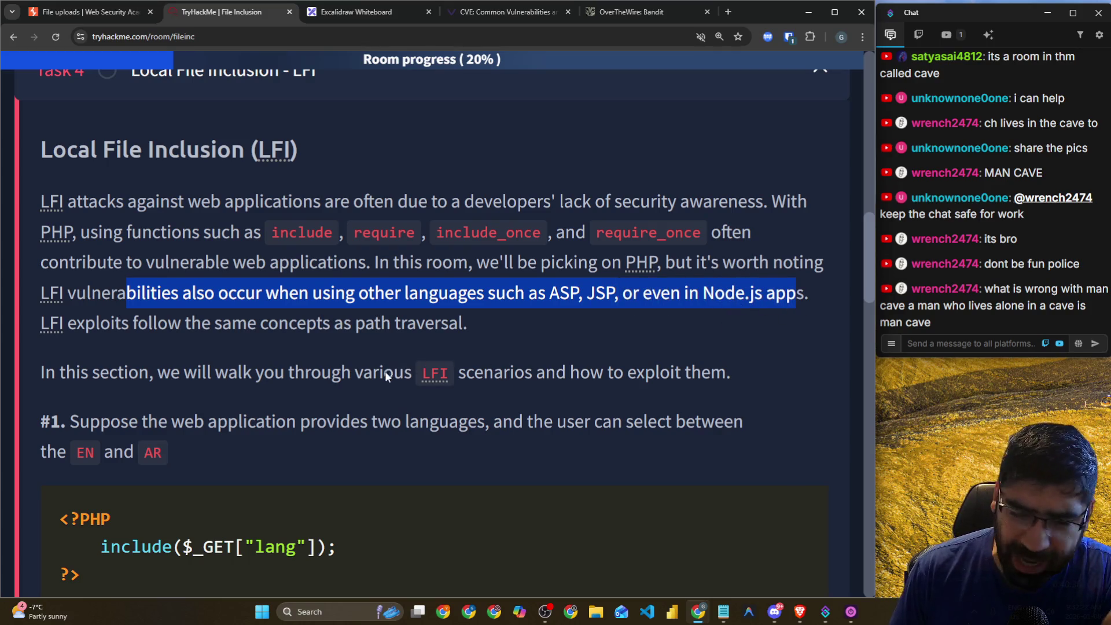
pyautogui.moveTo(39, 324); pyautogui.dragTo(181, 324)
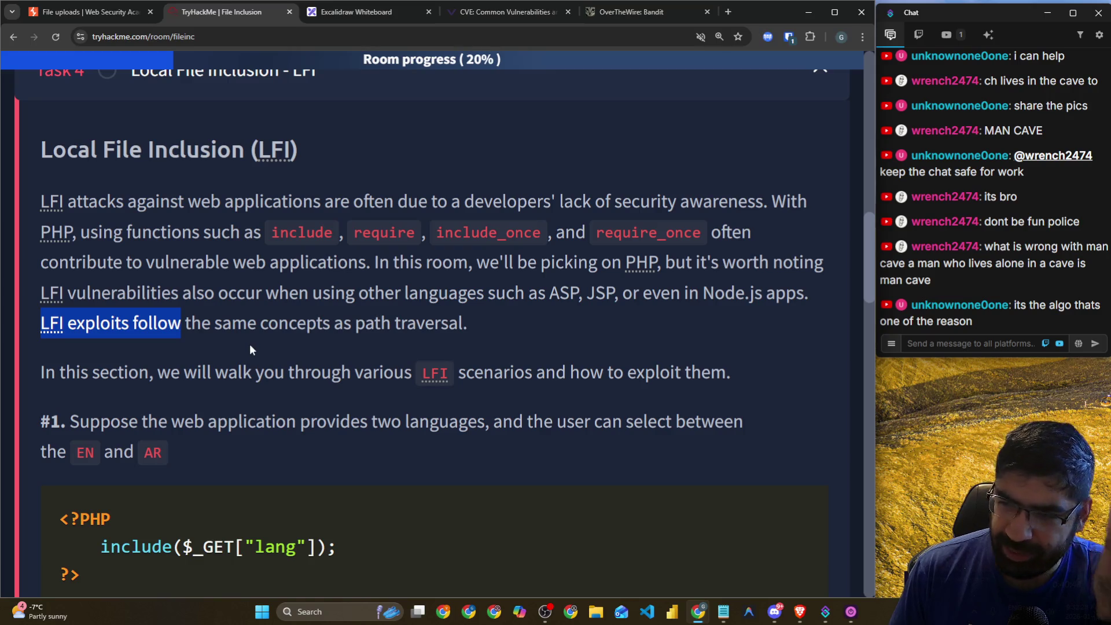
pyautogui.click(211, 332)
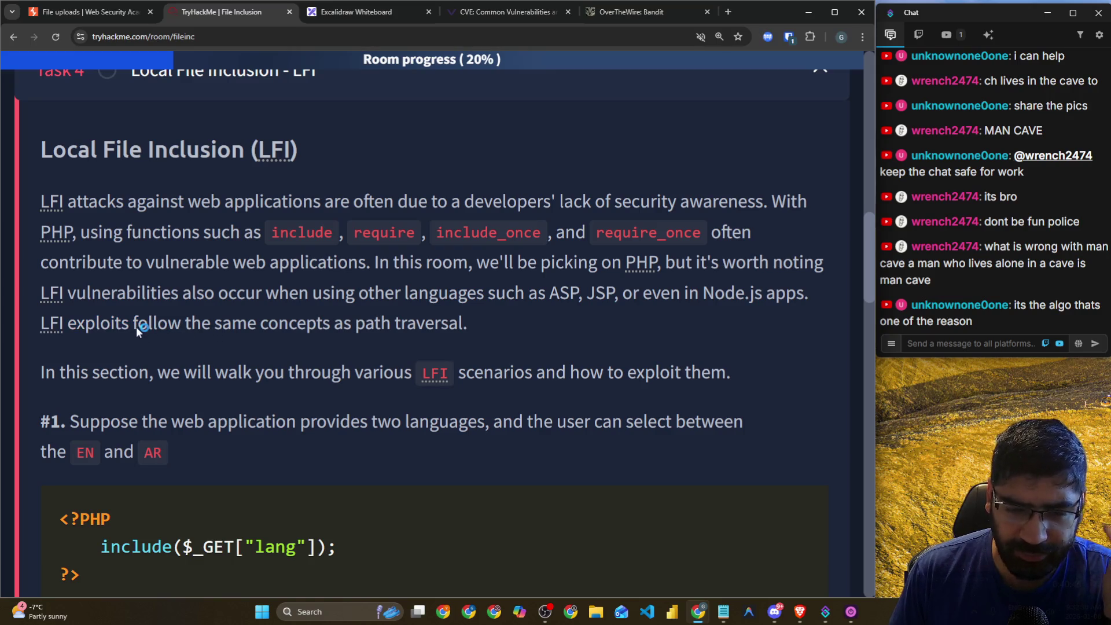
pyautogui.moveTo(32, 327); pyautogui.dragTo(150, 324)
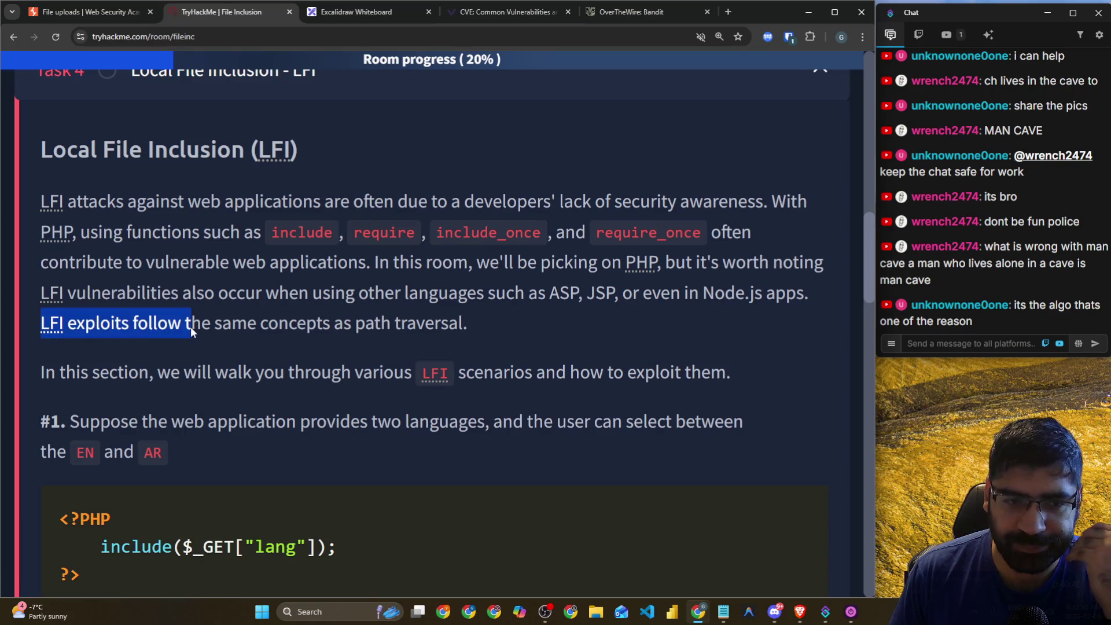
pyautogui.moveTo(221, 328); pyautogui.dragTo(482, 325)
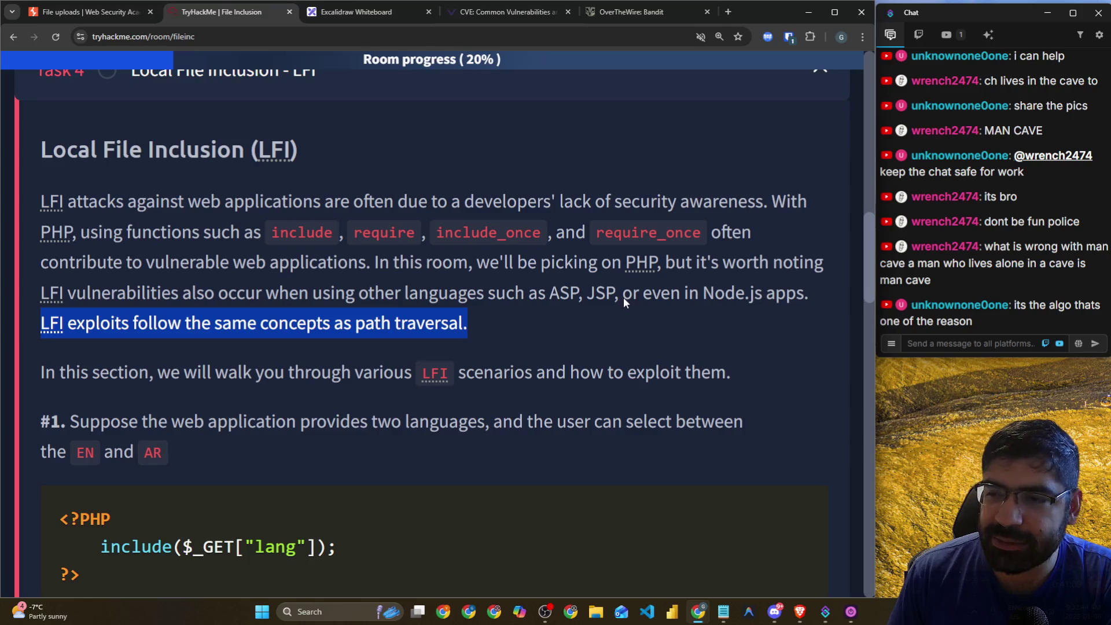
pyautogui.scroll(-1, 623, 302)
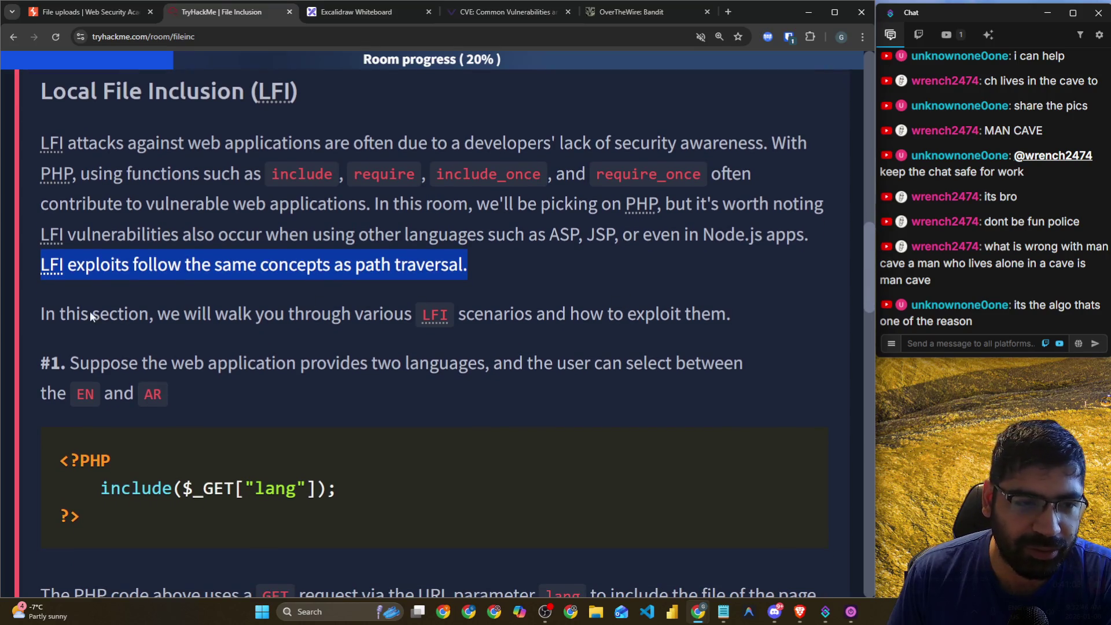
# Highlight the sentence introducing the LFI scenarios, then clear it
pyautogui.scroll(-4, 87, 309)
pyautogui.scroll(2, 104, 298)
pyautogui.moveTo(42, 198); pyautogui.dragTo(347, 198)
pyautogui.moveTo(437, 210); pyautogui.dragTo(533, 214)
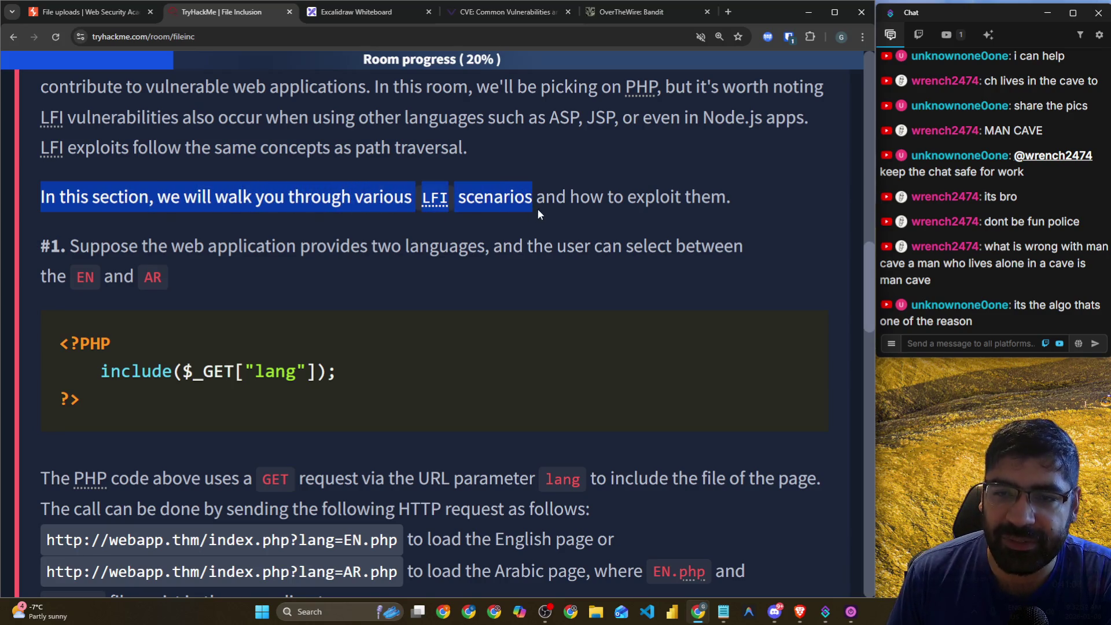
pyautogui.click(126, 225)
pyautogui.scroll(-1, 126, 225)
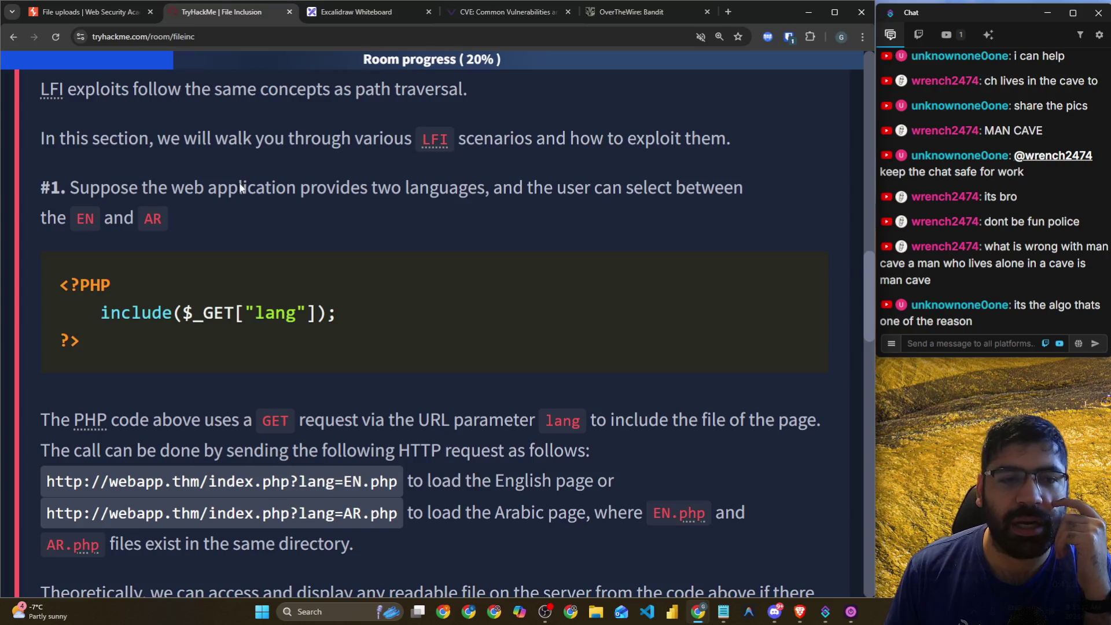
pyautogui.scroll(-3, 254, 206)
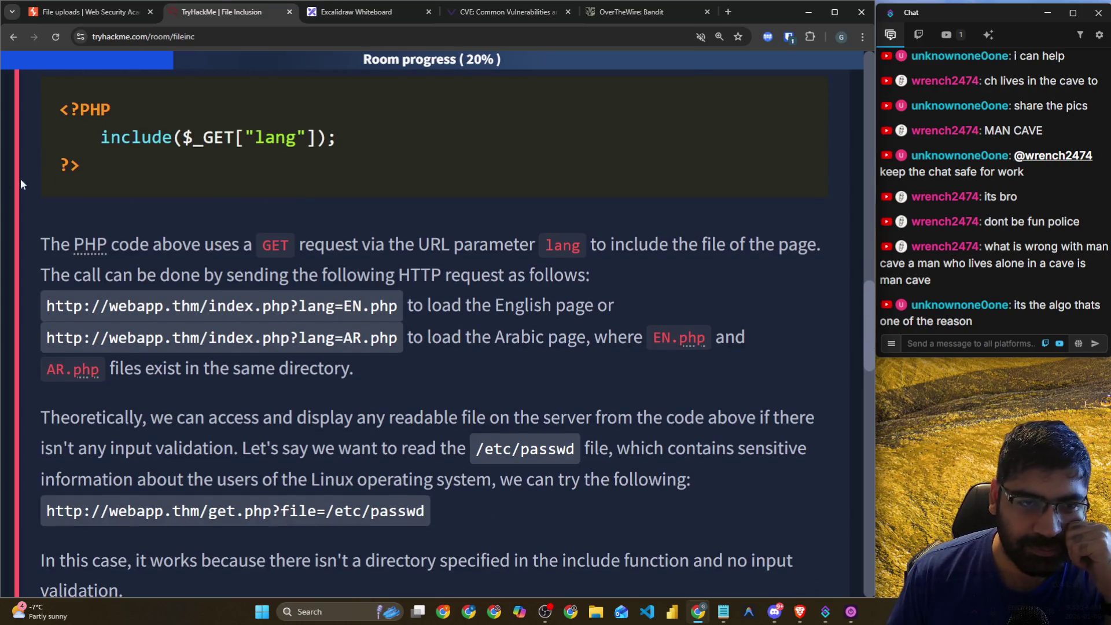
# Highlight the include($_GET["lang"]) code and the lang-parameter GET request explanation
pyautogui.moveTo(100, 137); pyautogui.dragTo(339, 133)
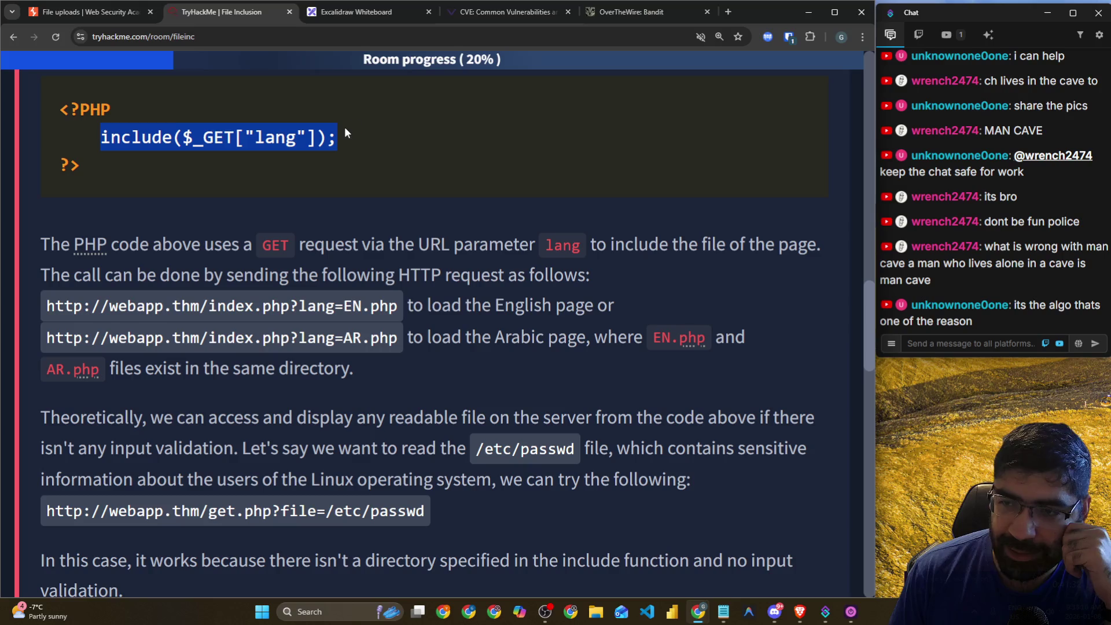
pyautogui.scroll(-2, 335, 168)
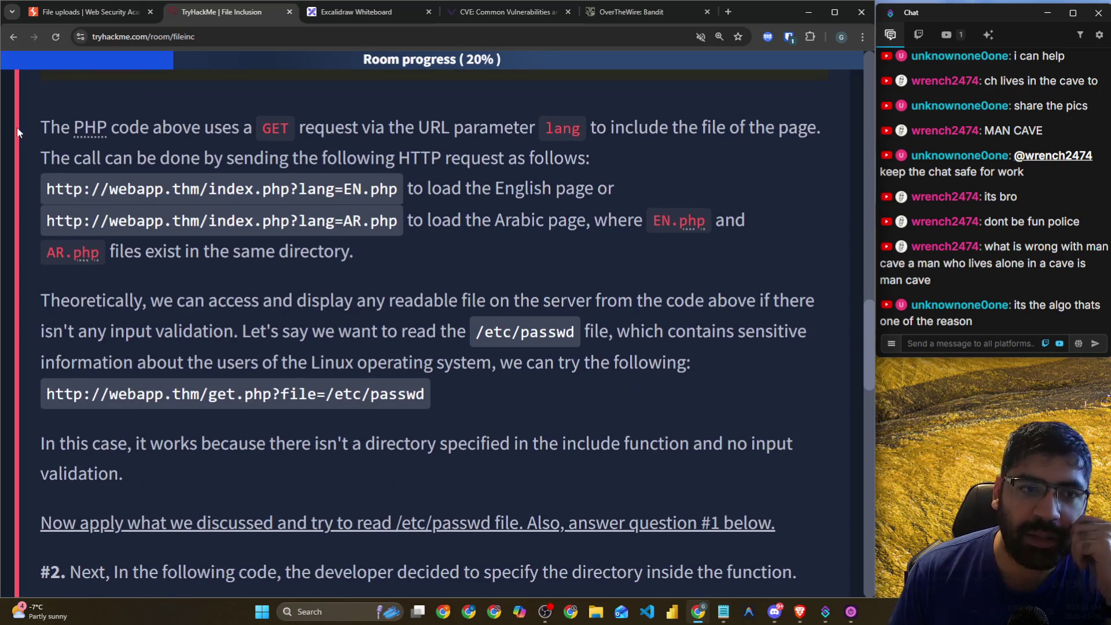
pyautogui.moveTo(17, 132); pyautogui.dragTo(143, 134)
pyautogui.moveTo(245, 127); pyautogui.dragTo(529, 134)
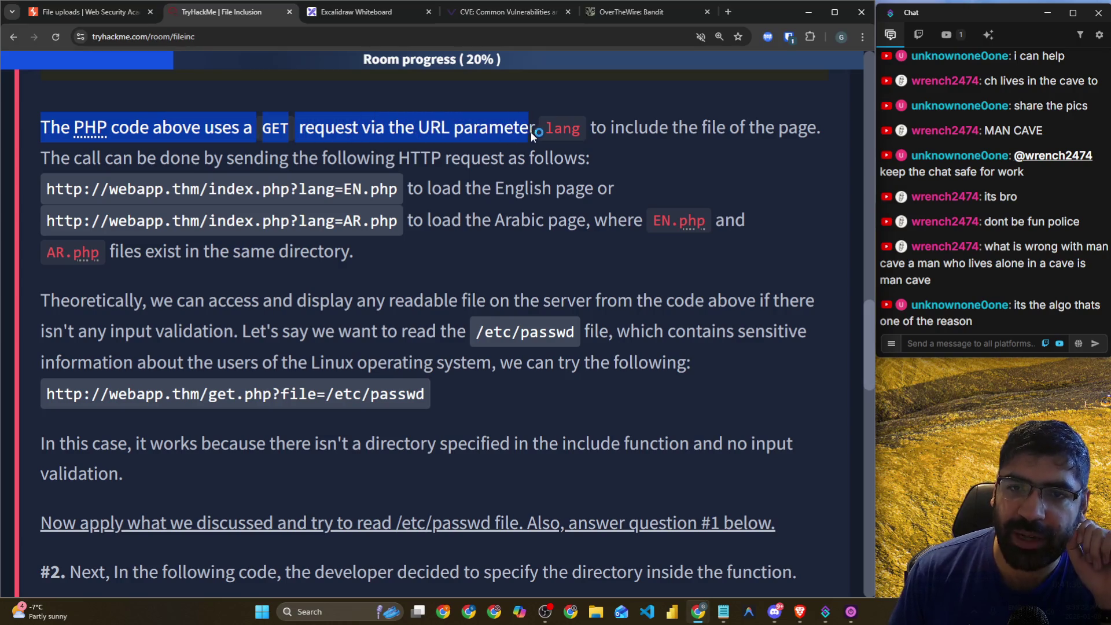
pyautogui.moveTo(599, 131); pyautogui.dragTo(814, 133)
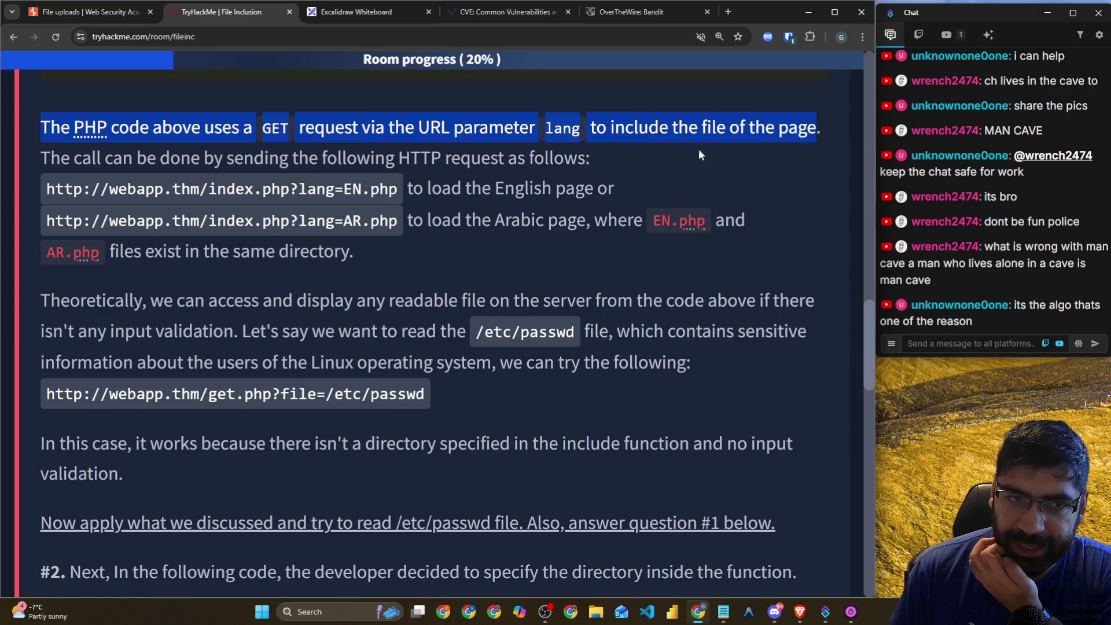
pyautogui.moveTo(60, 157)
pyautogui.mouseDown()
pyautogui.moveTo(590, 162)
pyautogui.moveTo(308, 167)
pyautogui.mouseUp()
pyautogui.click(308, 168)
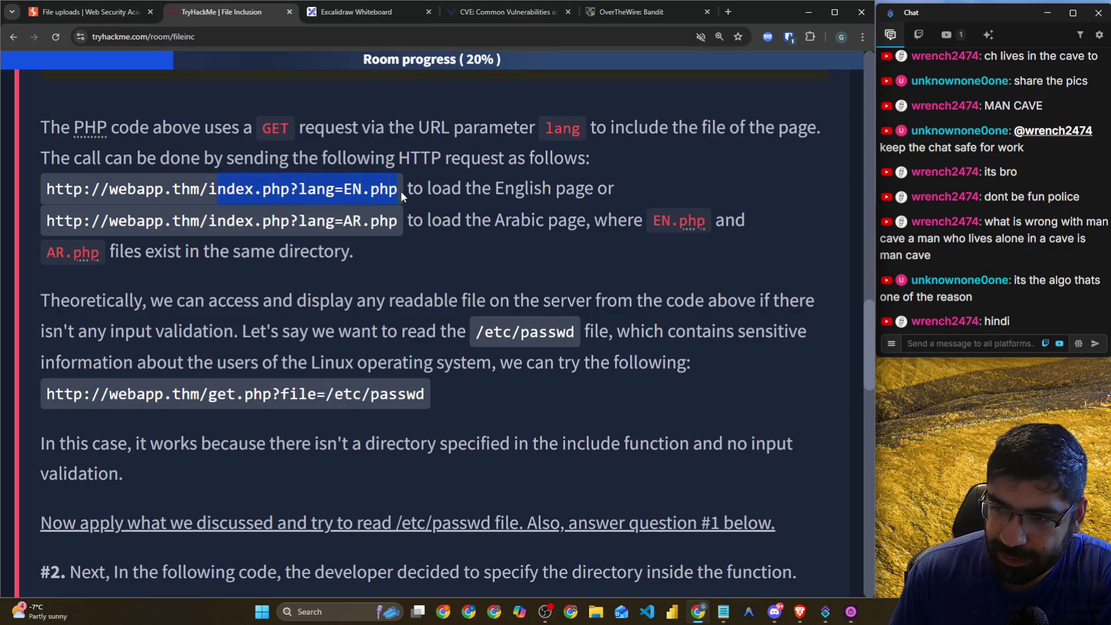
# Highlight the English/Arabic page examples, EN.php and the same-directory note
pyautogui.moveTo(427, 187)
pyautogui.mouseDown()
pyautogui.moveTo(416, 185)
pyautogui.moveTo(575, 189)
pyautogui.moveTo(575, 213)
pyautogui.mouseUp()
pyautogui.moveTo(496, 221); pyautogui.dragTo(541, 226)
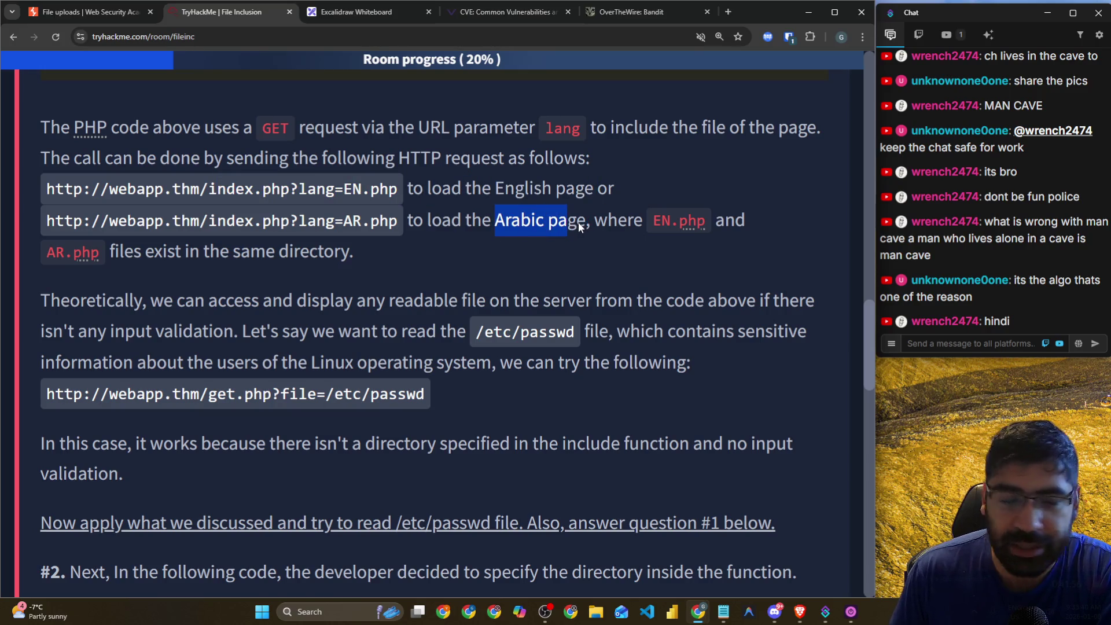
pyautogui.moveTo(595, 221); pyautogui.dragTo(703, 227)
pyautogui.moveTo(134, 252); pyautogui.dragTo(284, 256)
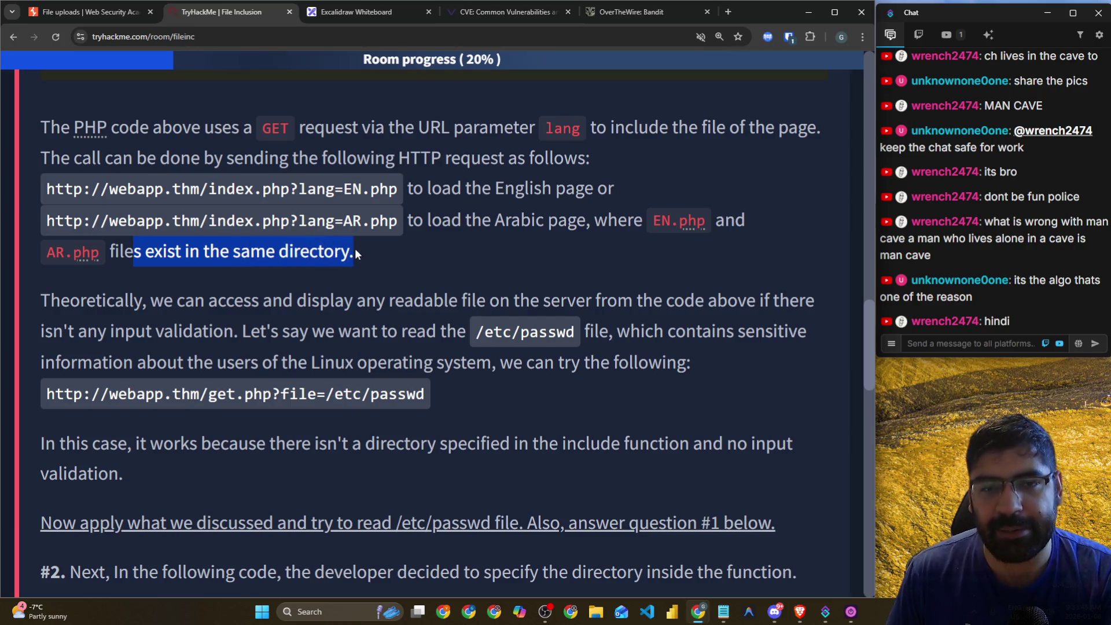
pyautogui.click(349, 192)
pyautogui.moveTo(345, 193); pyautogui.dragTo(395, 191)
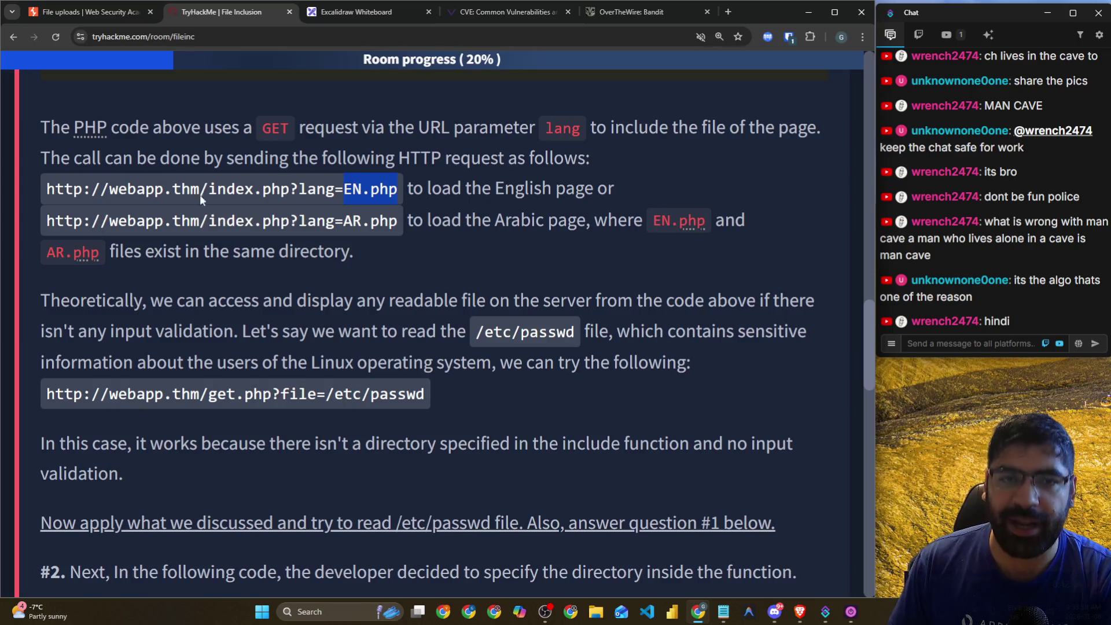
pyautogui.click(355, 190)
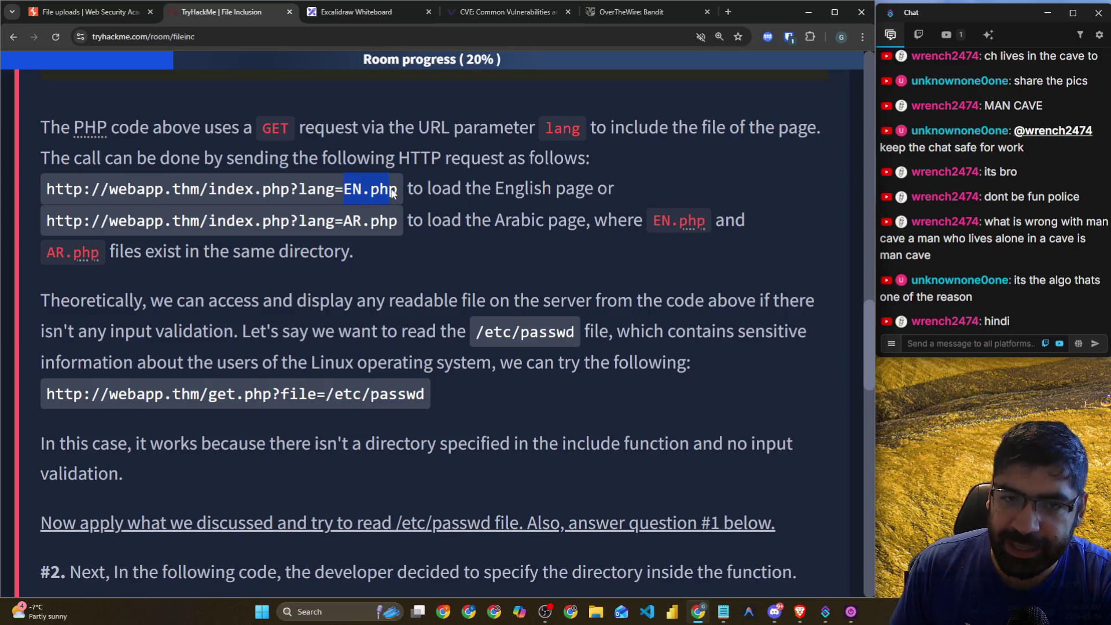
# Emphasise the sentence on reading any readable file and the missing input validation
pyautogui.scroll(-3, 395, 193)
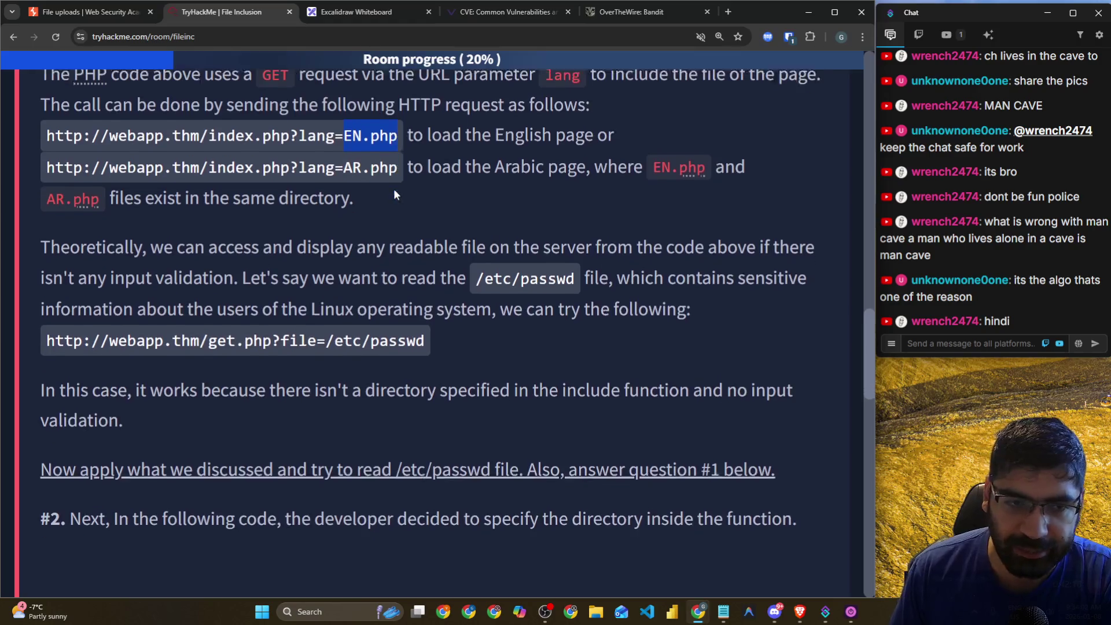
pyautogui.moveTo(37, 122); pyautogui.dragTo(204, 125)
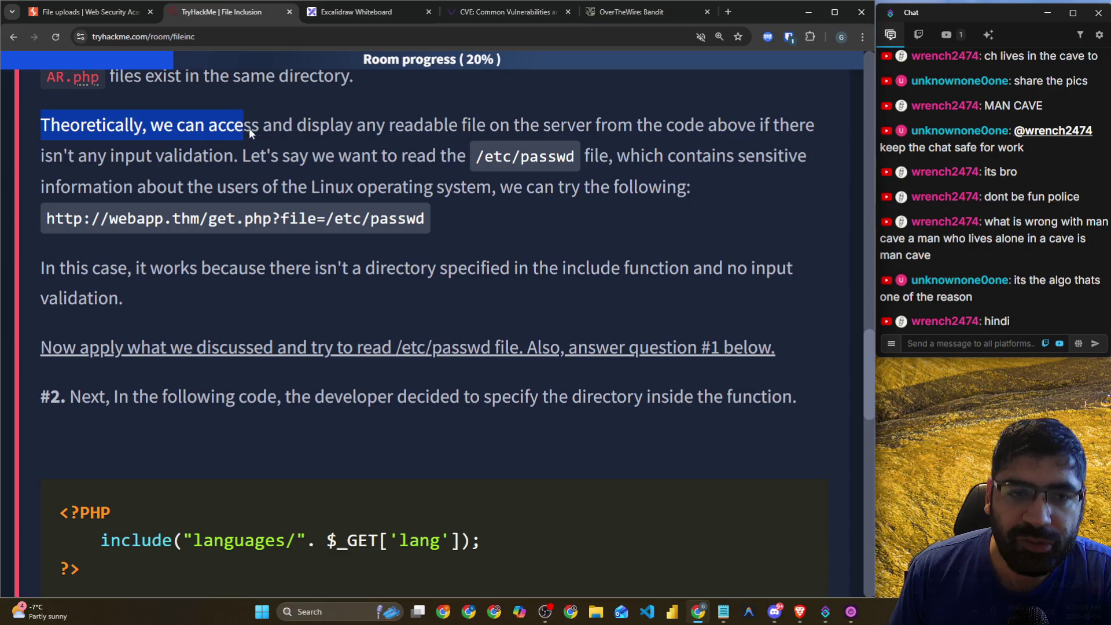
pyautogui.moveTo(323, 123); pyautogui.dragTo(610, 133)
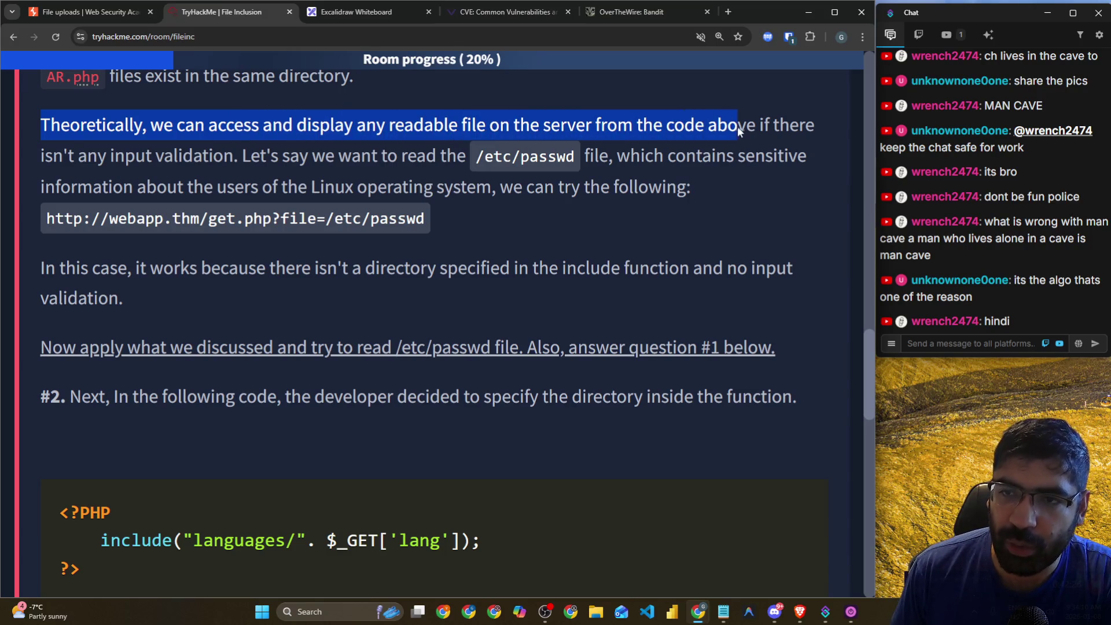
pyautogui.moveTo(768, 128); pyautogui.dragTo(810, 126)
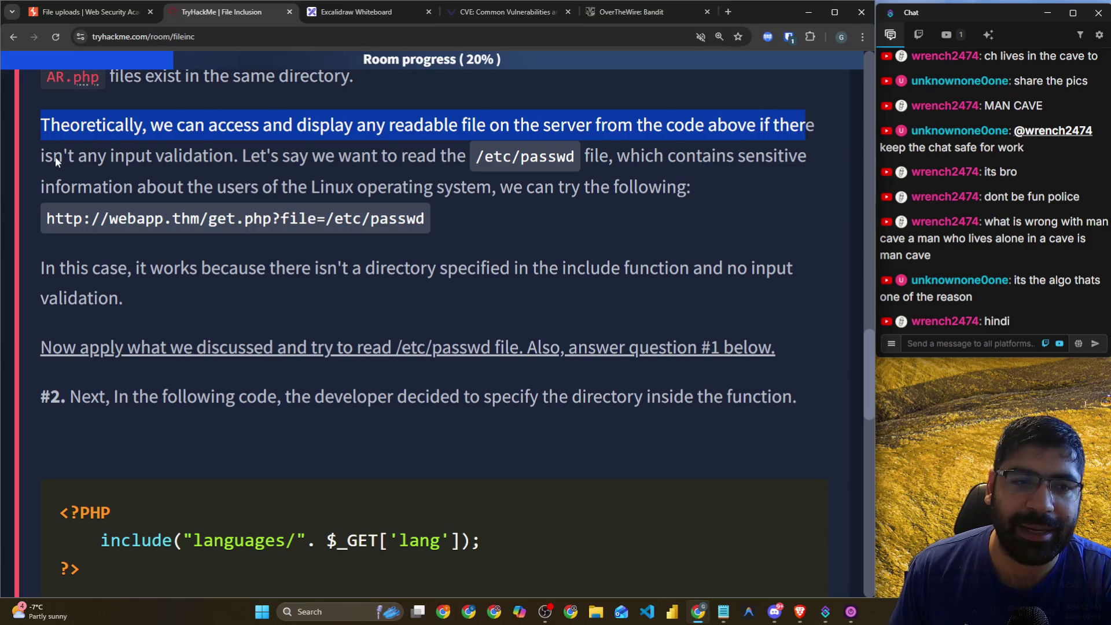
pyautogui.moveTo(54, 156); pyautogui.dragTo(230, 156)
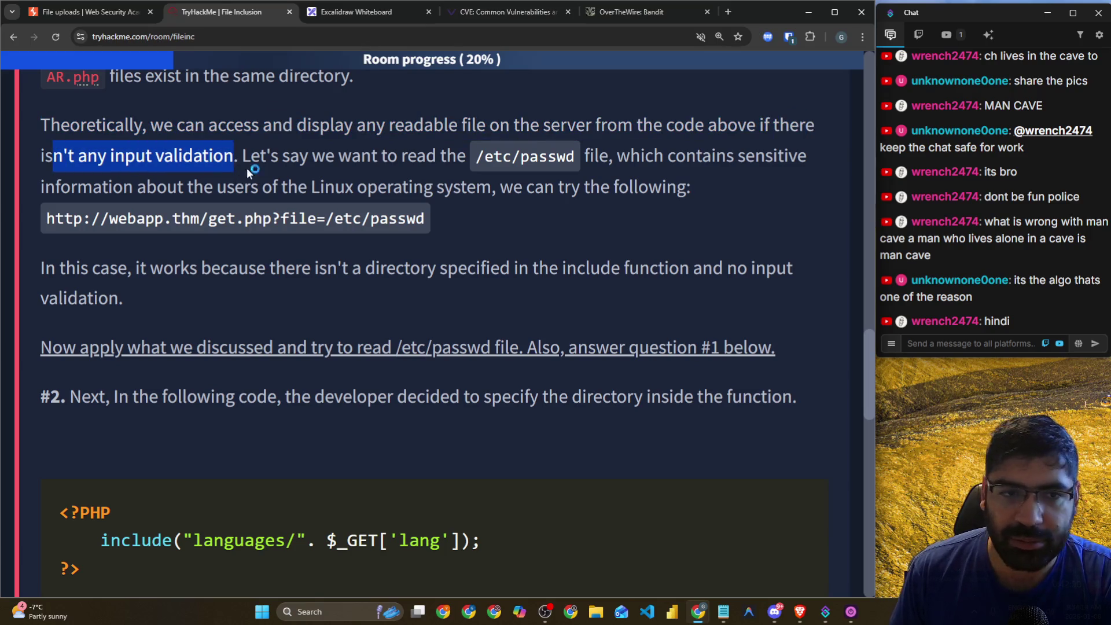
pyautogui.click(376, 11)
# Handwrite EN.PHP in pink on the whiteboard and underline it
pyautogui.scroll(-10, 381, 130)
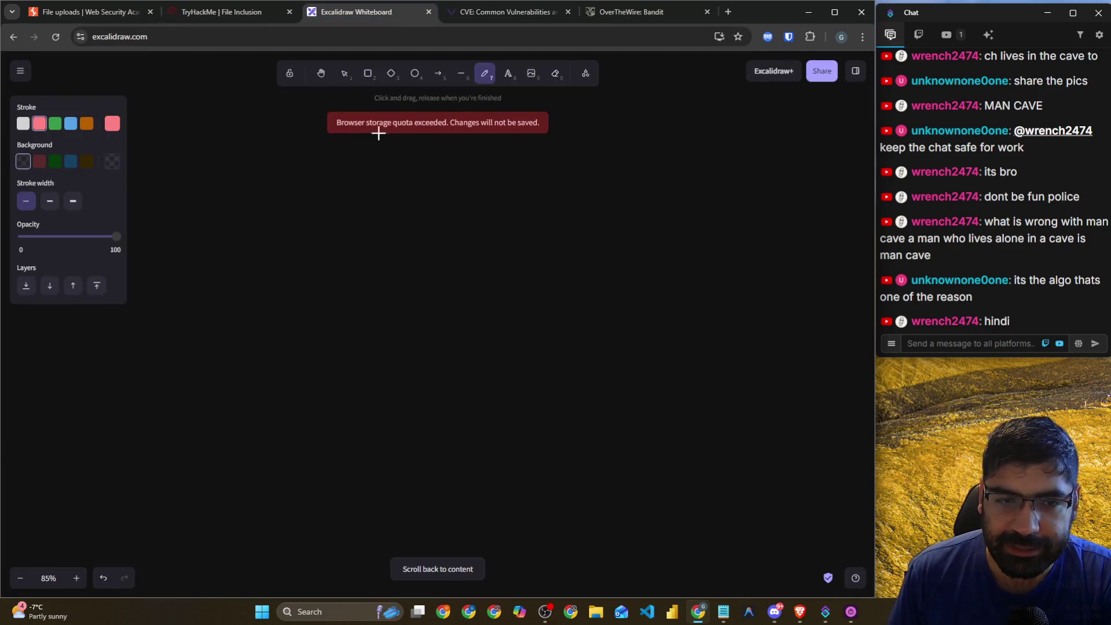
pyautogui.moveTo(371, 173)
pyautogui.mouseDown()
pyautogui.moveTo(352, 159)
pyautogui.moveTo(367, 253)
pyautogui.moveTo(403, 233)
pyautogui.moveTo(403, 174)
pyautogui.moveTo(461, 173)
pyautogui.moveTo(450, 184)
pyautogui.mouseUp()
pyautogui.click(418, 208)
pyautogui.moveTo(474, 162)
pyautogui.mouseDown()
pyautogui.moveTo(488, 181)
pyautogui.moveTo(505, 175)
pyautogui.moveTo(463, 220)
pyautogui.mouseUp()
pyautogui.moveTo(306, 275); pyautogui.dragTo(608, 229)
# Draw an arrow to a curly brace, a horizontal line and a small squiggle below
pyautogui.moveTo(343, 273)
pyautogui.mouseDown()
pyautogui.moveTo(341, 345)
pyautogui.moveTo(387, 326)
pyautogui.moveTo(389, 360)
pyautogui.mouseUp()
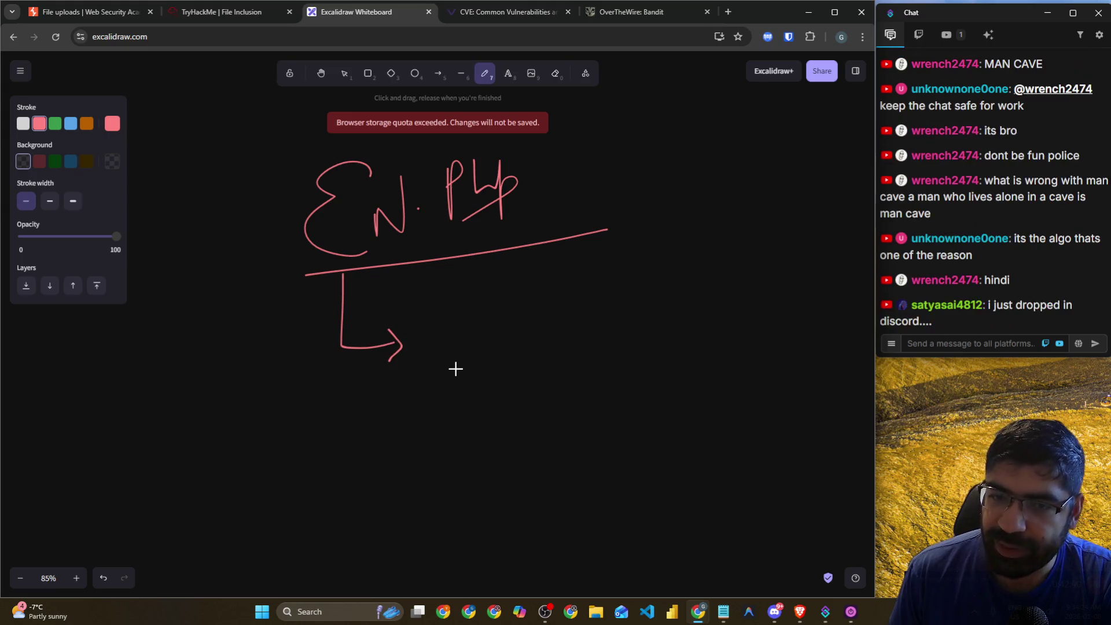
pyautogui.moveTo(470, 297); pyautogui.dragTo(466, 372)
pyautogui.moveTo(479, 489); pyautogui.dragTo(452, 519)
pyautogui.moveTo(475, 407); pyautogui.dragTo(592, 398)
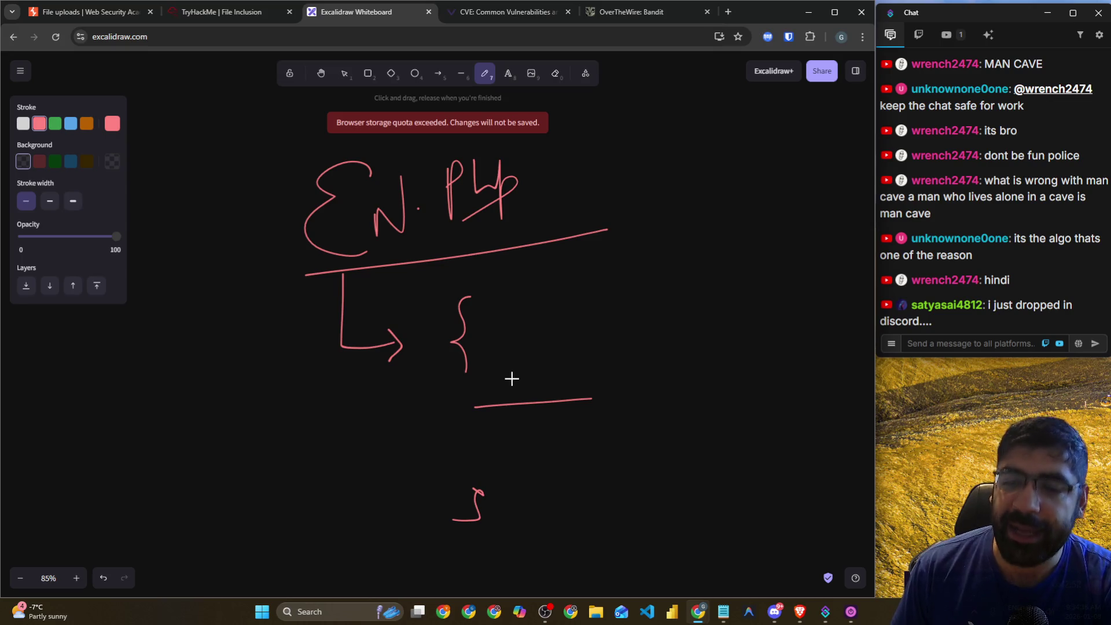
pyautogui.click(777, 617)
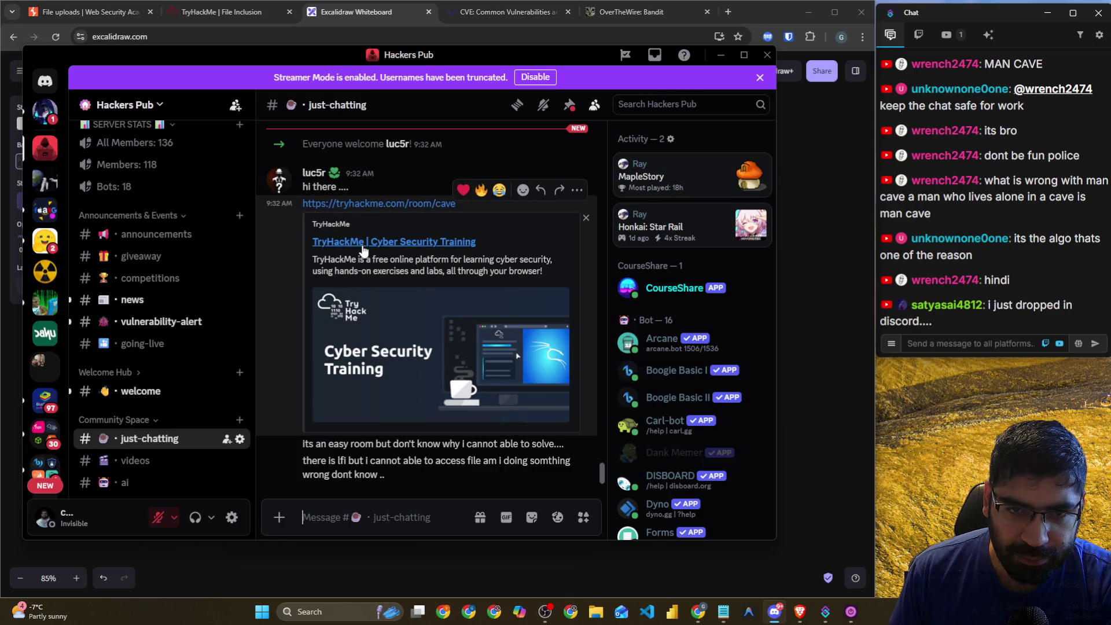
# Open the shared tryhackme.com/room/cave link and close the OverTheWire Bandit tab
pyautogui.click(371, 205)
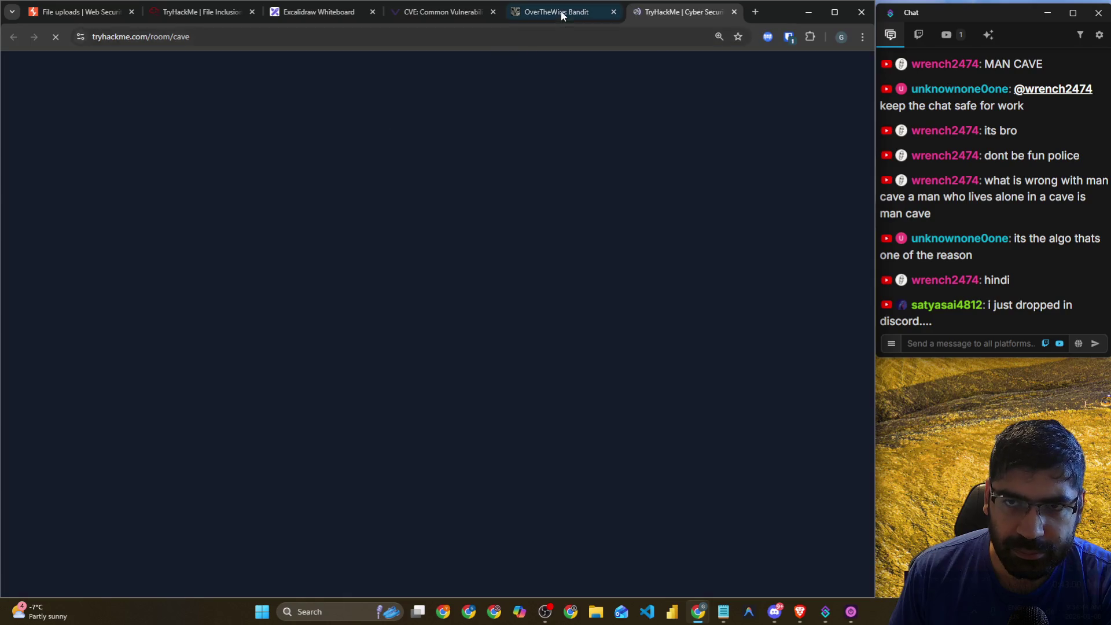
pyautogui.click(560, 11)
pyautogui.click(613, 12)
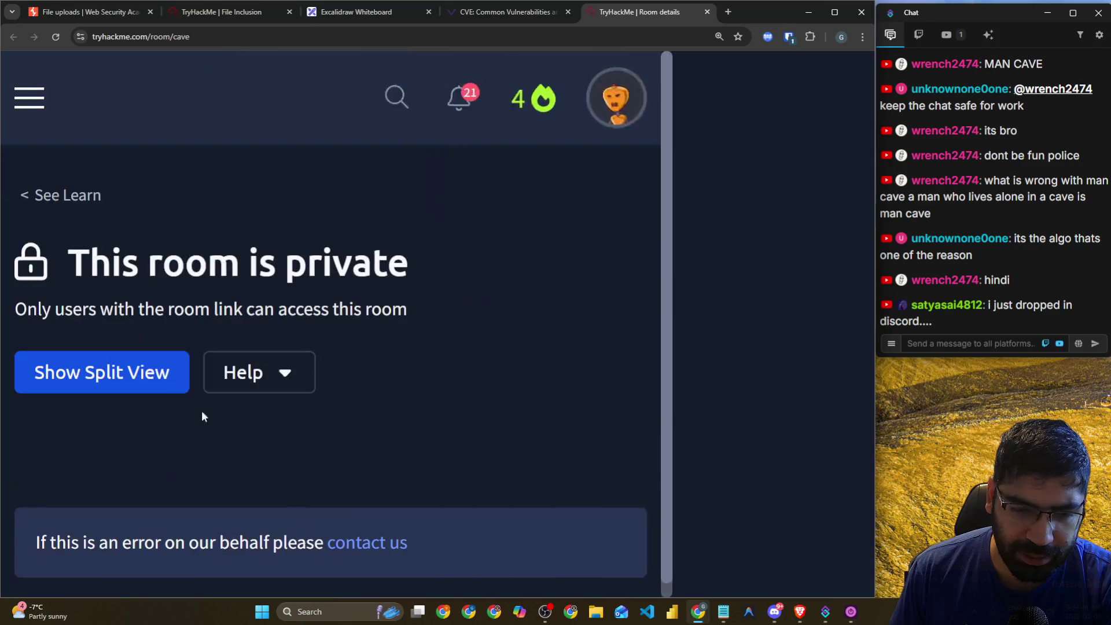
pyautogui.scroll(-2, 430, 324)
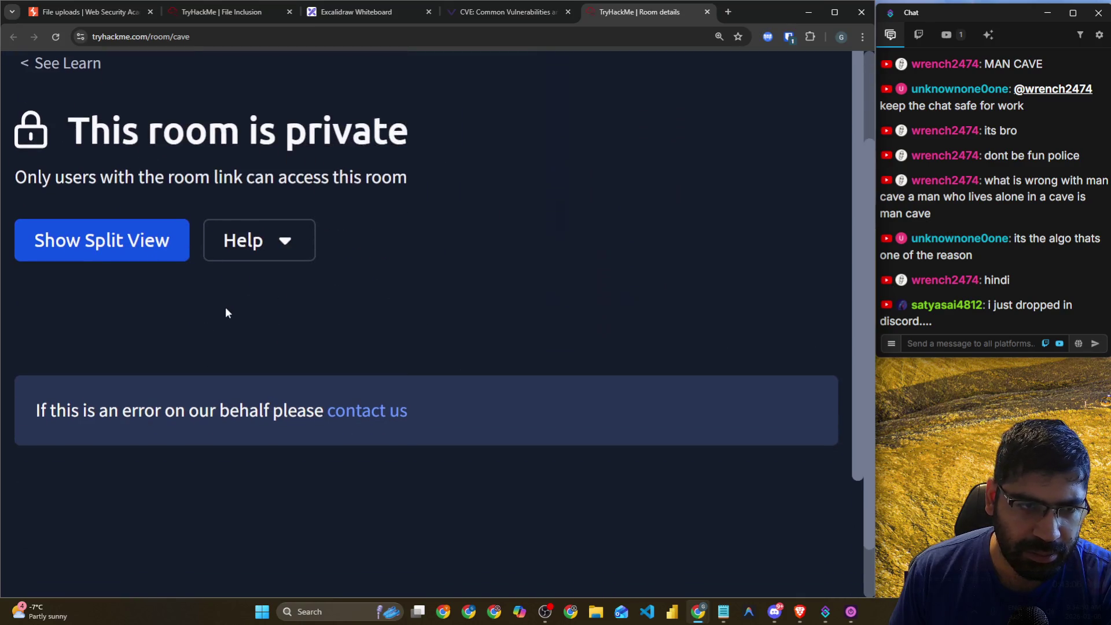
pyautogui.scroll(2, 227, 313)
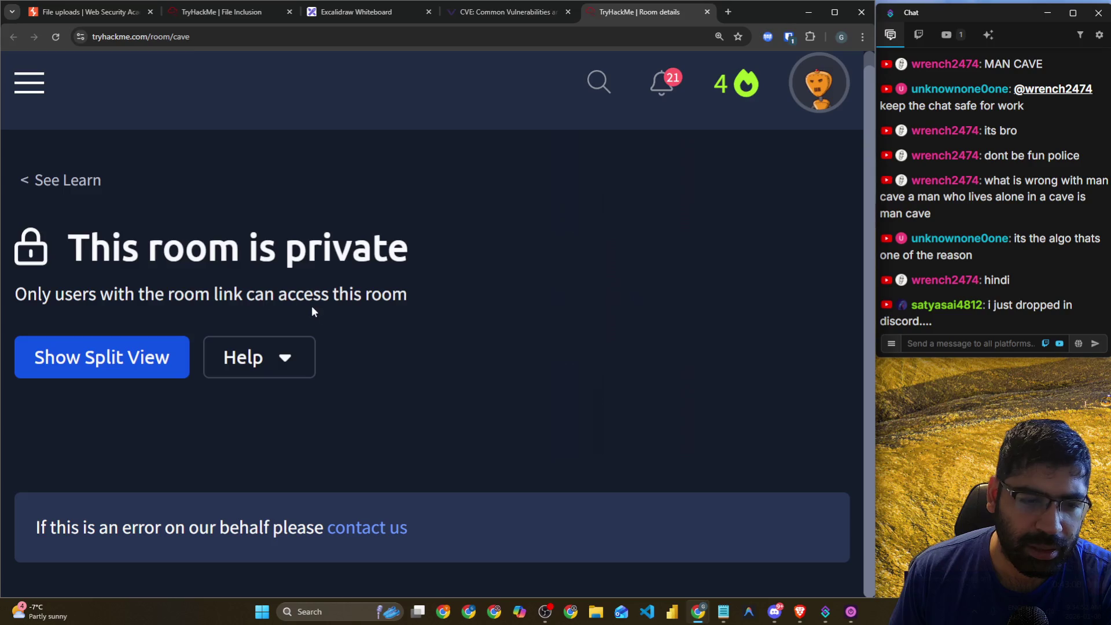
pyautogui.click(293, 355)
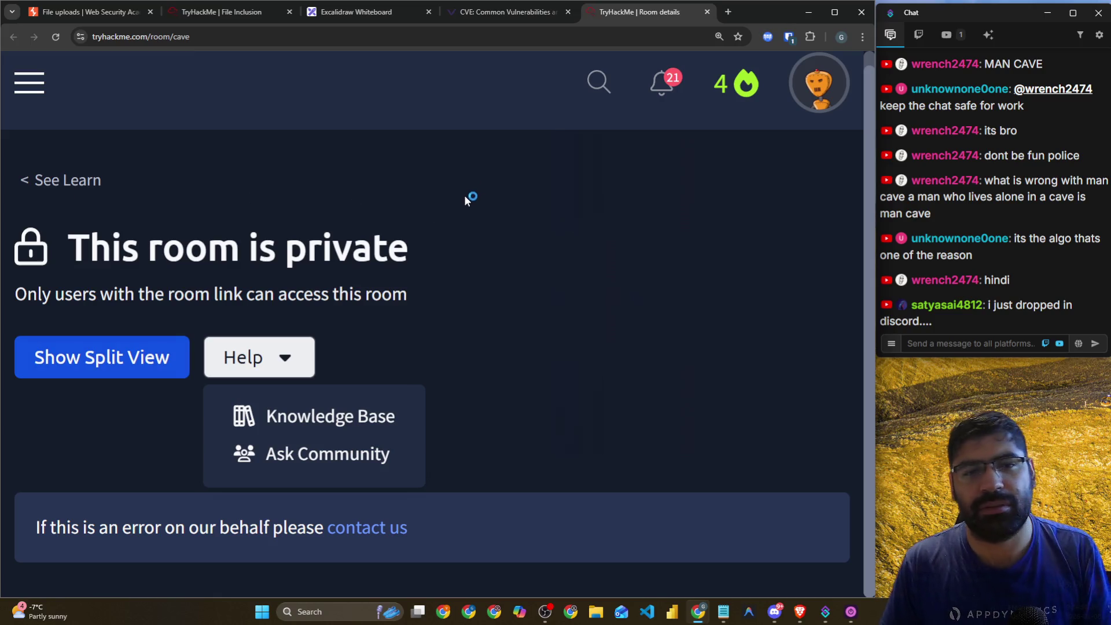
# Highlight the Discord messages about the easy room and not accessing the file
pyautogui.hotkey('alt', 'Tab')
pyautogui.moveTo(319, 444); pyautogui.dragTo(564, 446)
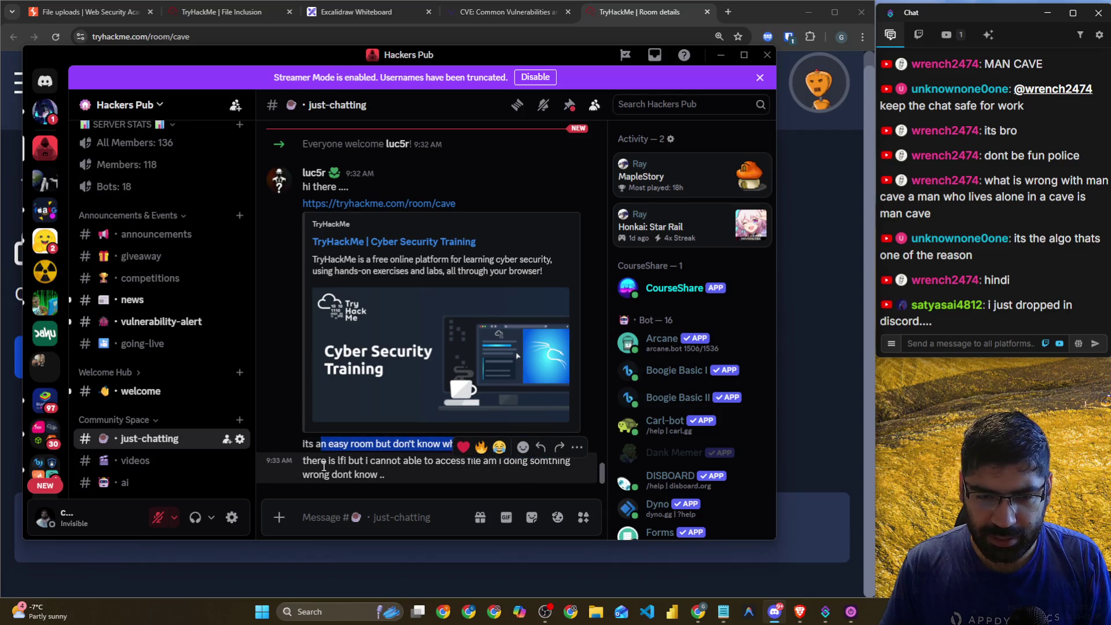
pyautogui.moveTo(341, 461); pyautogui.dragTo(574, 473)
pyautogui.click(371, 517)
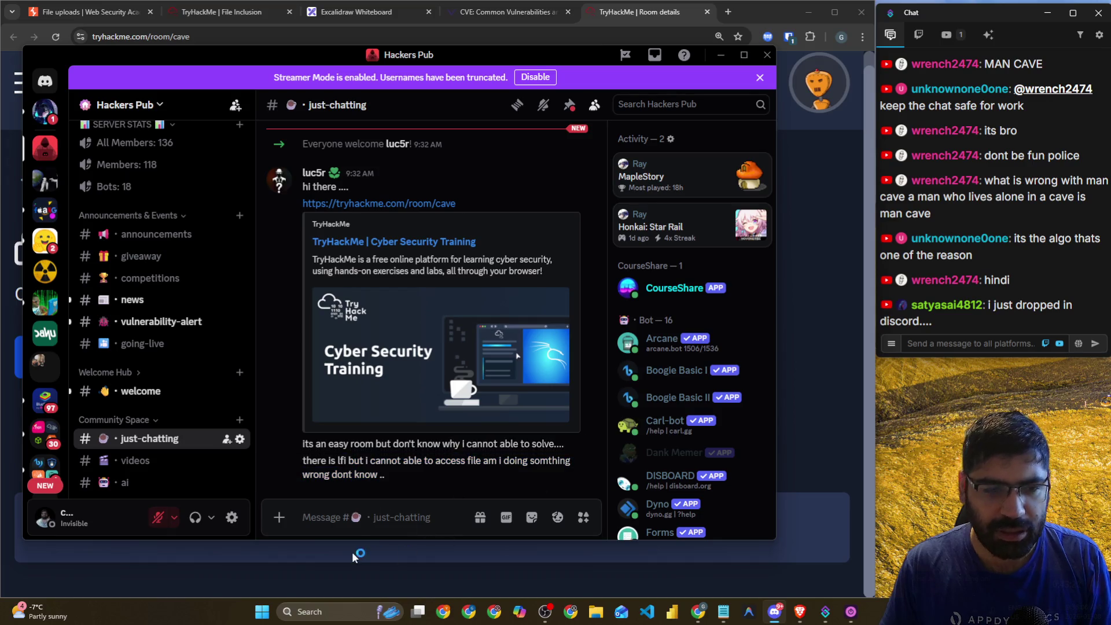
pyautogui.click(818, 384)
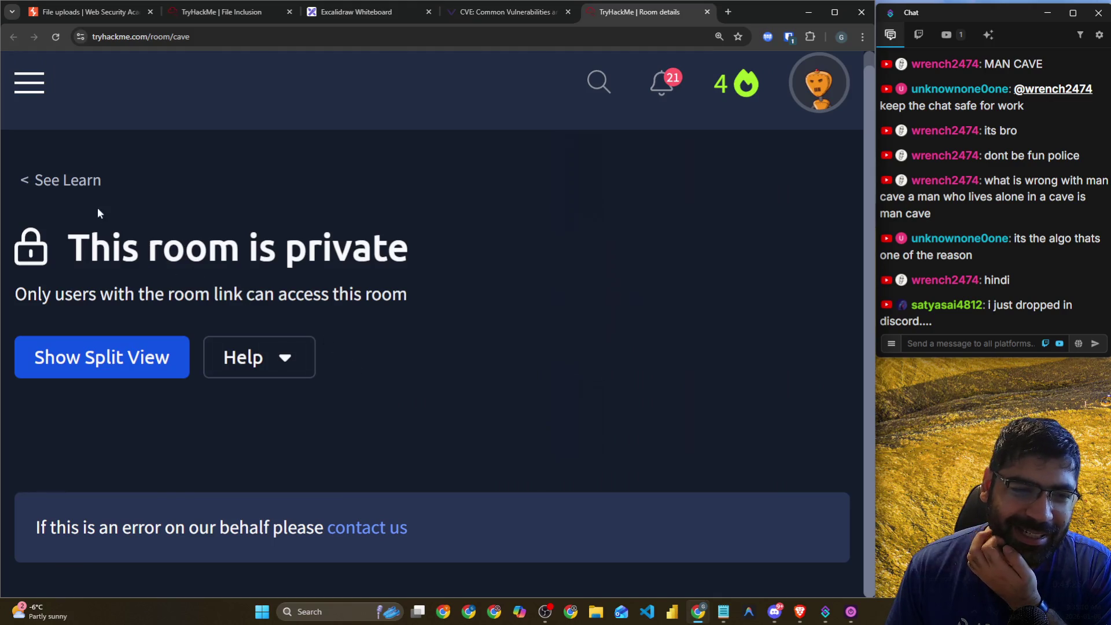
# Check the room's Knowledge Base help, close it and return to File Inclusion
pyautogui.click(263, 362)
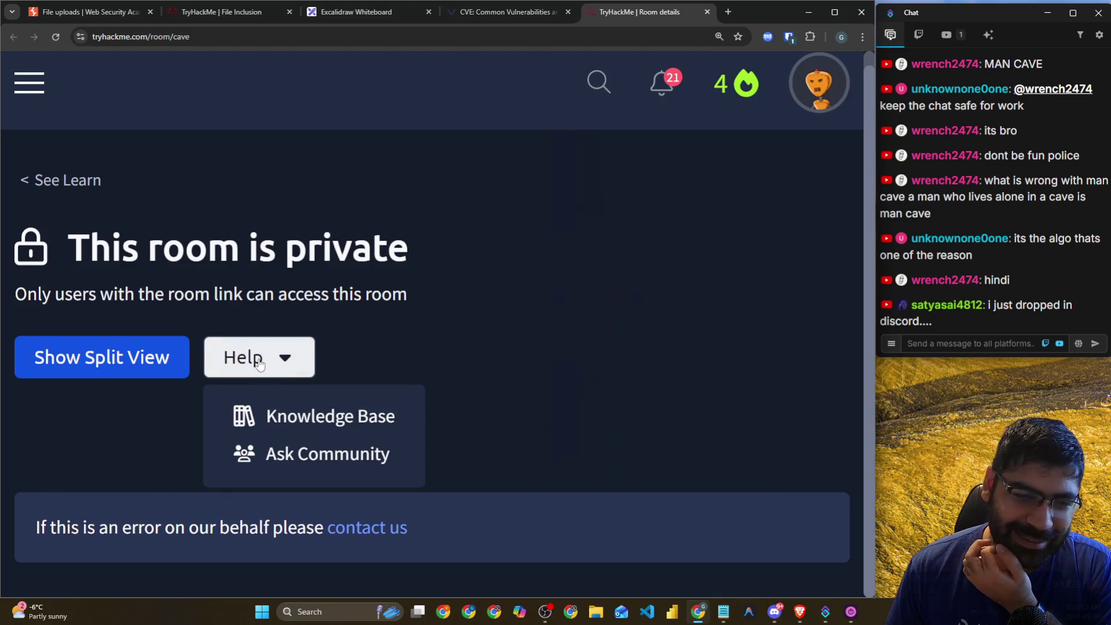
pyautogui.click(305, 421)
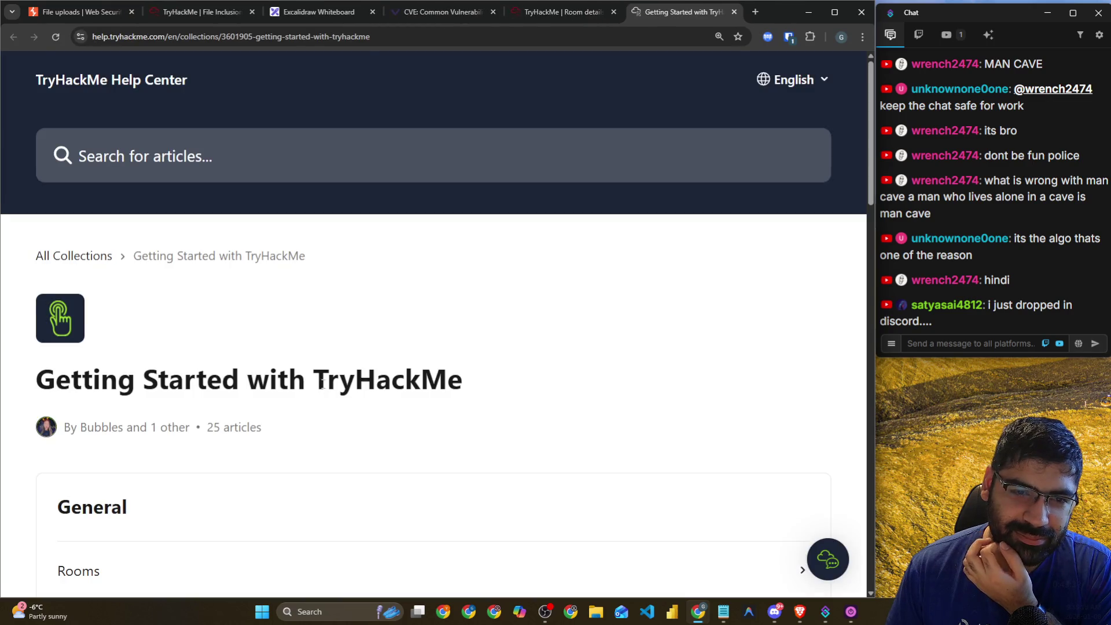
pyautogui.scroll(-5, 324, 384)
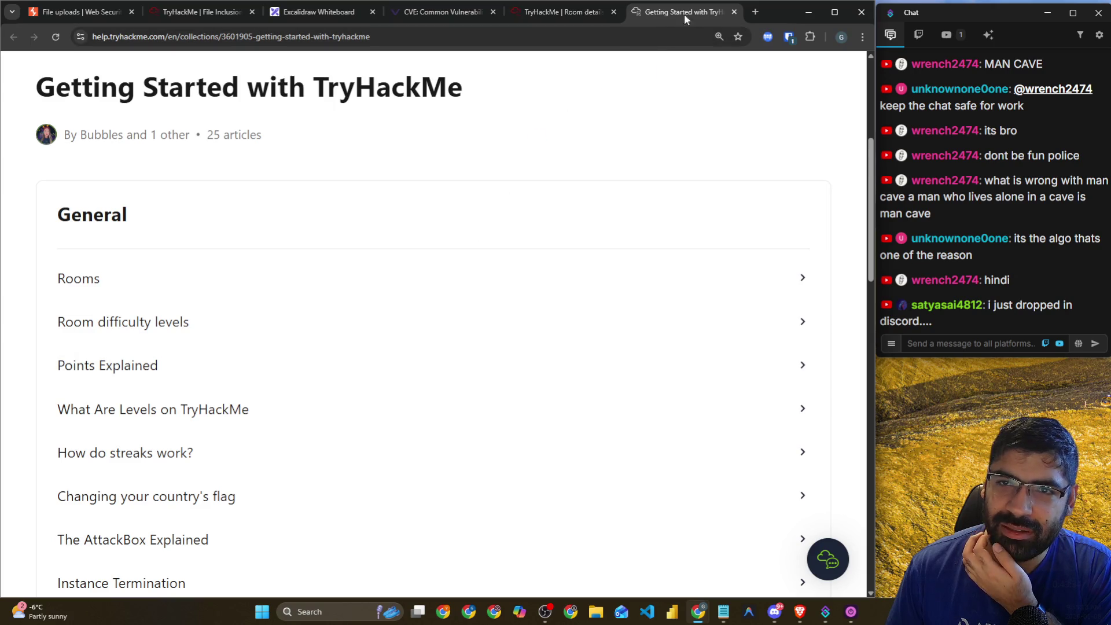
pyautogui.click(733, 12)
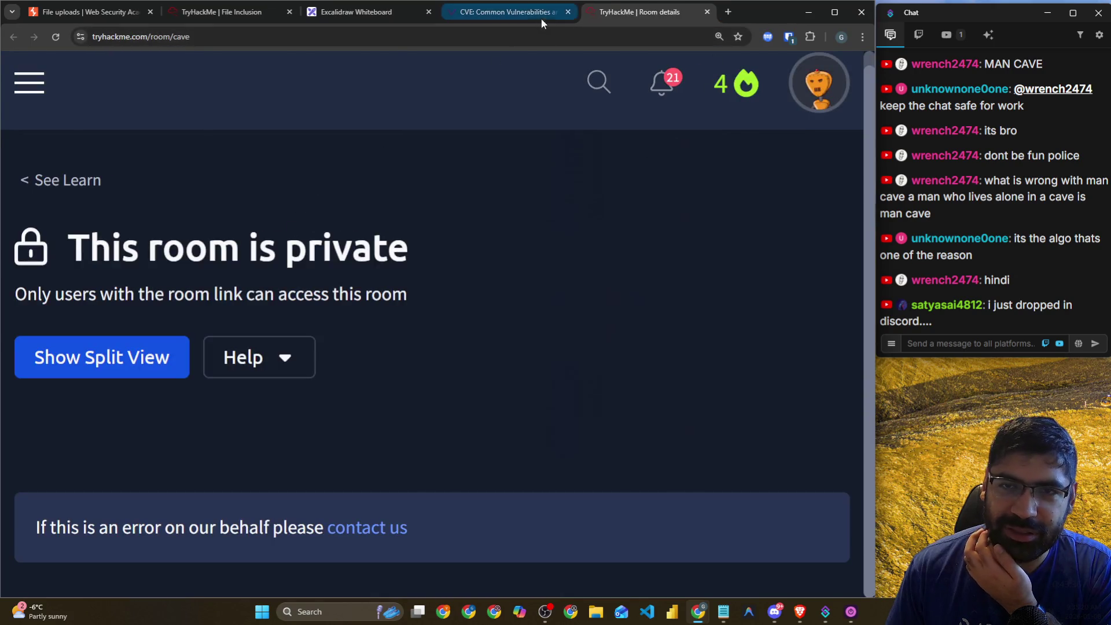
pyautogui.click(525, 14)
pyautogui.click(204, 10)
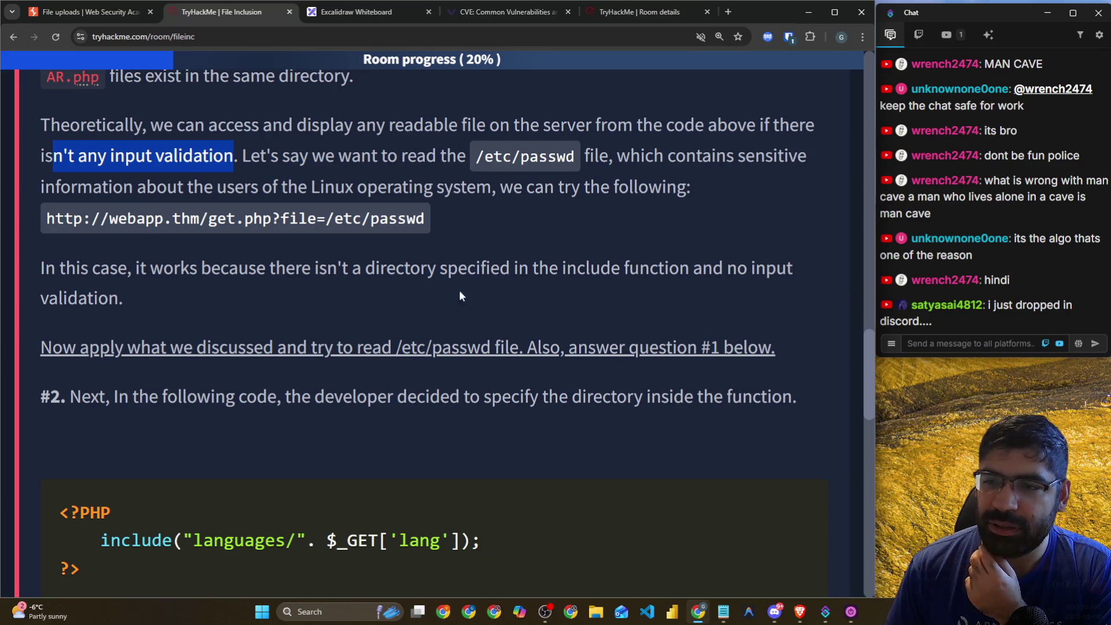
pyautogui.click(774, 612)
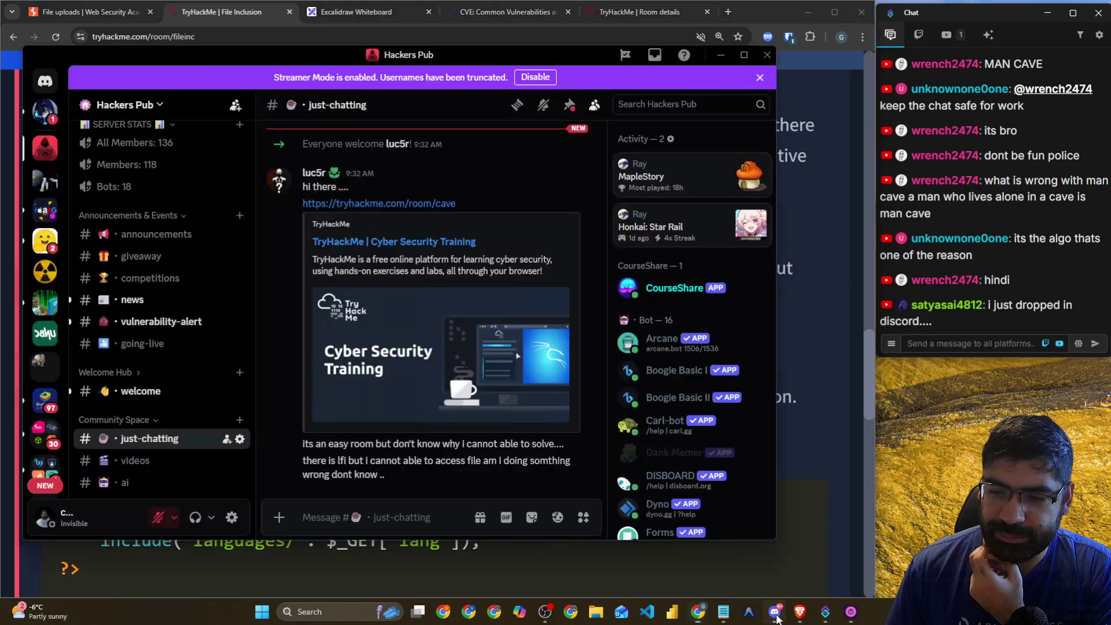
pyautogui.write('@unkn')
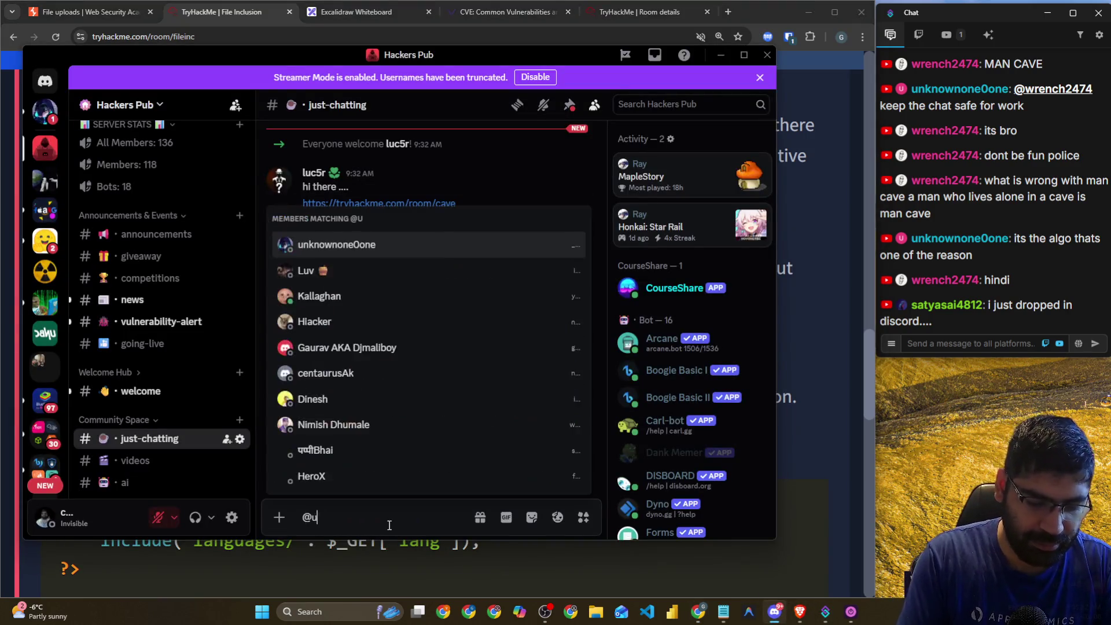
pyautogui.press('Tab')
pyautogui.press('Return')
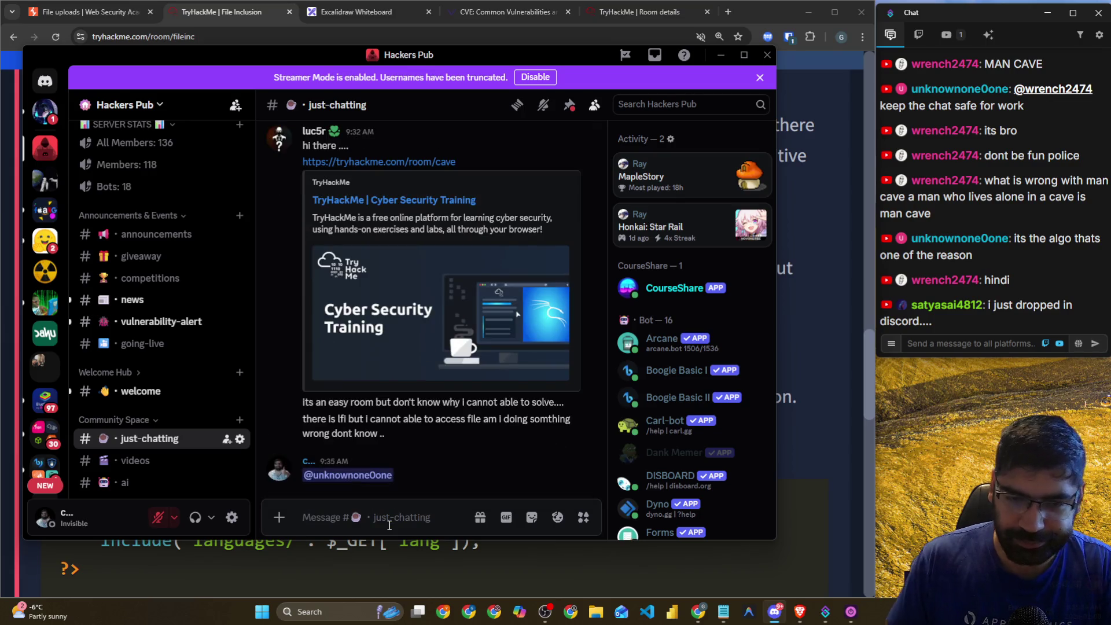
pyautogui.click(815, 435)
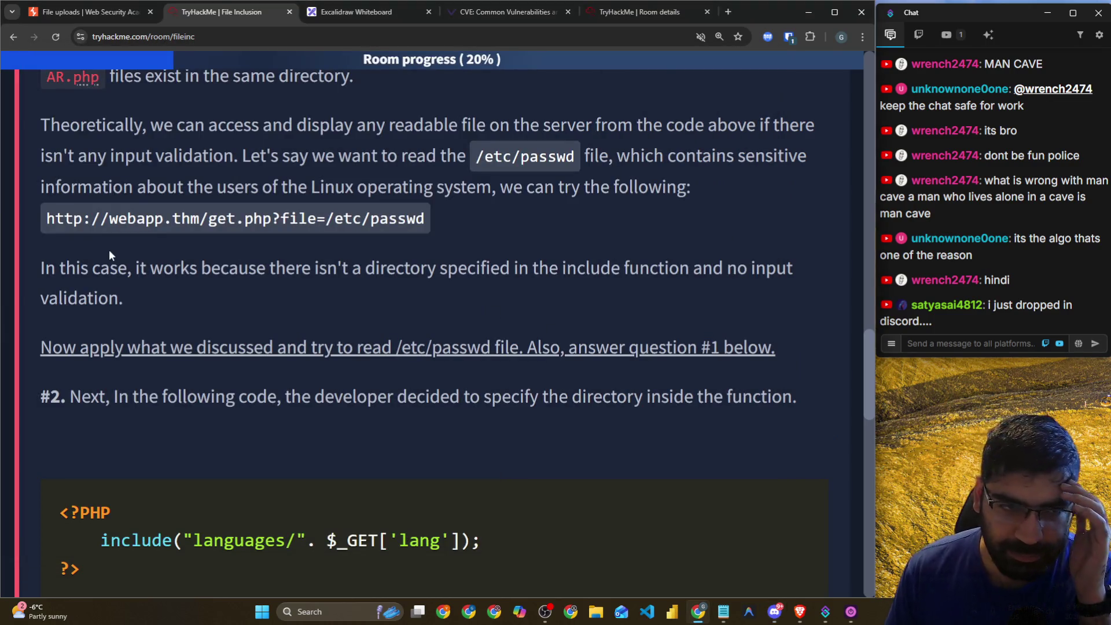
# Highlight part of the opening theory sentence and the words 'input validation'
pyautogui.scroll(1, 240, 244)
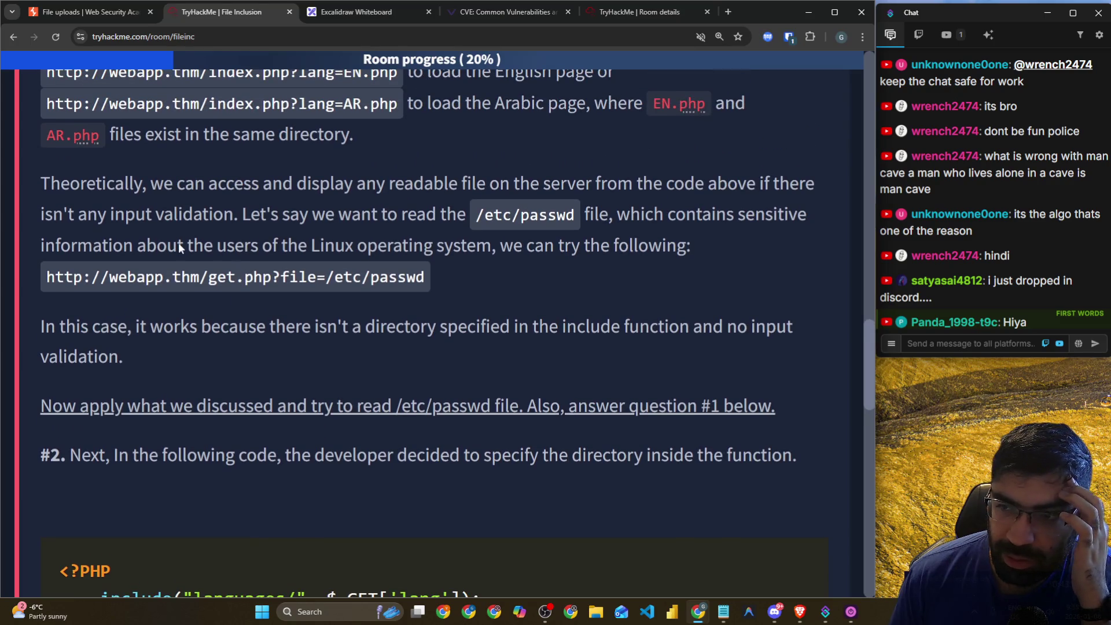
pyautogui.scroll(-1, 537, 249)
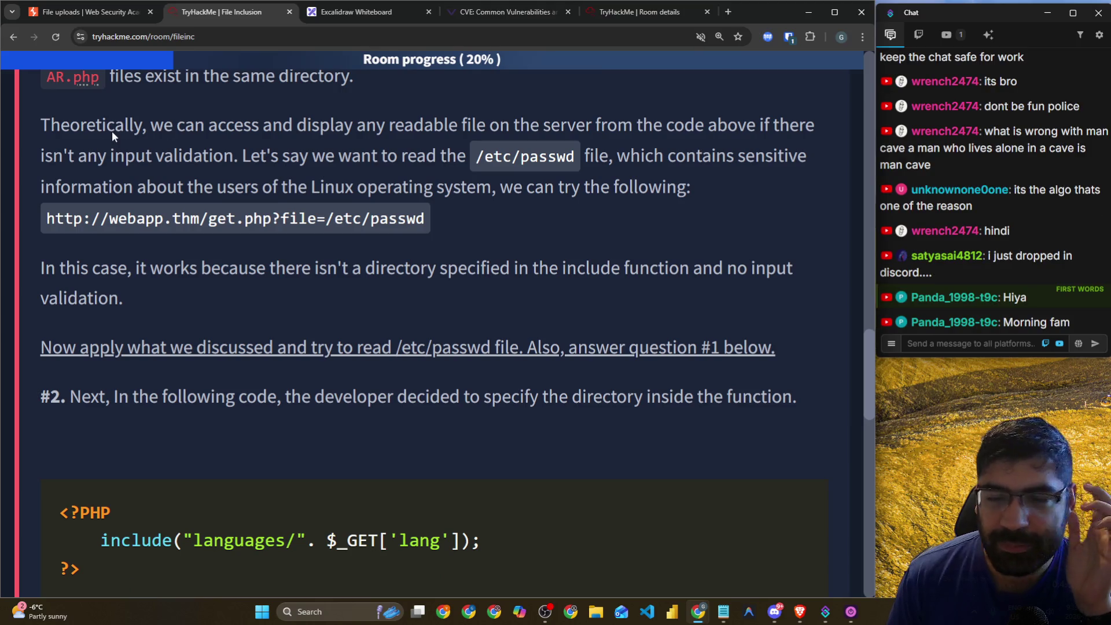
pyautogui.moveTo(127, 125); pyautogui.dragTo(218, 119)
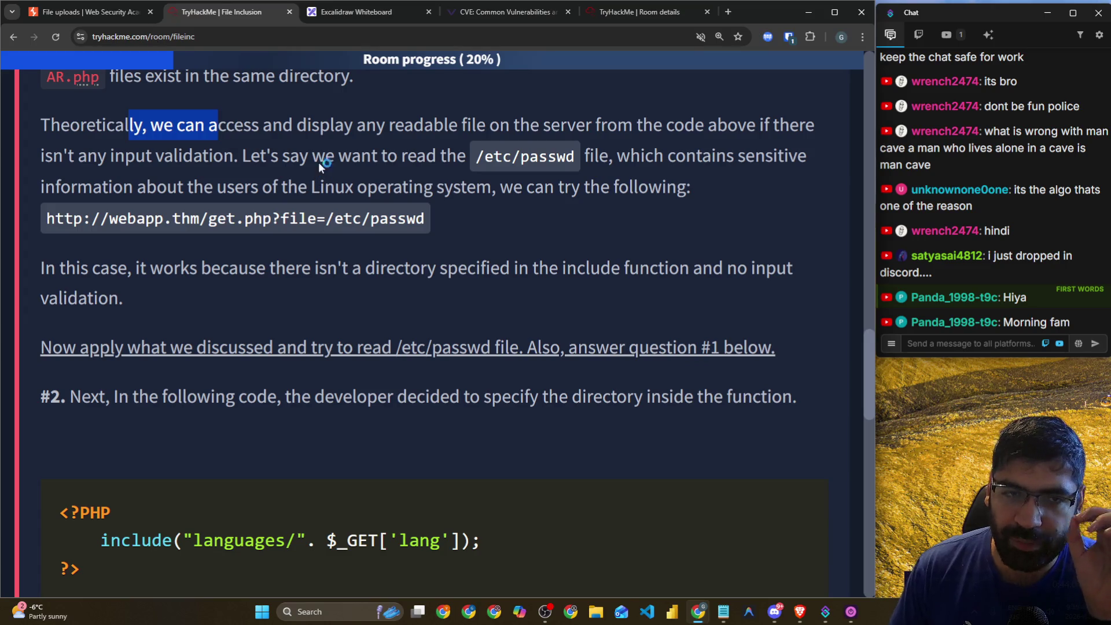
pyautogui.moveTo(108, 164); pyautogui.dragTo(220, 164)
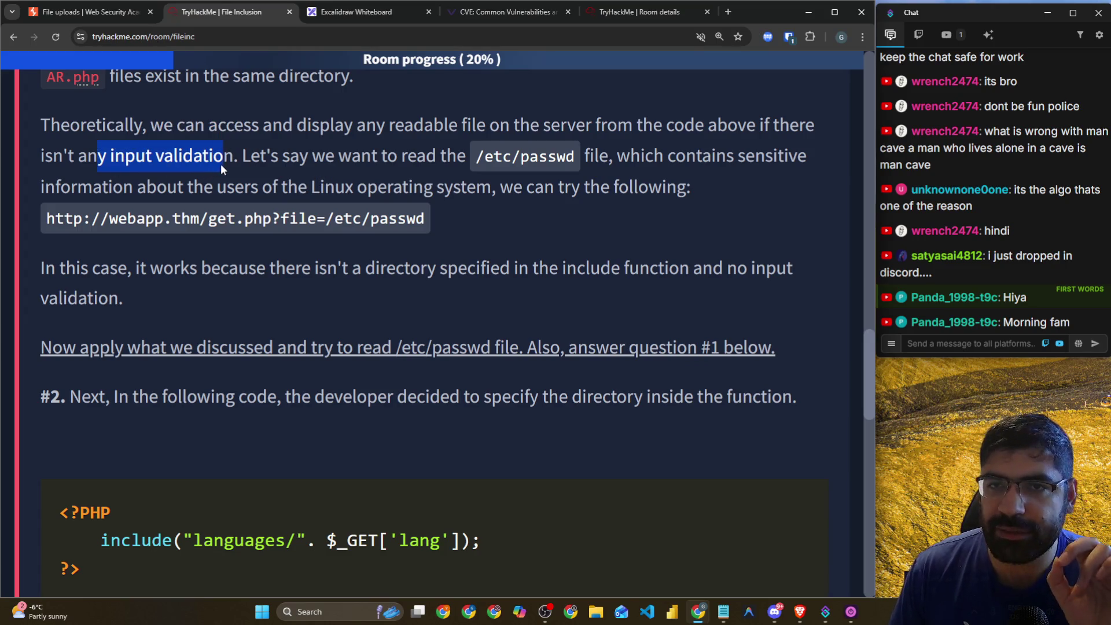
# Add a second underline under EN.PHP and a new hooked arrow on the whiteboard
pyautogui.click(356, 12)
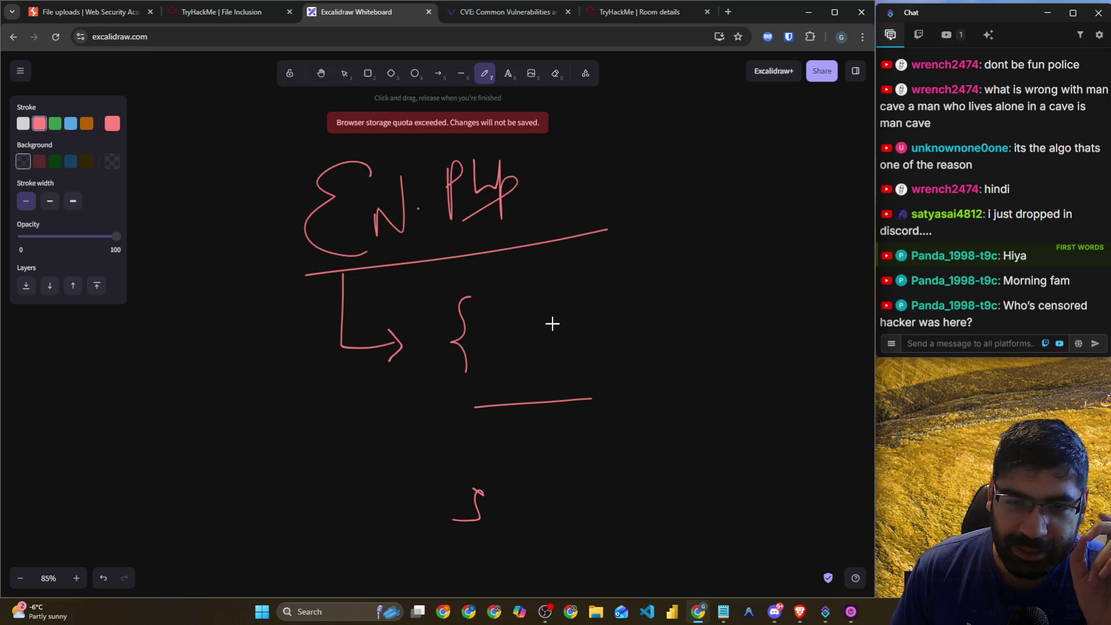
pyautogui.moveTo(327, 263); pyautogui.dragTo(517, 236)
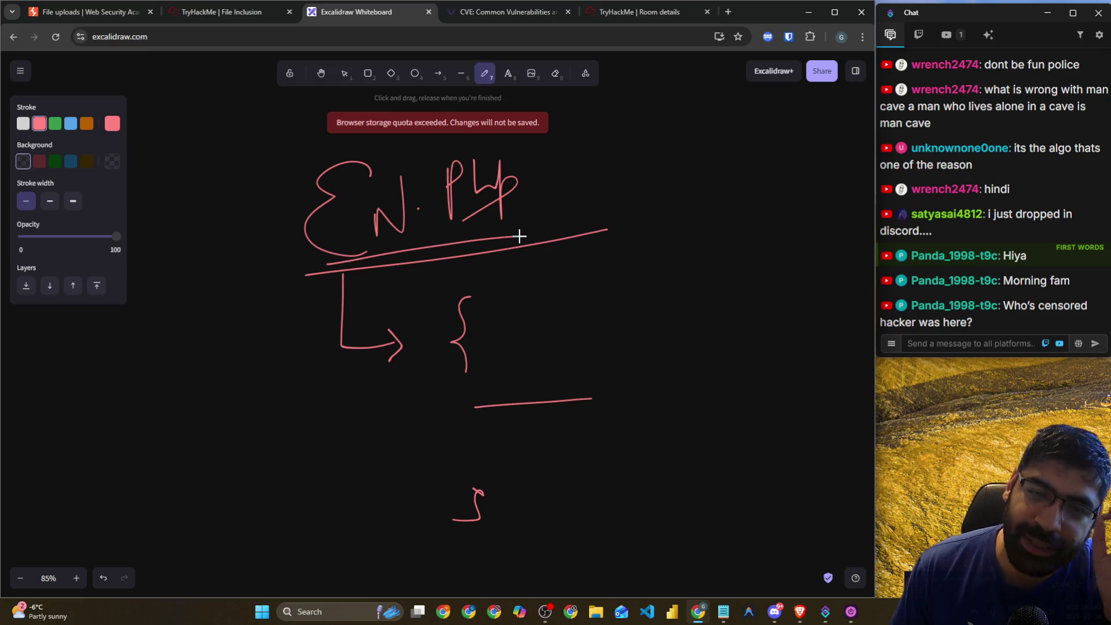
pyautogui.moveTo(600, 307)
pyautogui.mouseDown()
pyautogui.moveTo(605, 401)
pyautogui.moveTo(631, 380)
pyautogui.mouseUp()
pyautogui.click(221, 12)
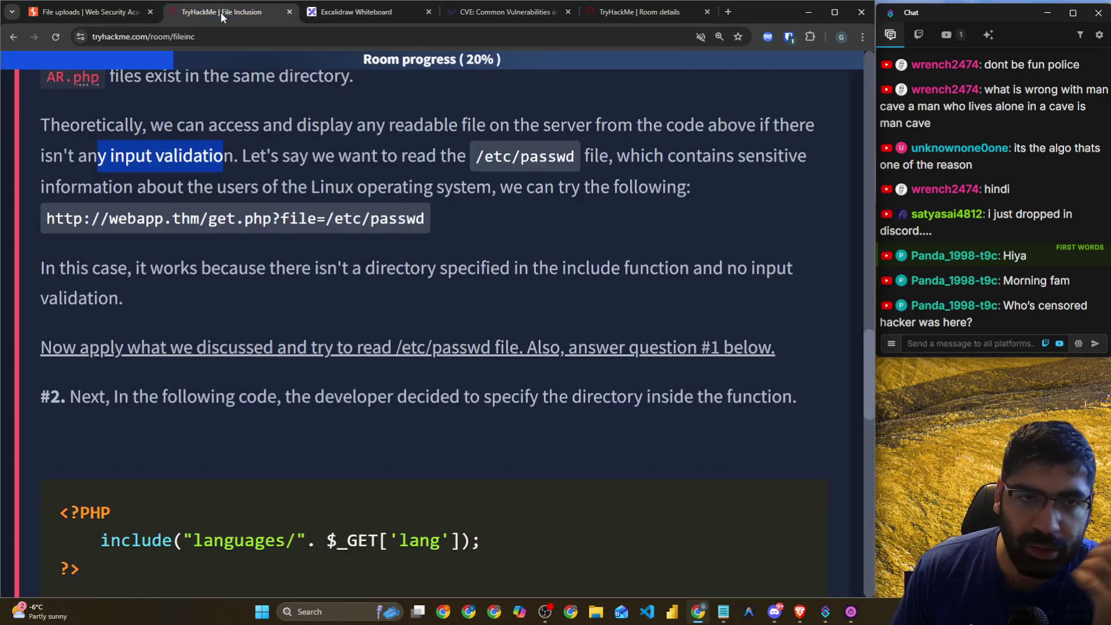
# Highlight the lesson sentences about reading /etc/passwd and the Linux users' information it holds
pyautogui.scroll(4, 394, 199)
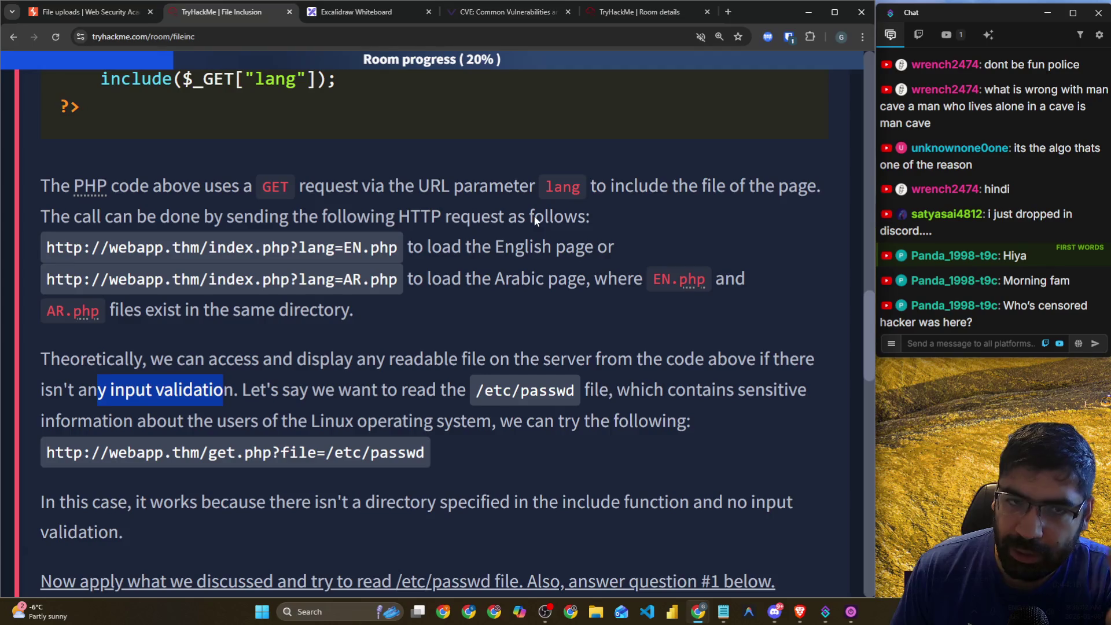
pyautogui.scroll(-3, 526, 217)
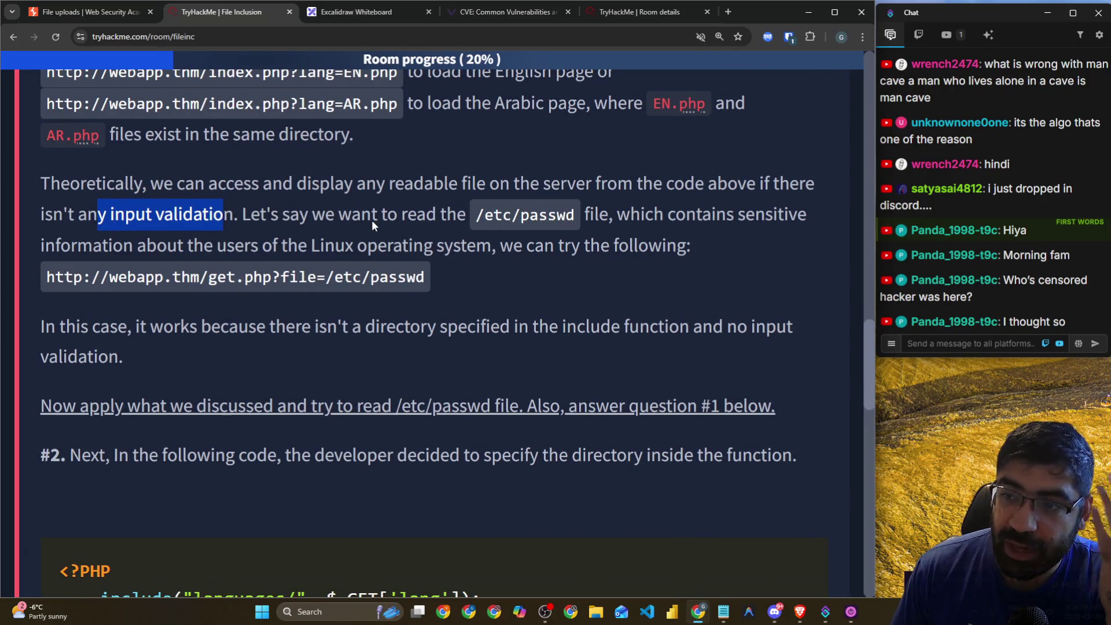
pyautogui.moveTo(251, 215); pyautogui.dragTo(527, 218)
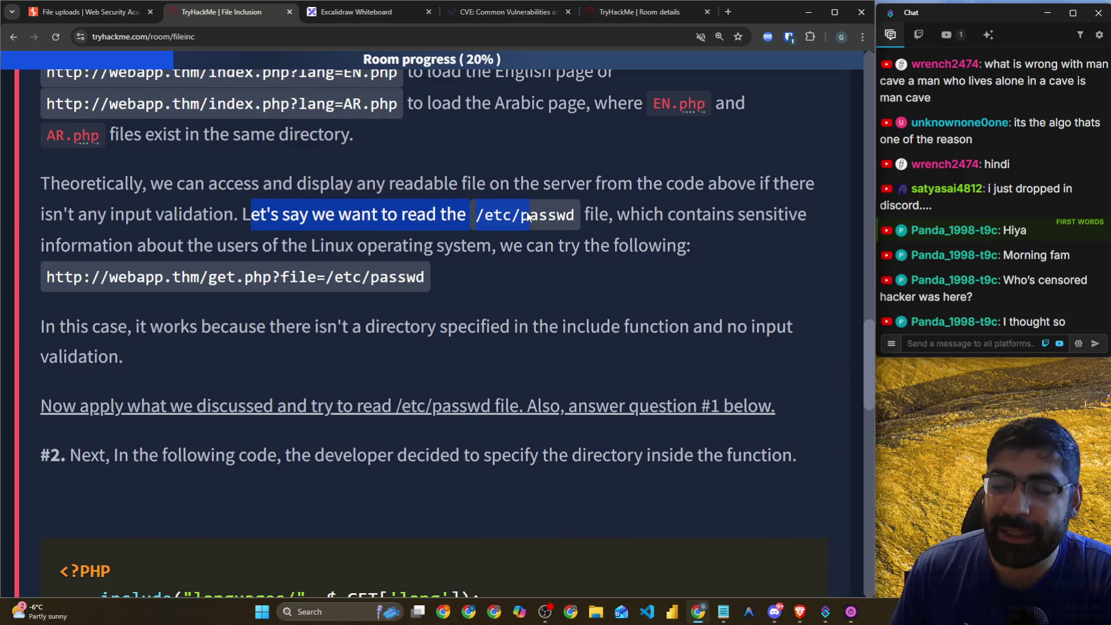
pyautogui.click(586, 213)
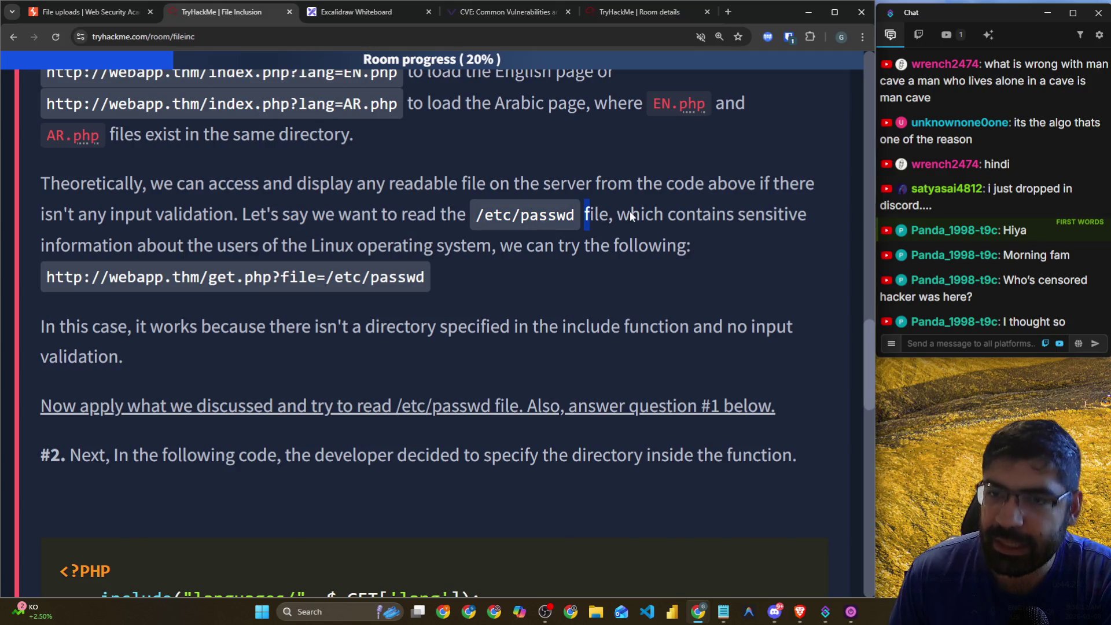
pyautogui.moveTo(630, 215); pyautogui.dragTo(713, 215)
pyautogui.moveTo(136, 245)
pyautogui.mouseDown()
pyautogui.moveTo(581, 248)
pyautogui.moveTo(727, 264)
pyautogui.mouseUp()
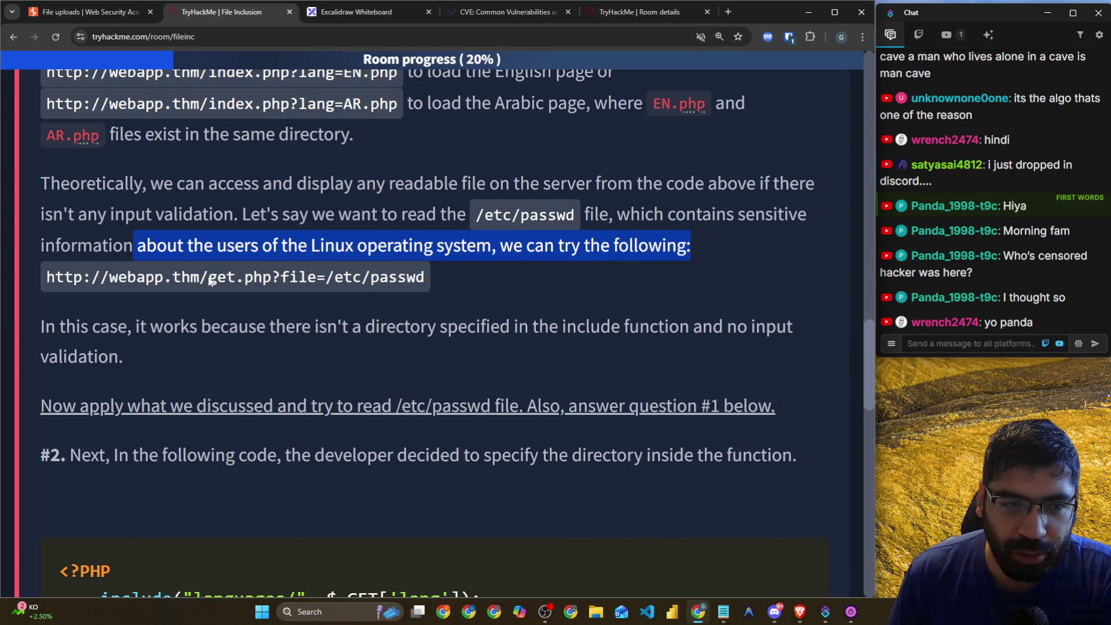
pyautogui.click(71, 283)
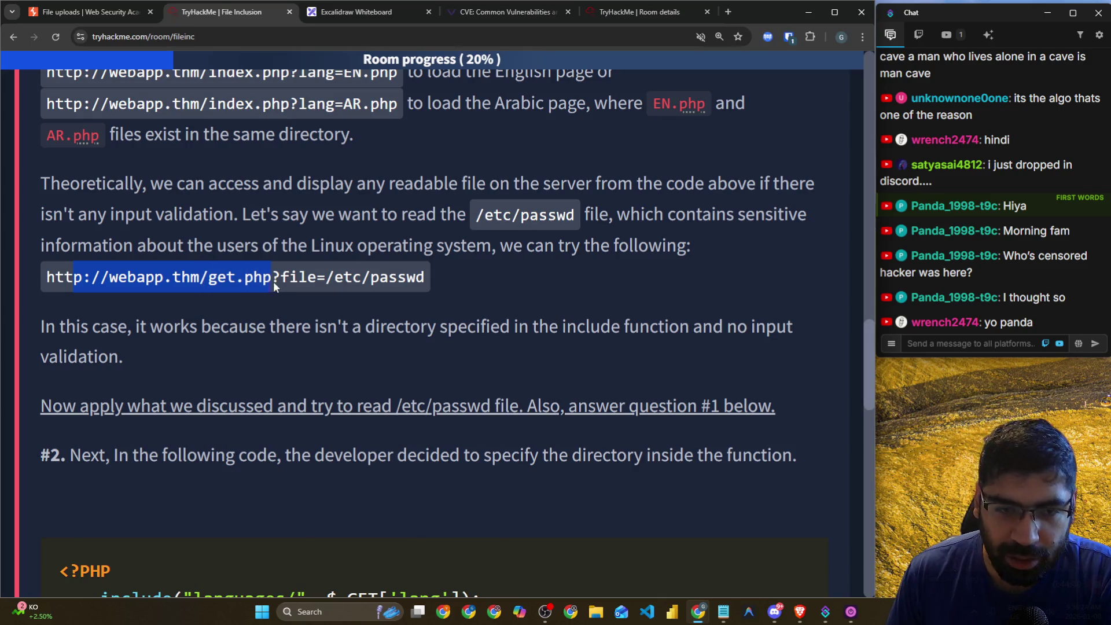
# Highlight the explanation paragraph, /etc/passwd in the example URL, and the note that no directory is specified
pyautogui.moveTo(332, 280); pyautogui.dragTo(430, 279)
pyautogui.scroll(-1, 282, 273)
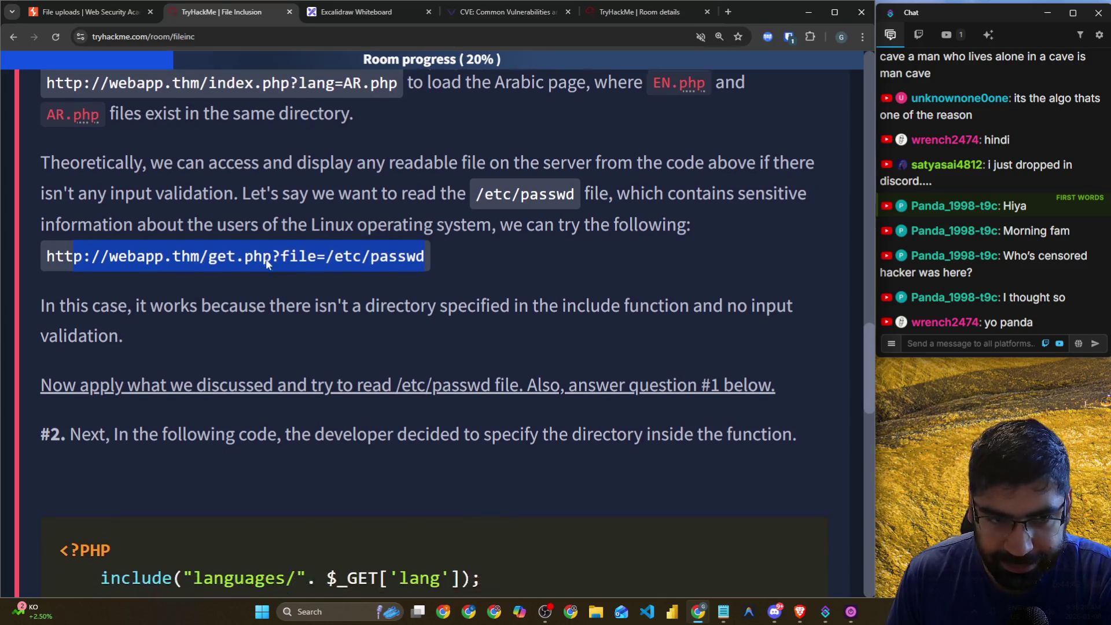
pyautogui.moveTo(41, 269); pyautogui.dragTo(144, 281)
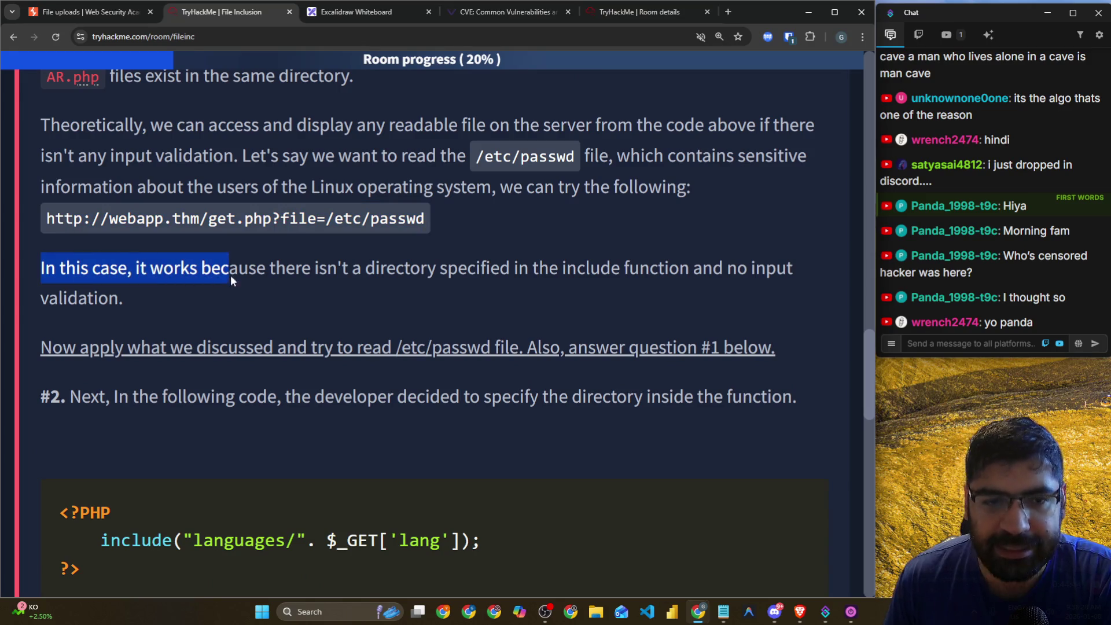
pyautogui.moveTo(296, 277); pyautogui.dragTo(535, 282)
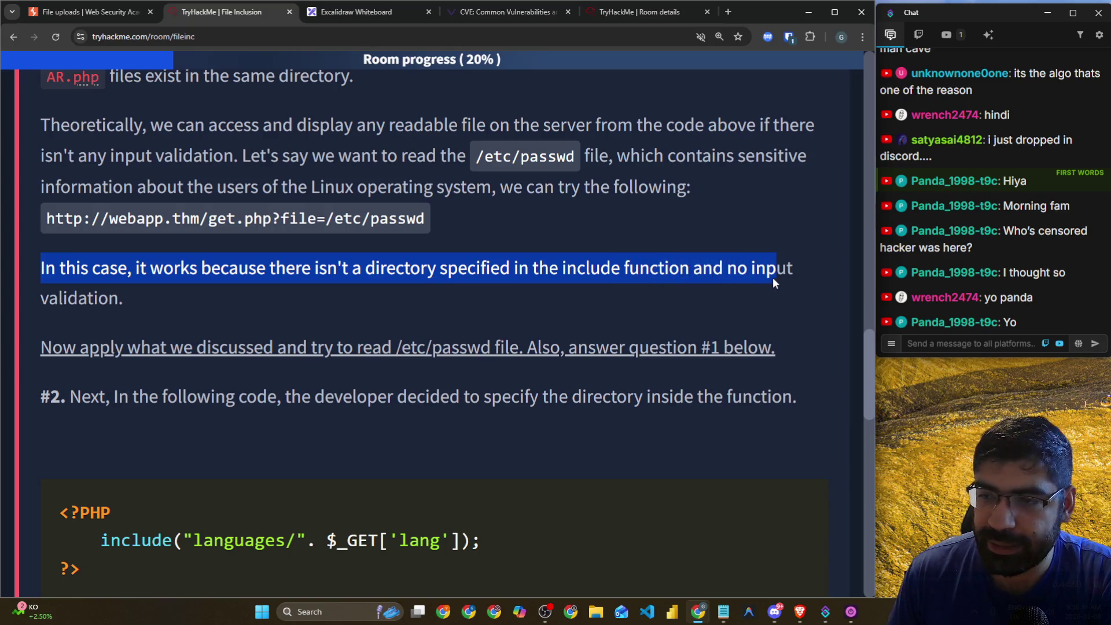
pyautogui.moveTo(328, 225); pyautogui.dragTo(387, 224)
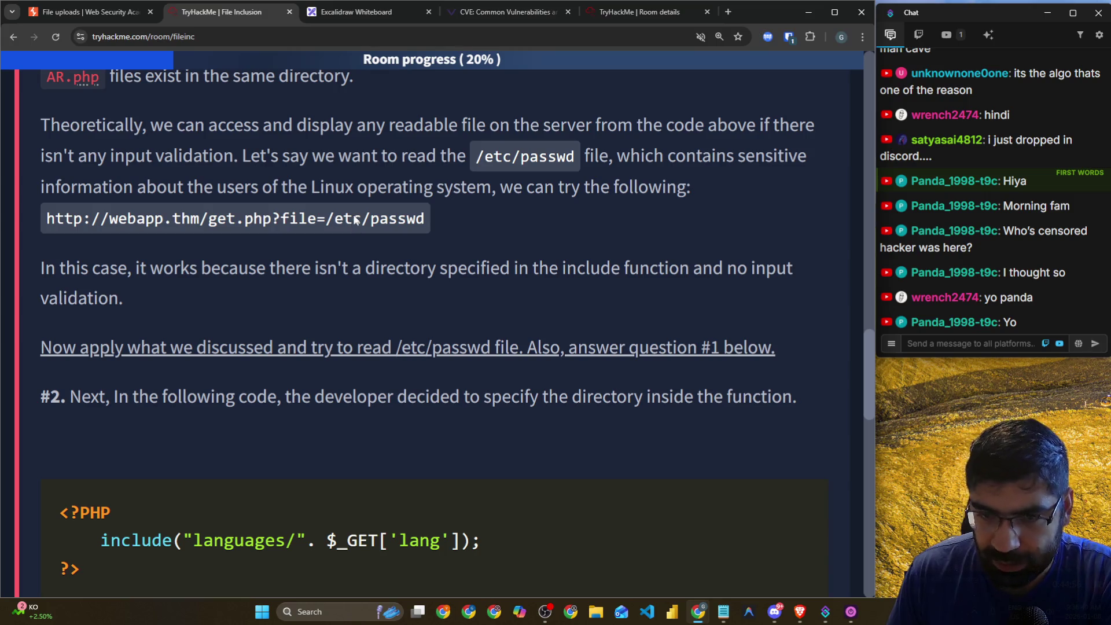
pyautogui.scroll(-1, 364, 227)
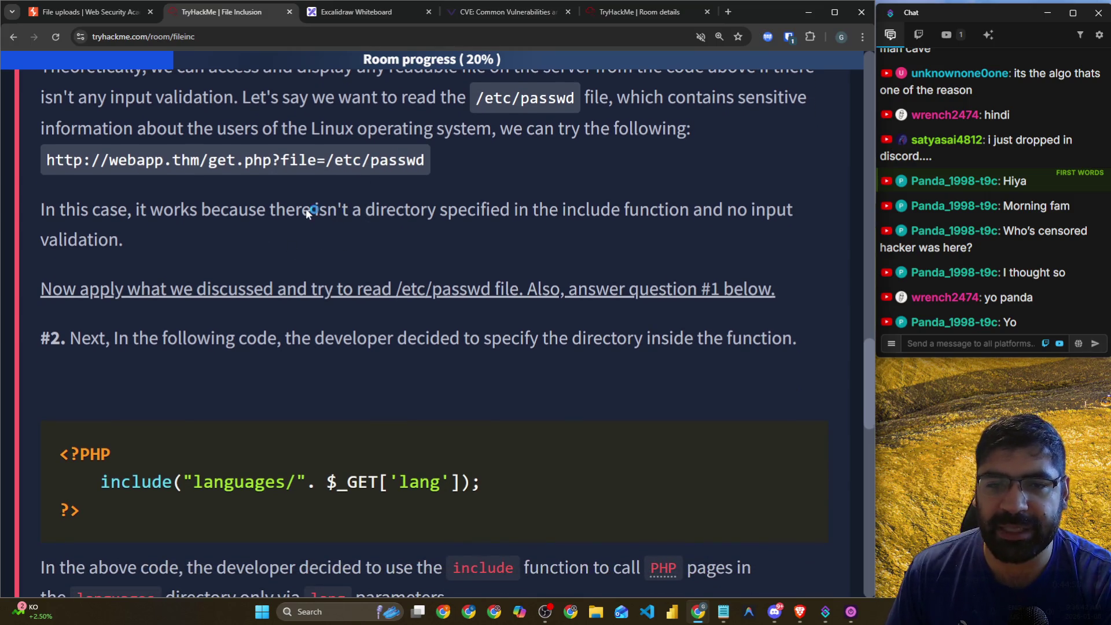
pyautogui.moveTo(301, 211); pyautogui.dragTo(457, 210)
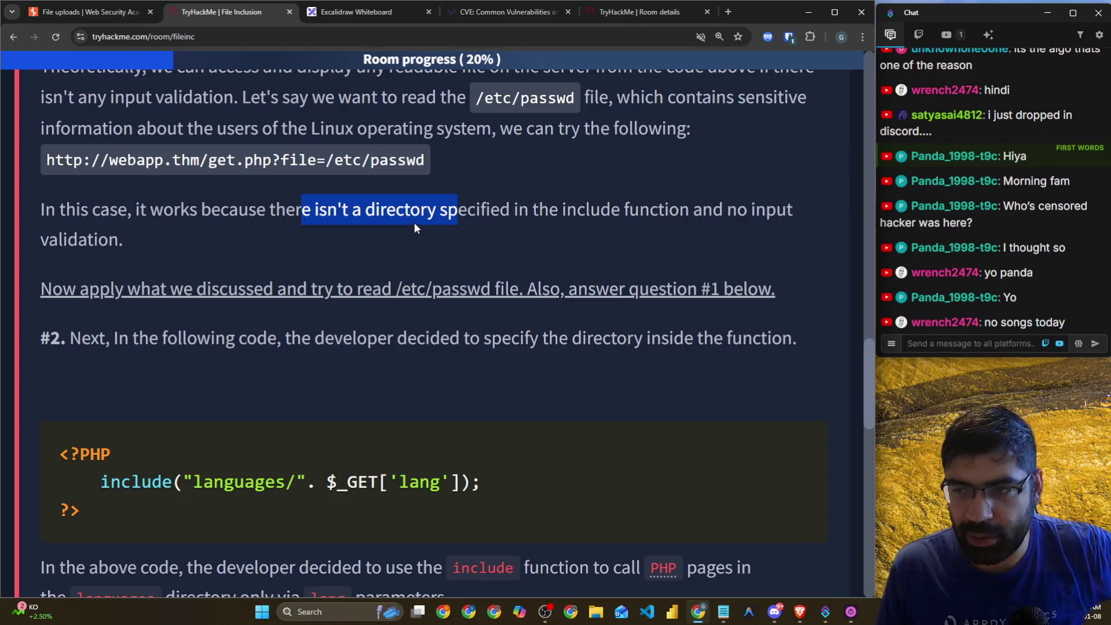
# Highlight the sentence explaining why the inclusion works and the instruction to read /etc/passwd
pyautogui.scroll(-1, 301, 214)
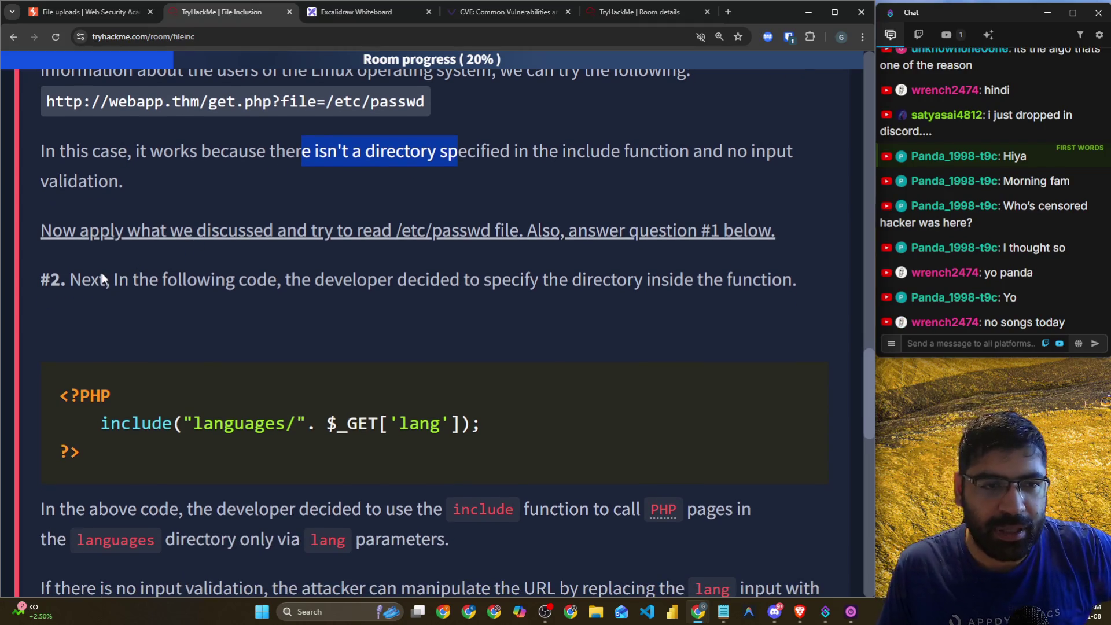
pyautogui.click(62, 199)
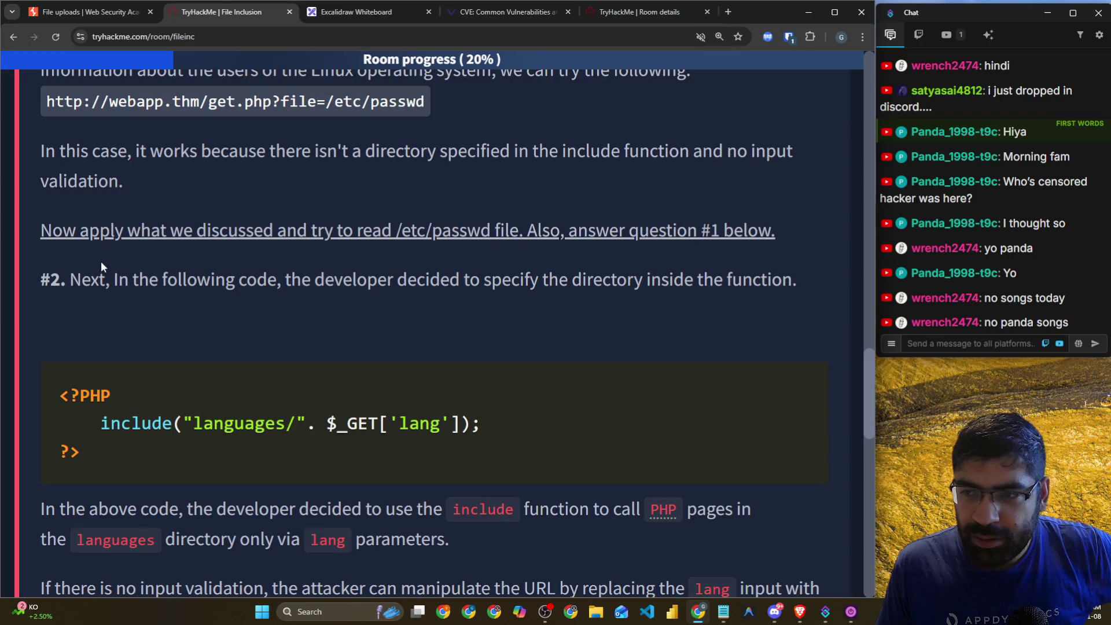
pyautogui.moveTo(46, 152); pyautogui.dragTo(659, 161)
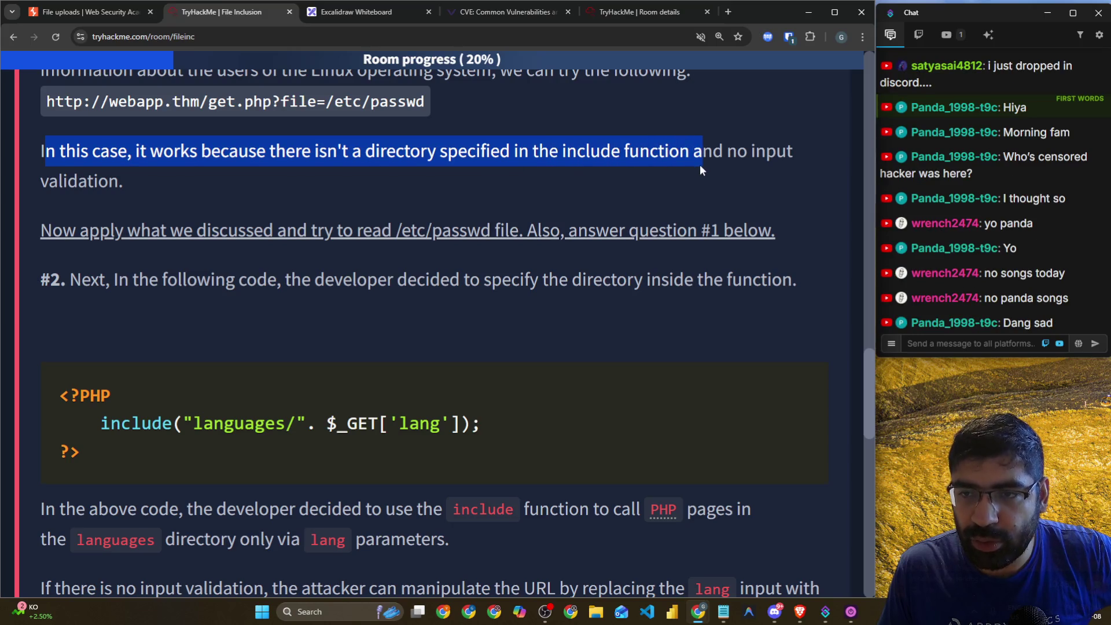
pyautogui.scroll(-1, 133, 192)
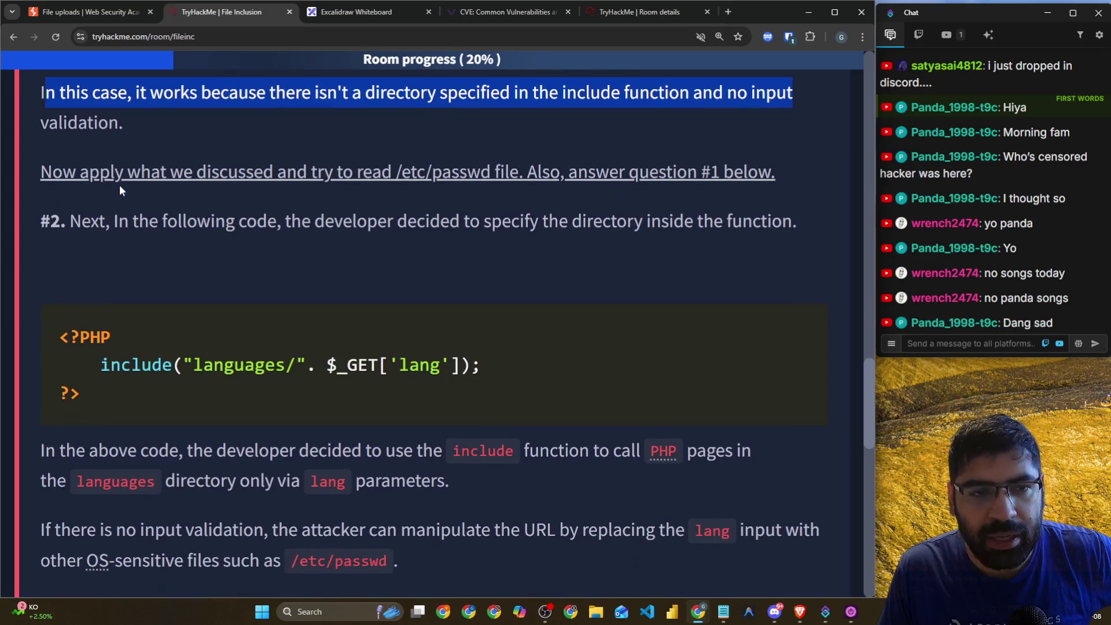
pyautogui.moveTo(118, 176); pyautogui.dragTo(376, 182)
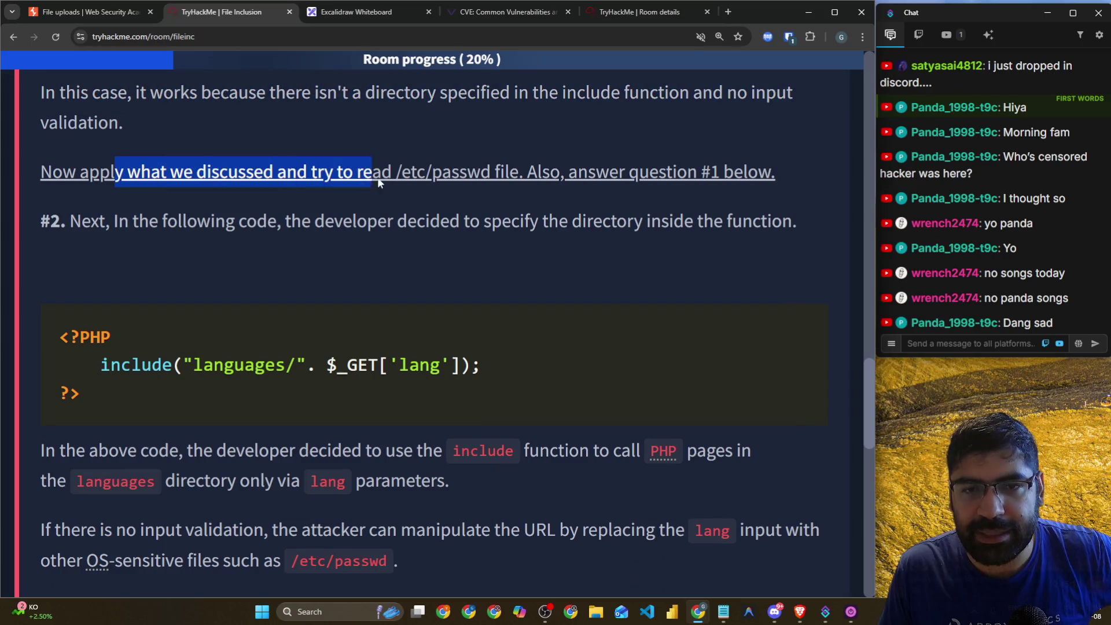
pyautogui.moveTo(452, 183); pyautogui.dragTo(771, 181)
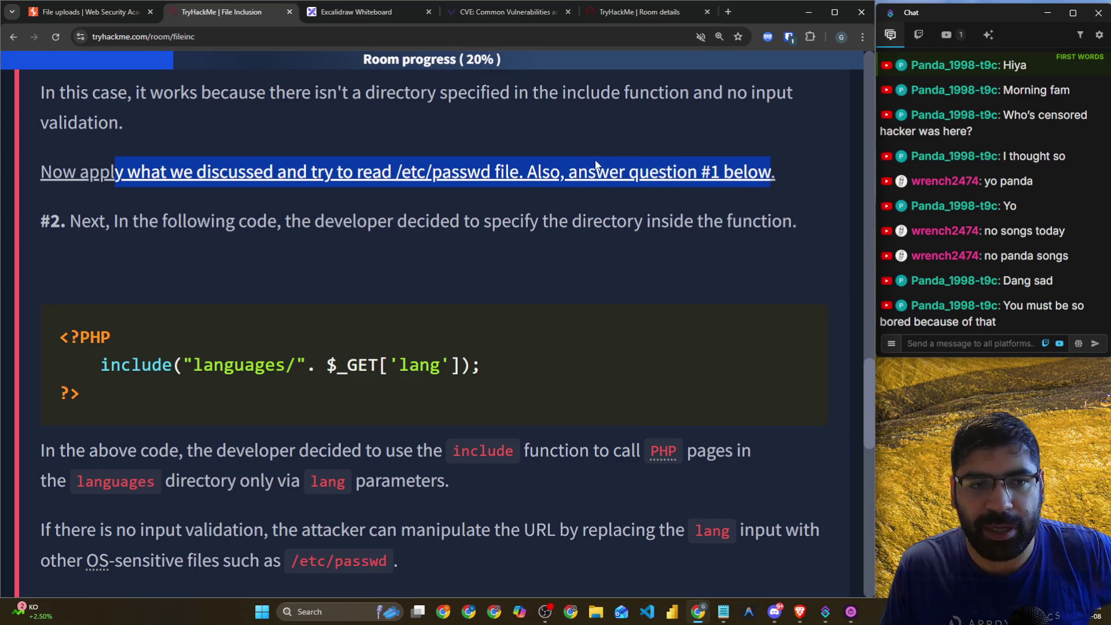
# Glance at the CVE search results, return to the File Inclusion lesson, and bring up the window switcher
pyautogui.click(372, 12)
pyautogui.click(501, 14)
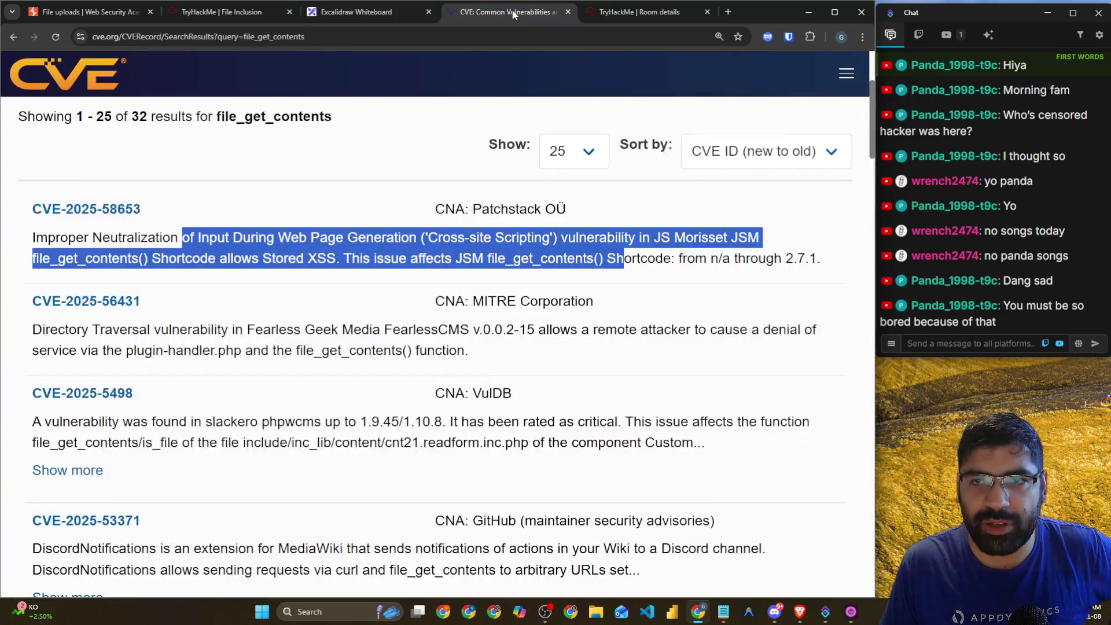
pyautogui.click(250, 12)
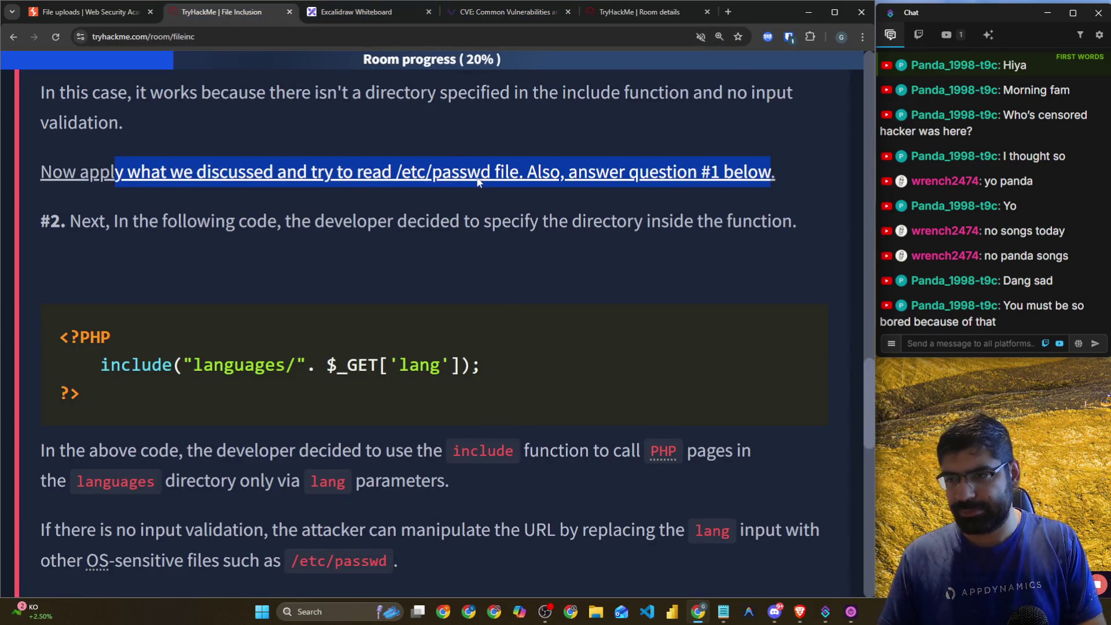
pyautogui.hotkey('alt', 'Tab')
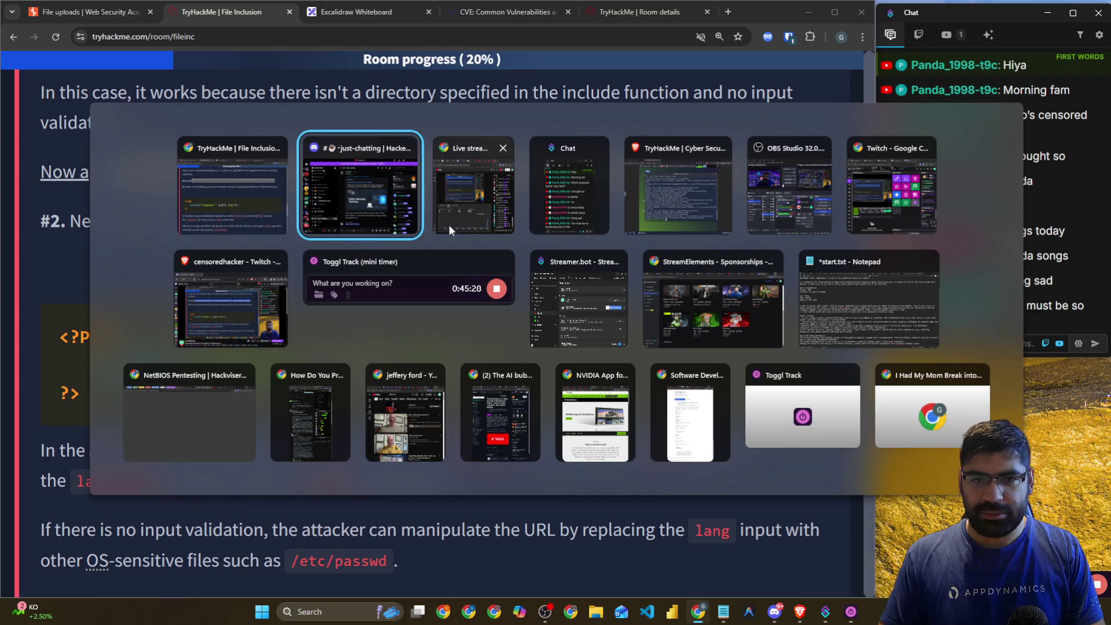
# Exit split view on the File Inclusion room page and copy the target IP 10.64.128.182
pyautogui.click(658, 216)
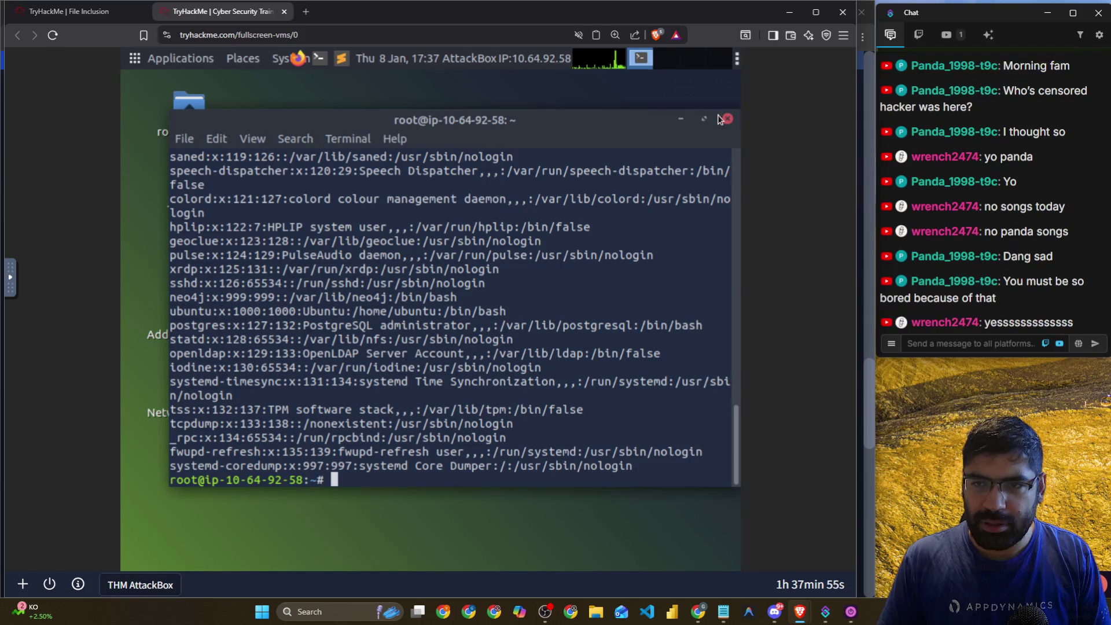
pyautogui.click(52, 34)
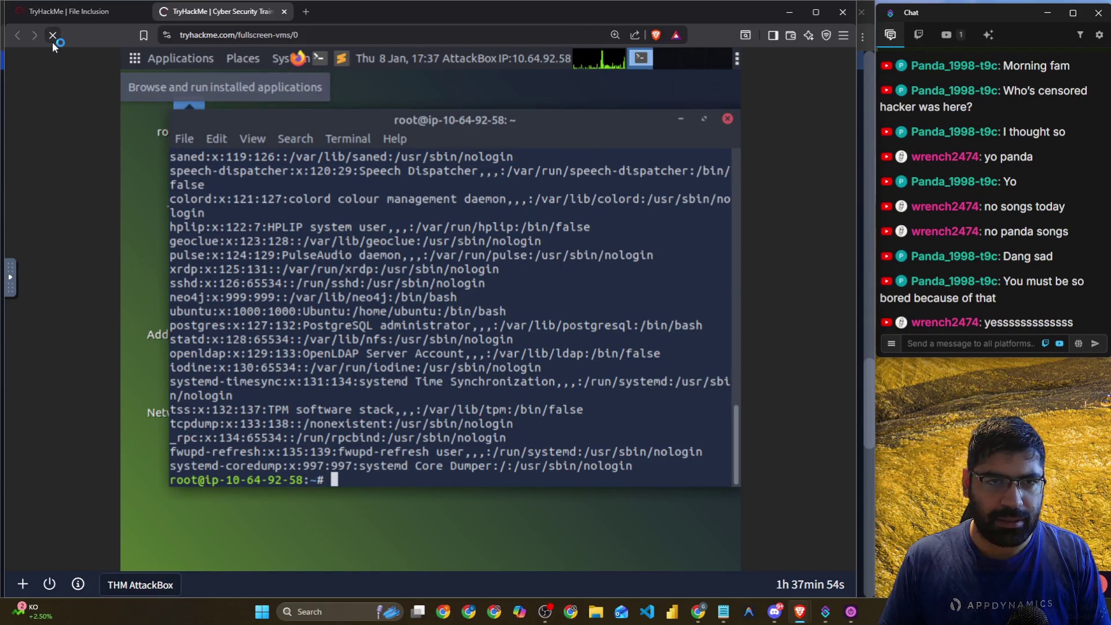
pyautogui.click(63, 11)
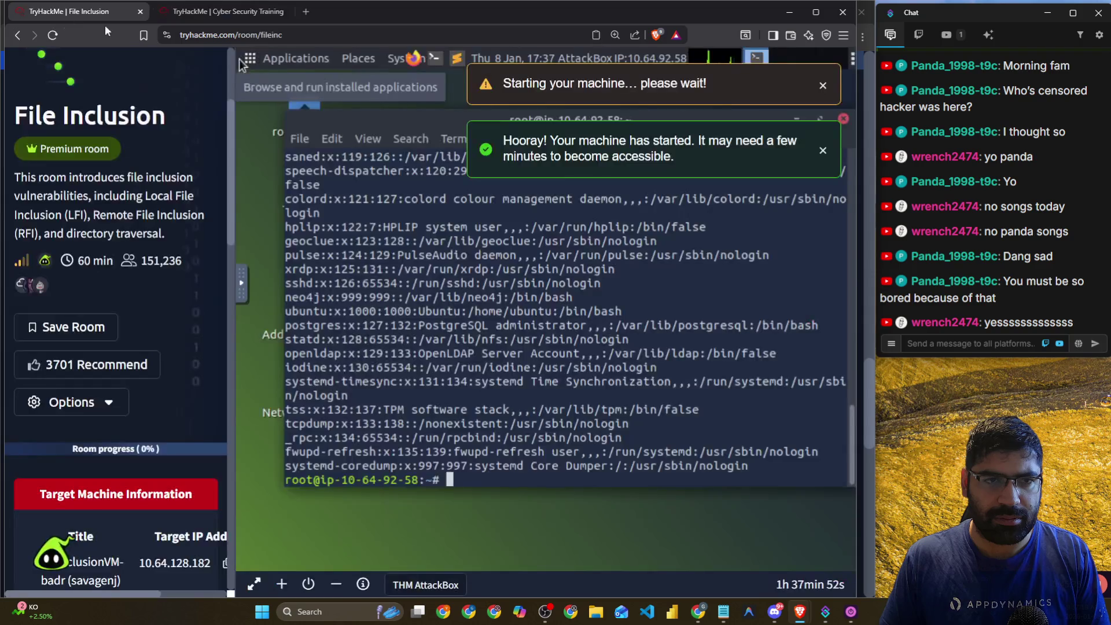
pyautogui.click(336, 584)
pyautogui.click(355, 302)
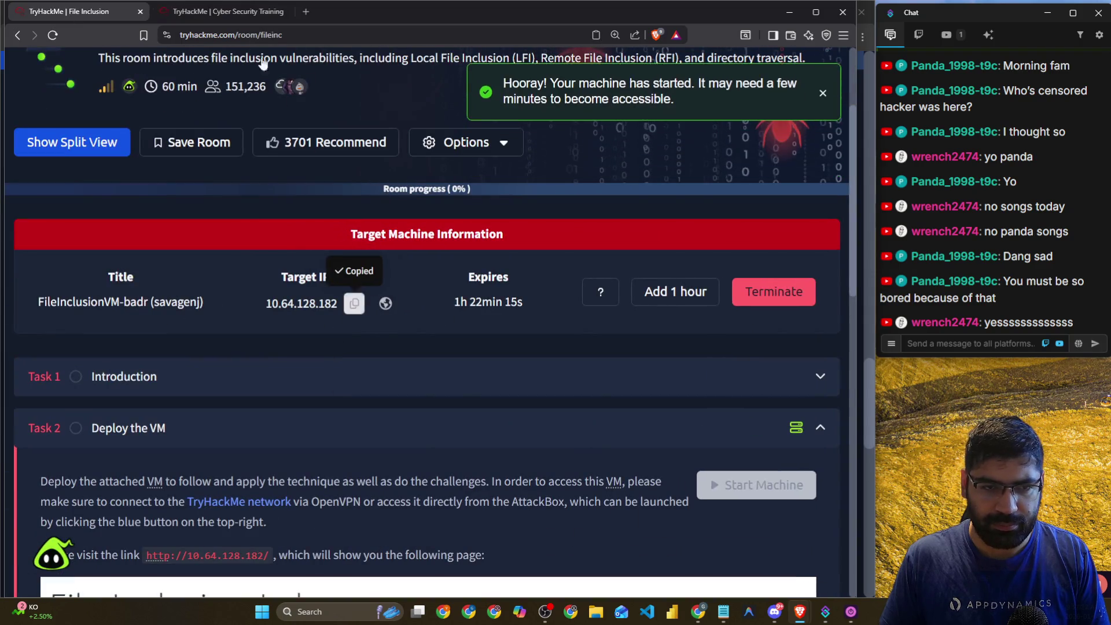
# Close the AttackBox terminal, briefly check the Discord chat, then return to the AttackBox
pyautogui.click(228, 12)
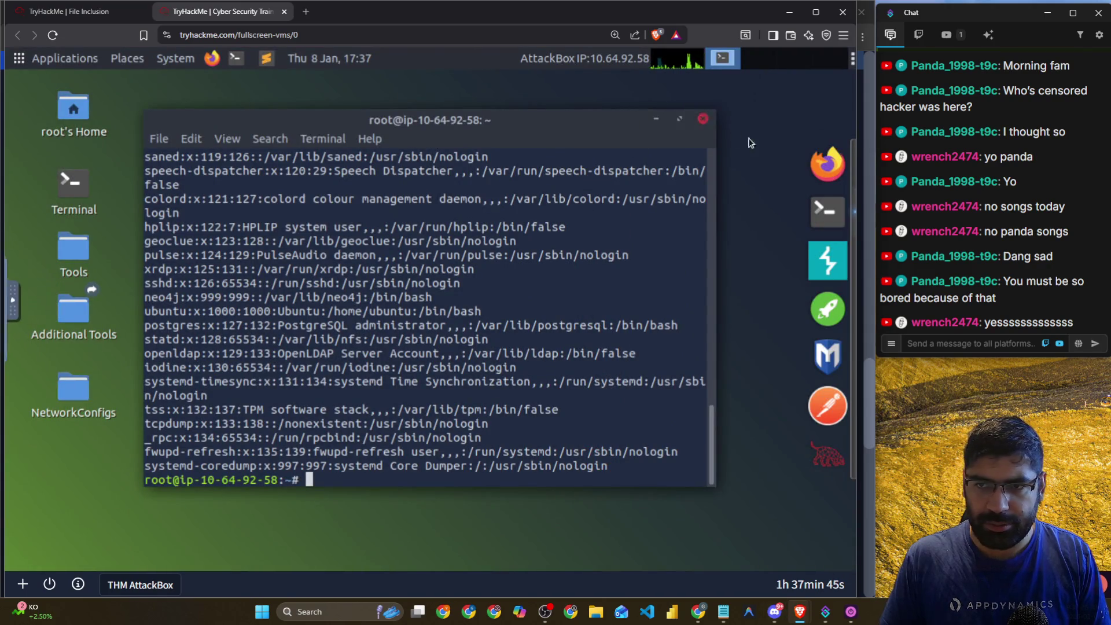
pyautogui.click(703, 119)
pyautogui.click(774, 611)
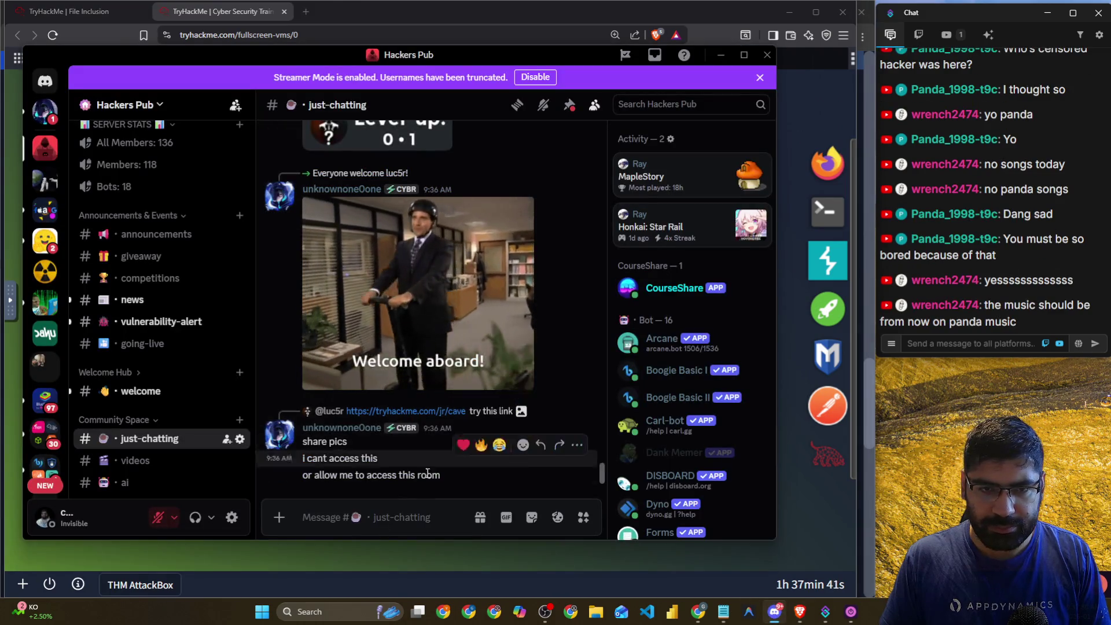
pyautogui.scroll(2, 494, 418)
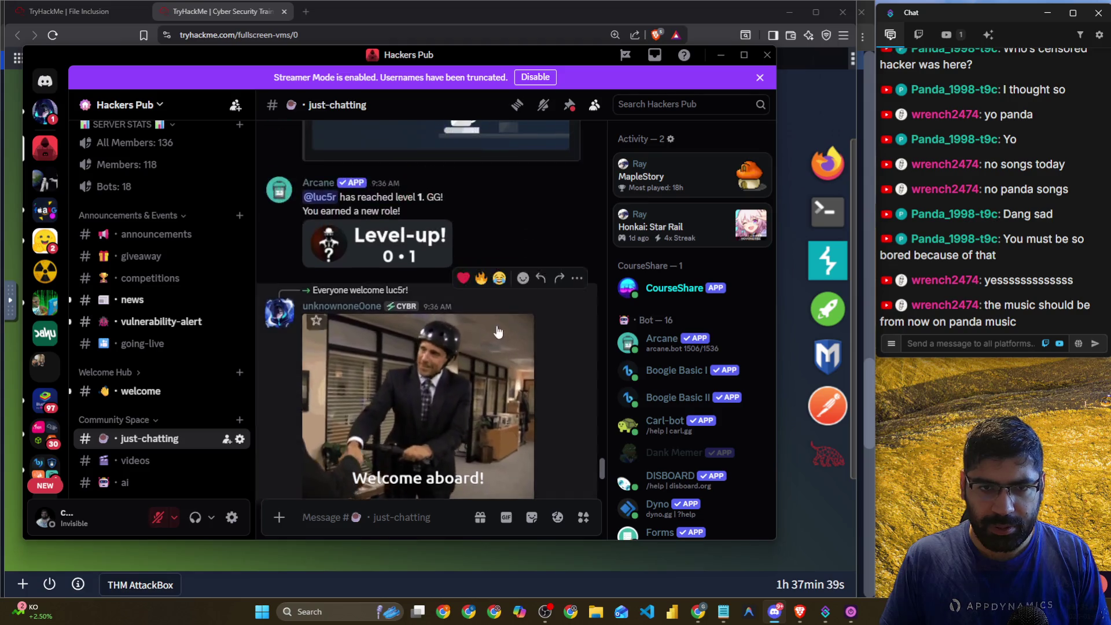
pyautogui.scroll(-2, 494, 418)
pyautogui.click(382, 554)
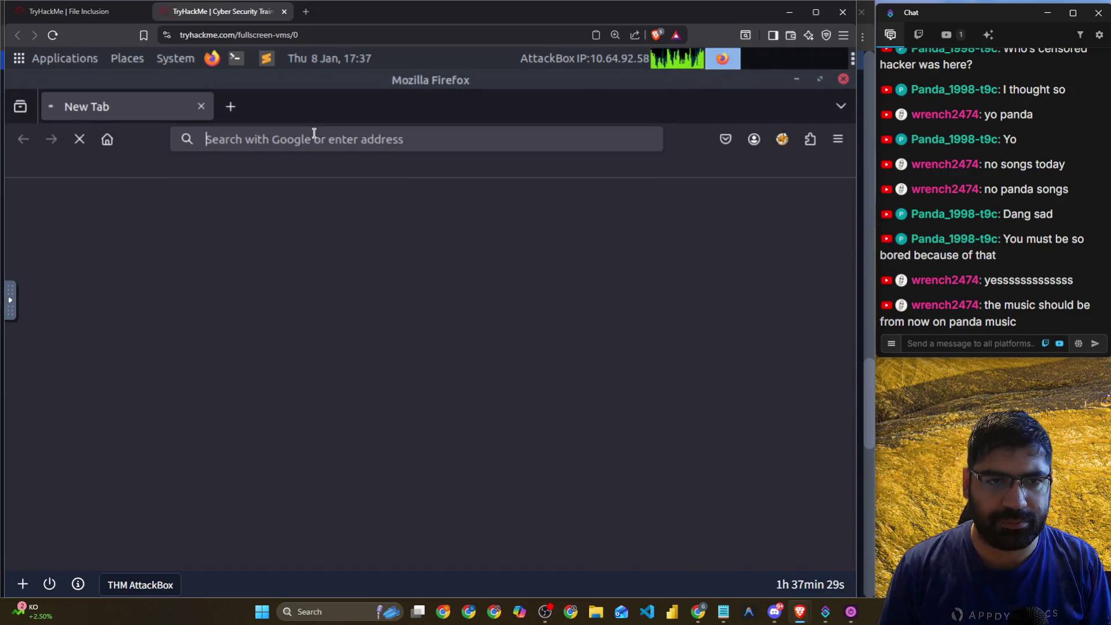
# Load the File Inclusion Lab home page at 10.64.128.182, pasting the IP into the address bar
pyautogui.write('10.64.128.182')
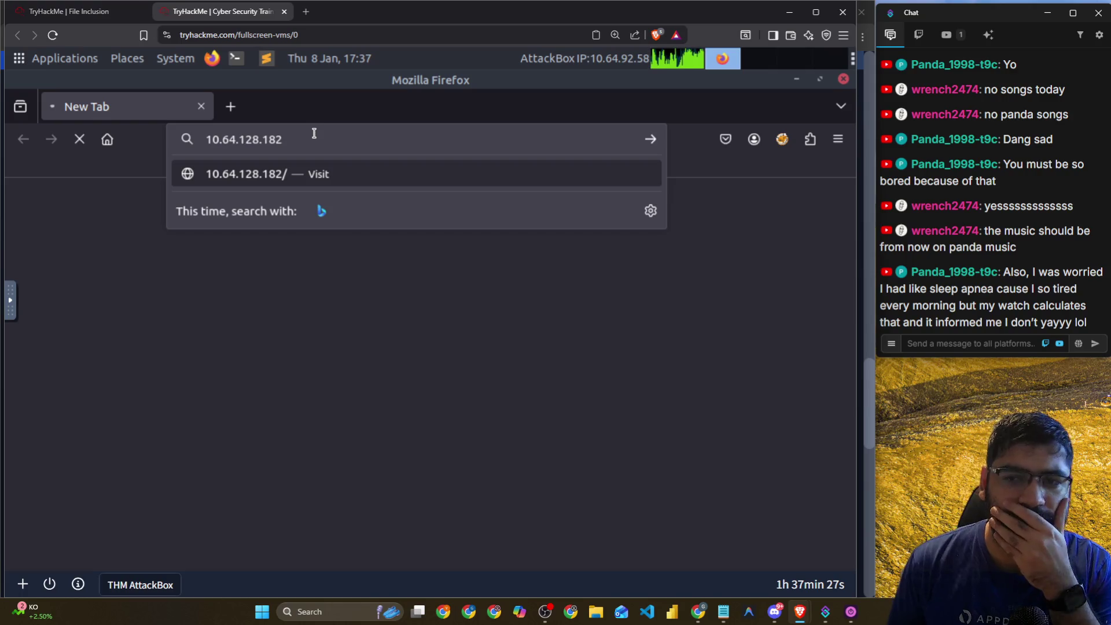
pyautogui.press('Return')
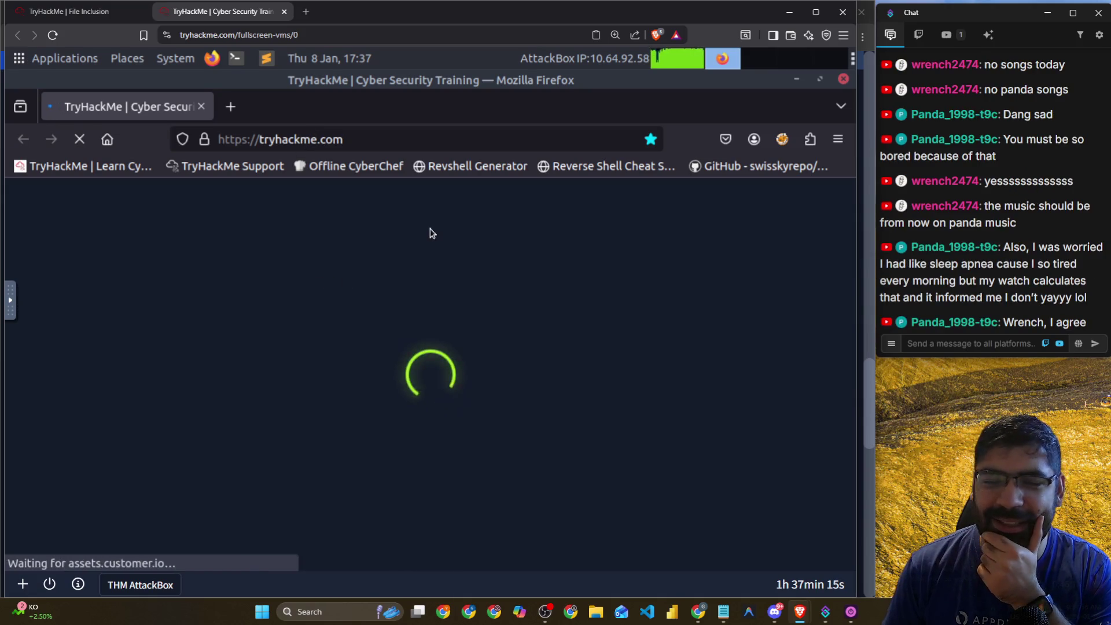
pyautogui.click(404, 141)
pyautogui.rightClick(406, 145)
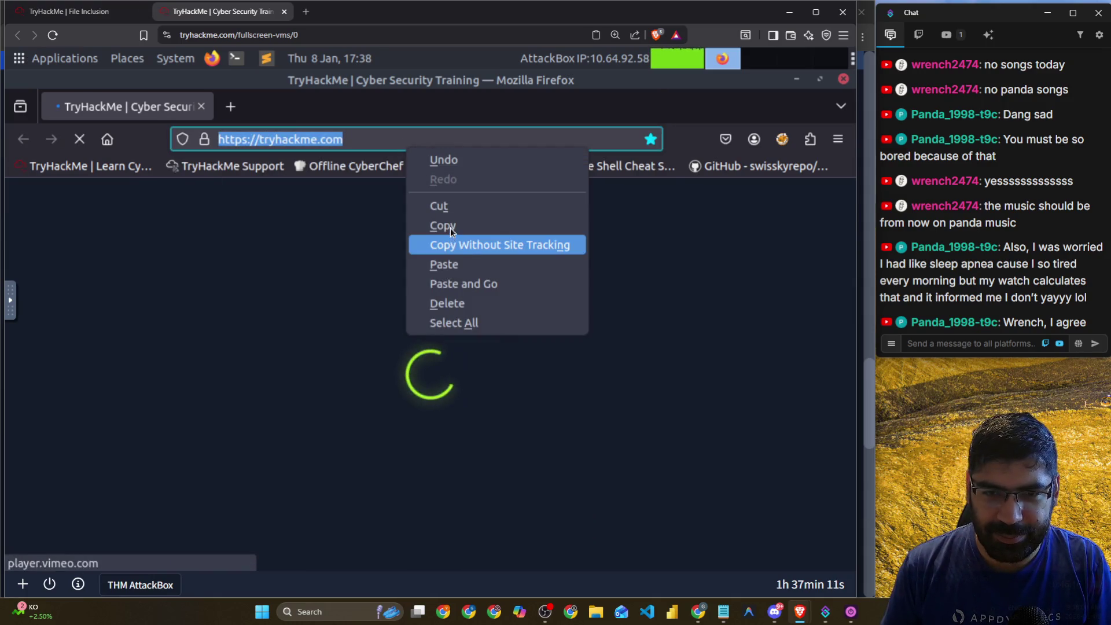
pyautogui.click(450, 269)
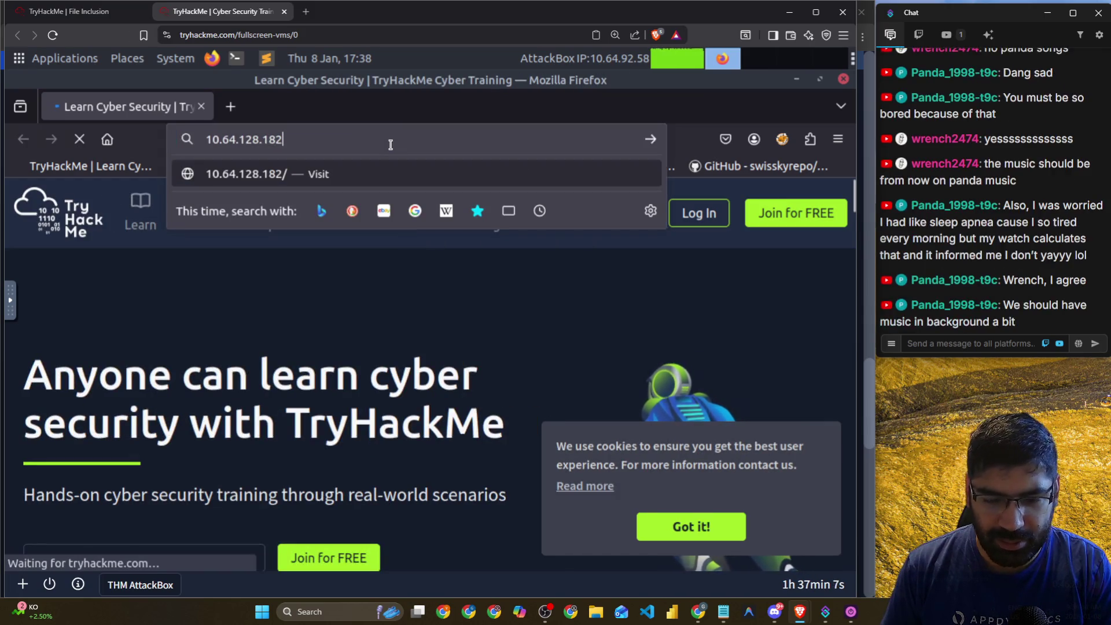
pyautogui.press('Return')
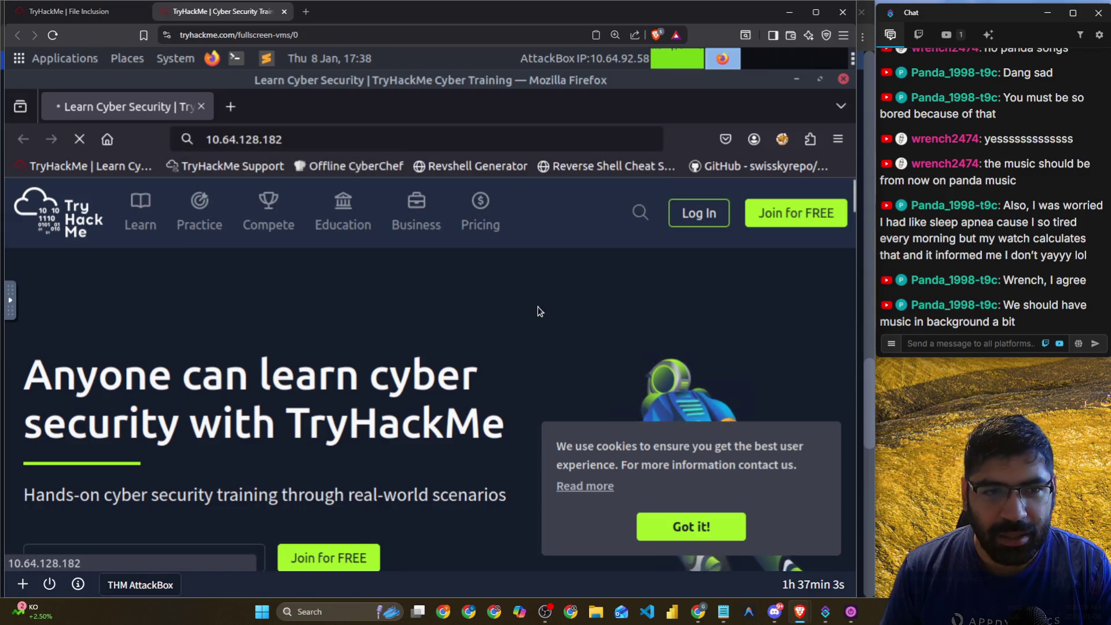
pyautogui.scroll(-3, 538, 309)
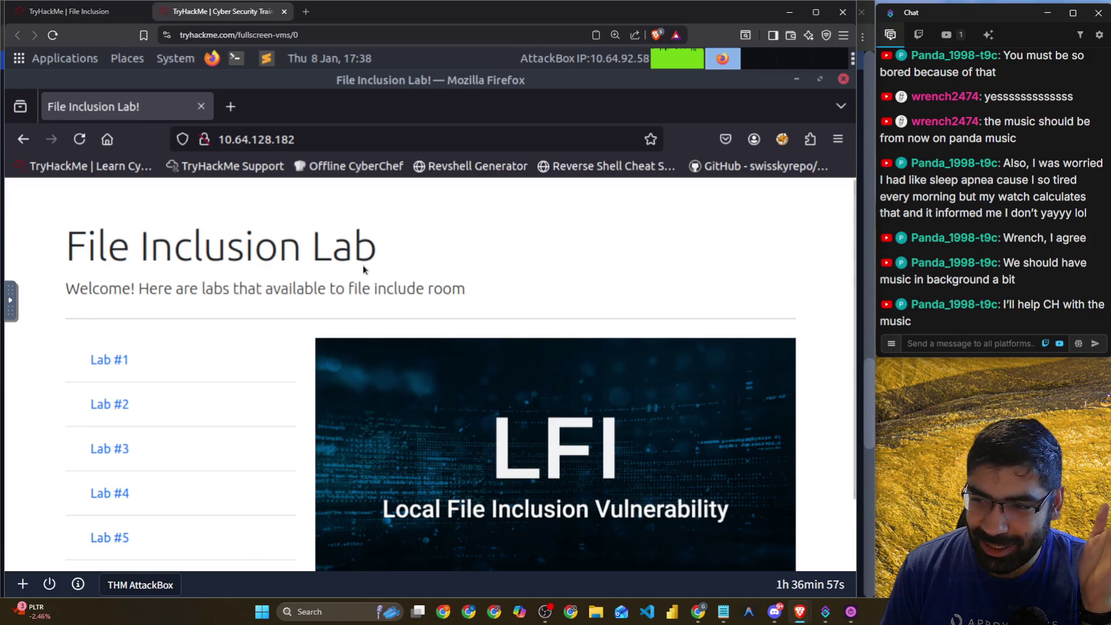
# Open Lab #1 at 110% zoom and highlight its instruction text
pyautogui.click(106, 359)
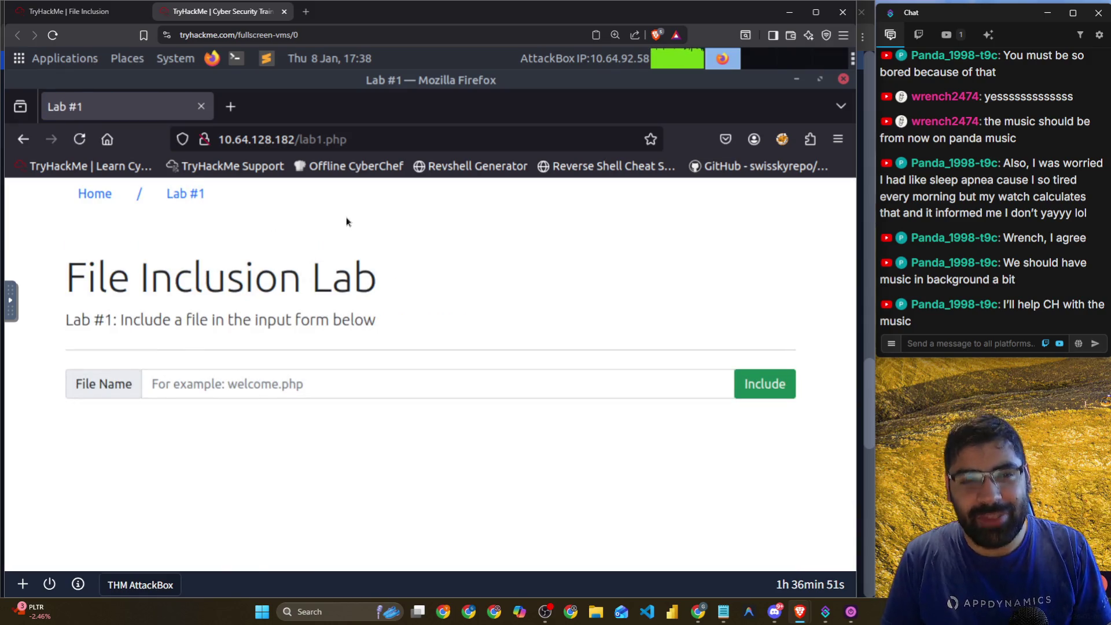
pyautogui.hotkey('ctrl', '+')
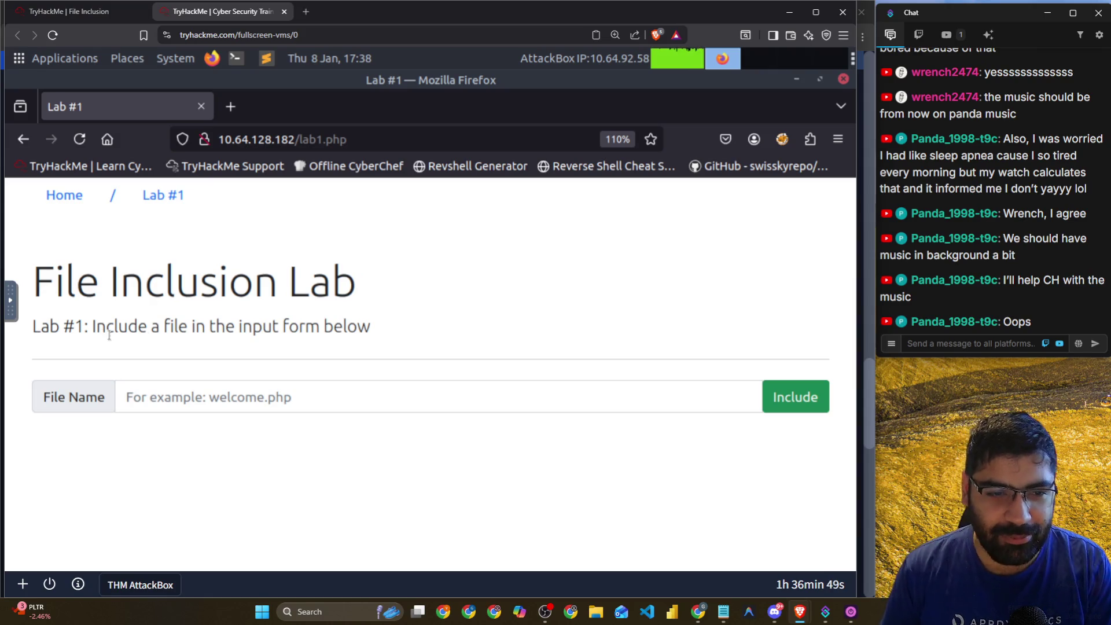
pyautogui.moveTo(106, 327); pyautogui.dragTo(384, 328)
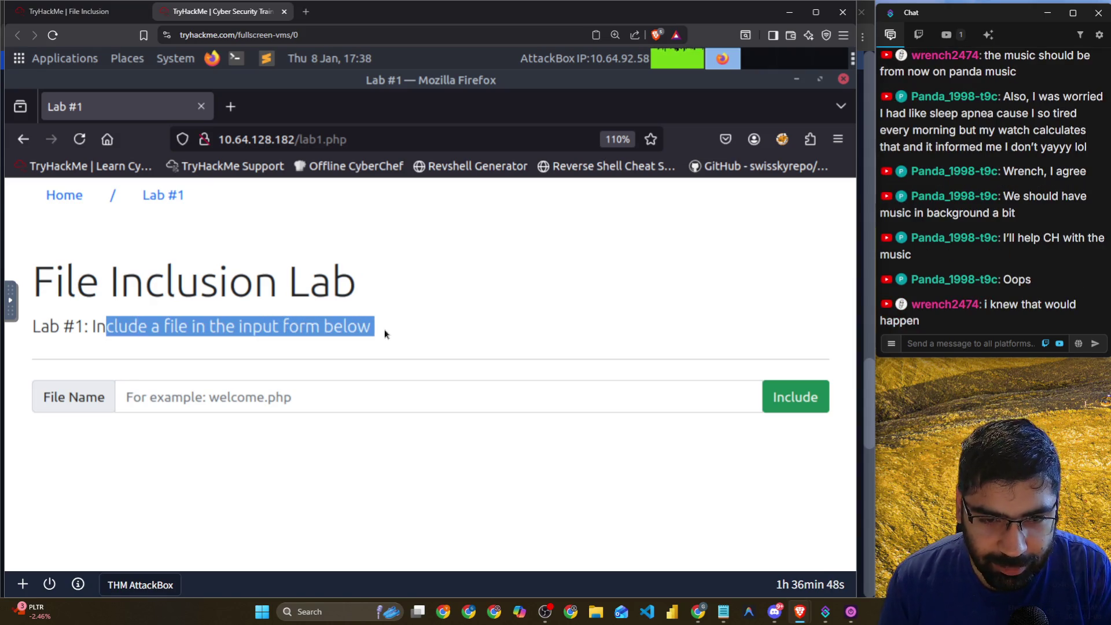
# Include welcome.php and highlight the /var/www/html path and the 'welcome to THM' preview
pyautogui.click(295, 399)
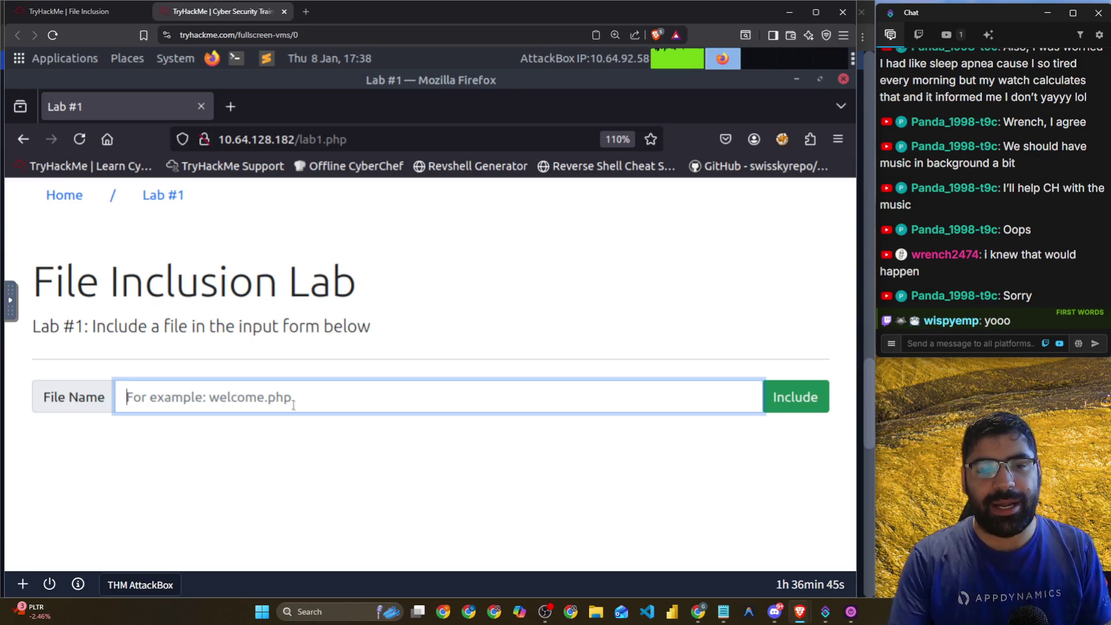
pyautogui.write('welcome.php')
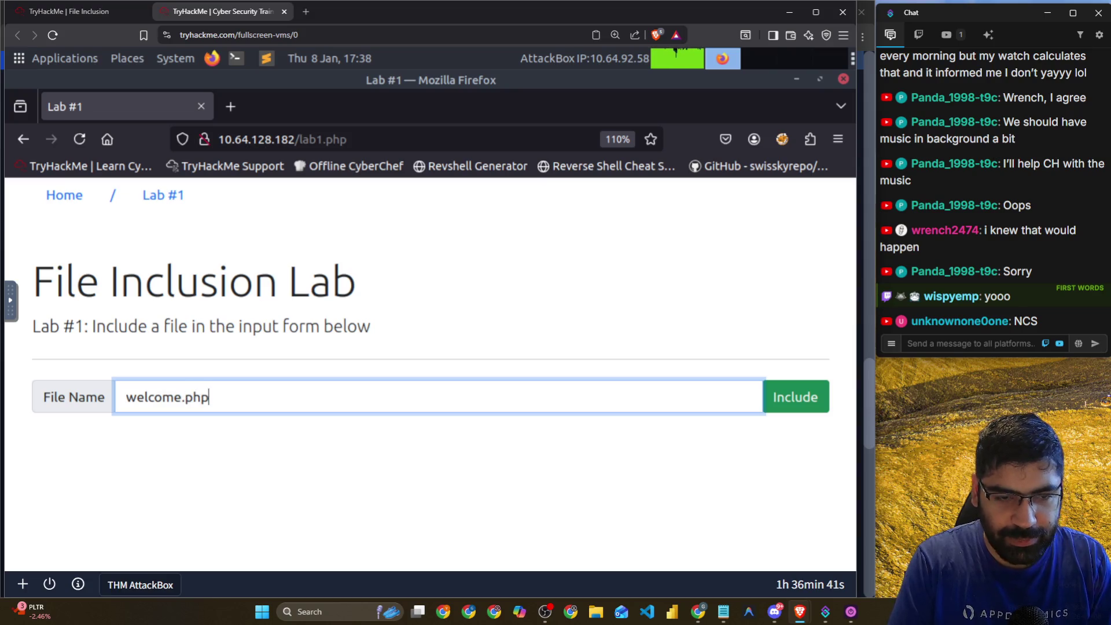
pyautogui.press('Return')
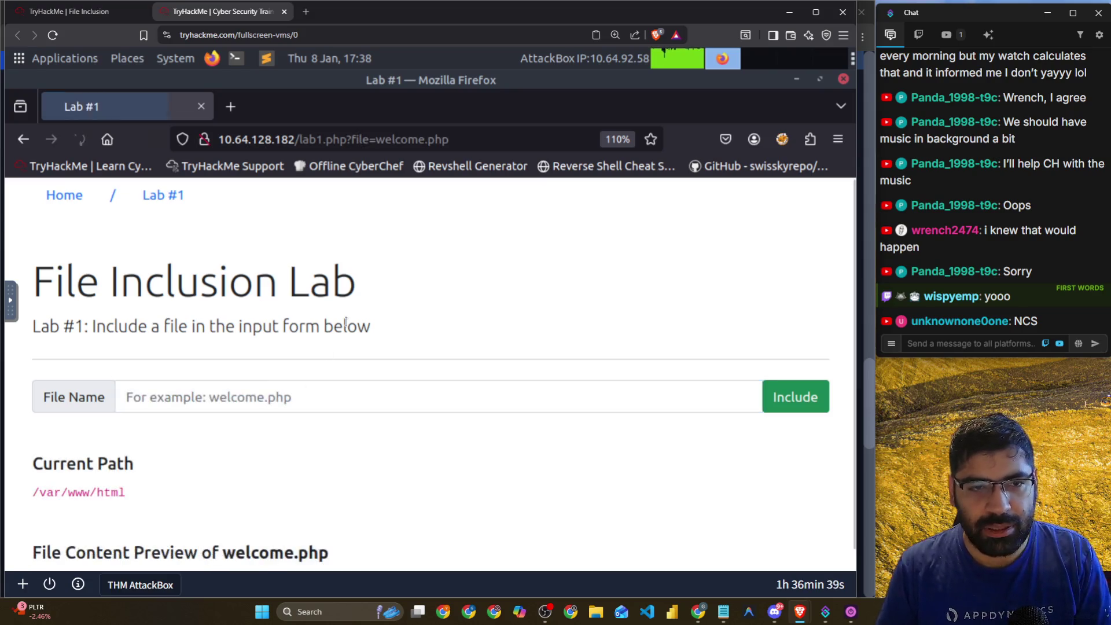
pyautogui.scroll(-1, 349, 319)
pyautogui.moveTo(33, 476); pyautogui.dragTo(123, 476)
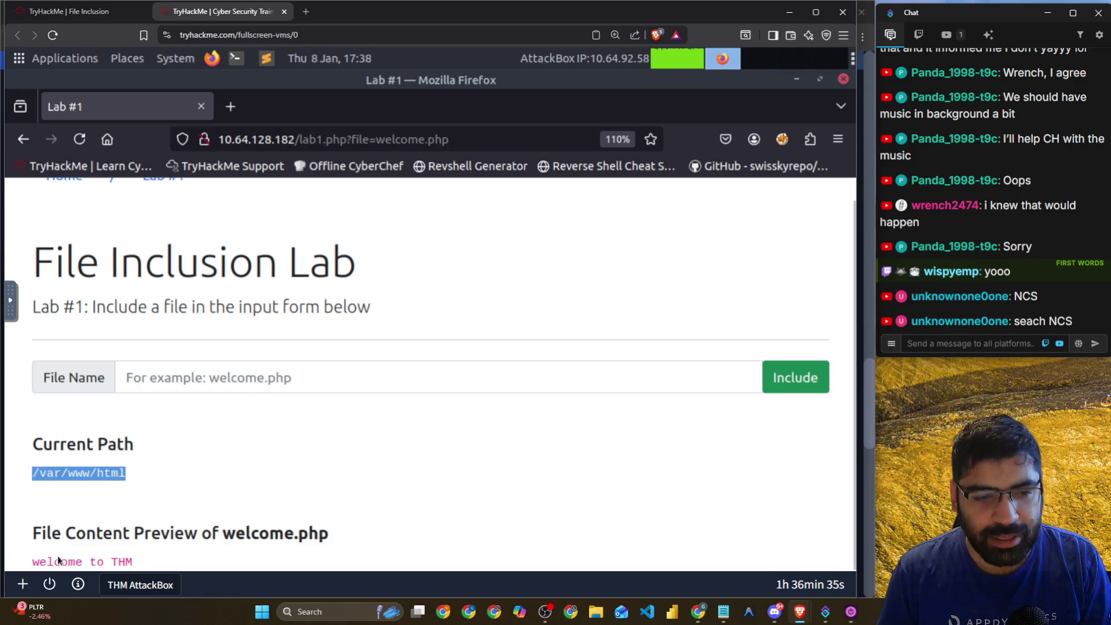
pyautogui.tripleClick(145, 560)
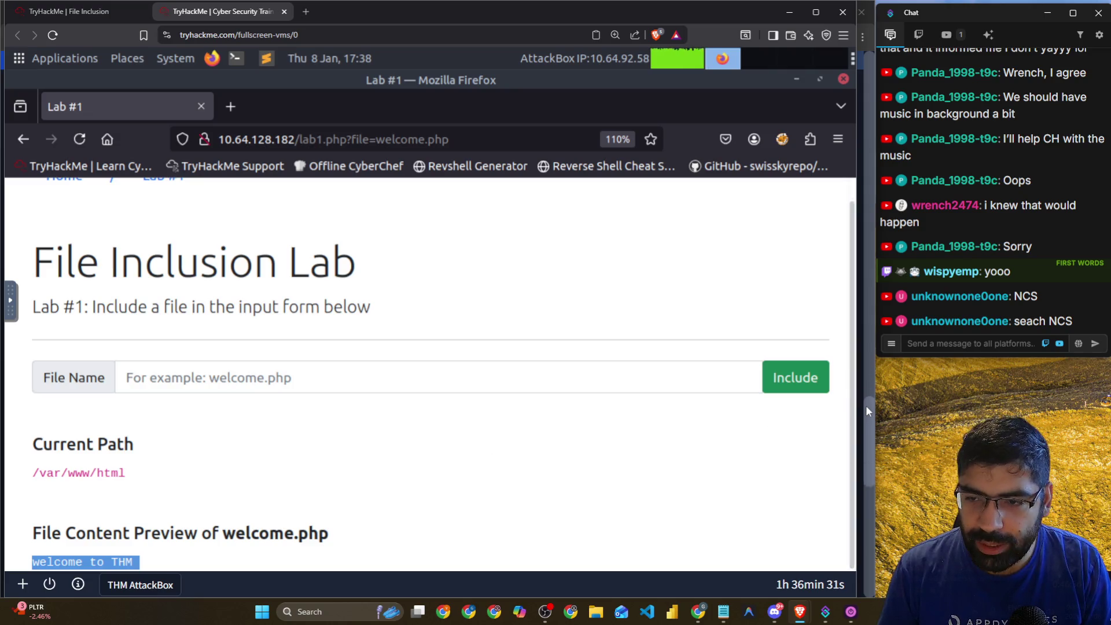
pyautogui.click(371, 379)
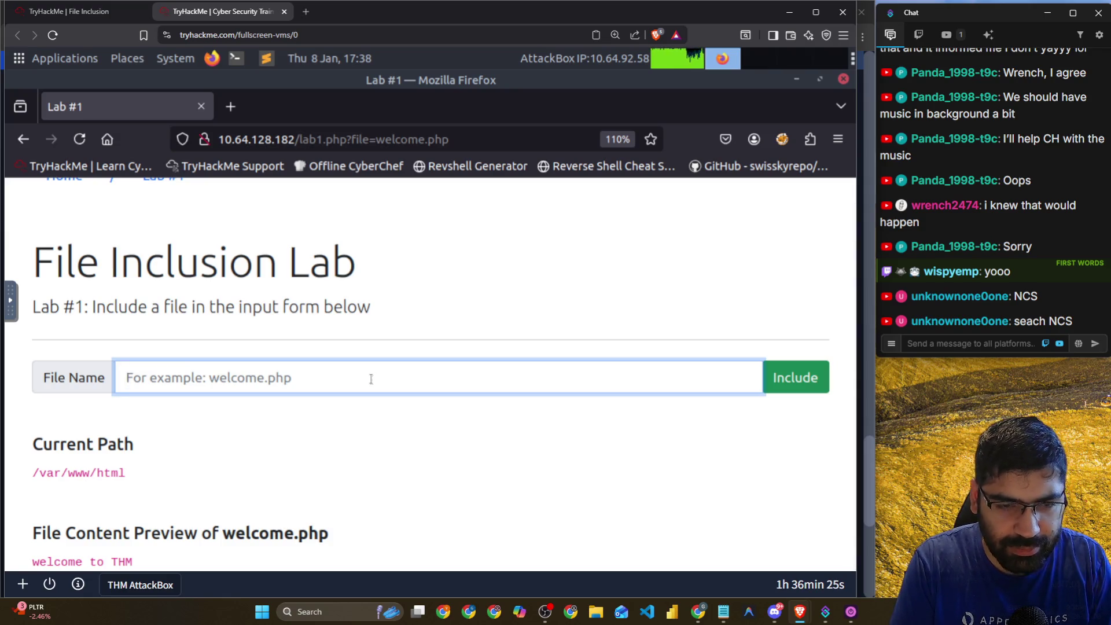
# Include /etc/passwd in Lab #1 and highlight its contents in the preview
pyautogui.write('/etc/passwd')
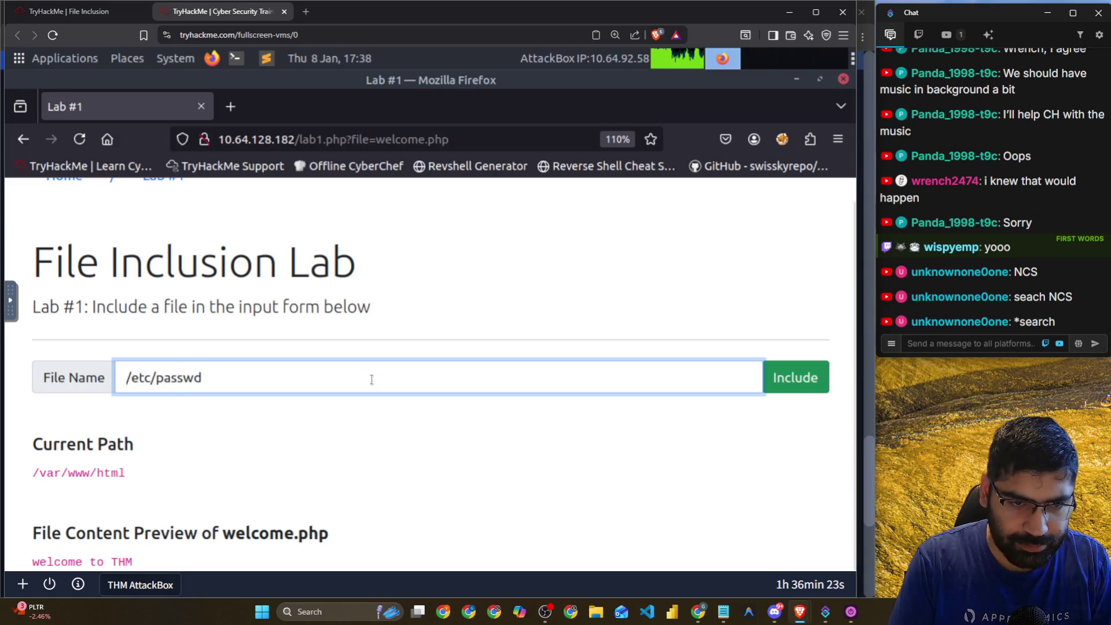
pyautogui.press('Return')
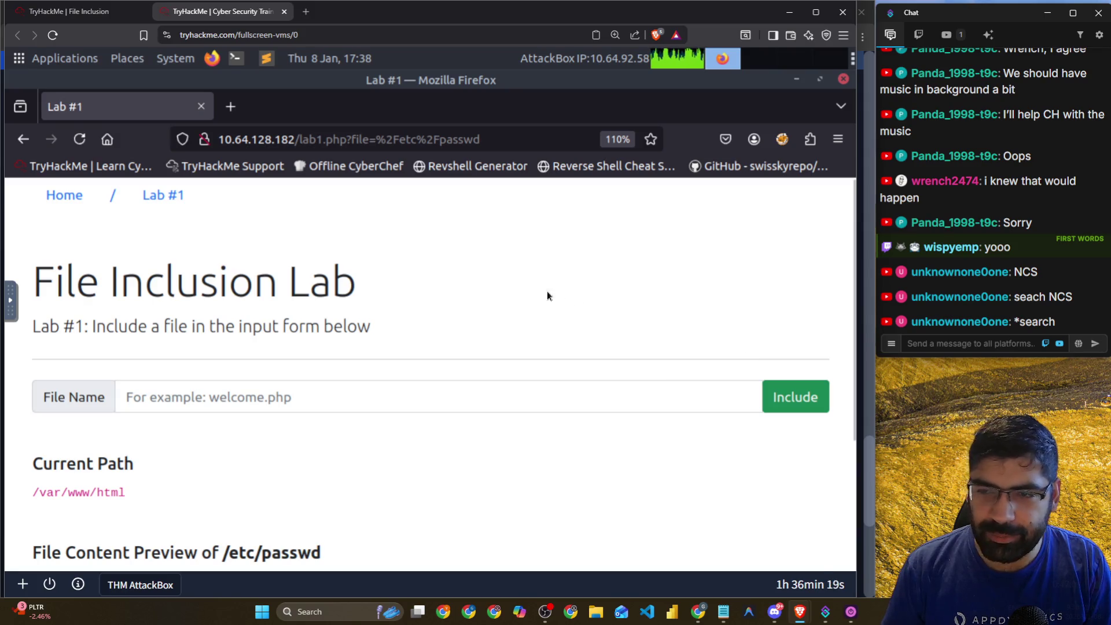
pyautogui.scroll(-5, 219, 532)
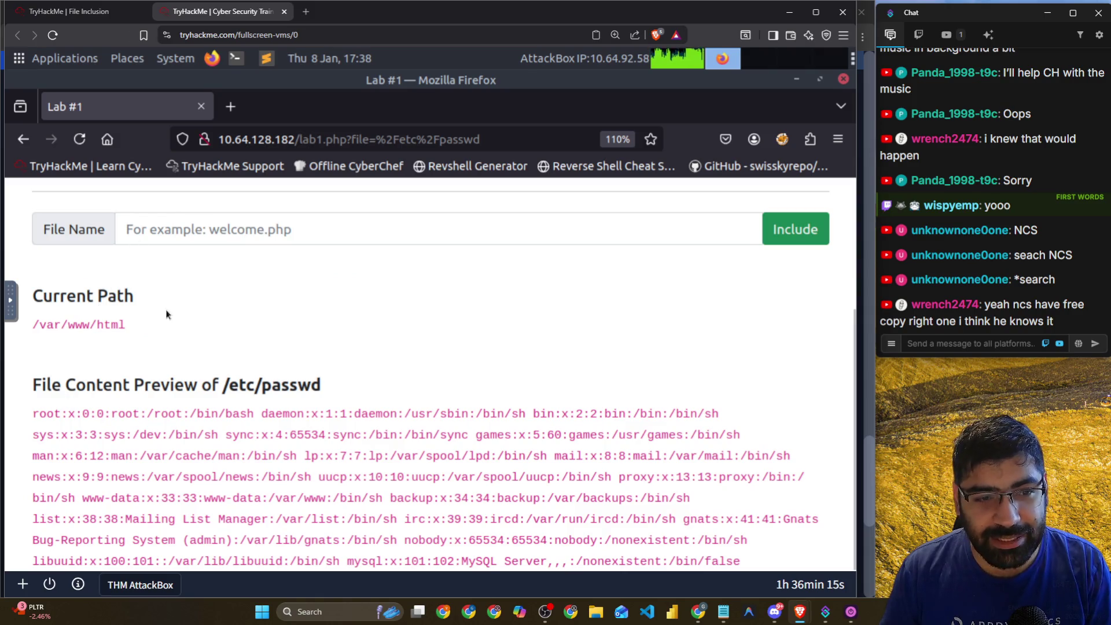
pyautogui.scroll(5, 164, 312)
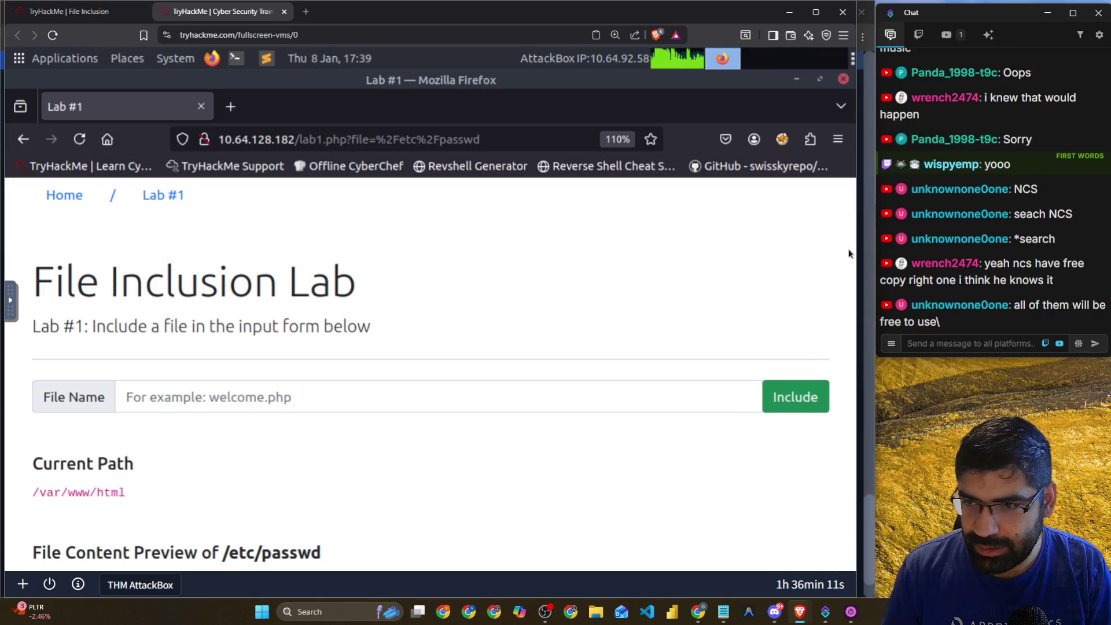
pyautogui.scroll(-5, 764, 329)
pyautogui.moveTo(28, 414)
pyautogui.mouseDown()
pyautogui.moveTo(185, 414)
pyautogui.moveTo(249, 455)
pyautogui.moveTo(662, 565)
pyautogui.moveTo(711, 564)
pyautogui.mouseUp()
pyautogui.click(358, 365)
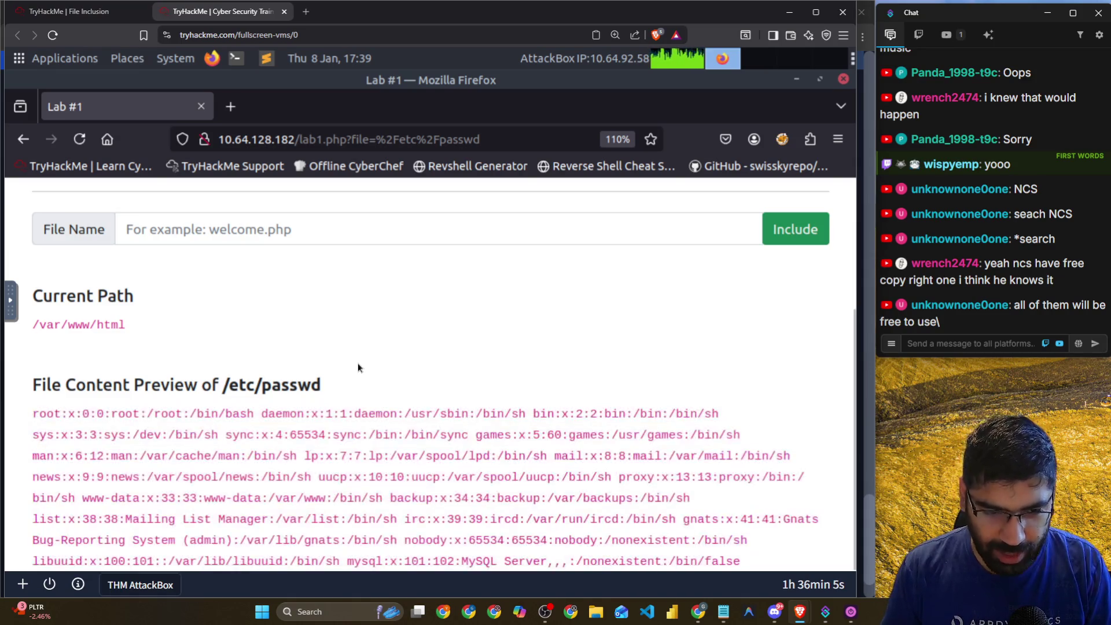
# Switch through the open windows back to the TryHackMe room window
pyautogui.click(95, 18)
pyautogui.click(226, 11)
pyautogui.hotkey('alt', 'Tab')
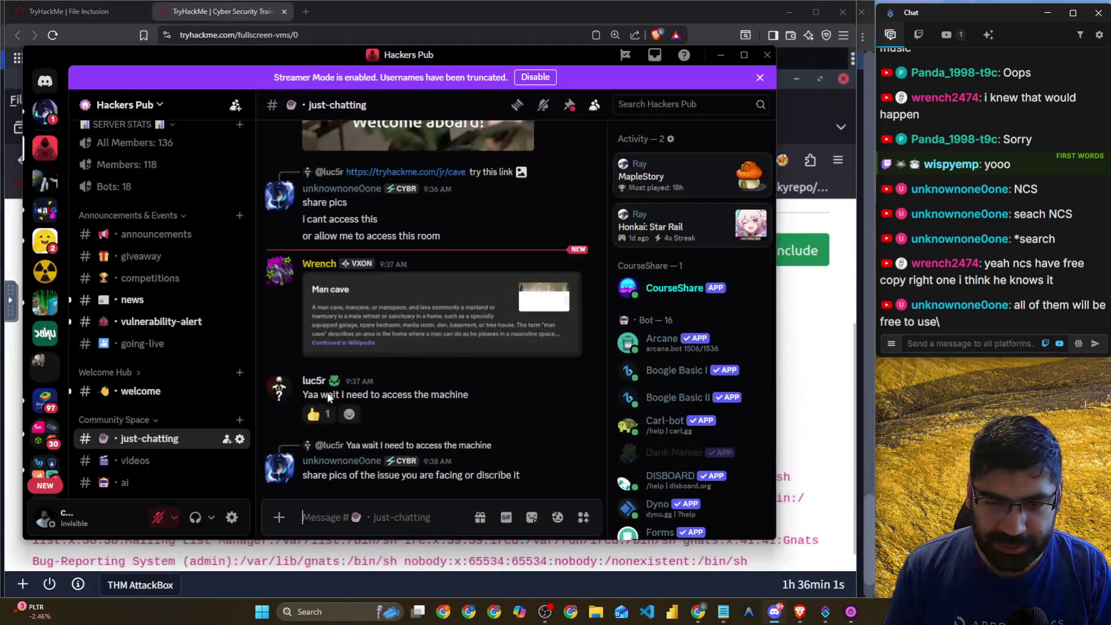
pyautogui.hotkey('alt', 'Tab')
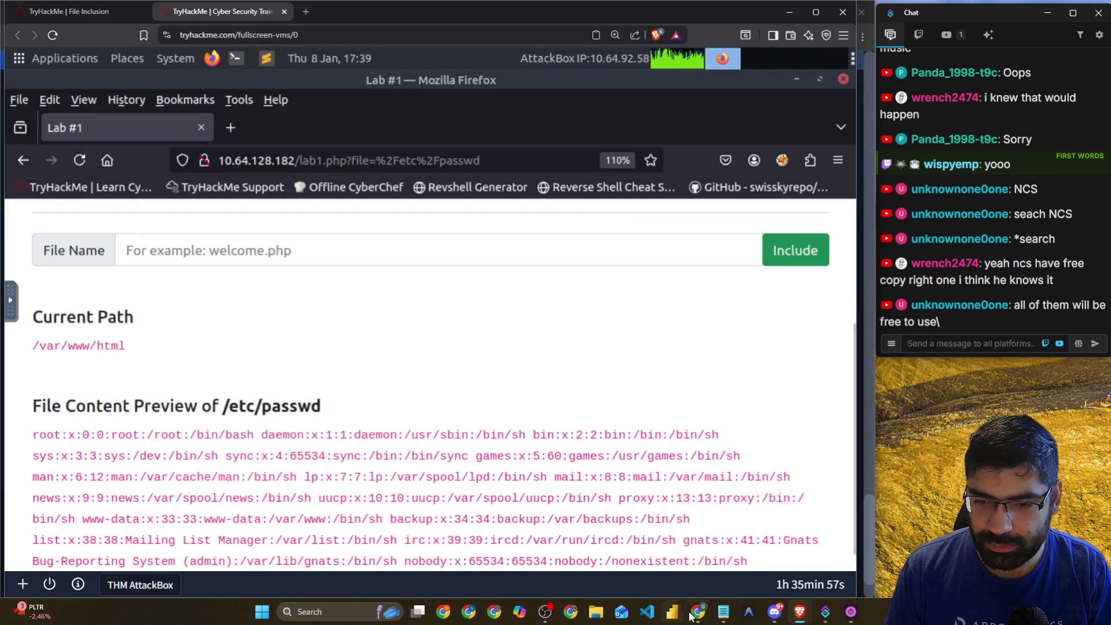
pyautogui.moveTo(698, 612)
pyautogui.click(984, 553)
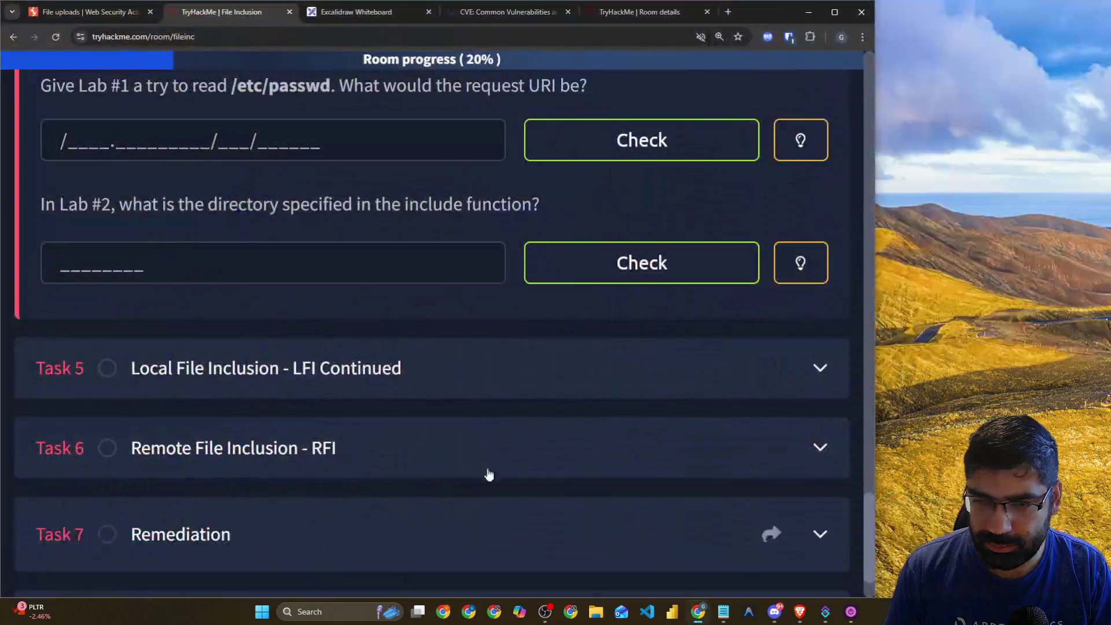
# Highlight the question asking for Lab #1's /etc/passwd request URI, then Alt+Tab back to the lab
pyautogui.scroll(1, 105, 264)
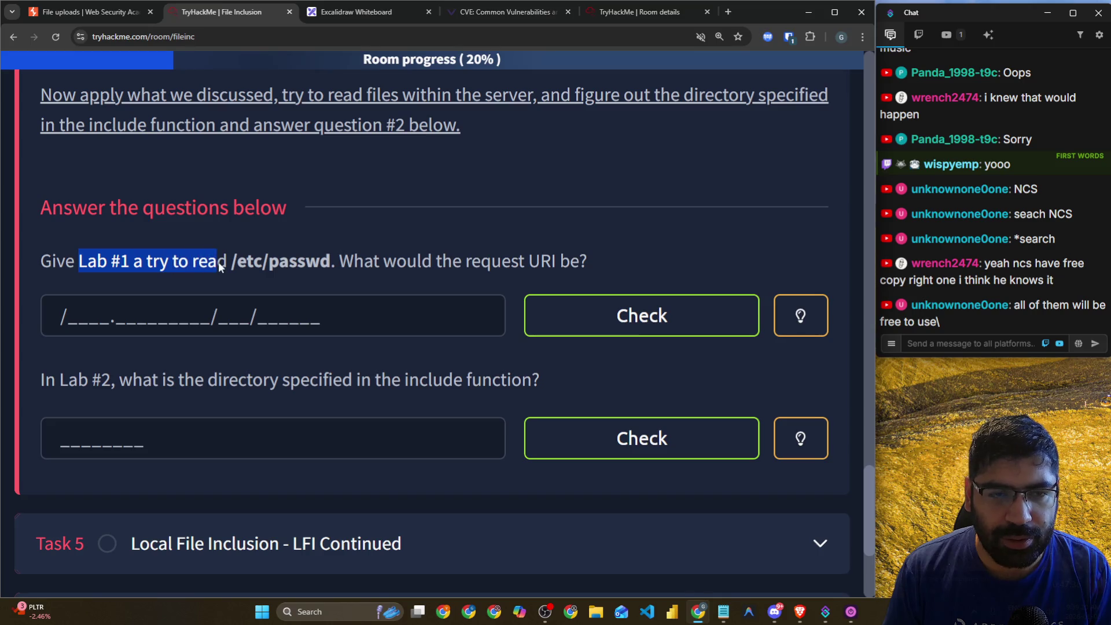
pyautogui.moveTo(306, 266); pyautogui.dragTo(576, 264)
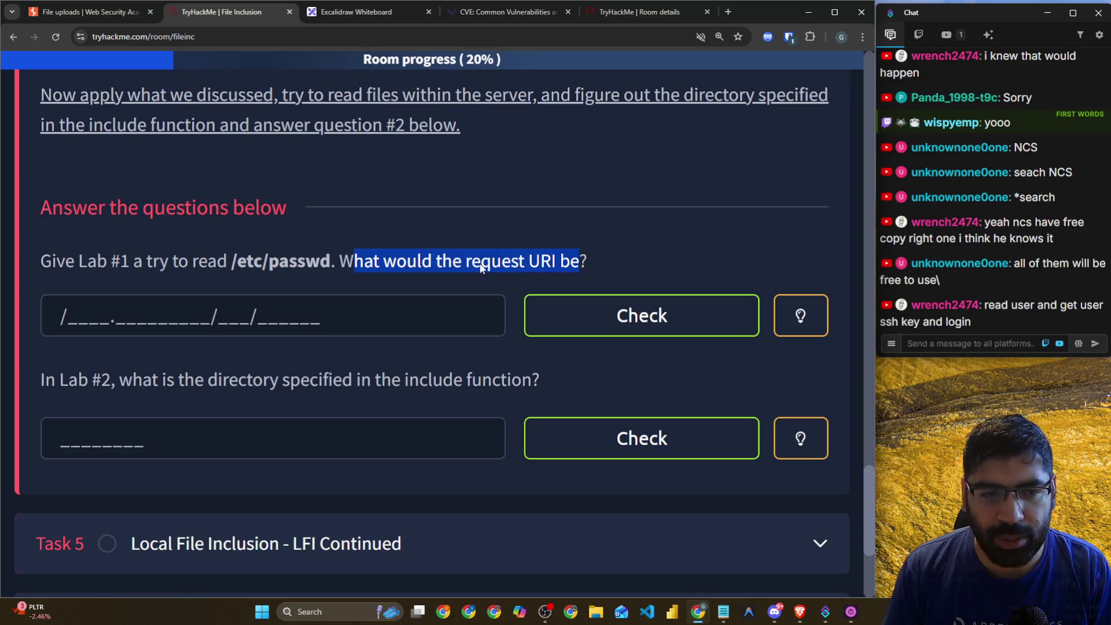
pyautogui.hotkey('alt', 'Tab')
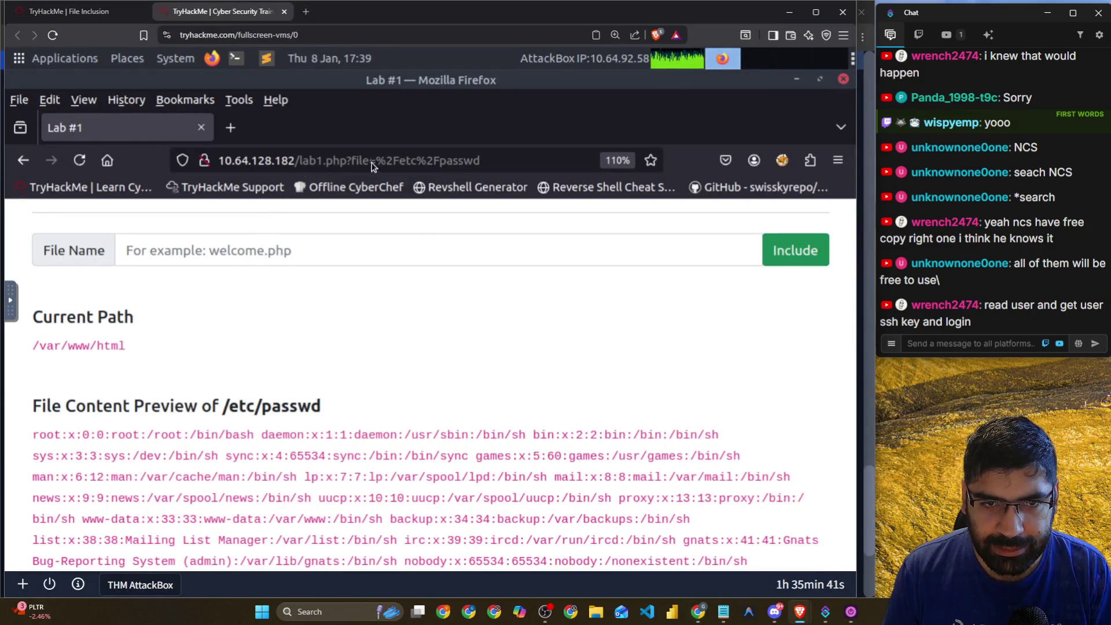
# Copy lab1.php?file=%2Fetc%2Fpasswd from the address bar and post it in the stream chat
pyautogui.click(368, 166)
pyautogui.click(490, 140)
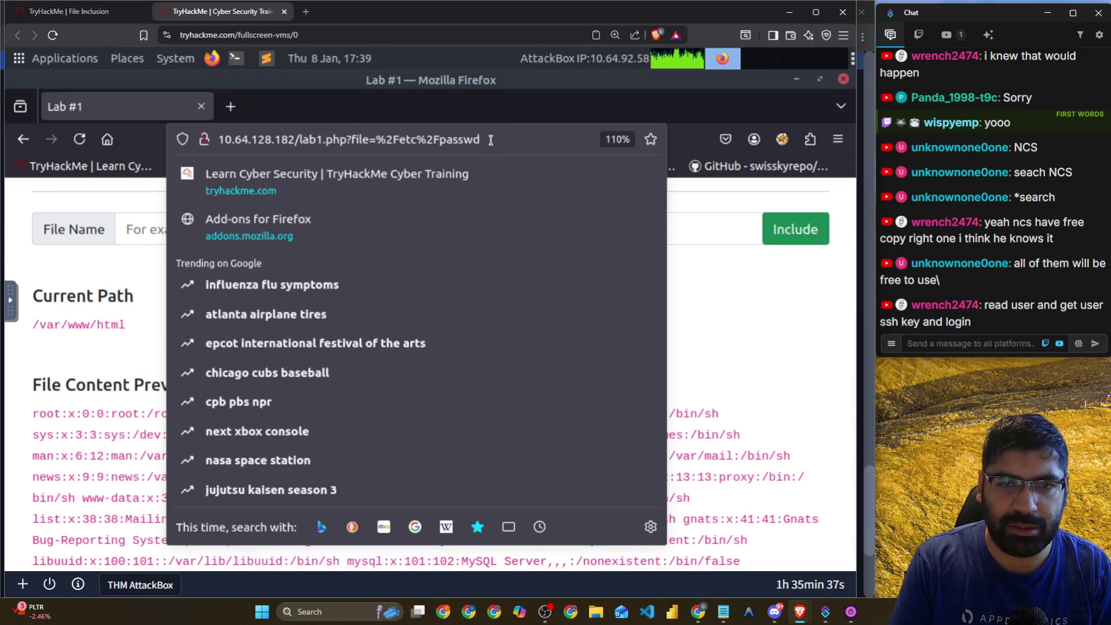
pyautogui.hotkey('shift', 'Left')
pyautogui.hotkey('shift', 'Left')
pyautogui.hotkey('shift', 'Left')
pyautogui.hotkey('shift', 'Left')
pyautogui.hotkey('shift', 'Left')
pyautogui.hotkey('shift', 'Left')
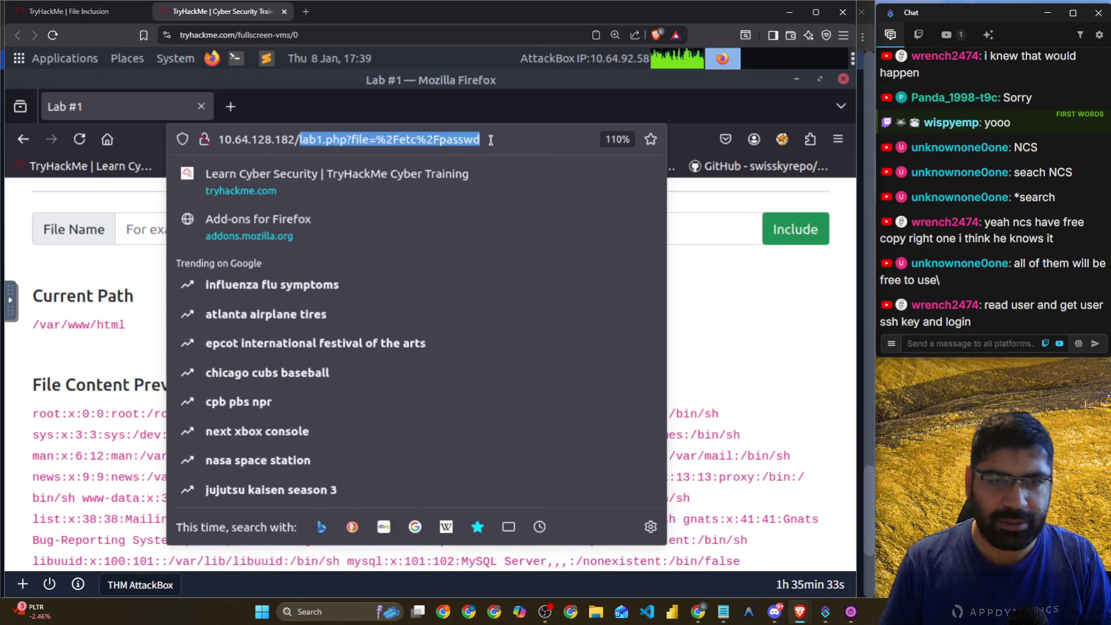
pyautogui.click(963, 343)
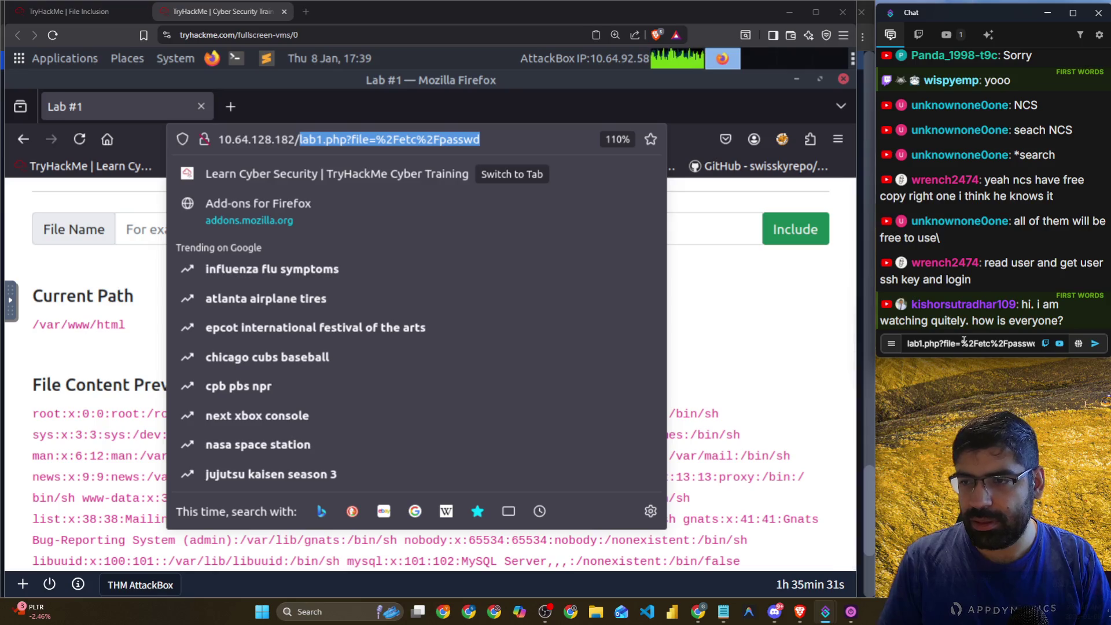
pyautogui.write('lab1.php?file=%2Fetc%2Fpasswd')
pyautogui.press('Return')
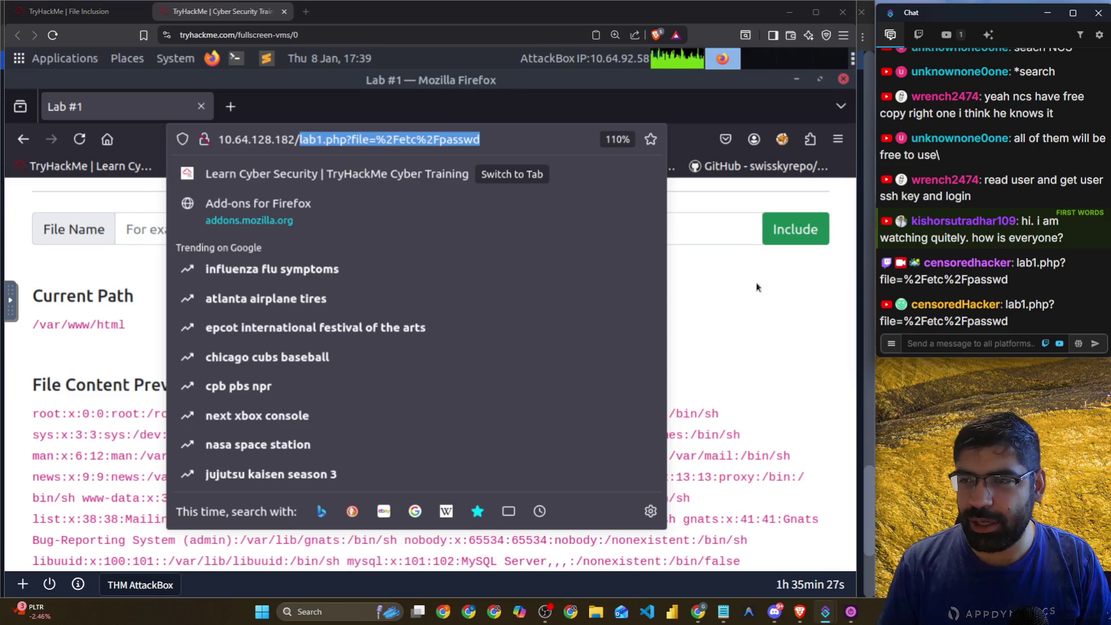
pyautogui.click(703, 254)
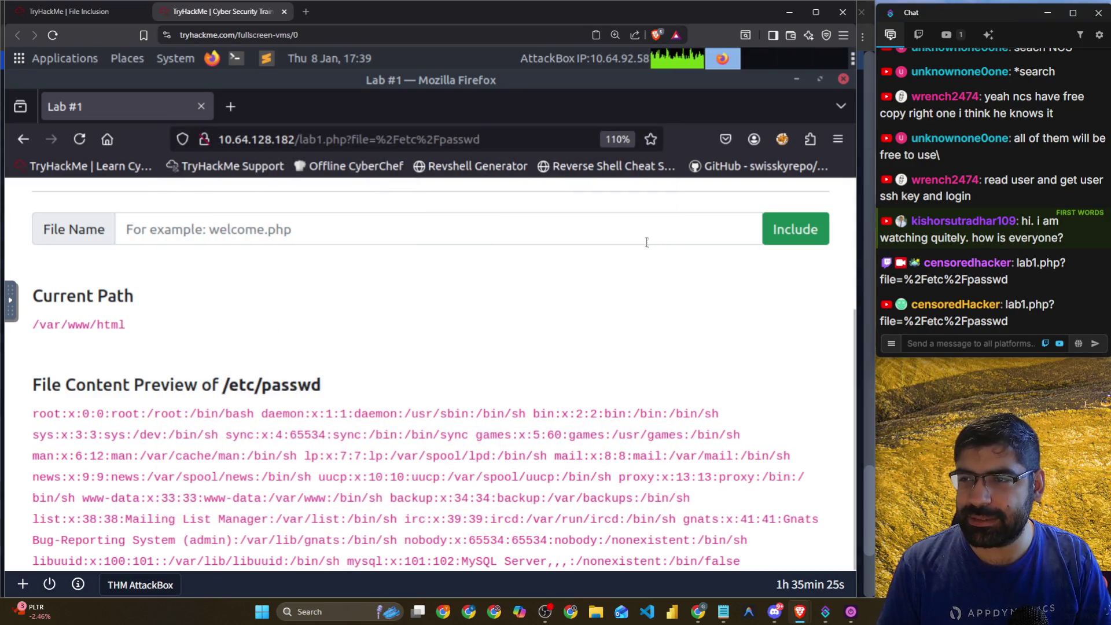
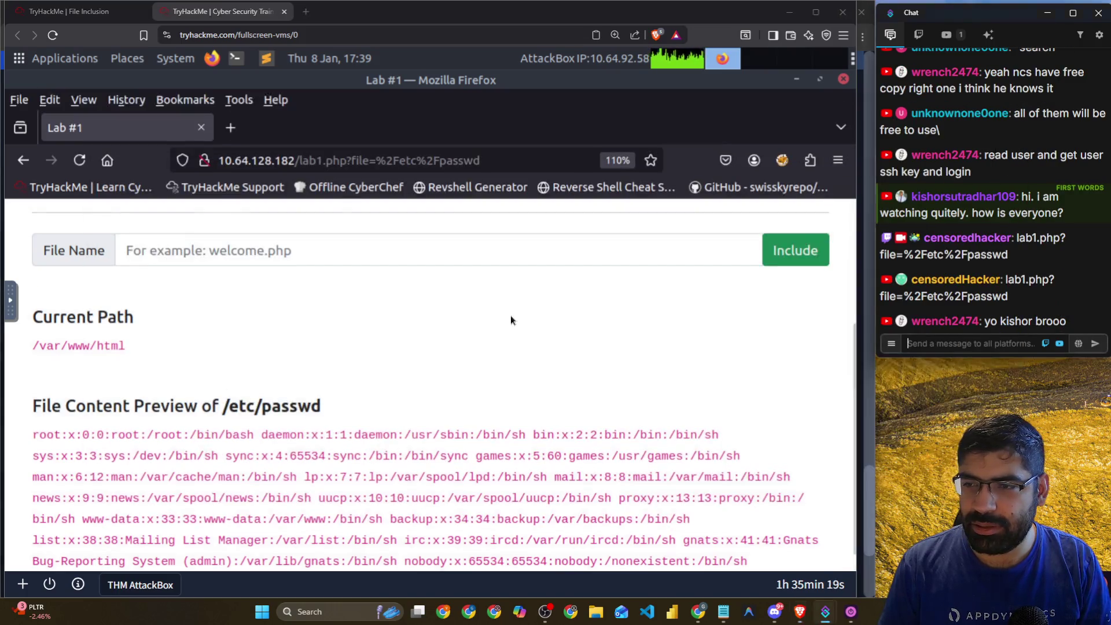
# Submit the encoded URI /lab1.php?file=/%2F/etc%2F as the Lab #1 answer
pyautogui.hotkey('alt', 'Tab')
pyautogui.click(409, 208)
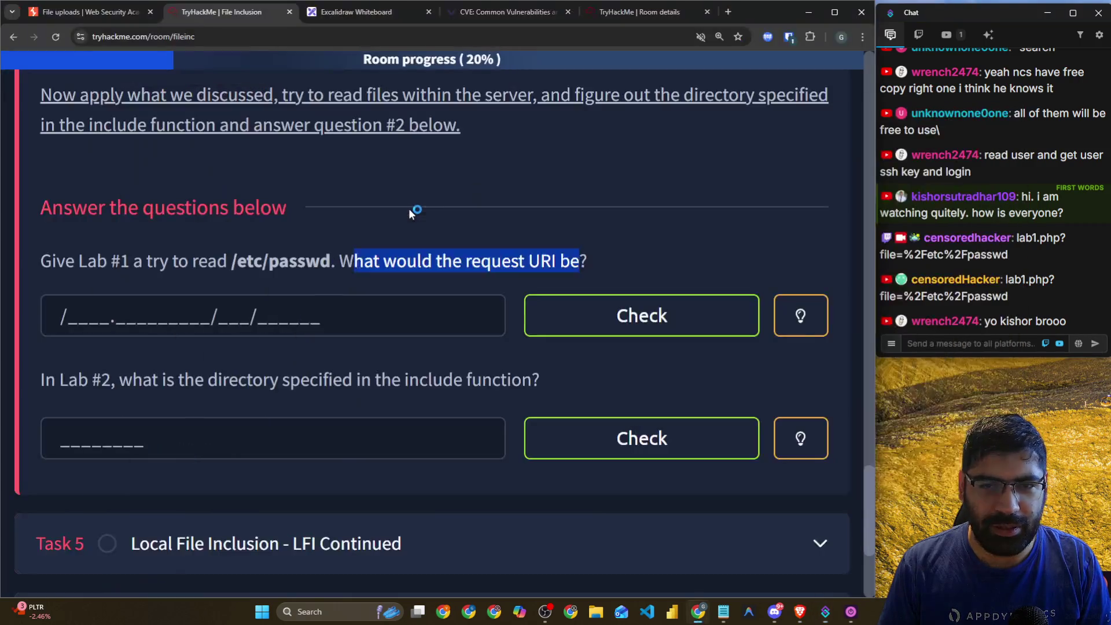
pyautogui.click(164, 313)
pyautogui.write('/lab1.php?file=/%2F/etc%2F')
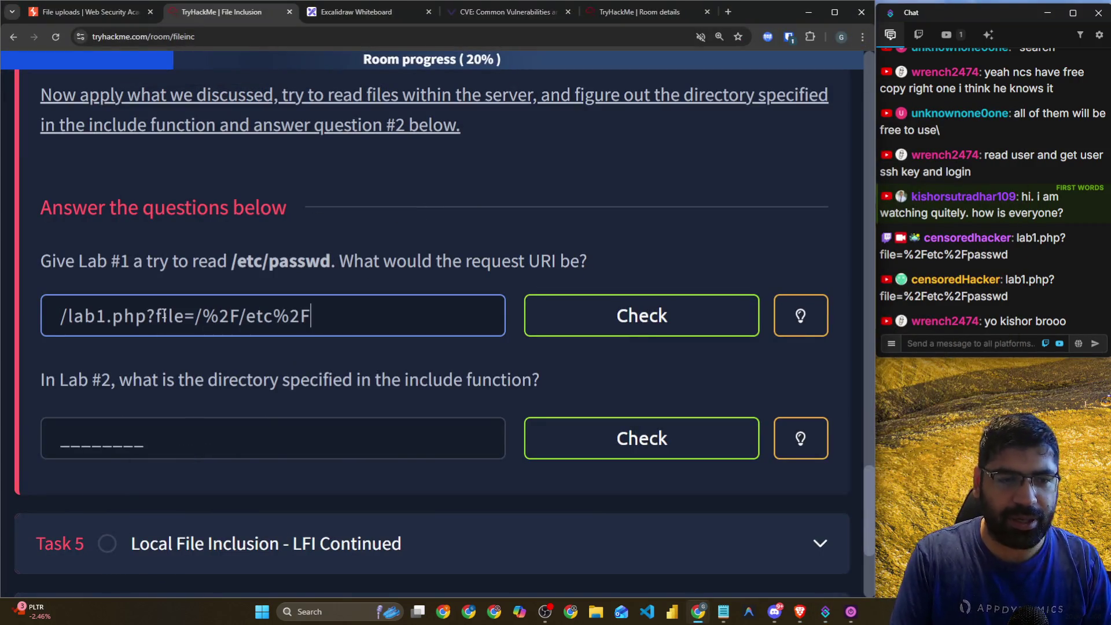
pyautogui.press('Return')
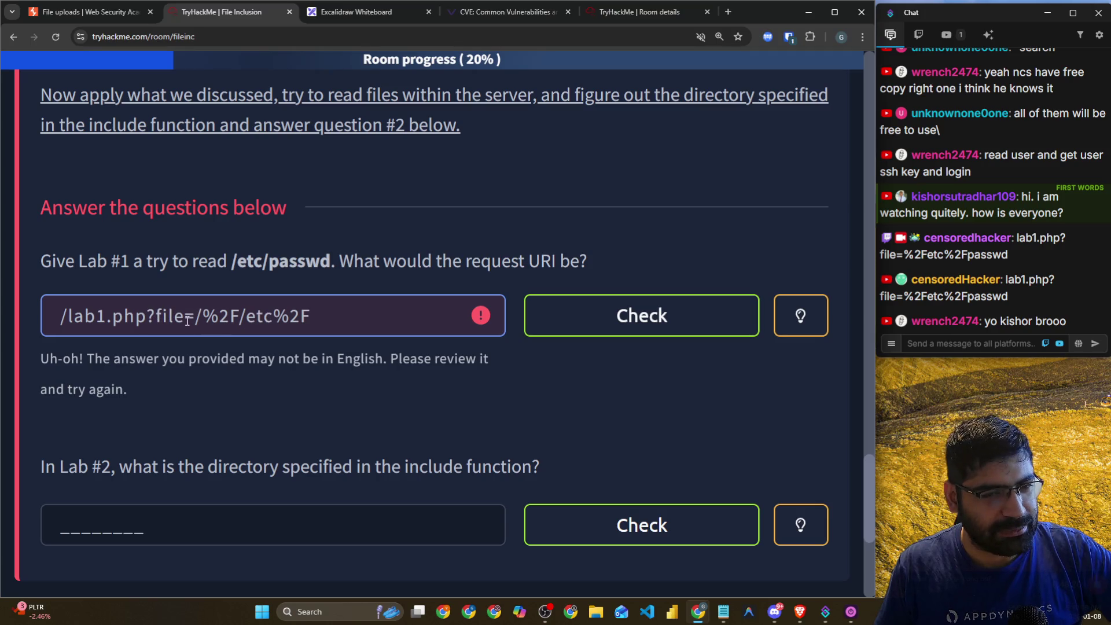
# Erase the rejected answer from the Lab #1 field
pyautogui.moveTo(196, 316); pyautogui.dragTo(22, 324)
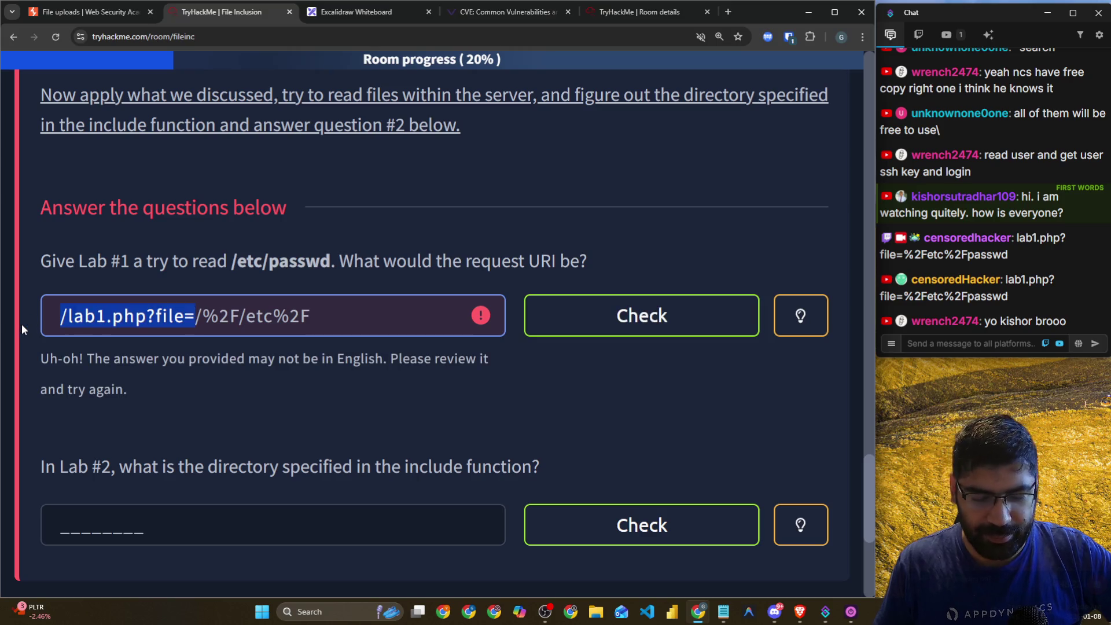
pyautogui.press('BackSpace')
pyautogui.press('Right')
pyautogui.press('BackSpace')
pyautogui.press('BackSpace')
pyautogui.press('BackSpace')
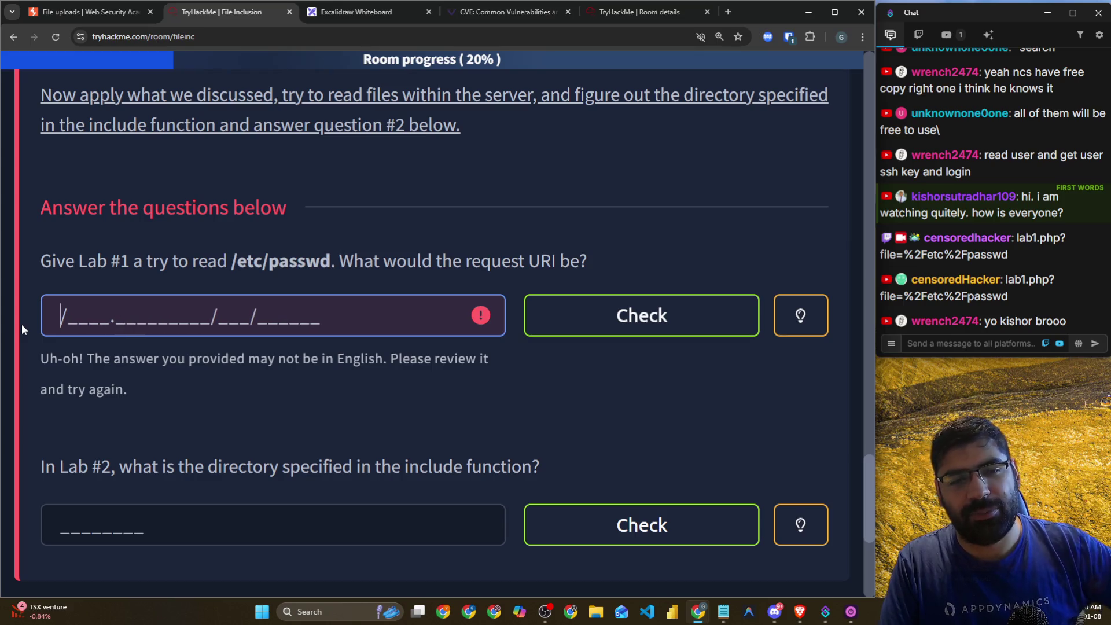
# Reread the Lab #1 question, then return to the AttackBox's /etc/passwd output
pyautogui.hotkey('alt', 'Tab')
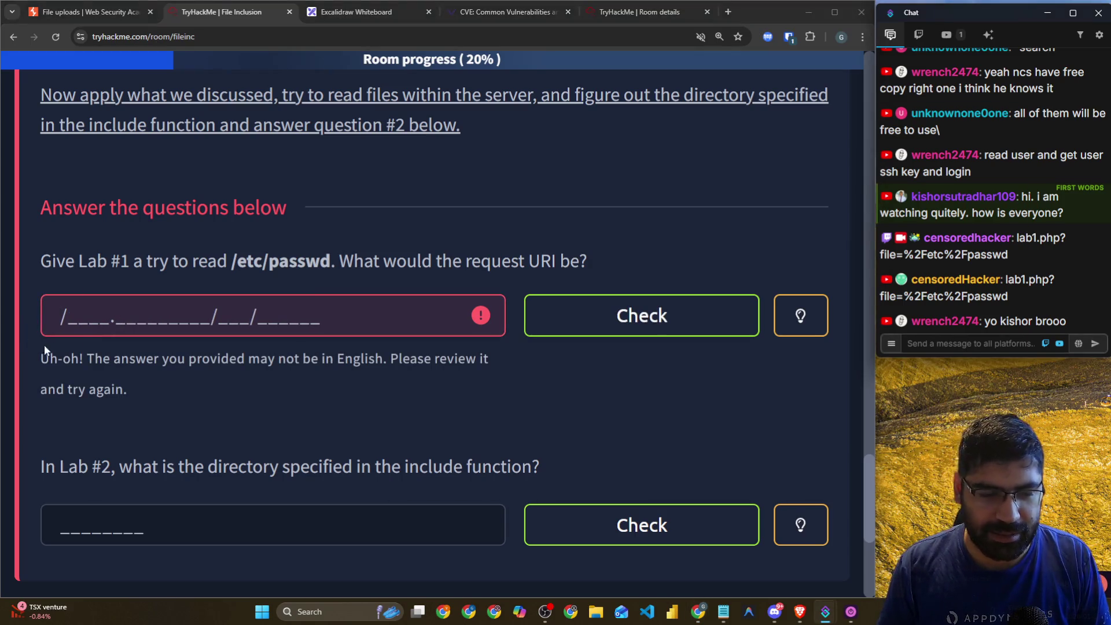
pyautogui.click(205, 259)
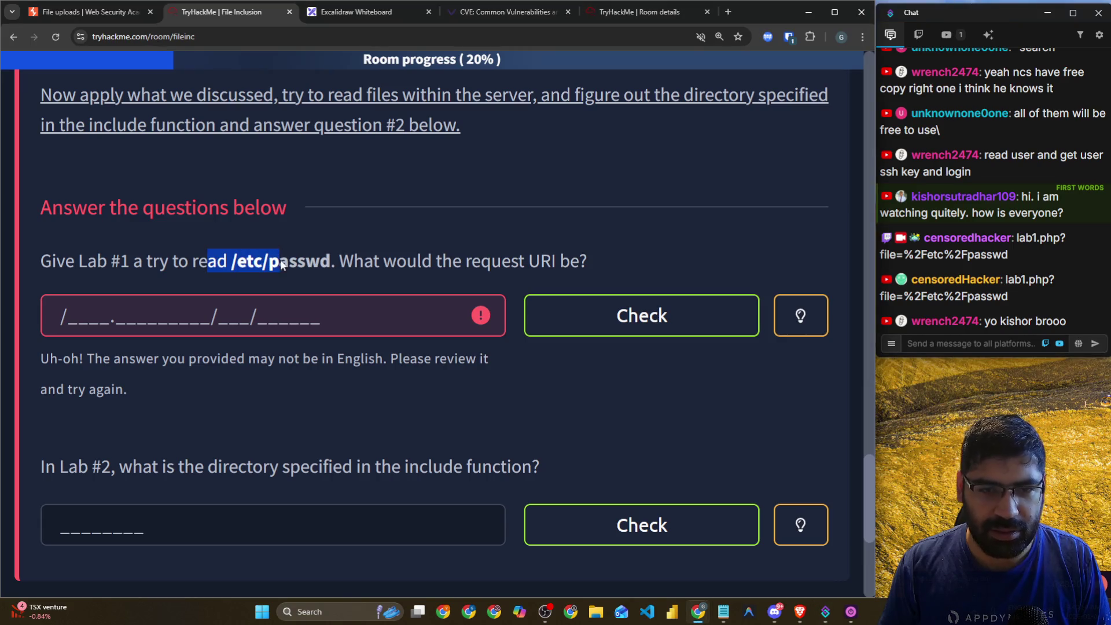
pyautogui.moveTo(363, 260); pyautogui.dragTo(442, 261)
pyautogui.hotkey('alt', 'Tab')
pyautogui.press('Tab')
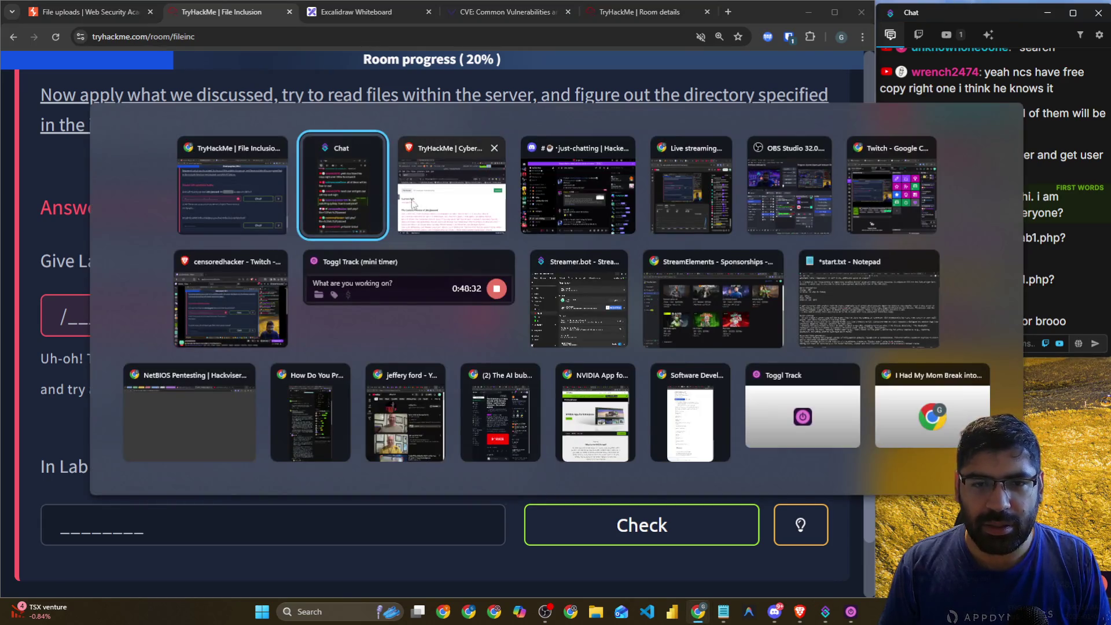
pyautogui.hotkey('alt', 'Tab')
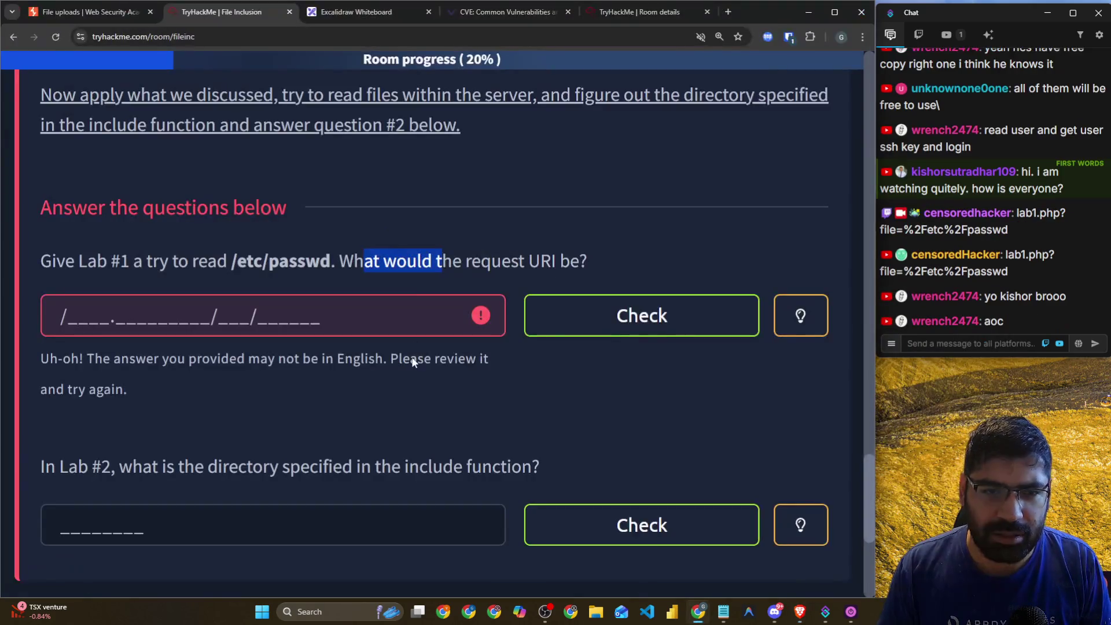
pyautogui.hotkey('alt', 'Tab')
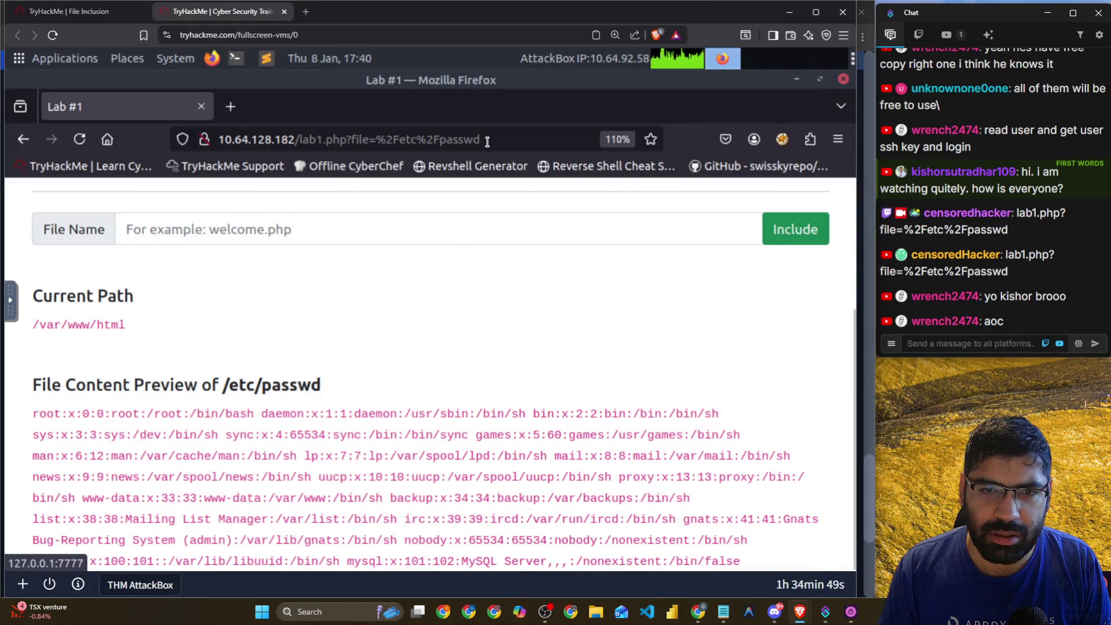
# Rewrite the lab address as /lab1.php?file=/etc/passwd by replacing the encoded slashes
pyautogui.click(440, 140)
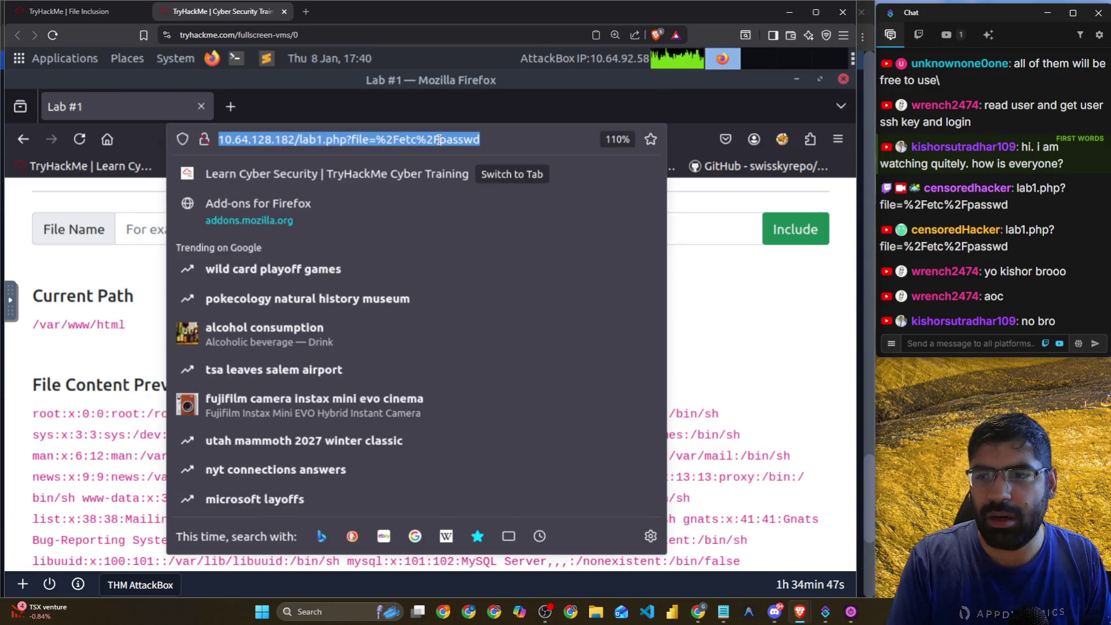
pyautogui.press('End')
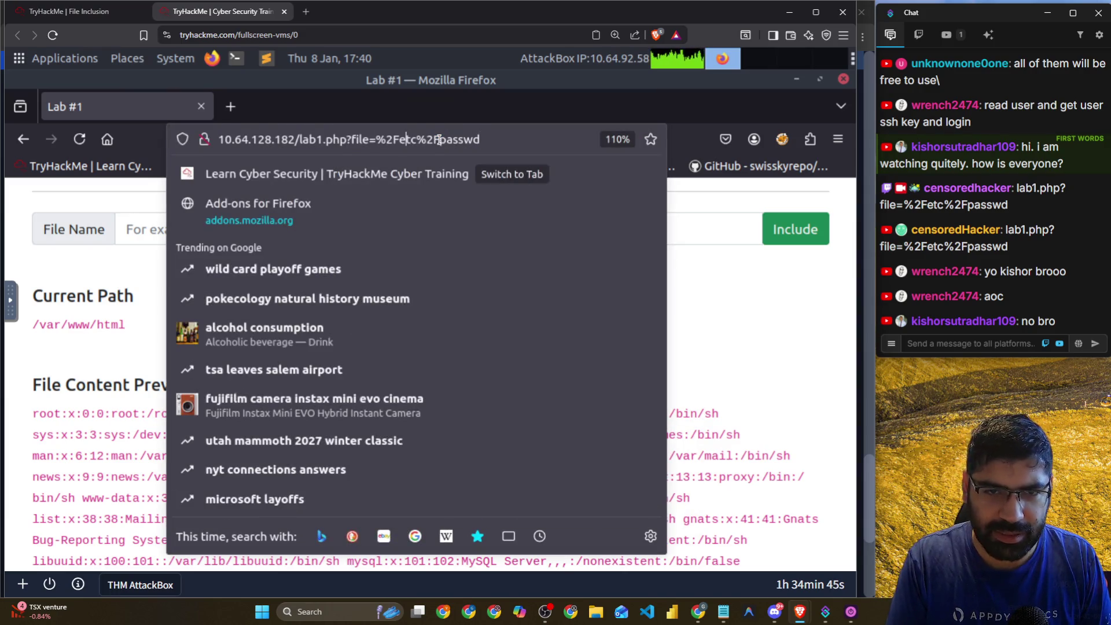
pyautogui.press('Delete')
pyautogui.press('BackSpace')
pyautogui.press('BackSpace')
pyautogui.press('BackSpace')
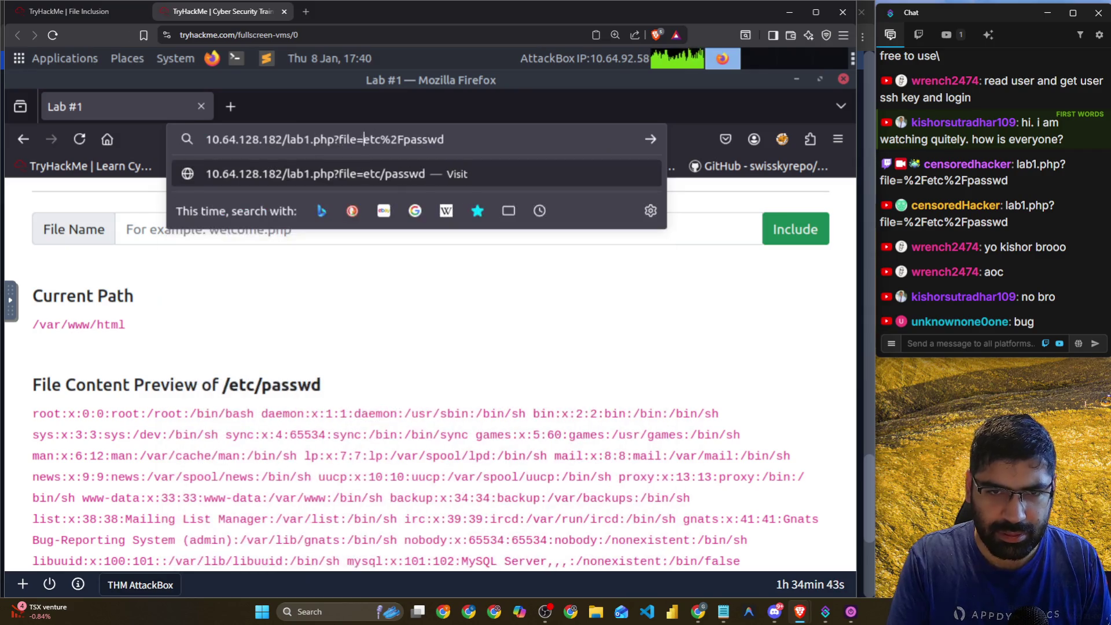
pyautogui.write('=/')
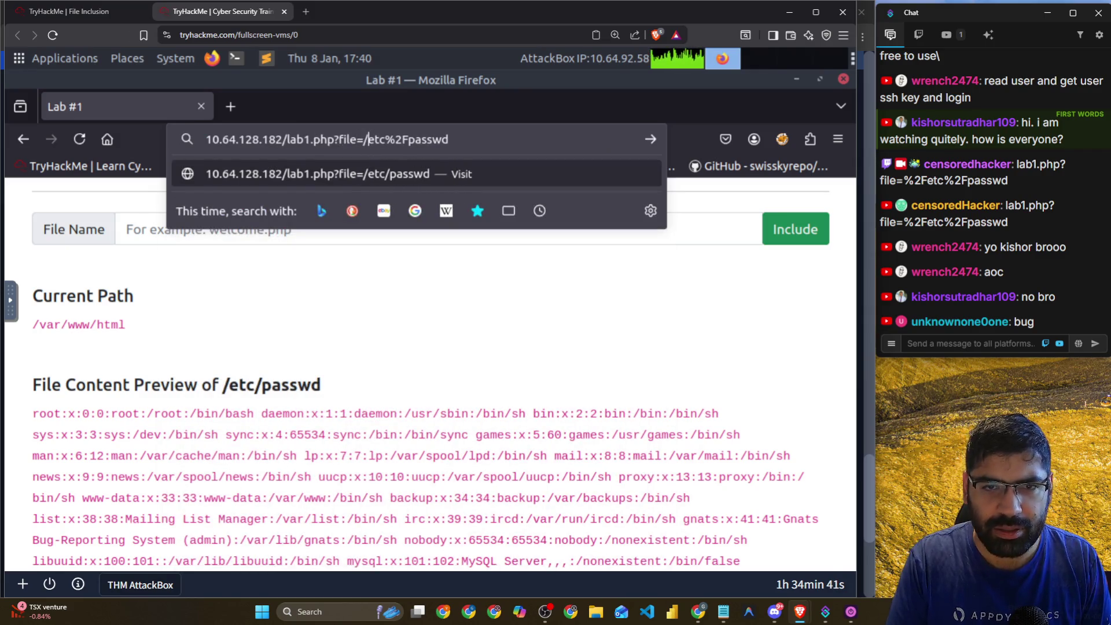
pyautogui.press('BackSpace')
pyautogui.press('BackSpace')
pyautogui.press('BackSpace')
pyautogui.write('/')
# Copy the /lab1.php?file=/etc/passwd path and go back to the room's Lab #1 answer field
pyautogui.moveTo(434, 140); pyautogui.dragTo(281, 138)
pyautogui.hotkey('ctrl', 'c')
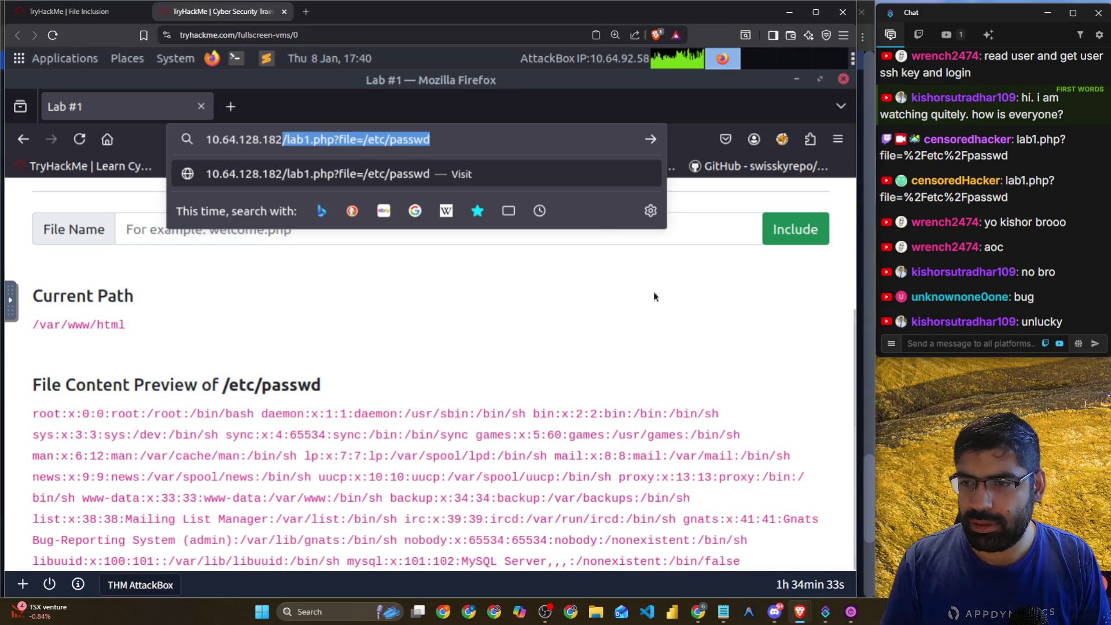
pyautogui.click(437, 356)
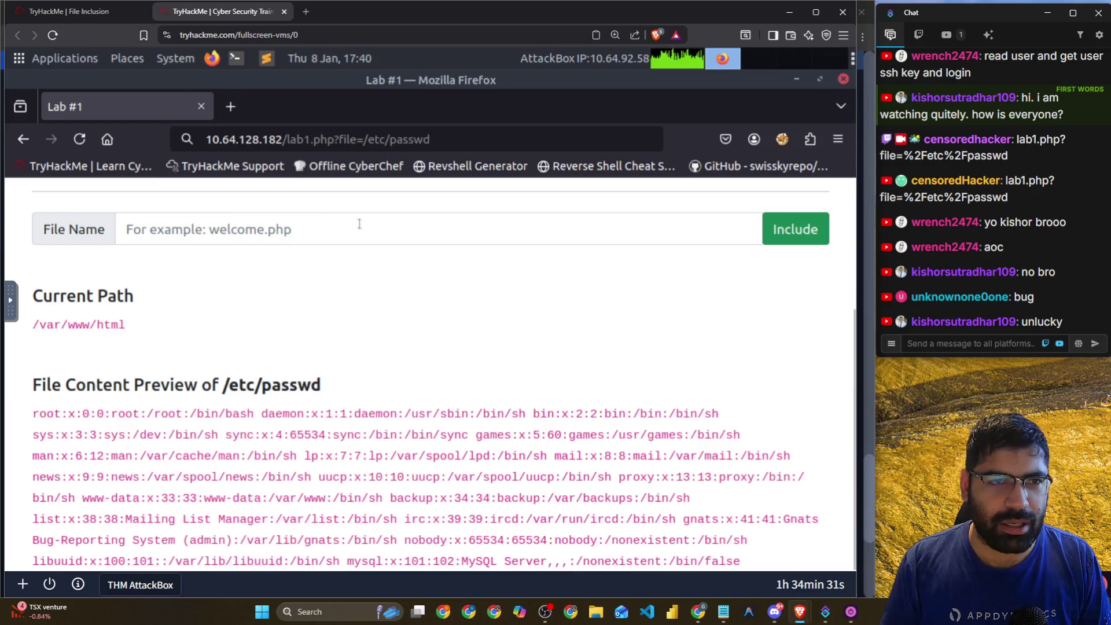
pyautogui.hotkey('alt', 'Tab')
pyautogui.click(294, 316)
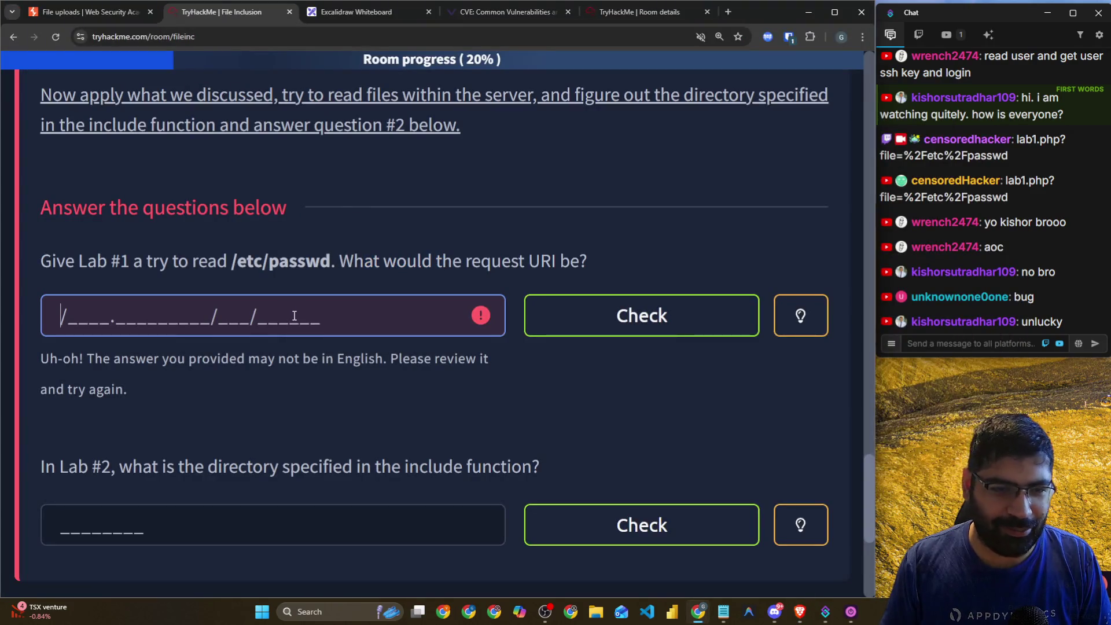
# Paste /lab1.php?file=/etc/passwd as the Lab #1 answer, then post it in the chat
pyautogui.hotkey('ctrl', 'v')
pyautogui.press('Return')
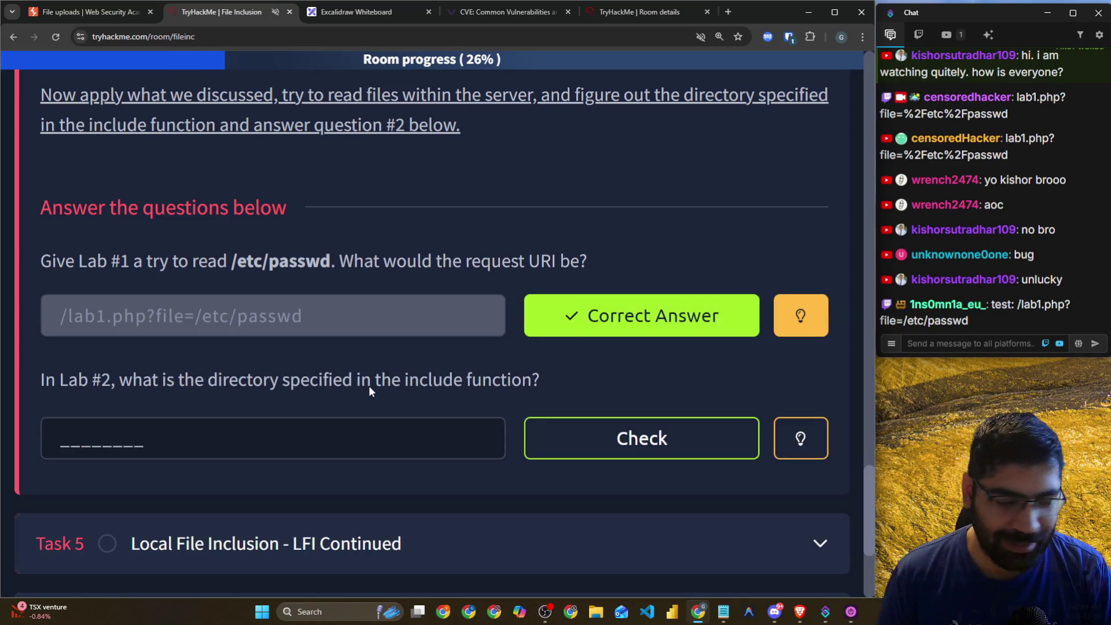
pyautogui.click(935, 351)
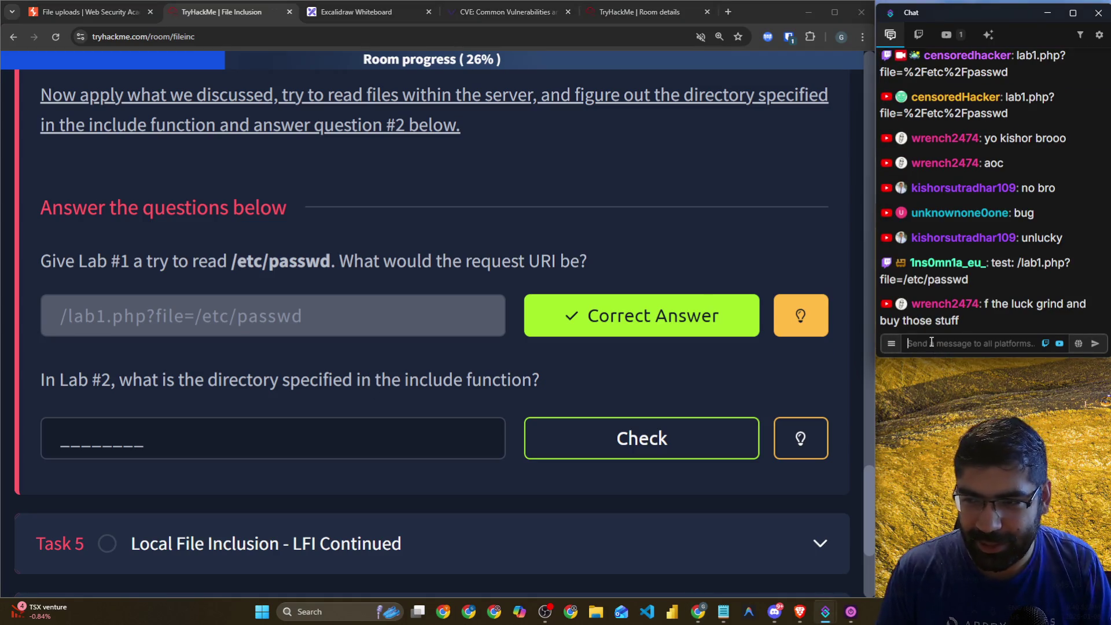
pyautogui.hotkey('ctrl', 'v')
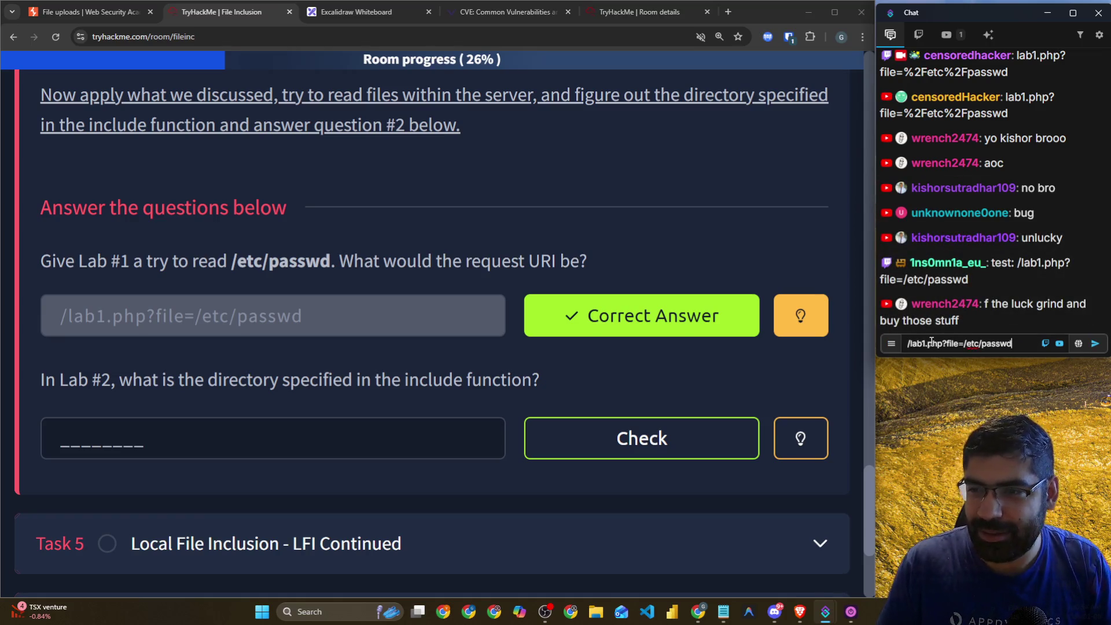
pyautogui.press('Return')
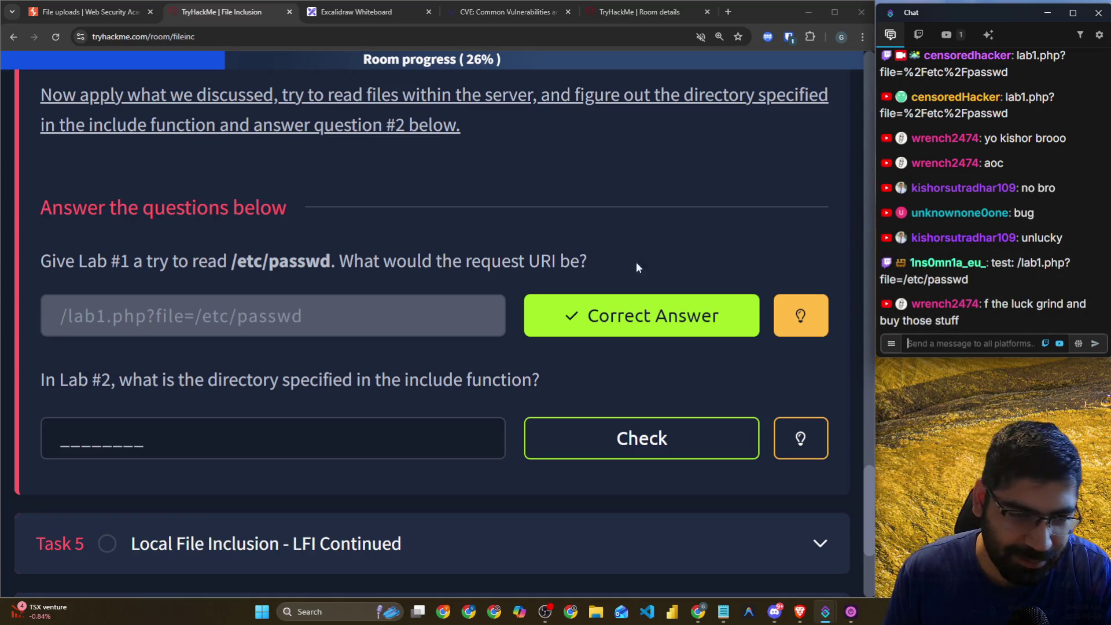
pyautogui.scroll(10, 297, 262)
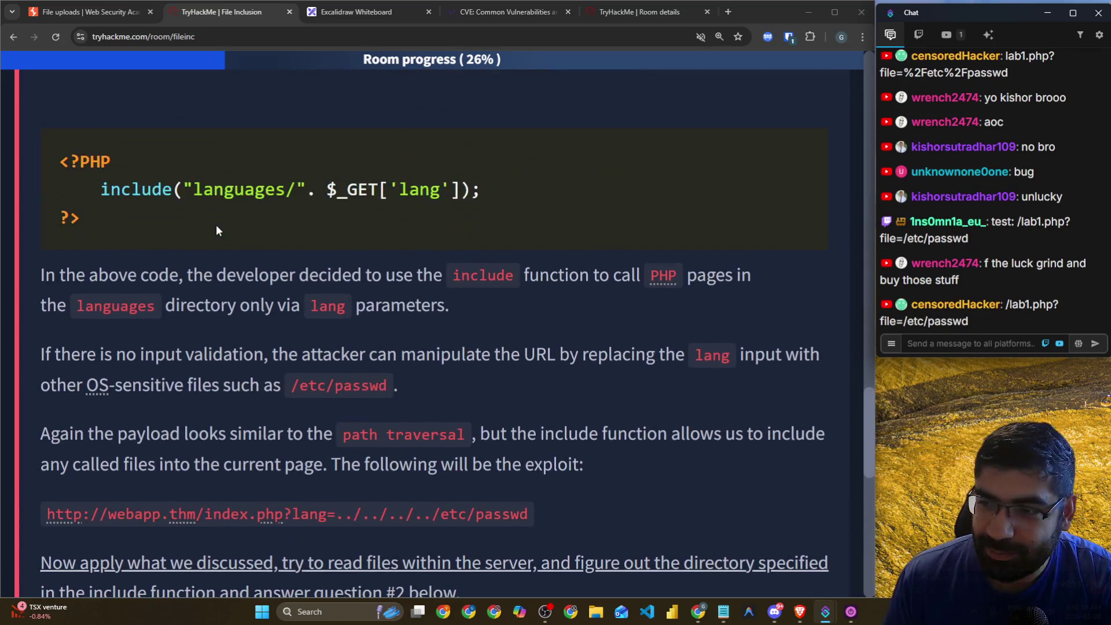
# Scroll through the page and highlight the #2 introduction sentence
pyautogui.scroll(4, 216, 231)
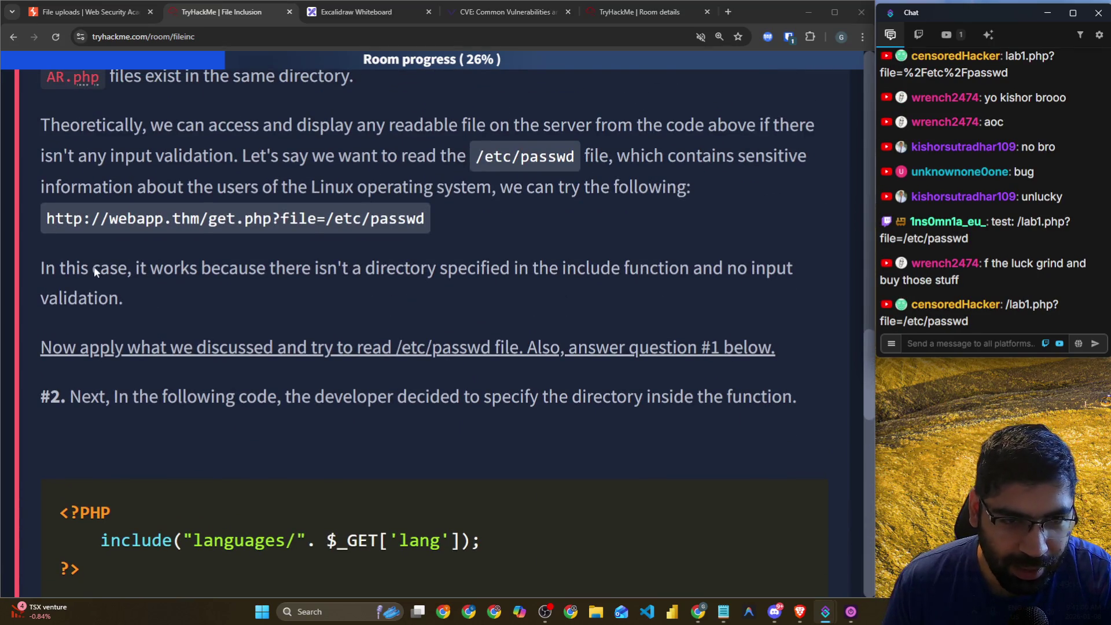
pyautogui.scroll(6, 101, 270)
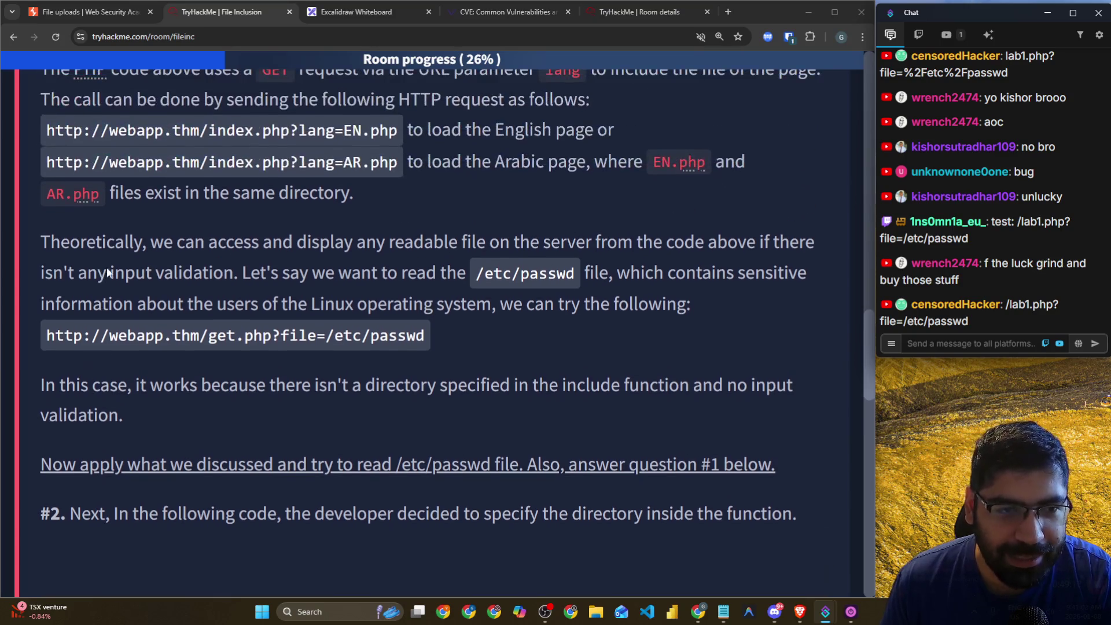
pyautogui.scroll(7, 151, 244)
pyautogui.scroll(-17, 133, 201)
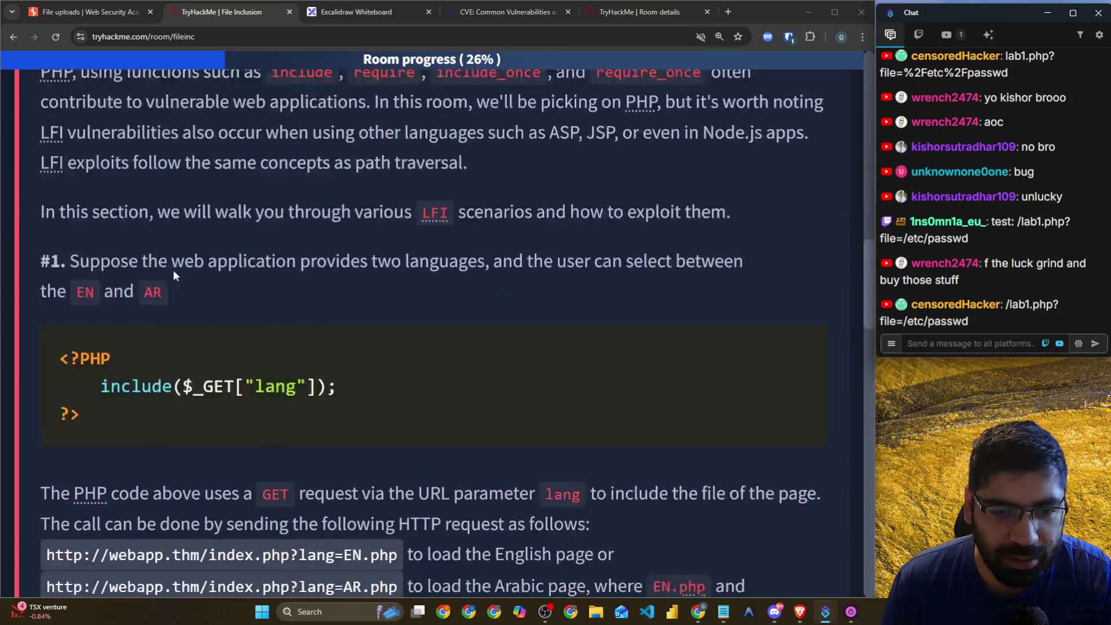
pyautogui.moveTo(30, 231); pyautogui.dragTo(777, 227)
pyautogui.scroll(-1, 199, 265)
pyautogui.scroll(-3, 199, 263)
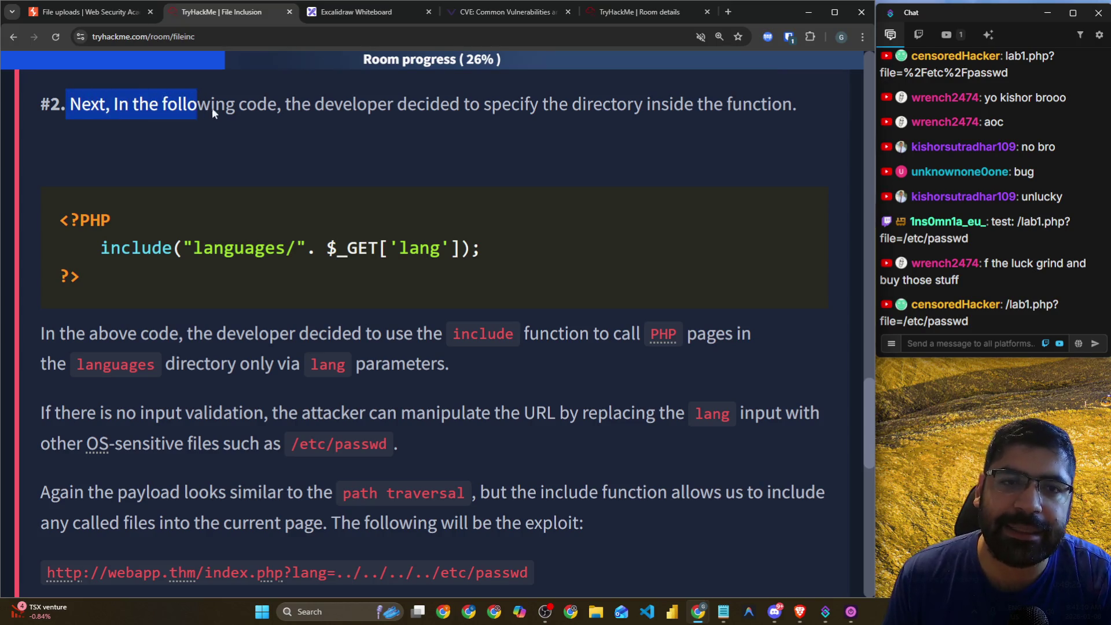
pyautogui.moveTo(206, 109); pyautogui.dragTo(309, 107)
pyautogui.moveTo(407, 110); pyautogui.dragTo(613, 110)
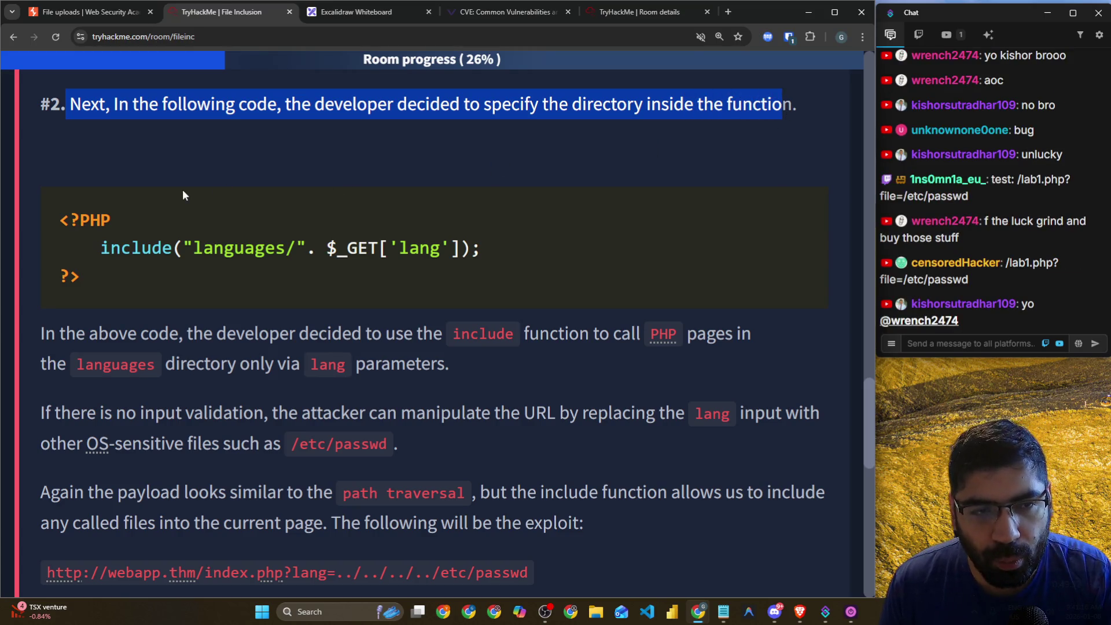
# Highlight the plain include($_GET["lang"]) line and the languages/ include line
pyautogui.moveTo(54, 215); pyautogui.dragTo(112, 269)
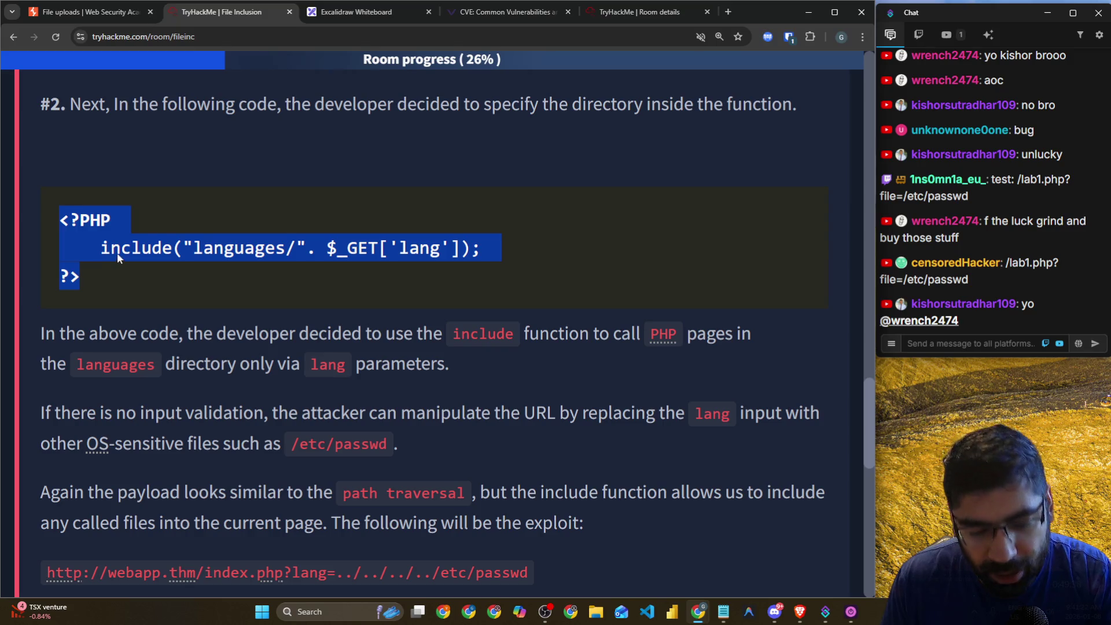
pyautogui.scroll(10, 118, 252)
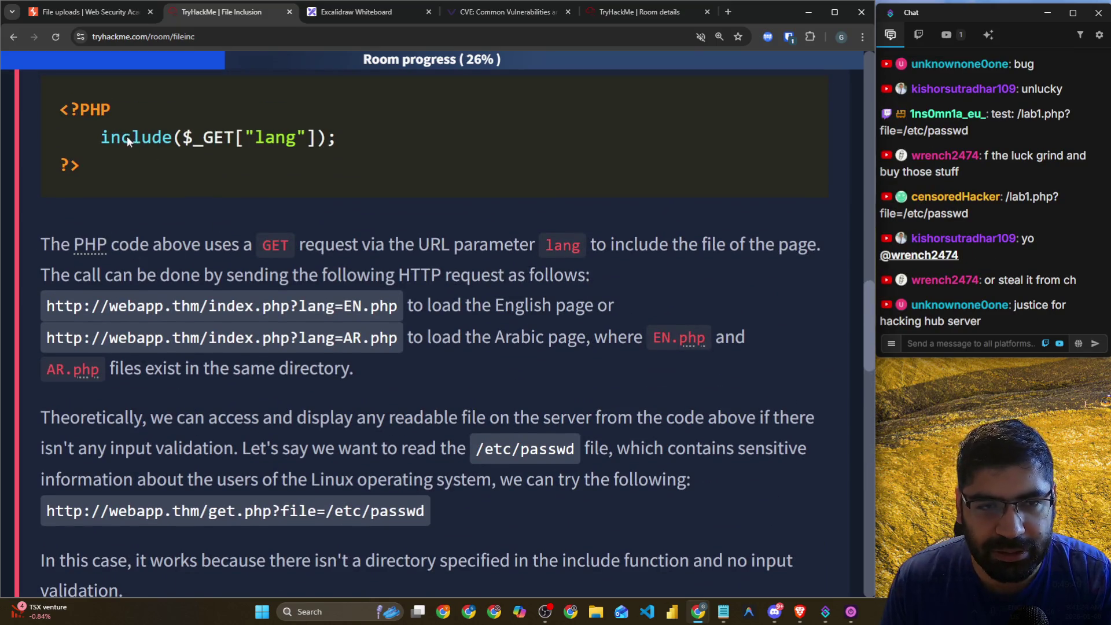
pyautogui.moveTo(96, 144)
pyautogui.mouseDown()
pyautogui.moveTo(461, 153)
pyautogui.moveTo(370, 144)
pyautogui.mouseUp()
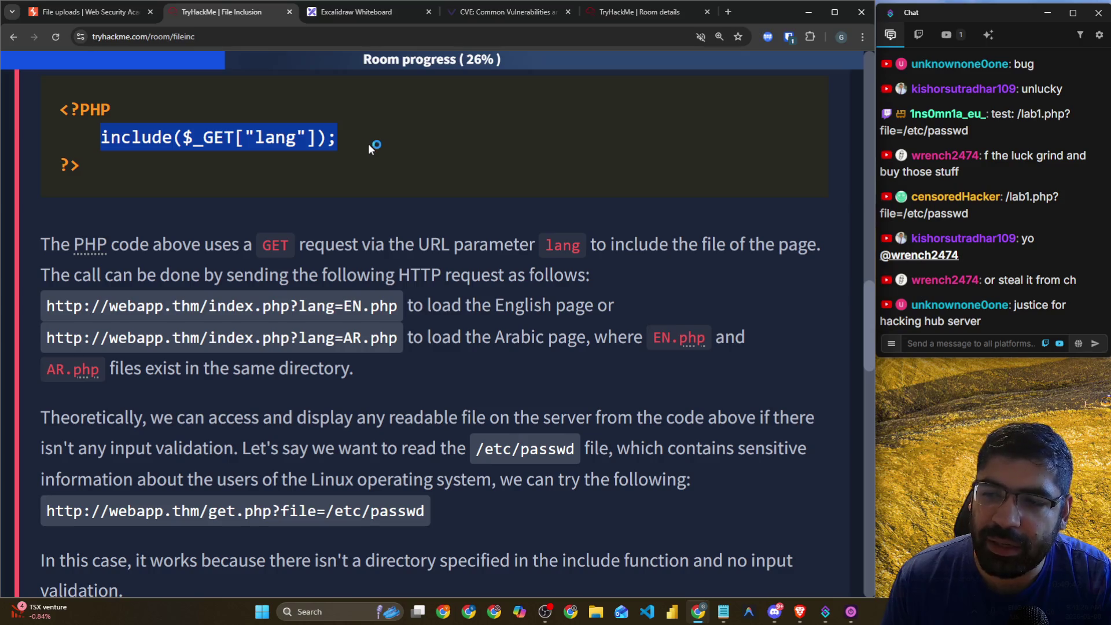
pyautogui.scroll(-10, 321, 153)
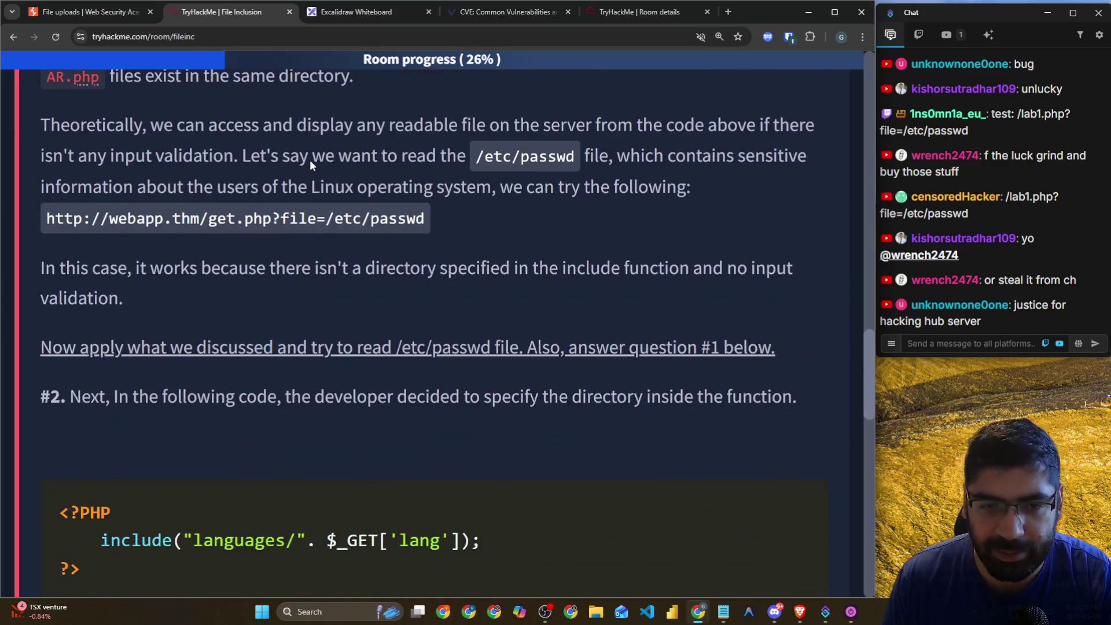
pyautogui.moveTo(101, 133); pyautogui.dragTo(476, 133)
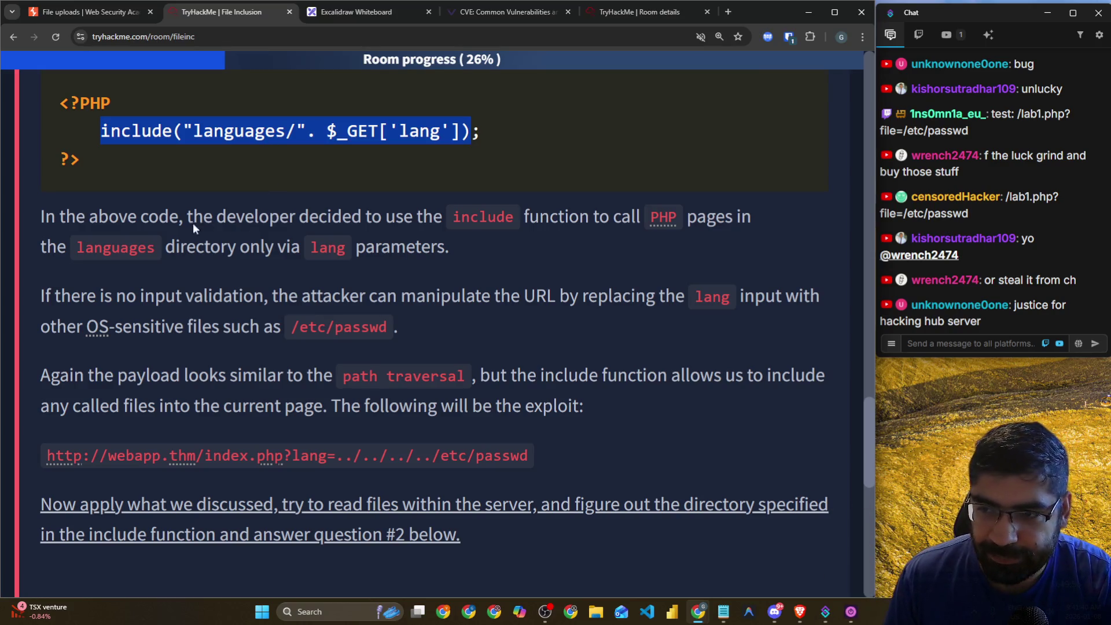
# Highlight the explanation of include() with the languages directory and lang parameter
pyautogui.moveTo(41, 217); pyautogui.dragTo(669, 220)
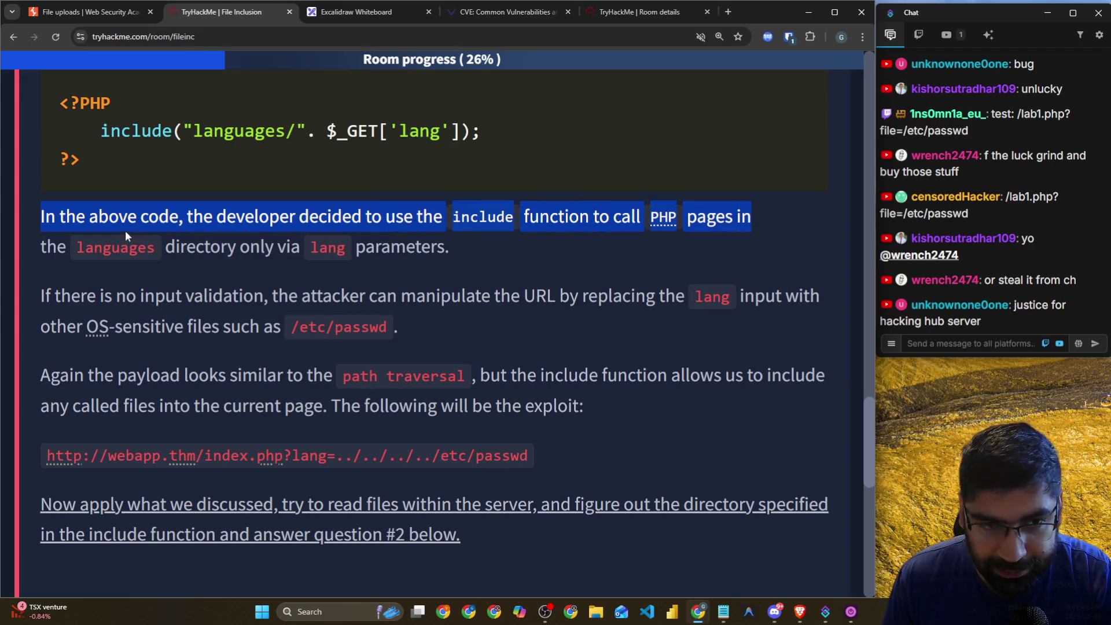
pyautogui.moveTo(110, 243)
pyautogui.mouseDown()
pyautogui.moveTo(293, 254)
pyautogui.moveTo(279, 259)
pyautogui.moveTo(402, 252)
pyautogui.mouseUp()
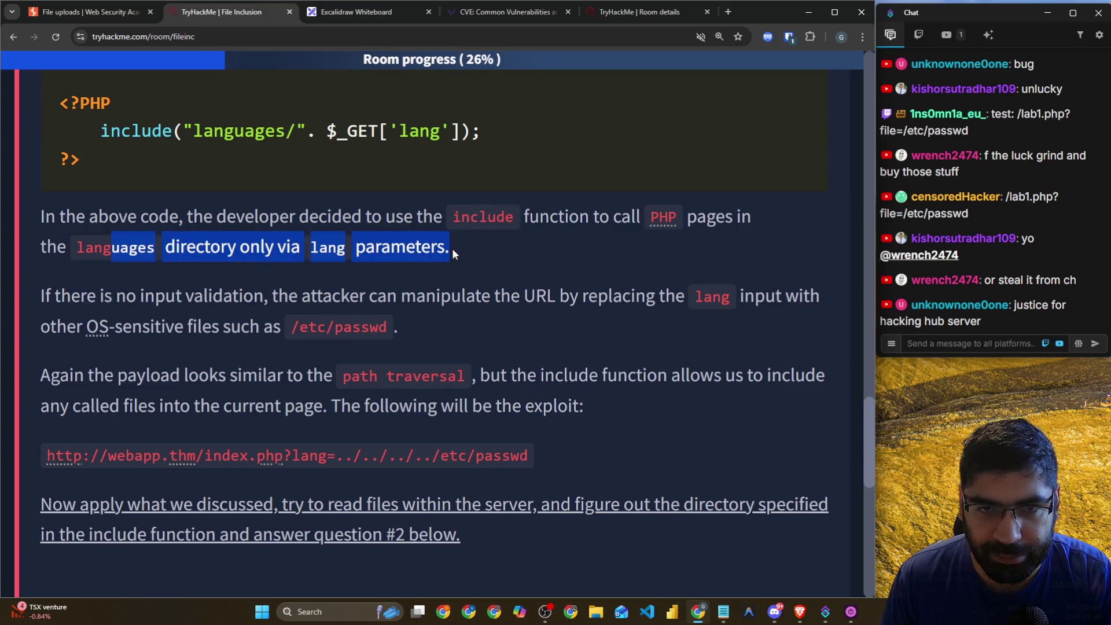
pyautogui.scroll(-2, 147, 251)
pyautogui.moveTo(42, 179); pyautogui.dragTo(297, 188)
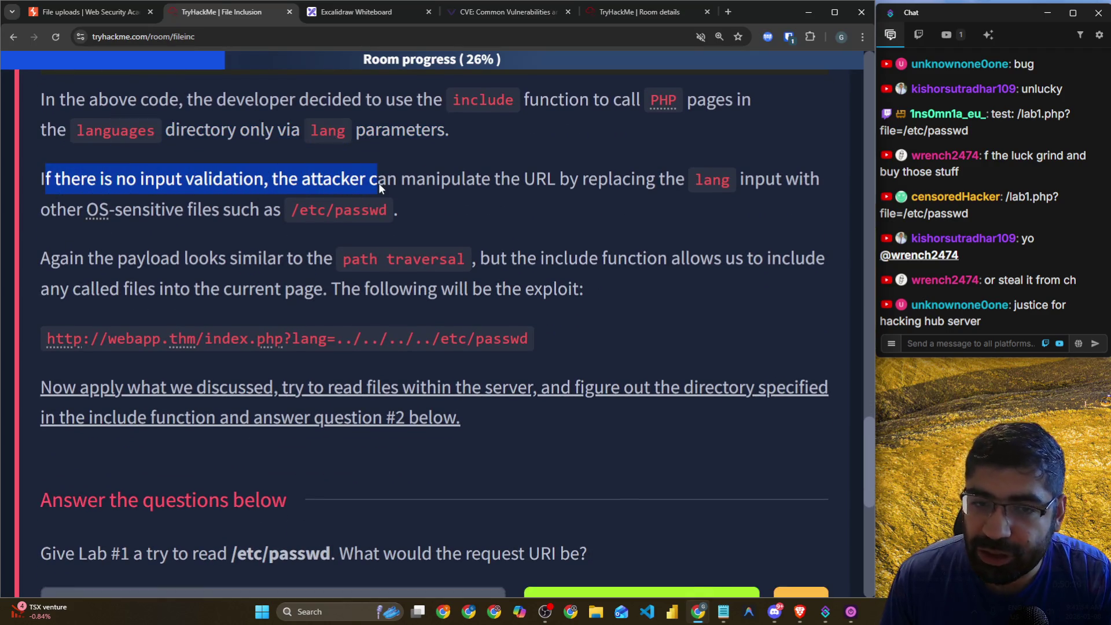
pyautogui.moveTo(336, 337); pyautogui.dragTo(421, 337)
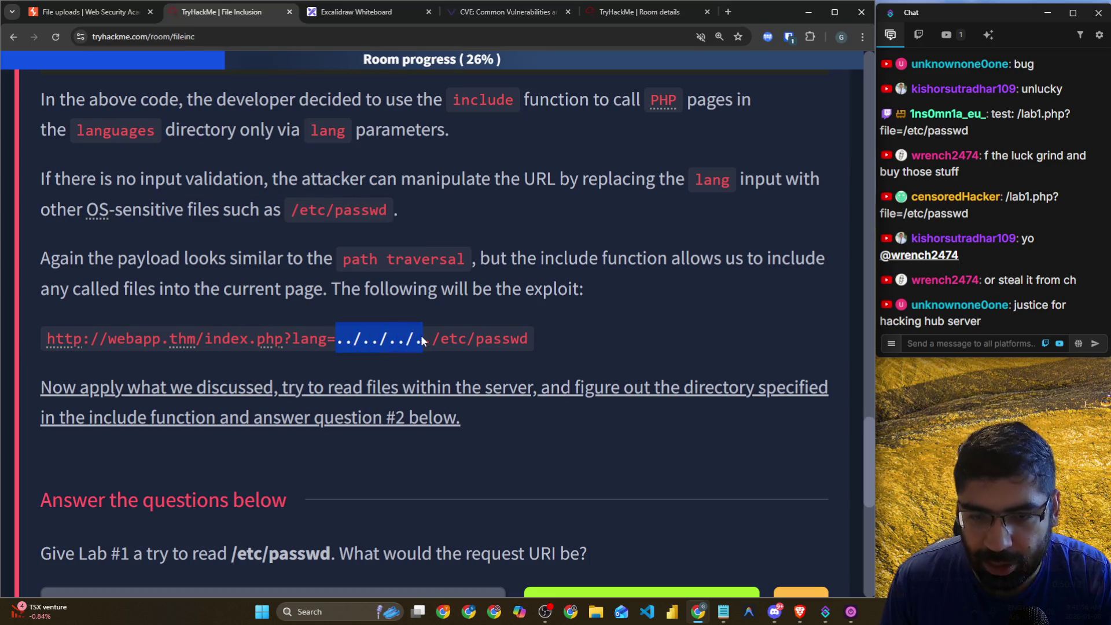
pyautogui.scroll(1, 473, 279)
pyautogui.scroll(1, 474, 281)
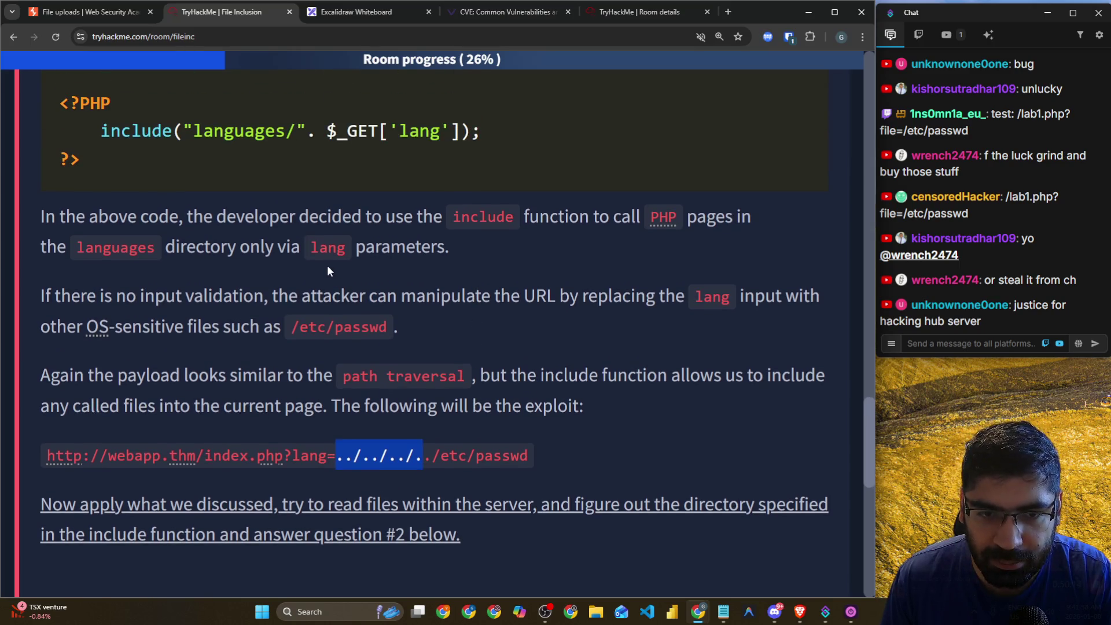
# Highlight the sentences on URL manipulation, OS-sensitive files and path traversal, then switch to Excalidraw
pyautogui.moveTo(289, 296)
pyautogui.mouseDown()
pyautogui.moveTo(654, 295)
pyautogui.moveTo(725, 305)
pyautogui.mouseUp()
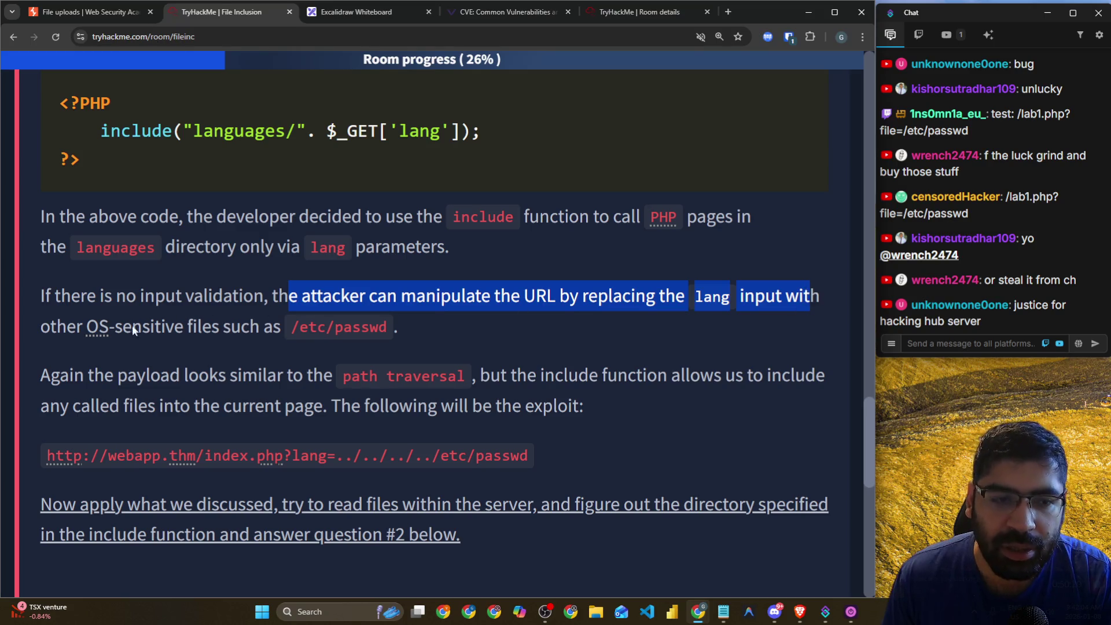
pyautogui.moveTo(29, 331); pyautogui.dragTo(161, 328)
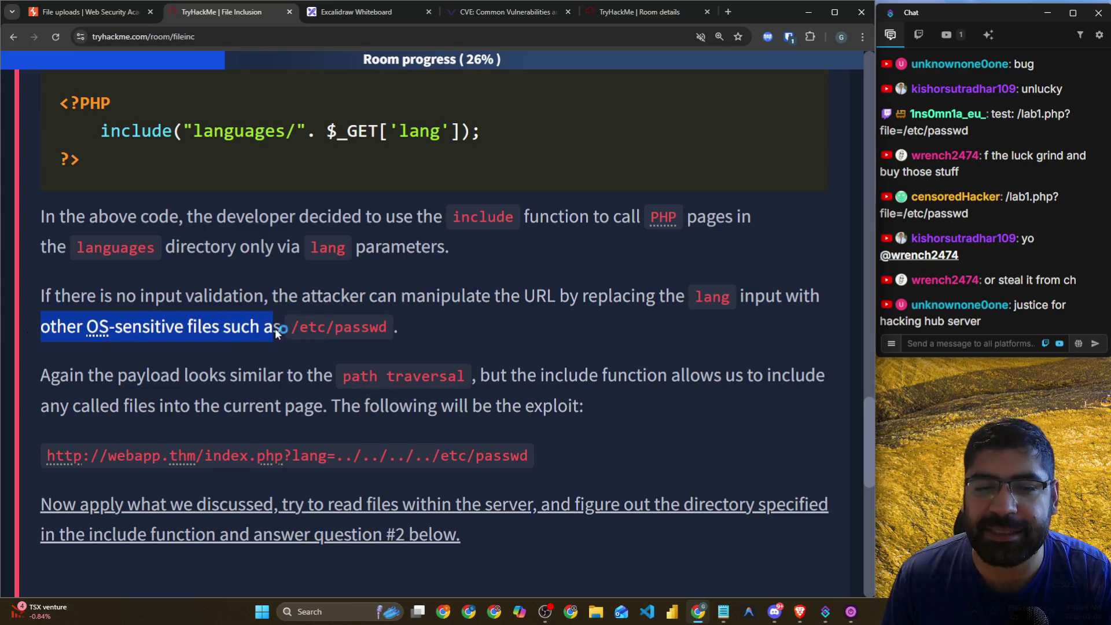
pyautogui.scroll(-3, 194, 240)
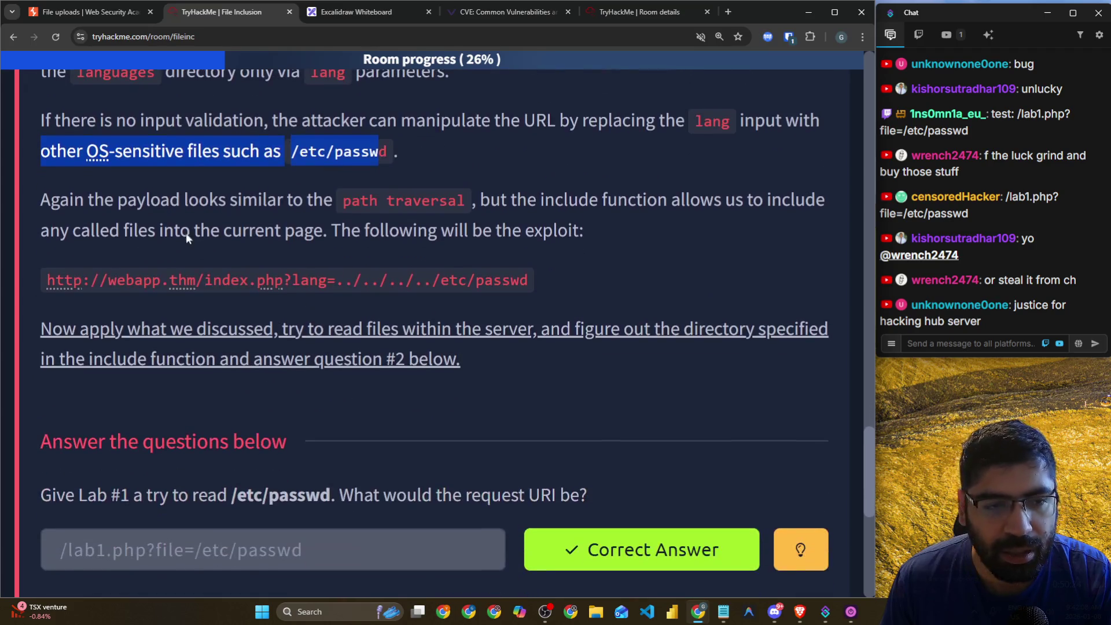
pyautogui.moveTo(42, 200); pyautogui.dragTo(151, 203)
pyautogui.moveTo(233, 202); pyautogui.dragTo(633, 203)
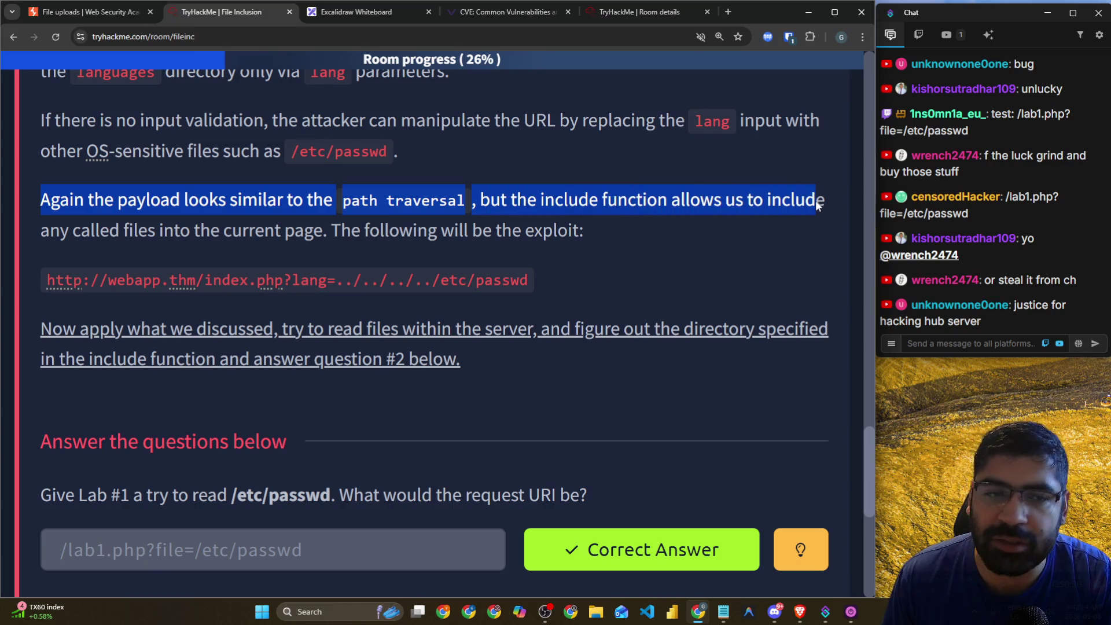
pyautogui.moveTo(49, 232)
pyautogui.mouseDown()
pyautogui.moveTo(438, 231)
pyautogui.moveTo(428, 231)
pyautogui.mouseUp()
pyautogui.scroll(6, 405, 226)
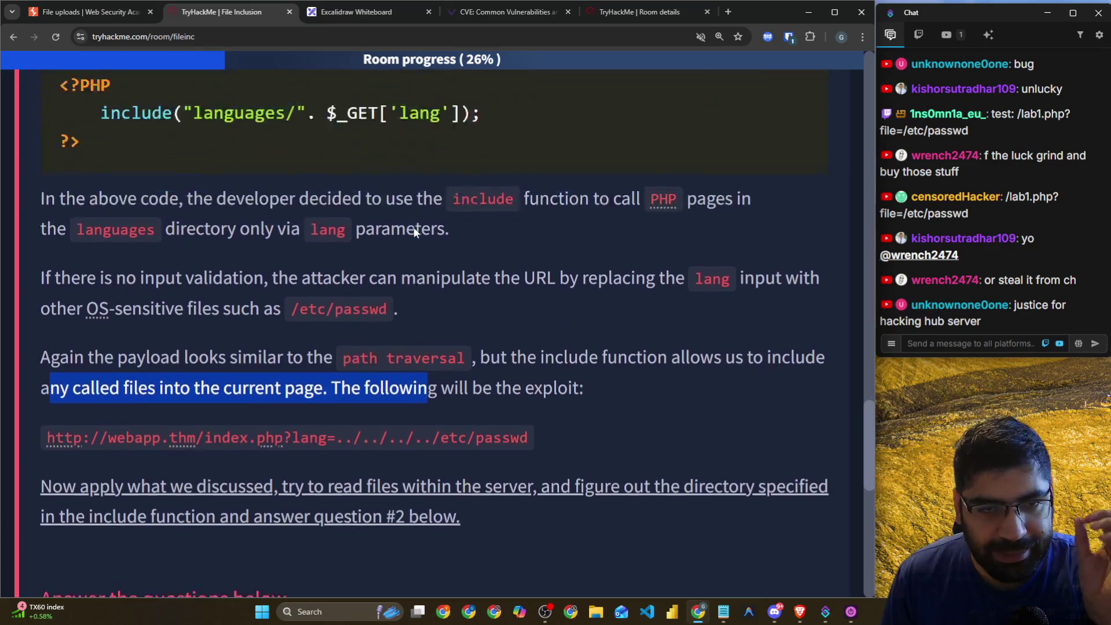
pyautogui.click(393, 19)
pyautogui.scroll(-8, 335, 227)
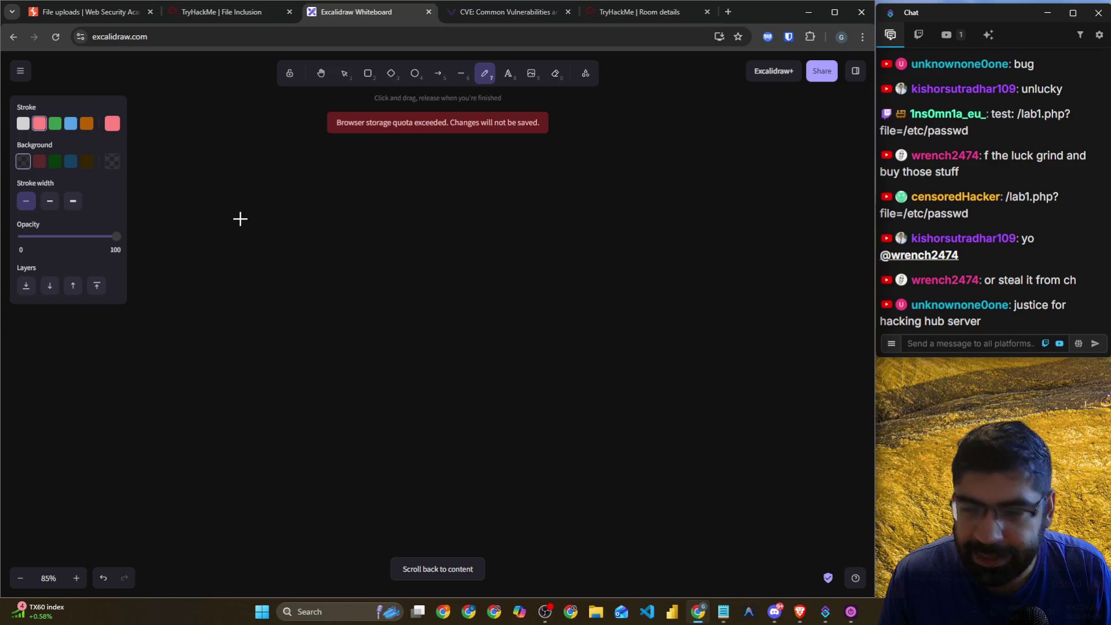
# Handwrite 'file' joined to 'languages/' in red
pyautogui.moveTo(234, 197)
pyautogui.mouseDown()
pyautogui.moveTo(225, 293)
pyautogui.moveTo(255, 241)
pyautogui.moveTo(318, 250)
pyautogui.moveTo(496, 208)
pyautogui.moveTo(501, 240)
pyautogui.moveTo(595, 193)
pyautogui.moveTo(617, 268)
pyautogui.moveTo(637, 188)
pyautogui.moveTo(677, 186)
pyautogui.mouseUp()
pyautogui.click(259, 226)
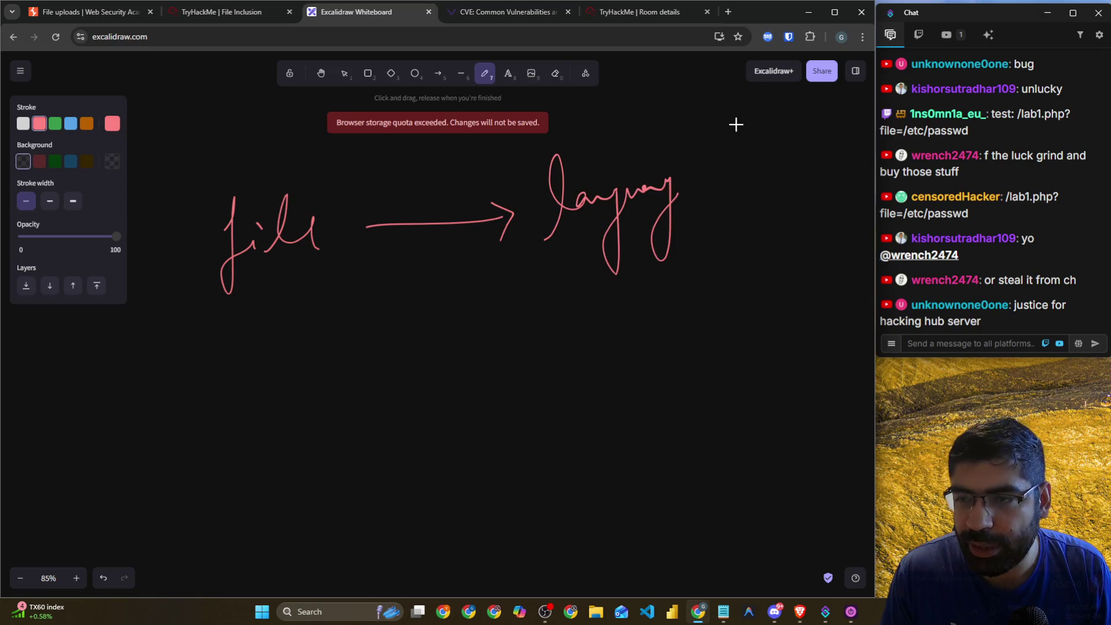
pyautogui.moveTo(735, 124); pyautogui.dragTo(683, 235)
pyautogui.moveTo(754, 228); pyautogui.dragTo(818, 218)
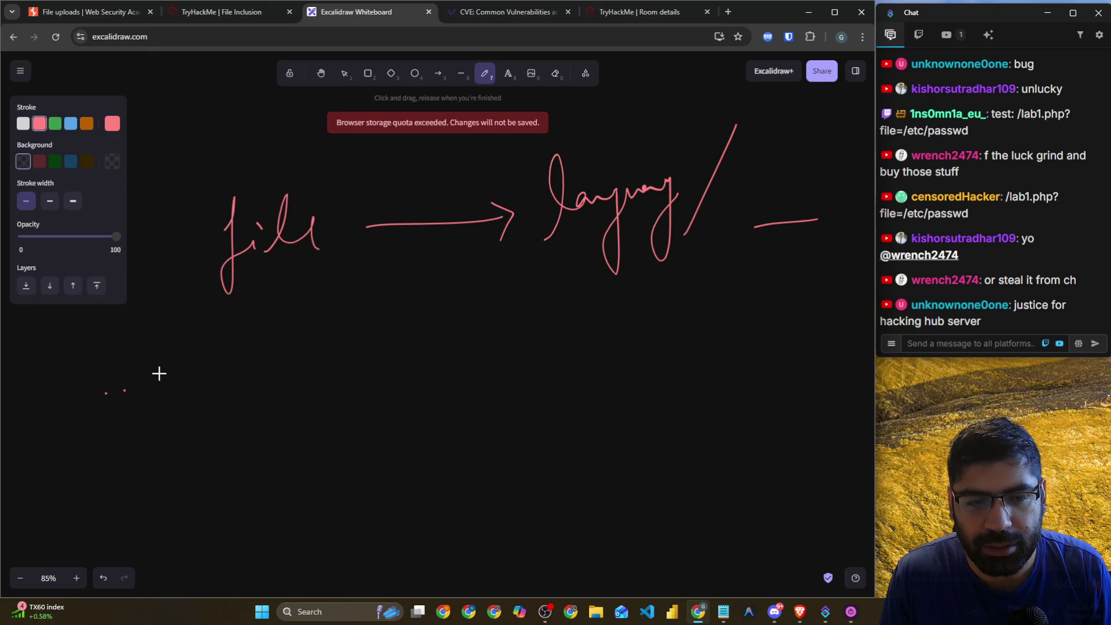
# Draw the ../../../file traversal path and underline it
pyautogui.moveTo(150, 344); pyautogui.dragTo(139, 399)
pyautogui.moveTo(232, 333); pyautogui.dragTo(217, 393)
pyautogui.click(258, 375)
pyautogui.moveTo(282, 337); pyautogui.dragTo(272, 398)
pyautogui.click(291, 377)
pyautogui.click(312, 373)
pyautogui.moveTo(340, 335)
pyautogui.mouseDown()
pyautogui.moveTo(331, 403)
pyautogui.moveTo(355, 399)
pyautogui.moveTo(387, 362)
pyautogui.moveTo(402, 369)
pyautogui.mouseUp()
pyautogui.click(50, 454)
pyautogui.moveTo(72, 447); pyautogui.dragTo(284, 405)
# Add an arrow from the path to an underlined 'lang/..'
pyautogui.moveTo(439, 347)
pyautogui.mouseDown()
pyautogui.moveTo(525, 317)
pyautogui.moveTo(542, 332)
pyautogui.moveTo(642, 340)
pyautogui.moveTo(688, 321)
pyautogui.mouseUp()
pyautogui.moveTo(718, 282); pyautogui.dragTo(713, 340)
pyautogui.click(734, 337)
pyautogui.click(746, 336)
pyautogui.moveTo(573, 377); pyautogui.dragTo(833, 343)
# Add further notes below the sketch and strike through the unwanted scribbles
pyautogui.scroll(-3, 693, 411)
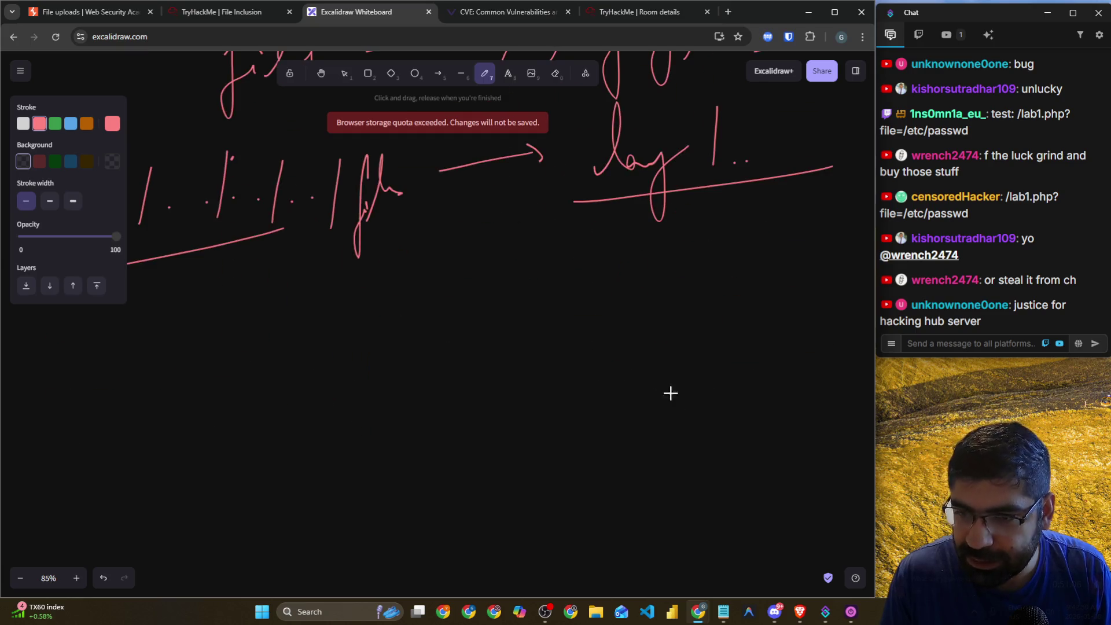
pyautogui.moveTo(612, 279)
pyautogui.mouseDown()
pyautogui.moveTo(660, 297)
pyautogui.moveTo(690, 279)
pyautogui.mouseUp()
pyautogui.moveTo(609, 431)
pyautogui.mouseDown()
pyautogui.moveTo(647, 401)
pyautogui.moveTo(714, 404)
pyautogui.moveTo(737, 380)
pyautogui.mouseUp()
pyautogui.scroll(-1, 647, 453)
pyautogui.moveTo(636, 412)
pyautogui.mouseDown()
pyautogui.moveTo(639, 432)
pyautogui.moveTo(665, 404)
pyautogui.moveTo(637, 434)
pyautogui.moveTo(660, 416)
pyautogui.moveTo(734, 415)
pyautogui.mouseUp()
pyautogui.moveTo(131, 213); pyautogui.dragTo(301, 160)
pyautogui.moveTo(651, 145); pyautogui.dragTo(701, 133)
pyautogui.moveTo(665, 260); pyautogui.dragTo(717, 222)
pyautogui.moveTo(691, 428); pyautogui.dragTo(775, 333)
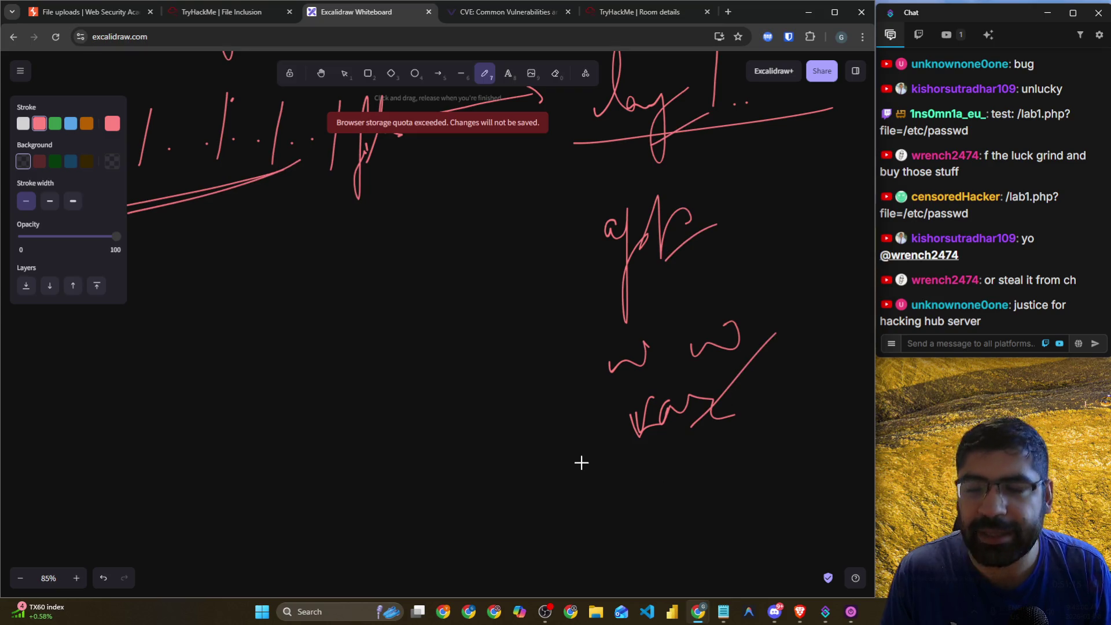
pyautogui.click(250, 12)
# Highlight the ../ exploit URL and the text following it
pyautogui.scroll(-5, 237, 243)
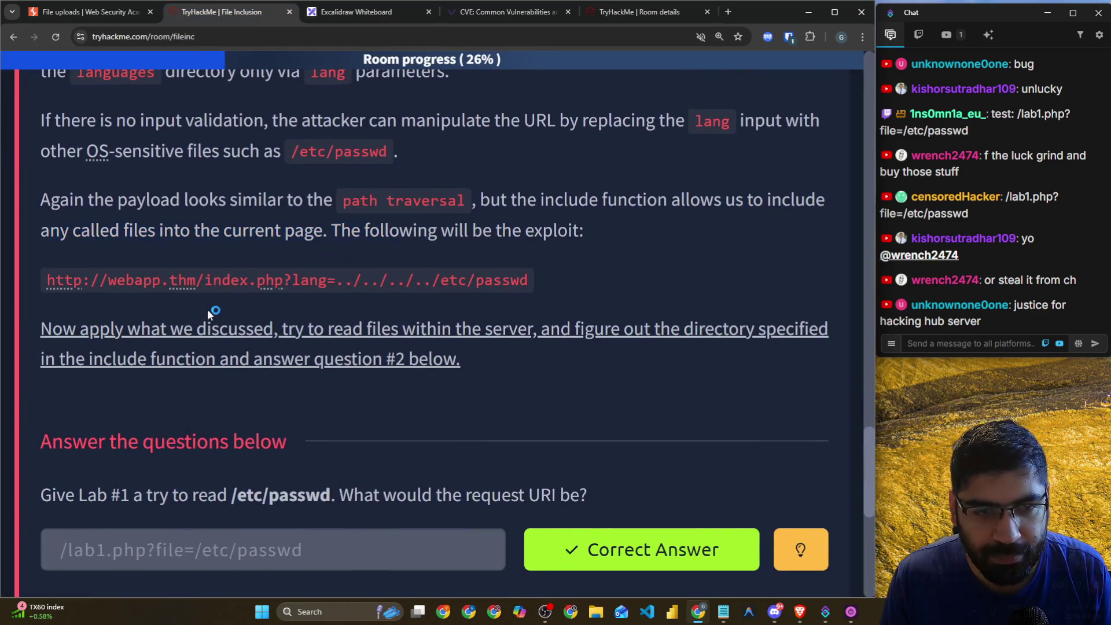
pyautogui.moveTo(54, 285); pyautogui.dragTo(502, 283)
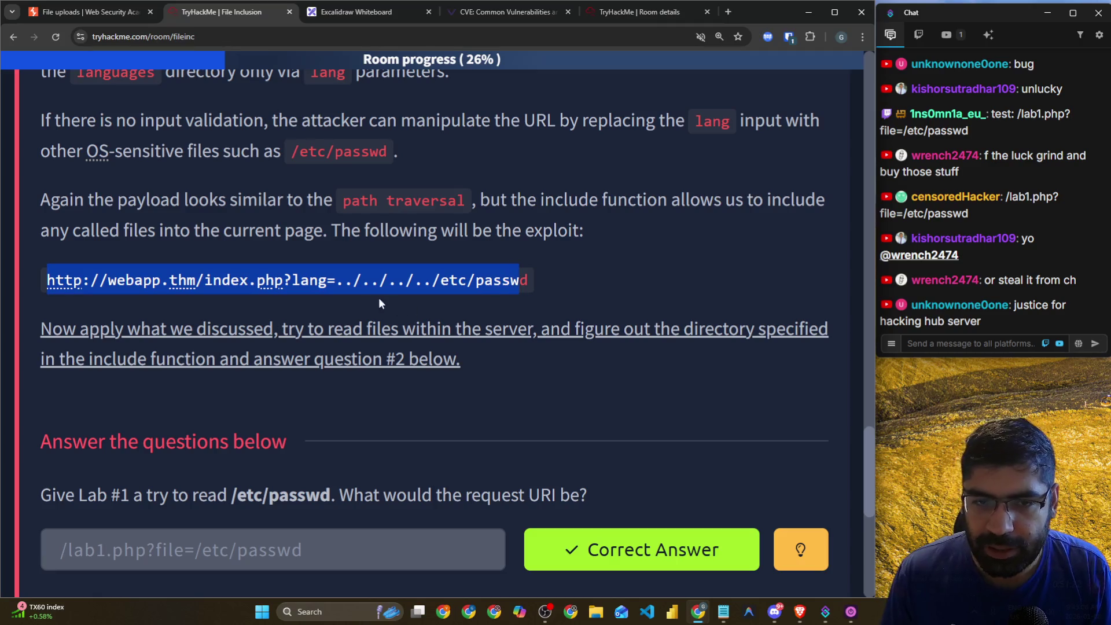
pyautogui.click(338, 283)
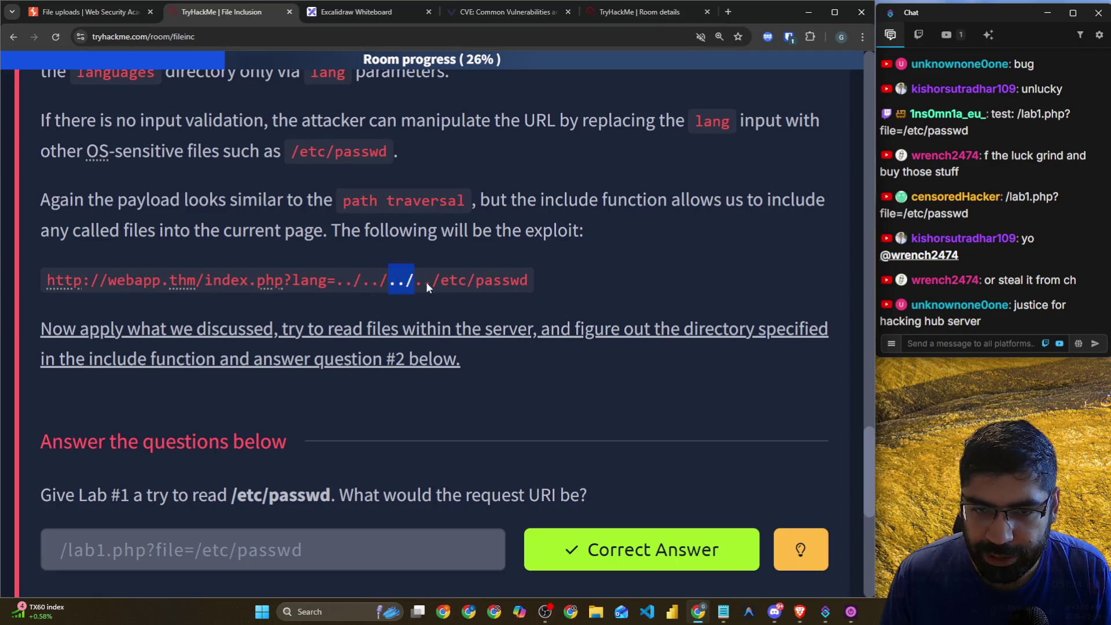
pyautogui.scroll(-2, 531, 280)
pyautogui.moveTo(515, 252)
pyautogui.mouseDown()
pyautogui.moveTo(104, 243)
pyautogui.moveTo(45, 220)
pyautogui.mouseUp()
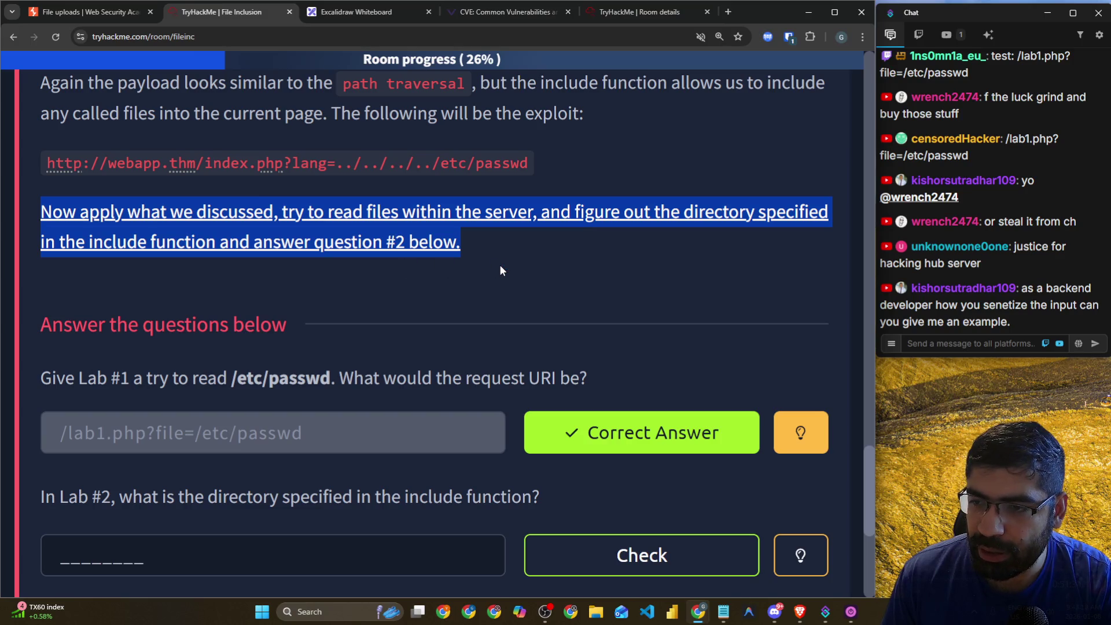
# Highlight the Lab #2 question about the include function's directory, checking the Excalidraw sketch
pyautogui.scroll(-4, 497, 266)
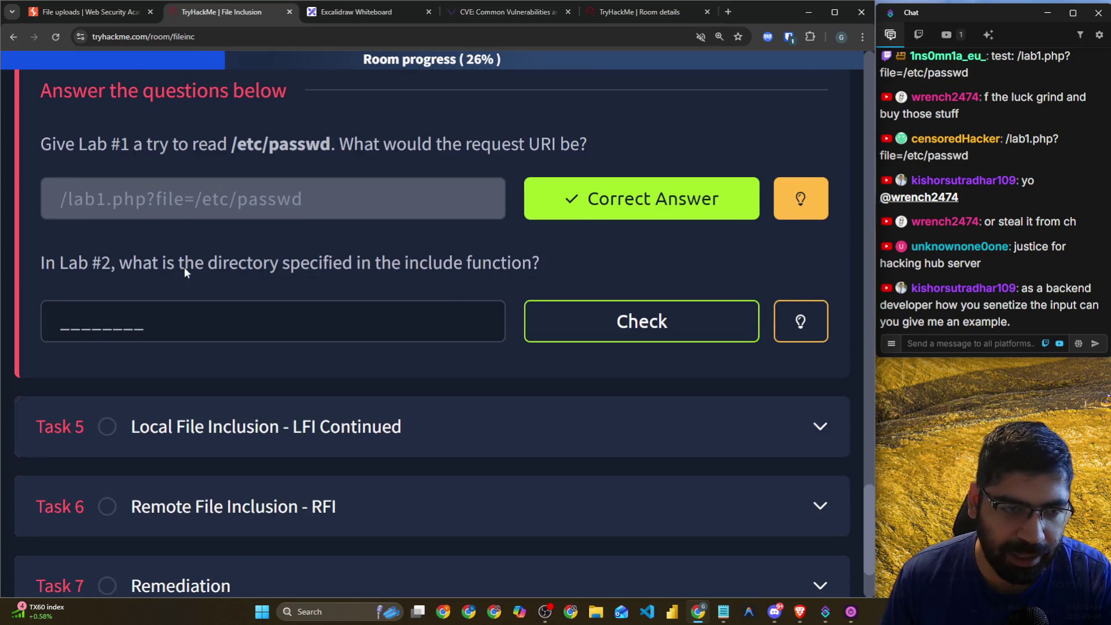
pyautogui.moveTo(47, 269); pyautogui.dragTo(232, 265)
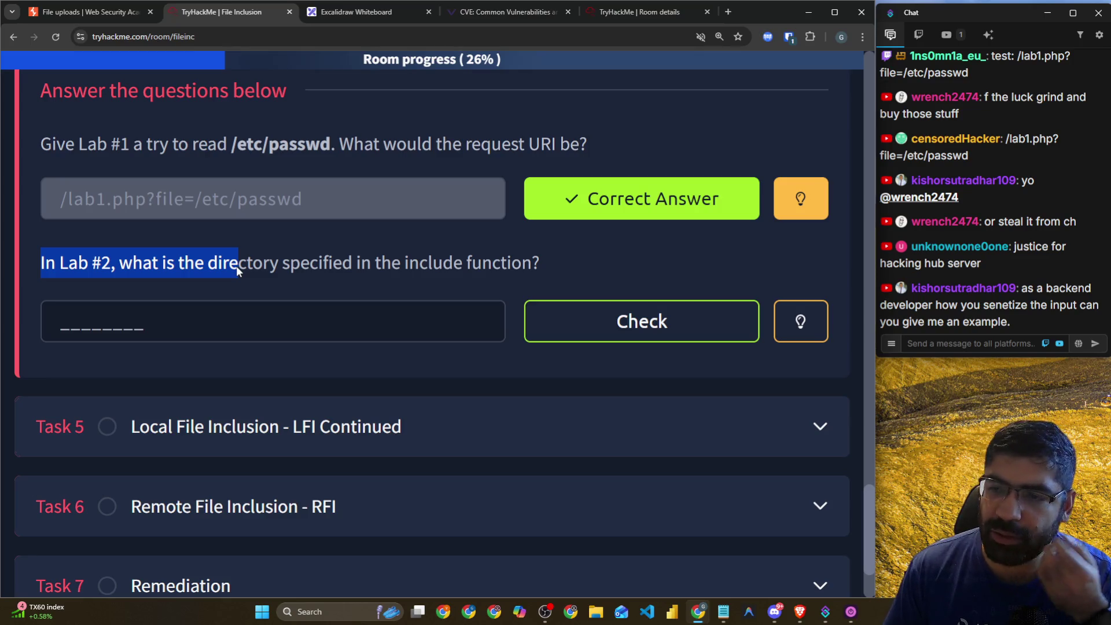
pyautogui.click(185, 263)
pyautogui.moveTo(118, 263); pyautogui.dragTo(544, 259)
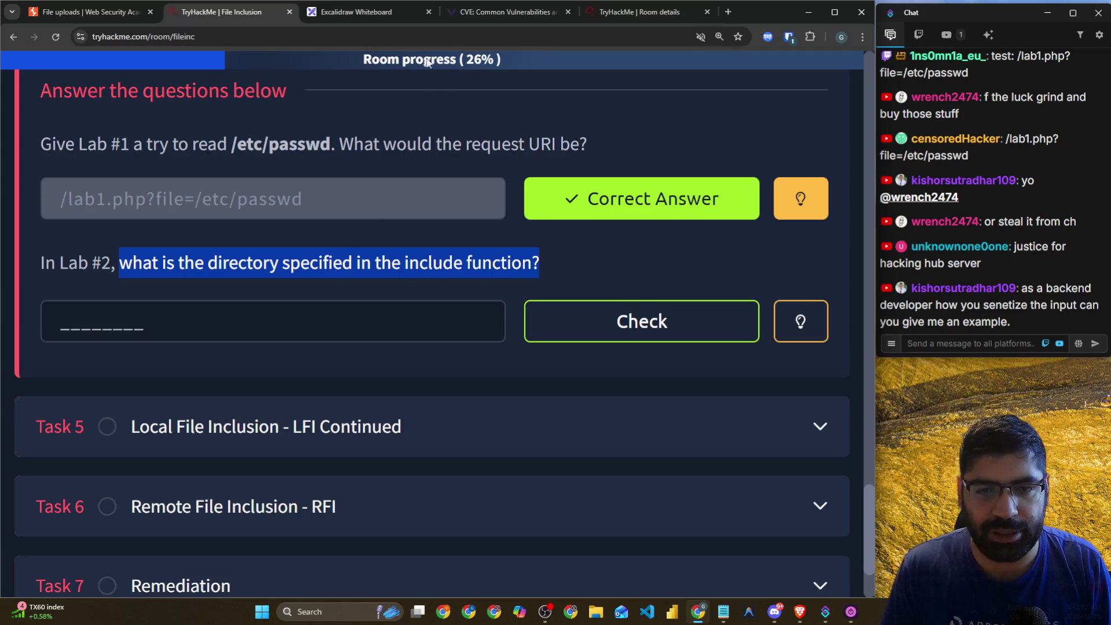
pyautogui.click(370, 12)
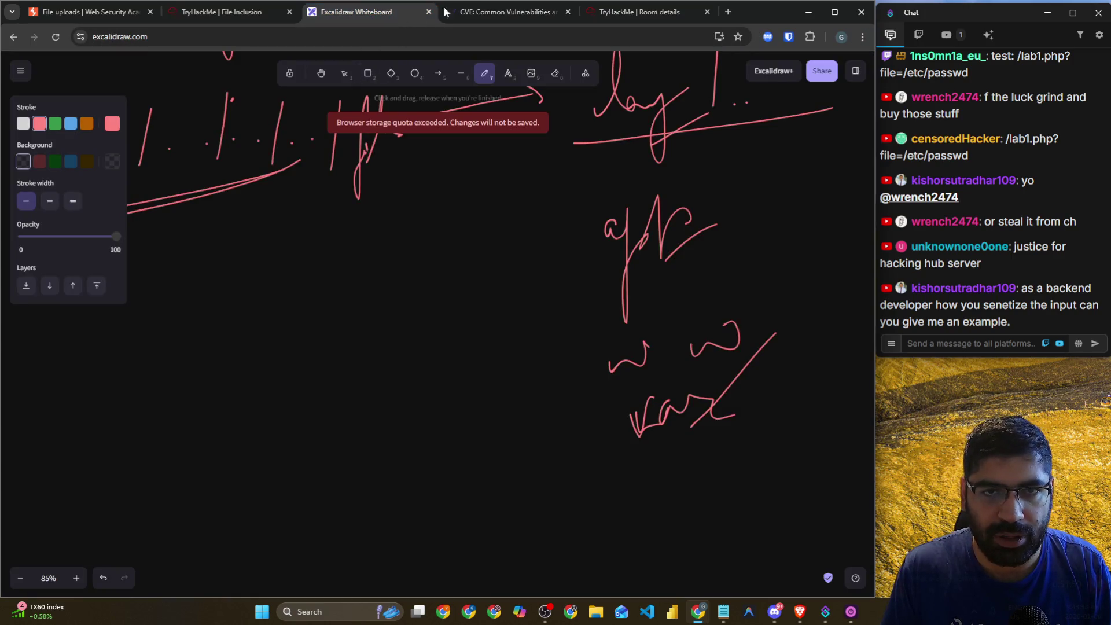
pyautogui.click(231, 11)
# Bring up the AttackBox and open Lab #2 from the lab index
pyautogui.hotkey('alt', 'Tab')
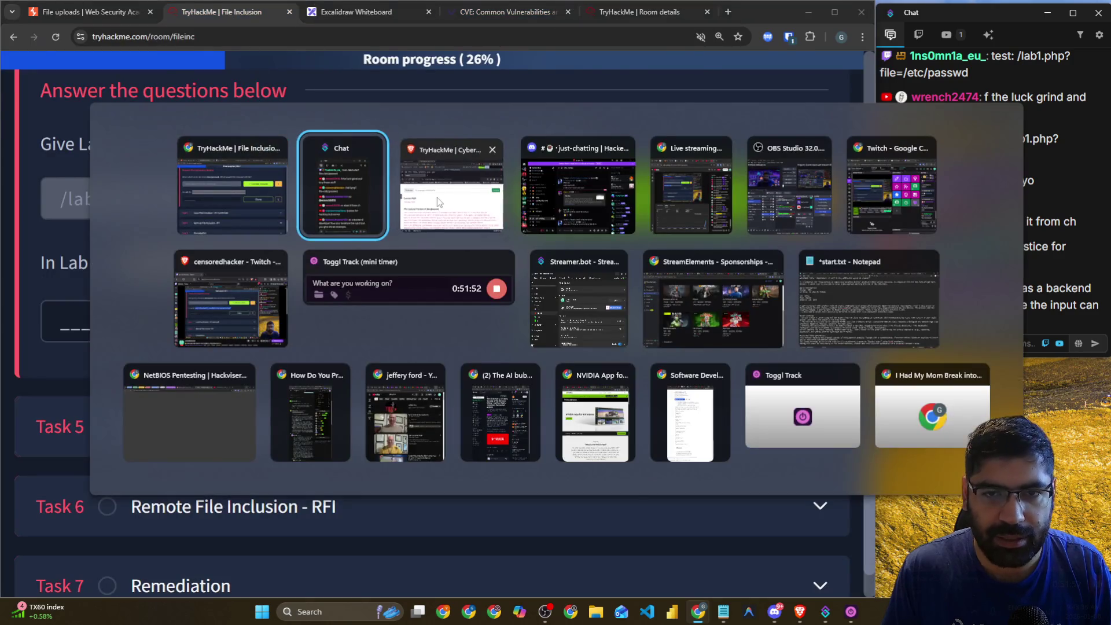
pyautogui.click(438, 202)
pyautogui.scroll(-3, 219, 333)
pyautogui.scroll(3, 217, 313)
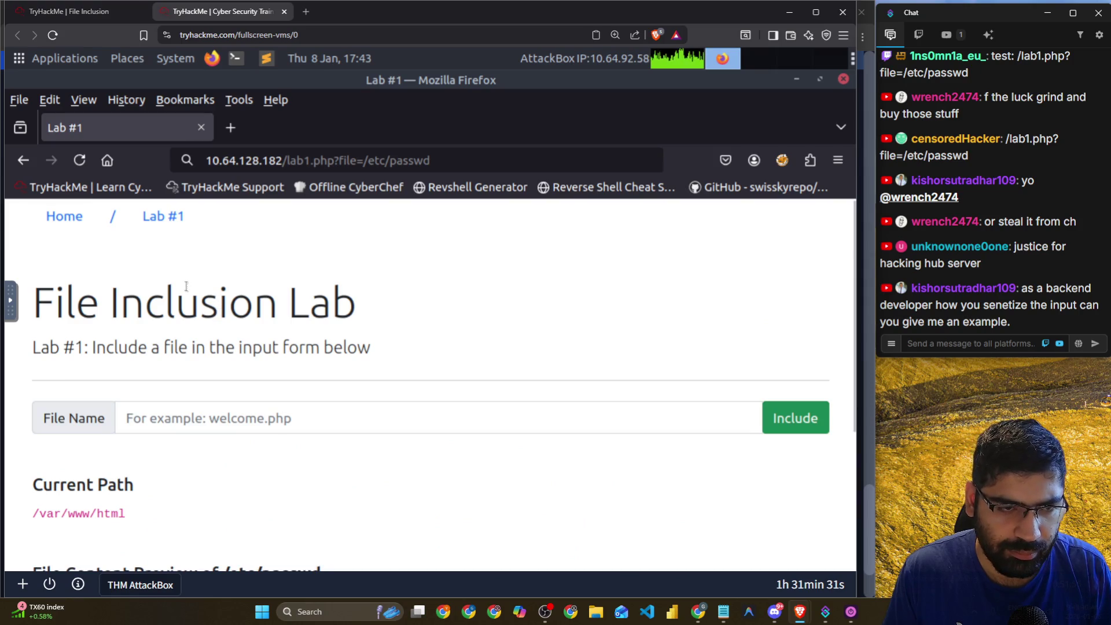
pyautogui.click(86, 226)
pyautogui.click(68, 196)
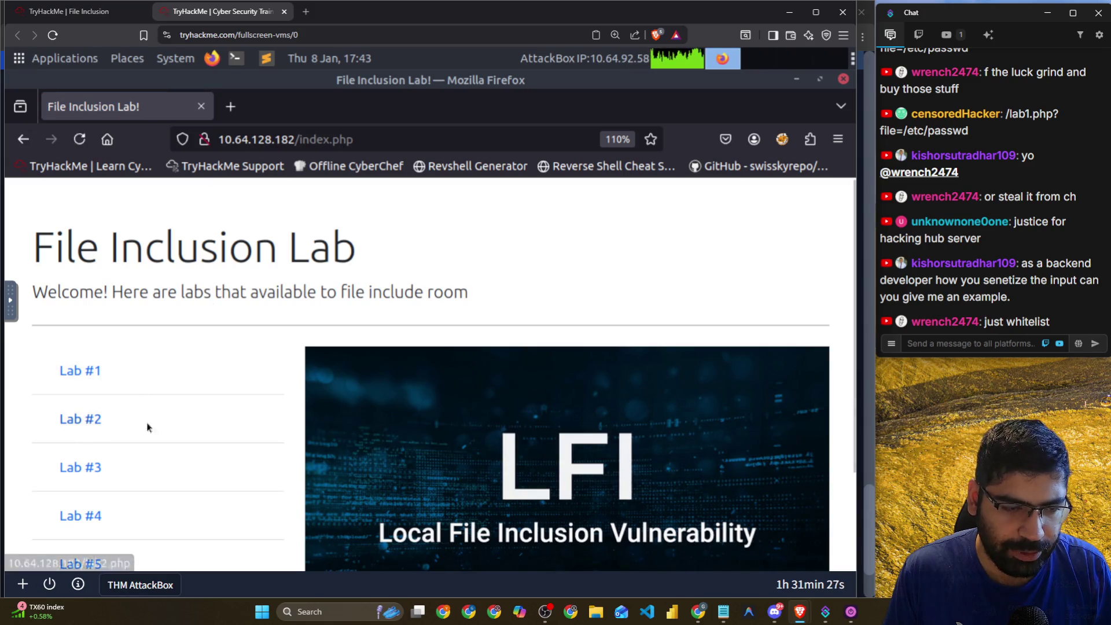
pyautogui.click(129, 427)
# Include welcome.php in Lab #2, note its /var/www/html path, and return to the room tab
pyautogui.click(260, 400)
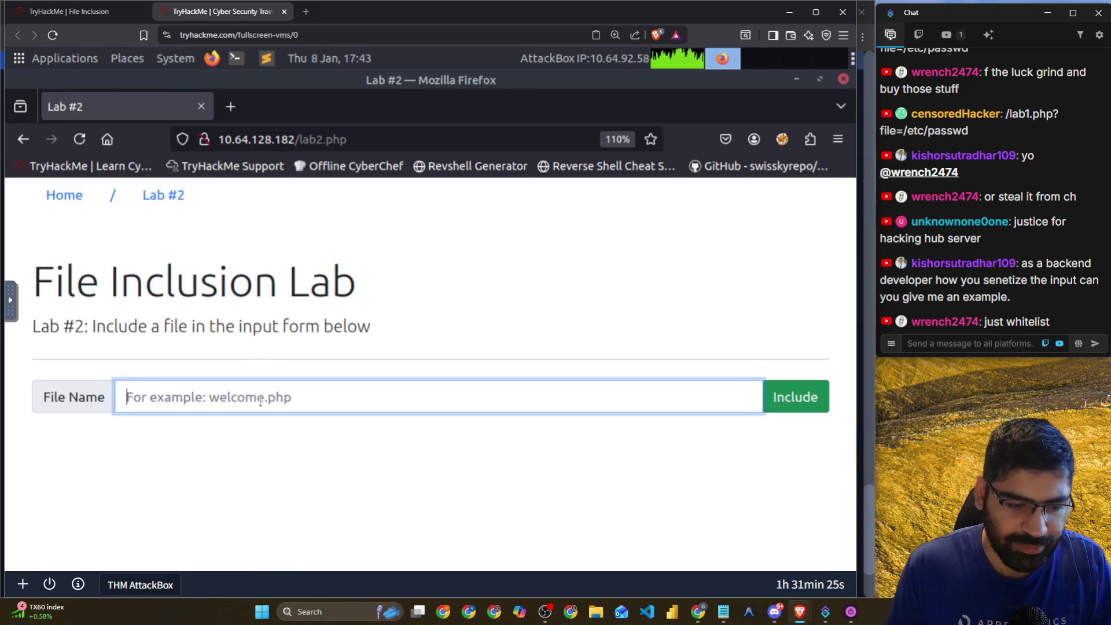
pyautogui.write('welcome')
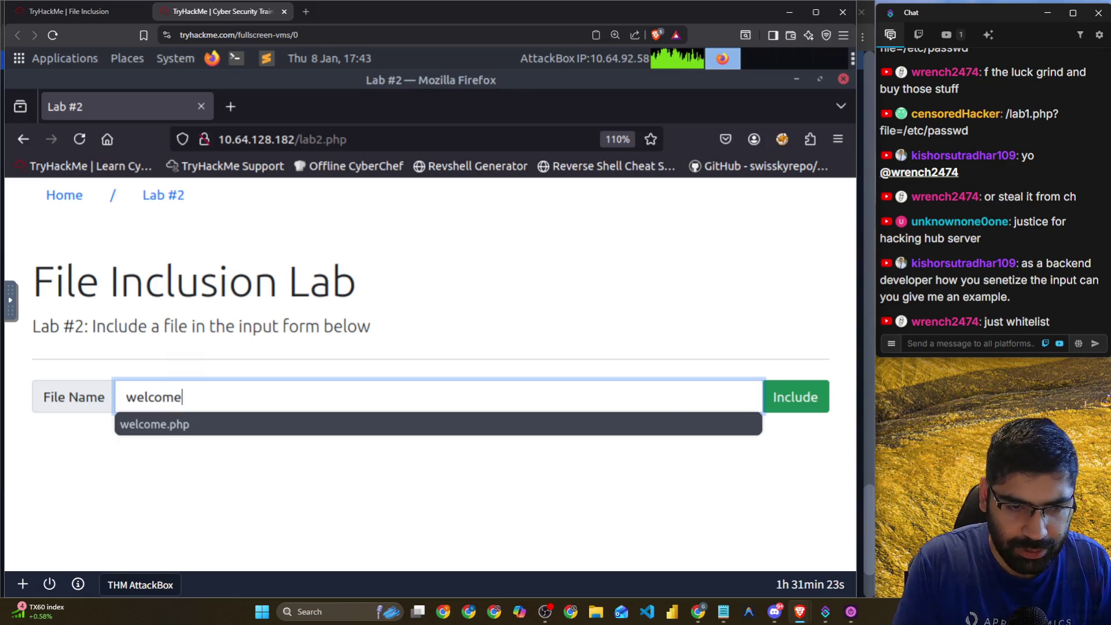
pyautogui.press('Down')
pyautogui.press('Return')
pyautogui.press('Return')
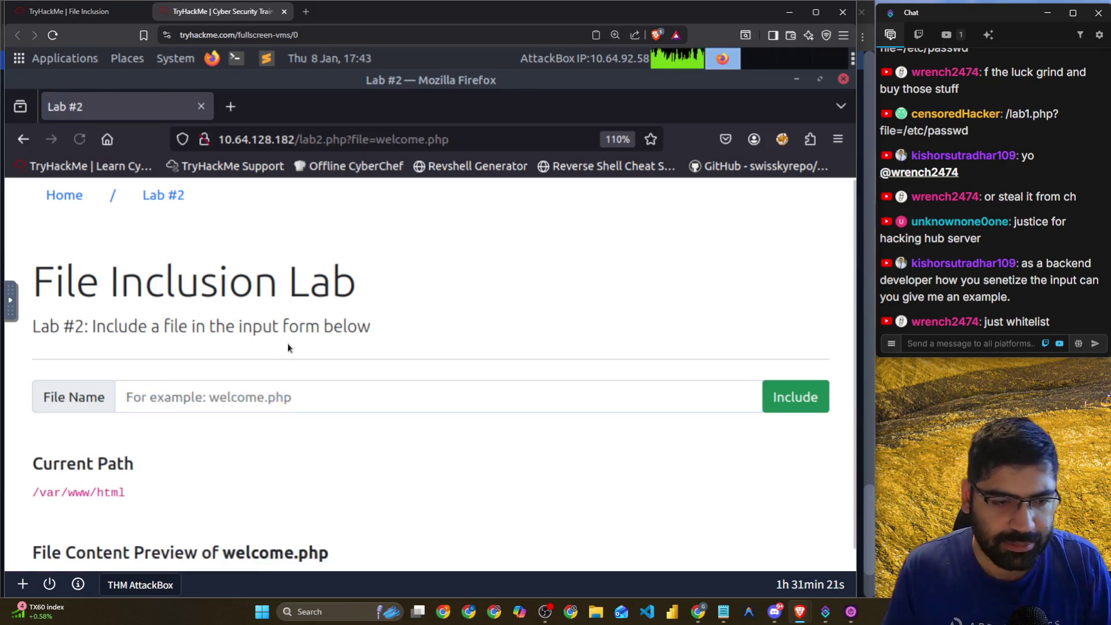
pyautogui.scroll(-1, 286, 365)
pyautogui.moveTo(39, 526); pyautogui.dragTo(172, 533)
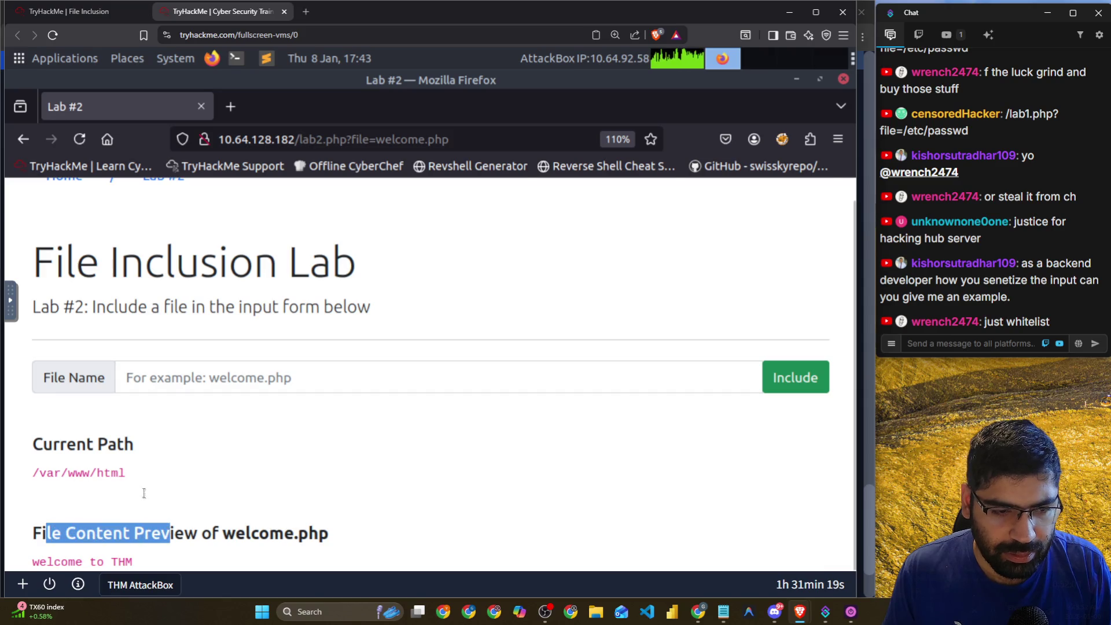
pyautogui.moveTo(96, 473); pyautogui.dragTo(131, 471)
pyautogui.click(342, 380)
pyautogui.click(87, 11)
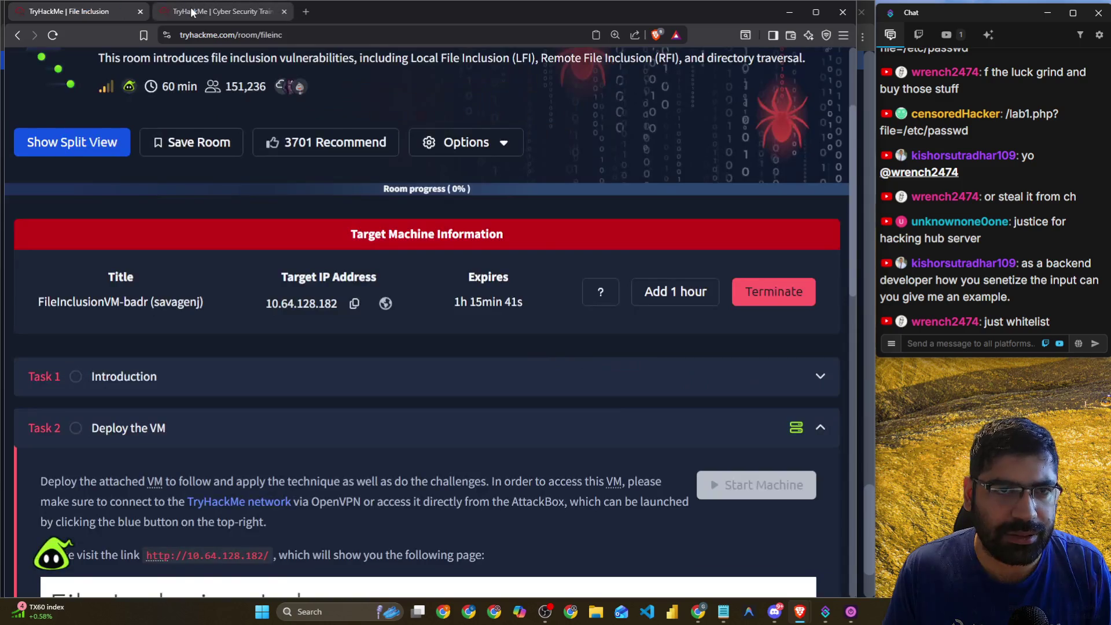
# Answer the Lab #2 directory question with 'language'
pyautogui.click(219, 11)
pyautogui.hotkey('alt', 'Tab')
pyautogui.click(321, 186)
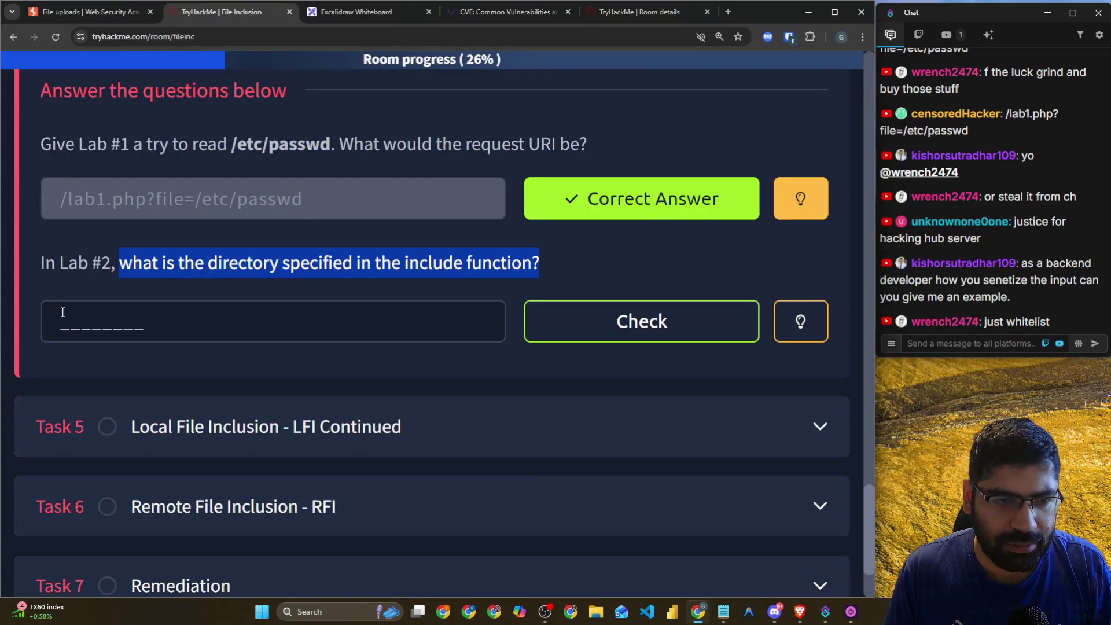
pyautogui.click(163, 322)
pyautogui.click(205, 322)
pyautogui.write('language')
pyautogui.press('Return')
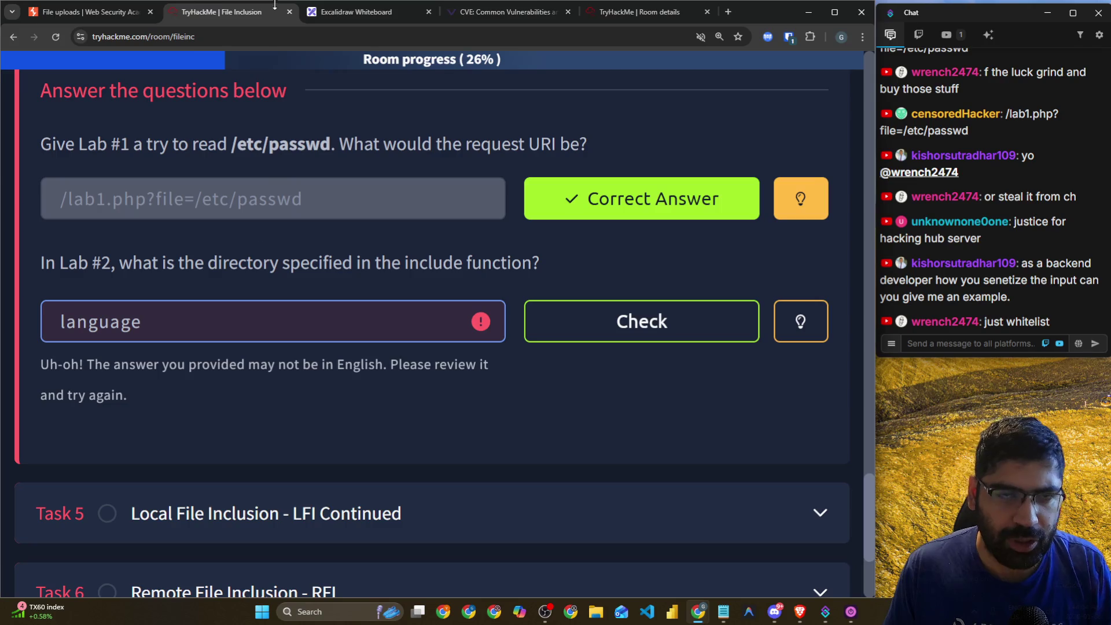
# Return to the AttackBox's Lab #2 welcome.php page via the Excalidraw tab
pyautogui.click(345, 11)
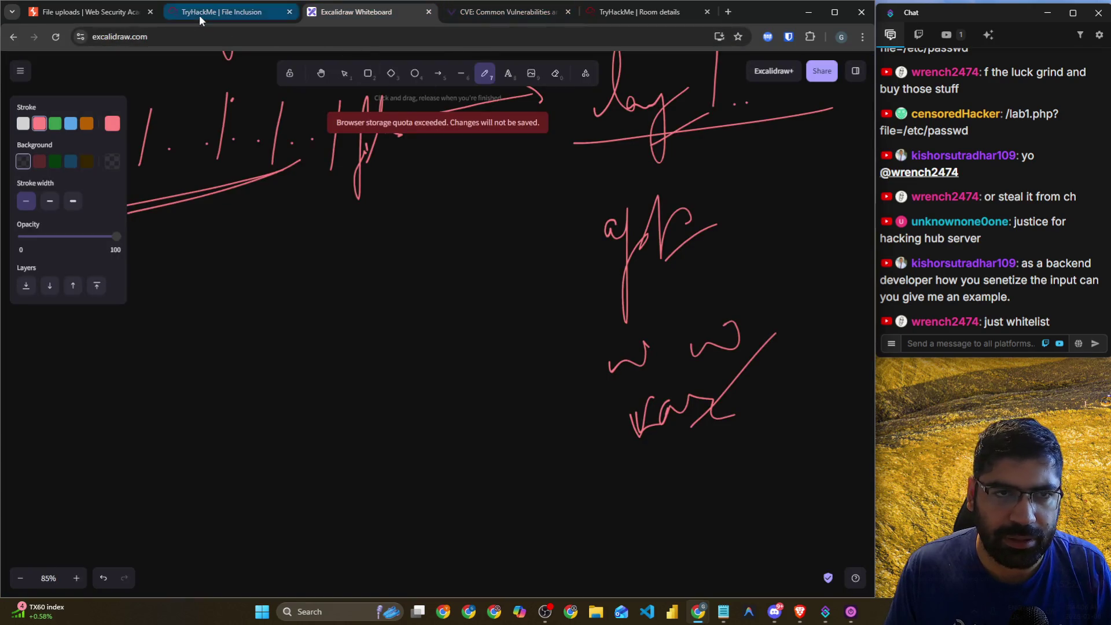
pyautogui.click(199, 15)
pyautogui.hotkey('alt', 'Tab')
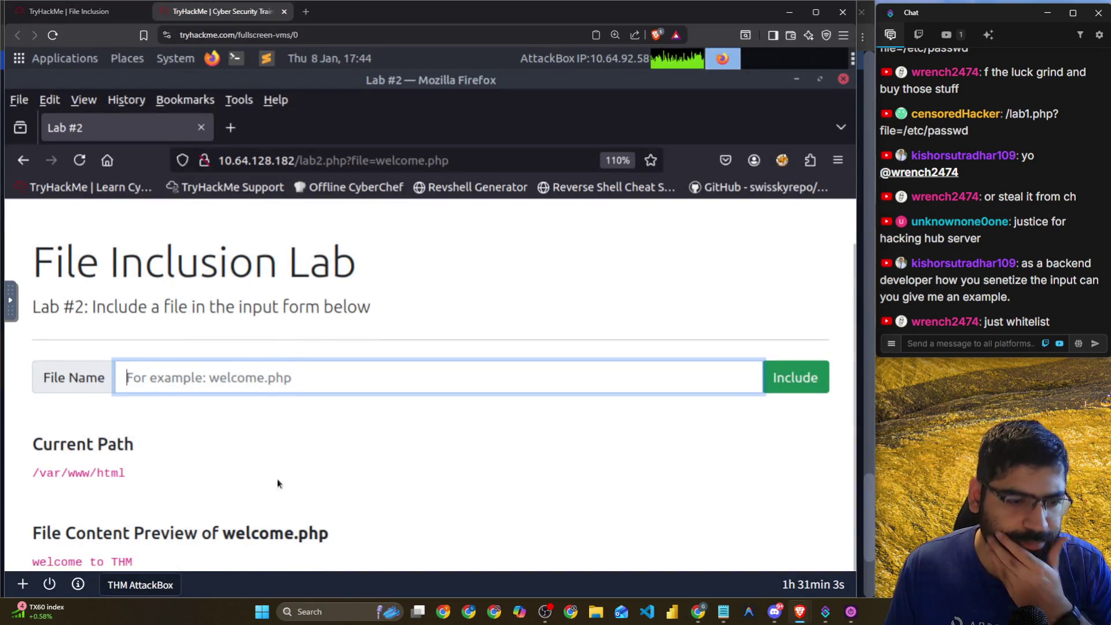
# Include hello.php through the Lab #2 File Name field
pyautogui.click(291, 382)
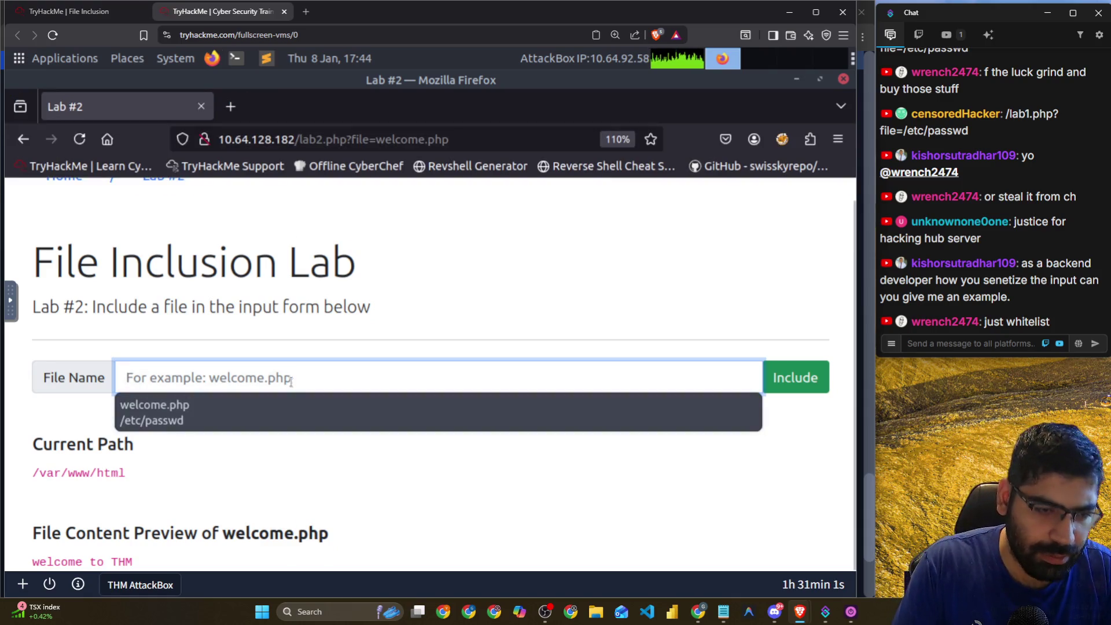
pyautogui.write('hello.php')
pyautogui.press('Return')
# Examine the warnings, highlighting the includes directory and 'failed to open stream' message
pyautogui.scroll(-2, 291, 395)
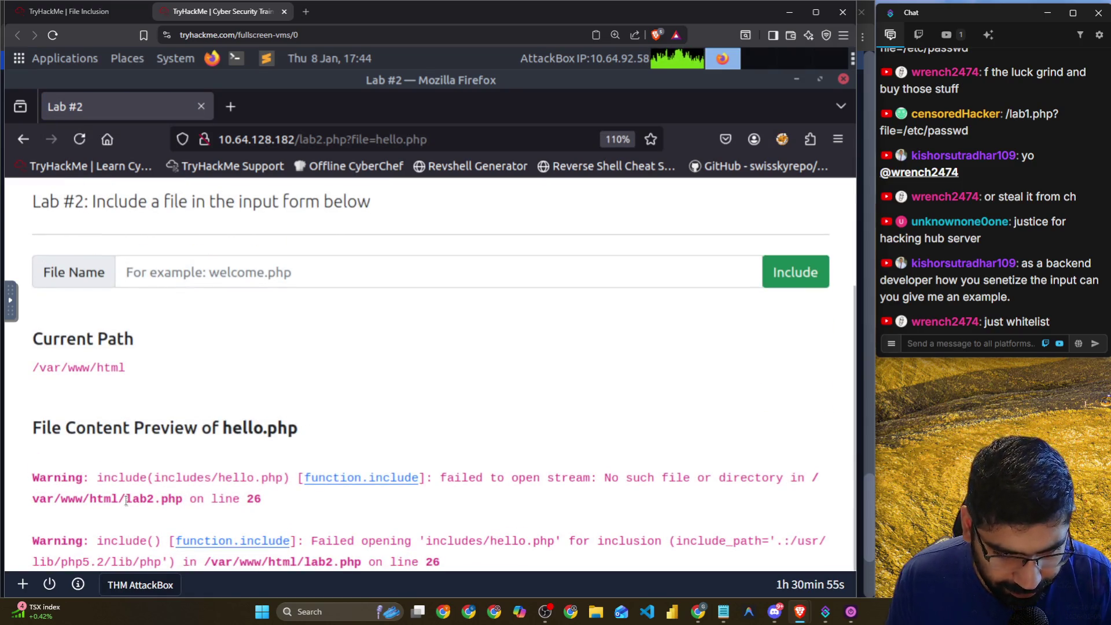
pyautogui.moveTo(201, 479); pyautogui.dragTo(229, 479)
pyautogui.doubleClick(178, 479)
pyautogui.hotkey('ctrl', 'c')
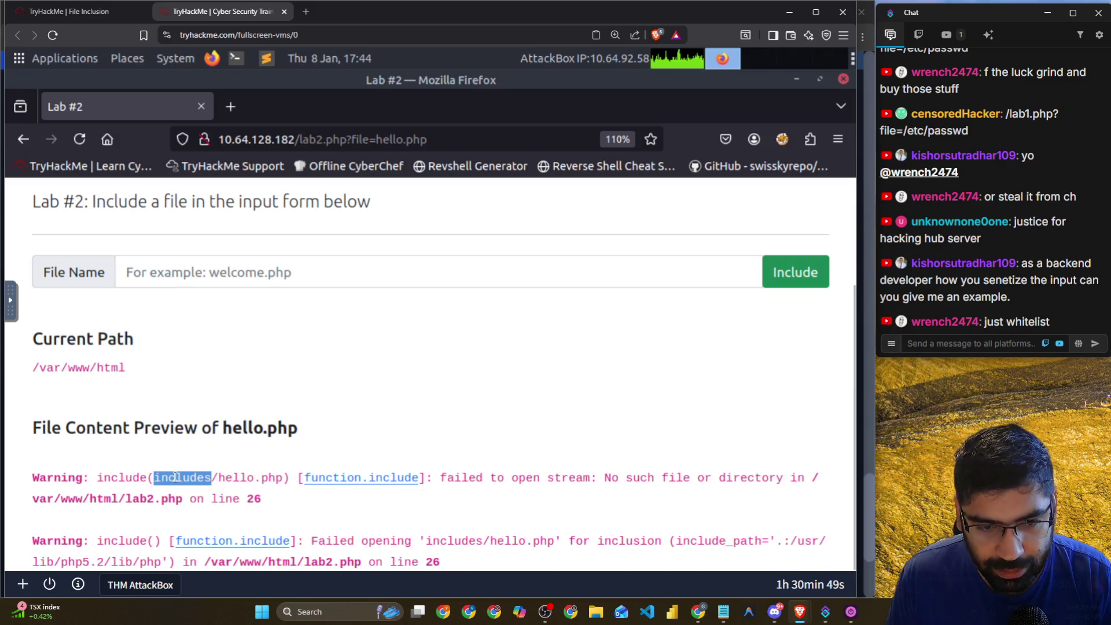
pyautogui.moveTo(455, 479); pyautogui.dragTo(649, 473)
pyautogui.moveTo(727, 479); pyautogui.dragTo(789, 479)
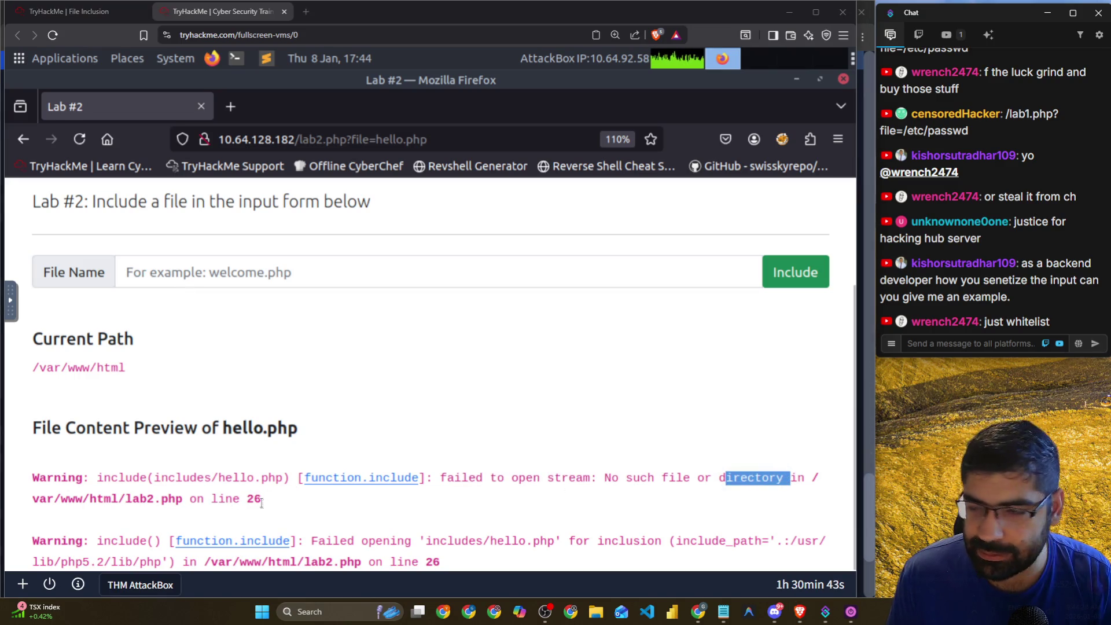
pyautogui.doubleClick(182, 478)
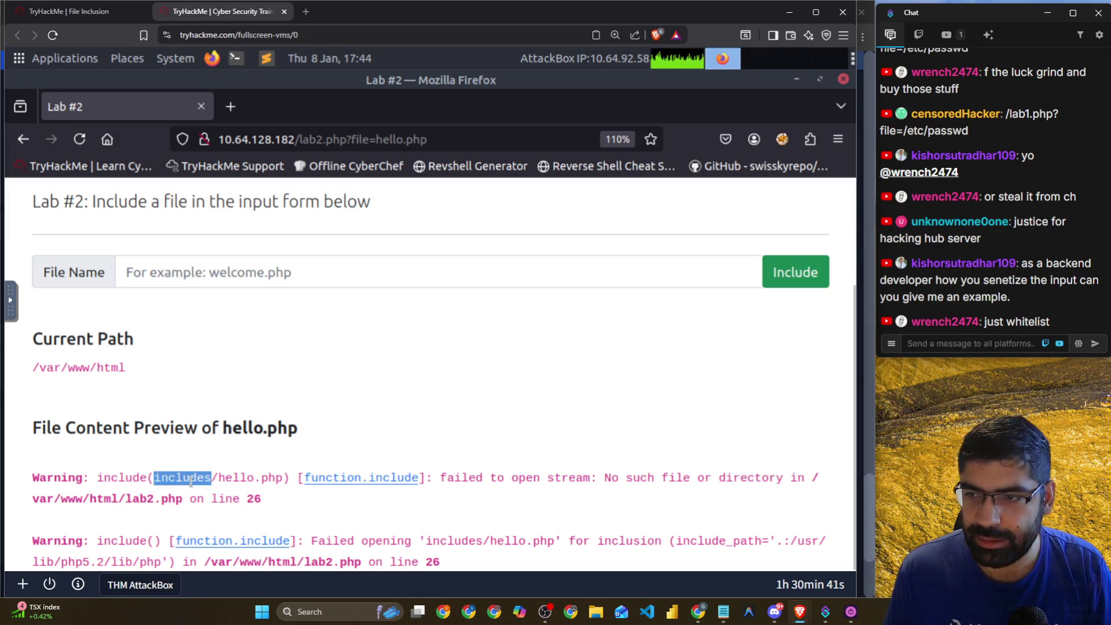
pyautogui.click(115, 10)
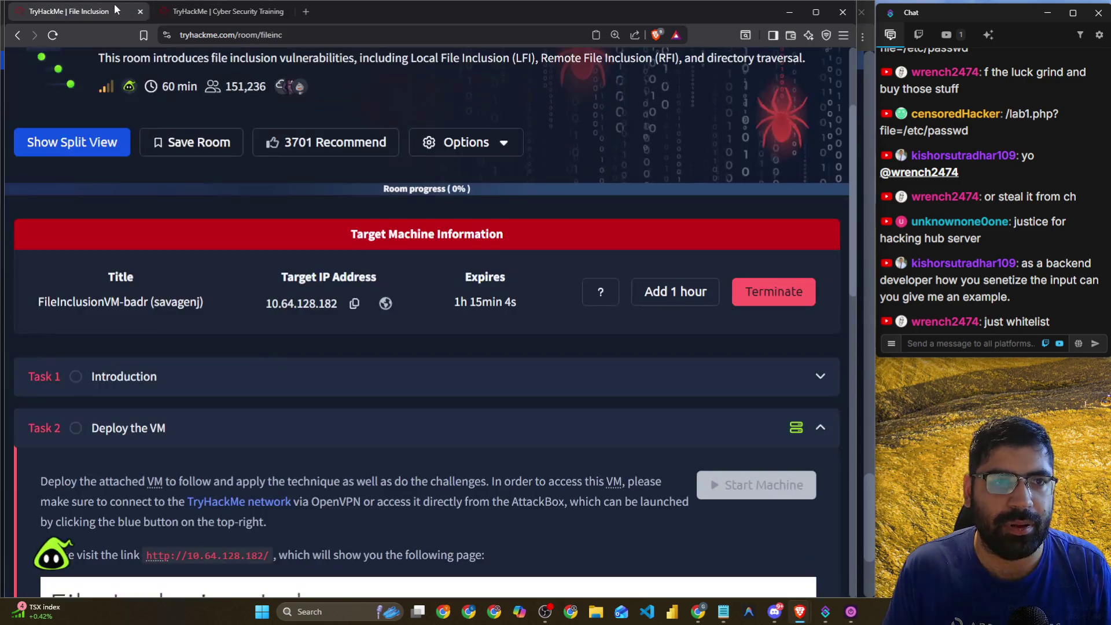
# Answer the Lab #2 directory question with 'includes' so it is marked correct, then go to the Room details tab
pyautogui.hotkey('alt', 'Tab')
pyautogui.doubleClick(53, 323)
pyautogui.hotkey('ctrl', 'v')
pyautogui.click(555, 323)
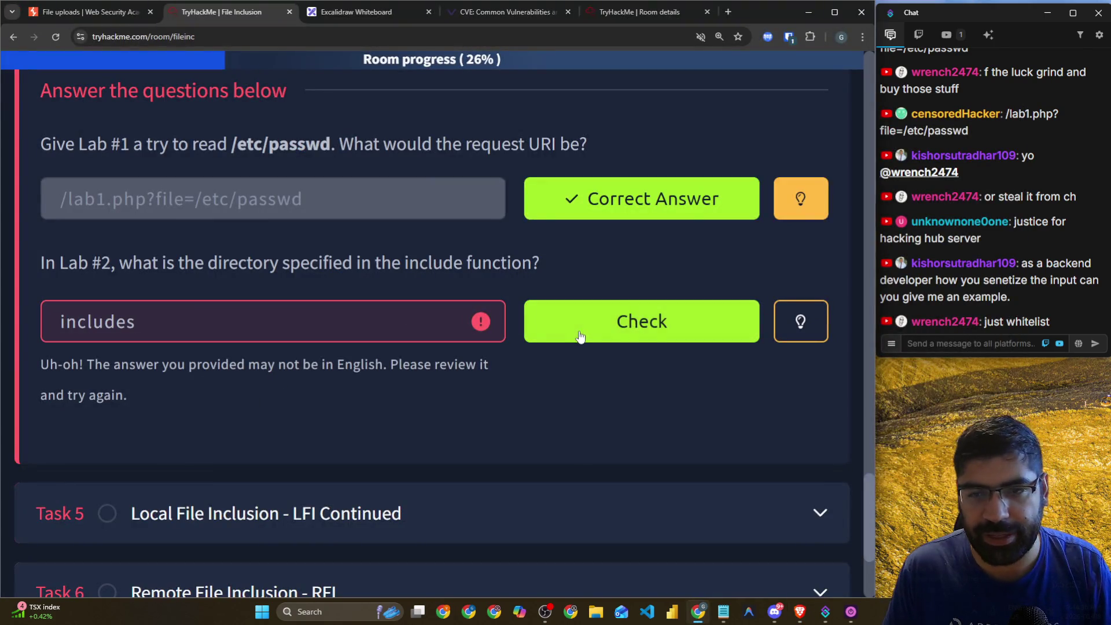
pyautogui.scroll(-2, 286, 383)
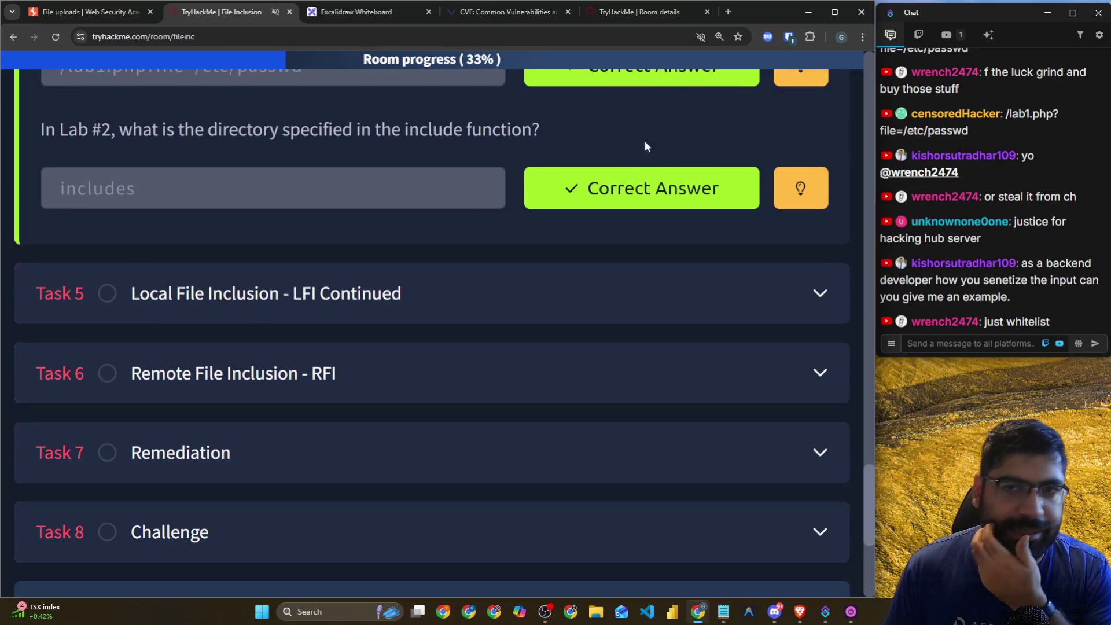
pyautogui.click(682, 16)
pyautogui.click(653, 28)
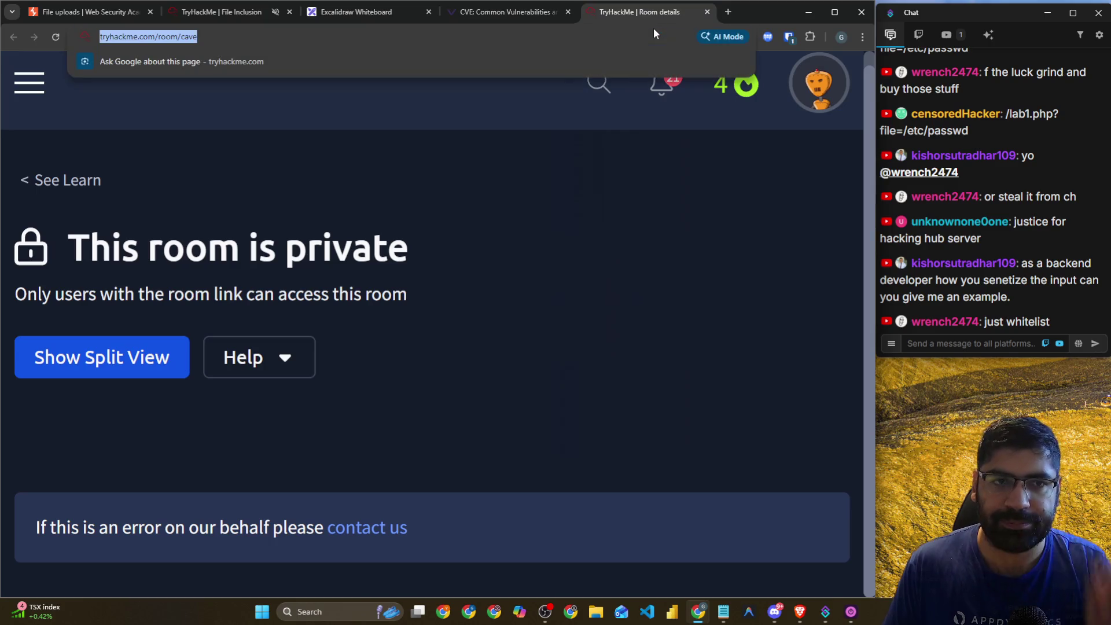
# Search Google for 'django python input validation'
pyautogui.write('django')
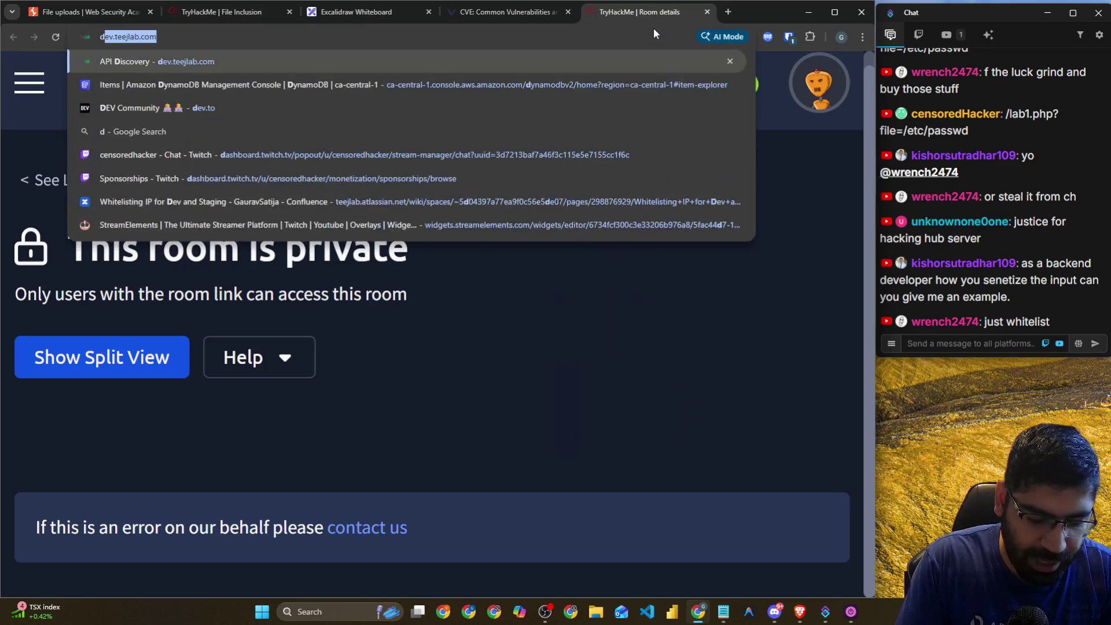
pyautogui.write(' python inp')
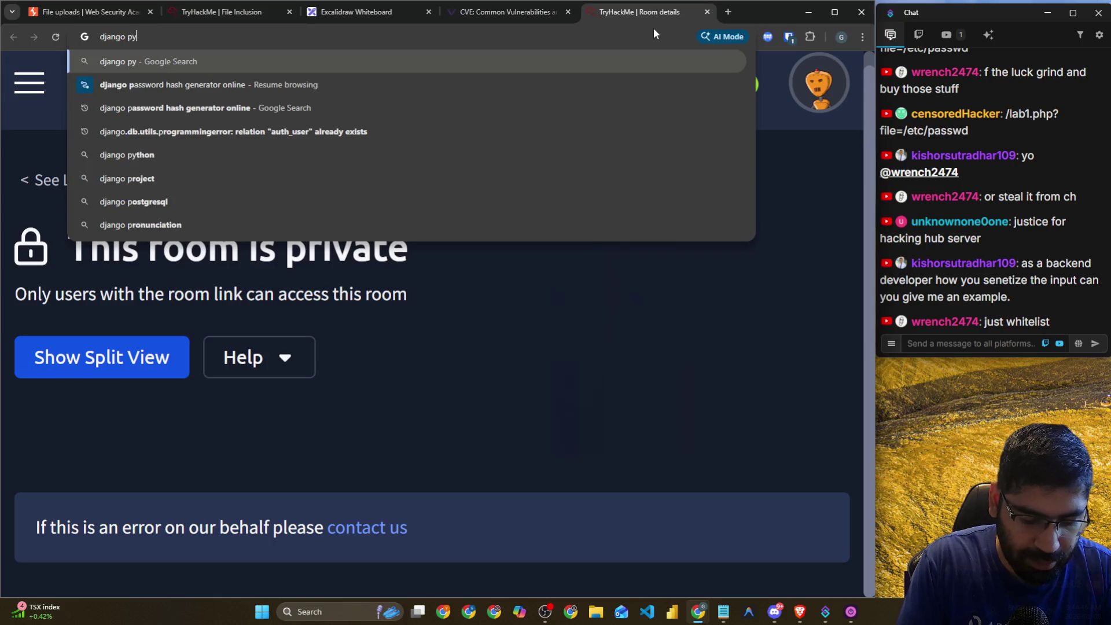
pyautogui.write('ut validatio')
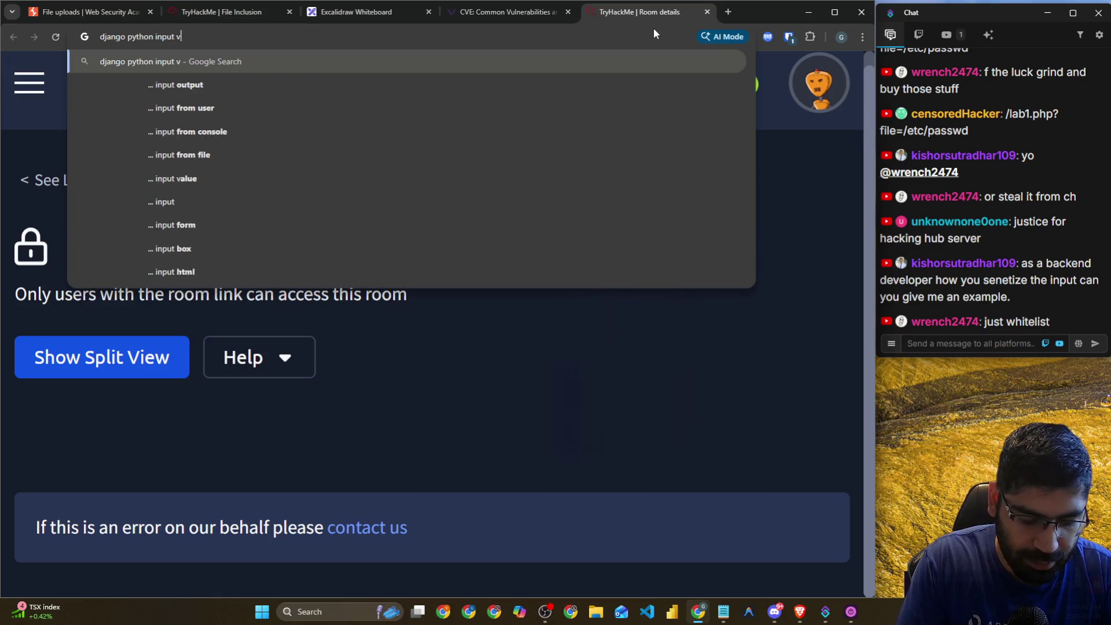
pyautogui.write('n')
pyautogui.press('Return')
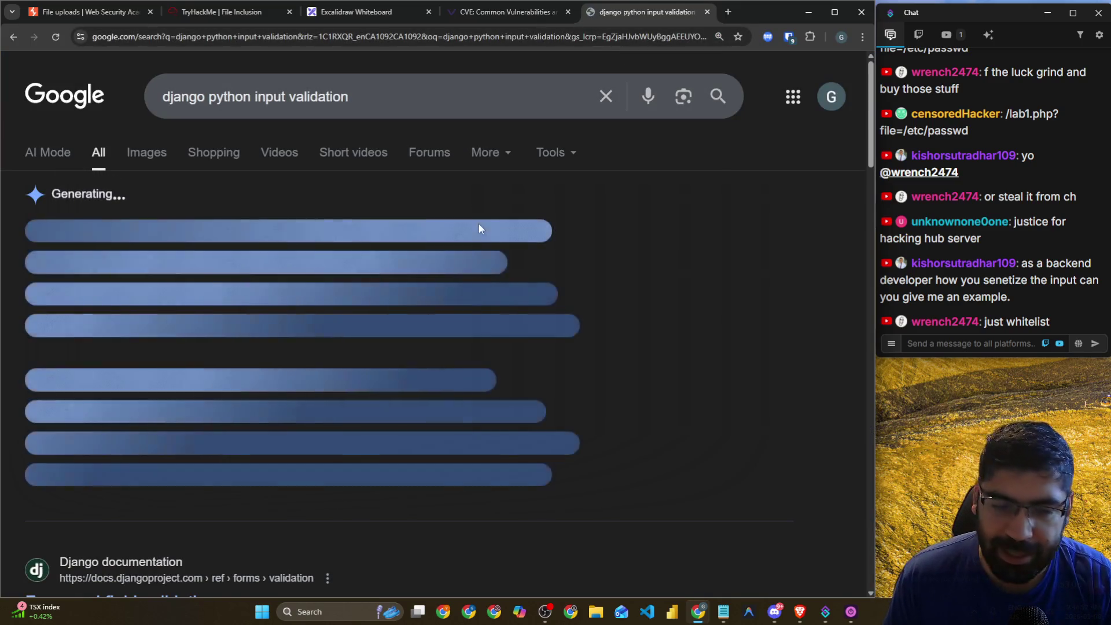
pyautogui.scroll(-5, 276, 340)
pyautogui.scroll(2, 316, 393)
pyautogui.scroll(-2, 289, 402)
# Read the Stack Overflow answer and the Django REST serializers docs, highlighting the serializers description
pyautogui.click(208, 389)
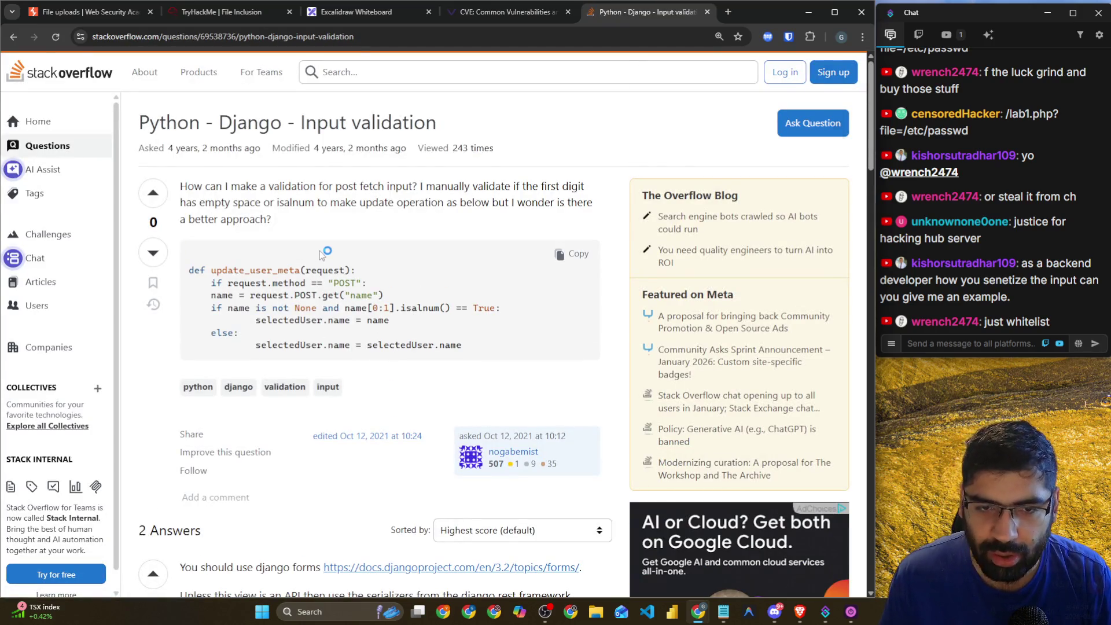
pyautogui.scroll(-10, 320, 254)
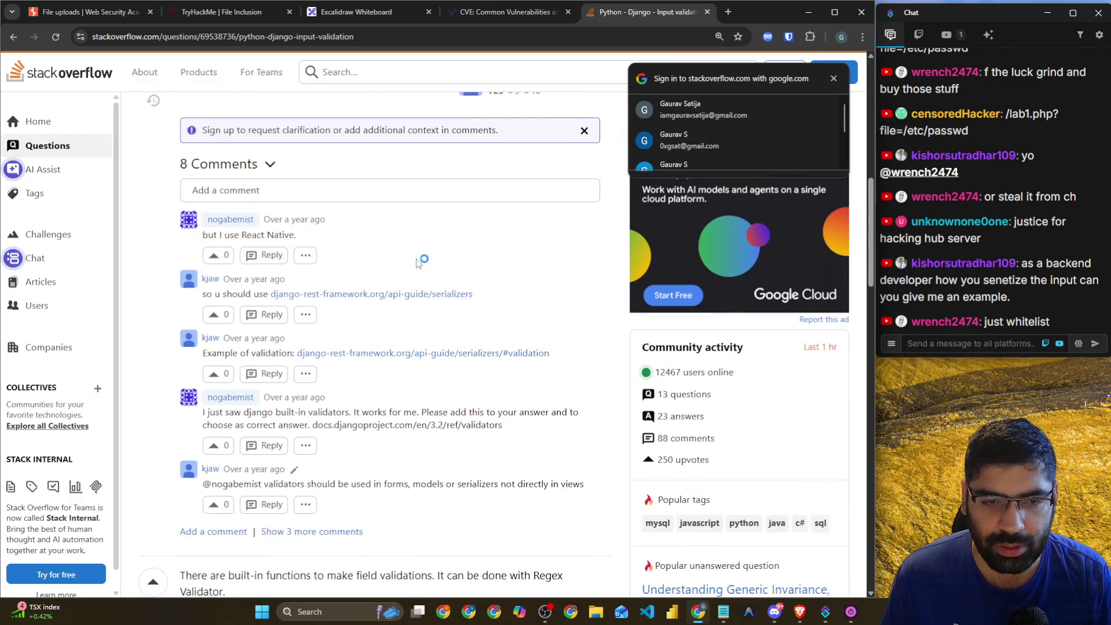
pyautogui.scroll(4, 408, 264)
pyautogui.click(350, 263)
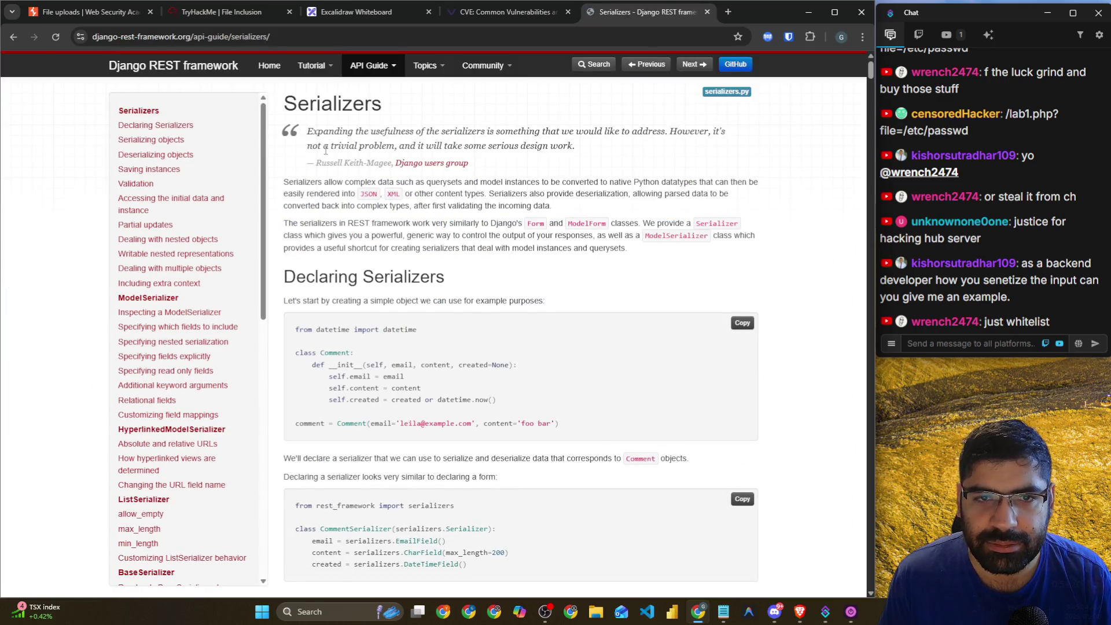
pyautogui.hotkey('ctrl', '+')
pyautogui.hotkey('ctrl', '+')
pyautogui.hotkey('ctrl', '+')
pyautogui.moveTo(258, 268); pyautogui.dragTo(806, 271)
pyautogui.moveTo(297, 287); pyautogui.dragTo(443, 288)
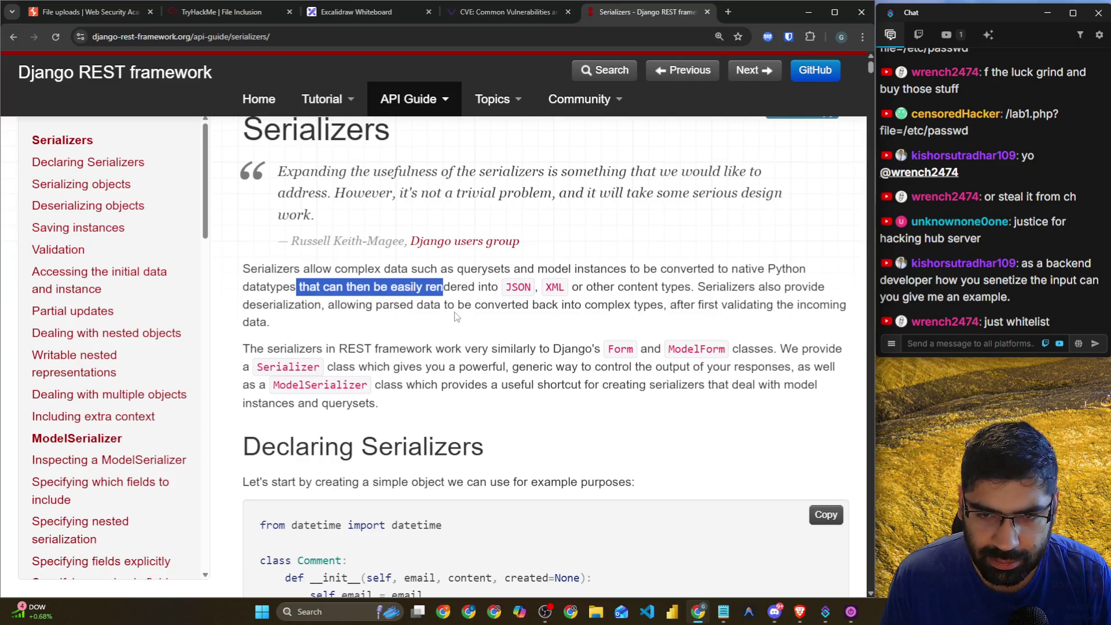
# Return to the Google results and select 'validation' in the search query
pyautogui.click(14, 36)
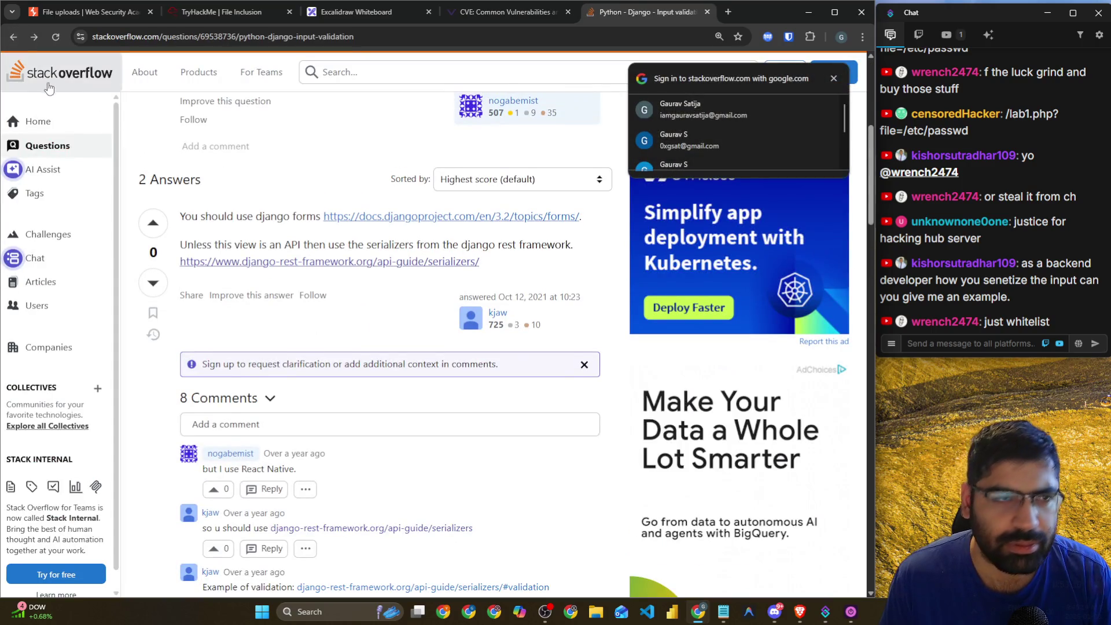
pyautogui.hotkey('alt', 'Left')
pyautogui.scroll(-7, 312, 302)
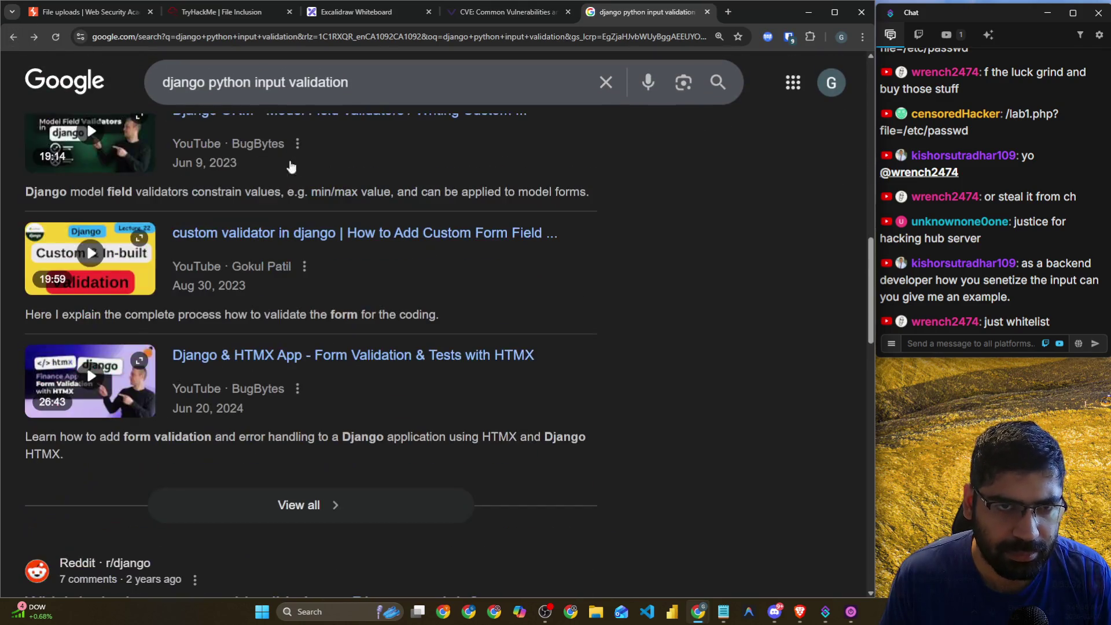
pyautogui.moveTo(293, 82); pyautogui.dragTo(349, 83)
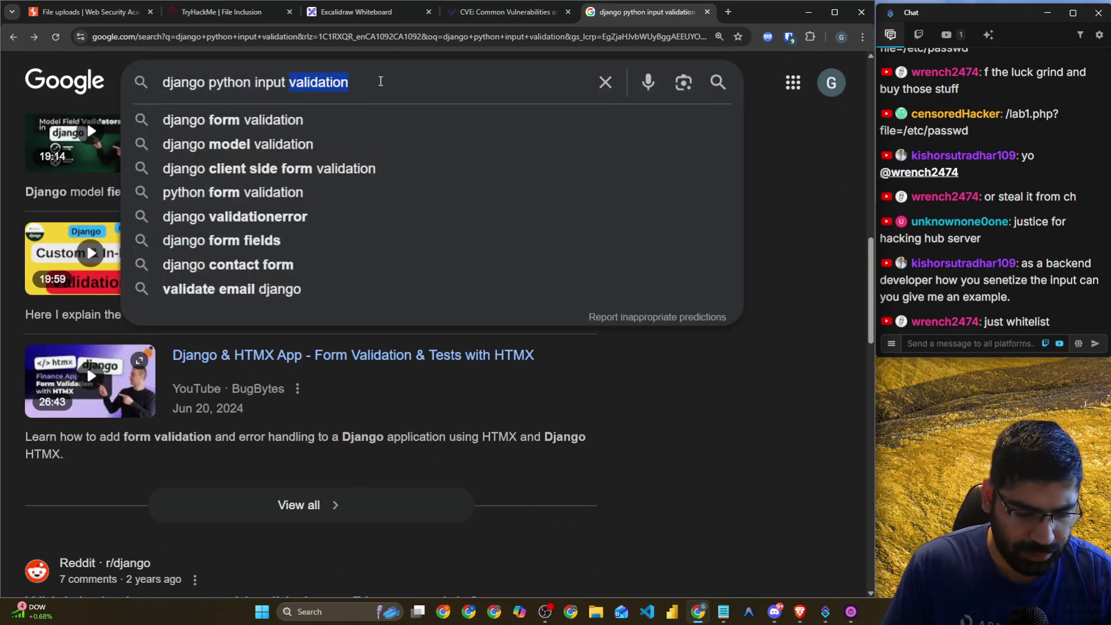
# Change the search to 'sanitizer', then drop 'django' to search 'python input sanitizer'
pyautogui.write('sanitizer')
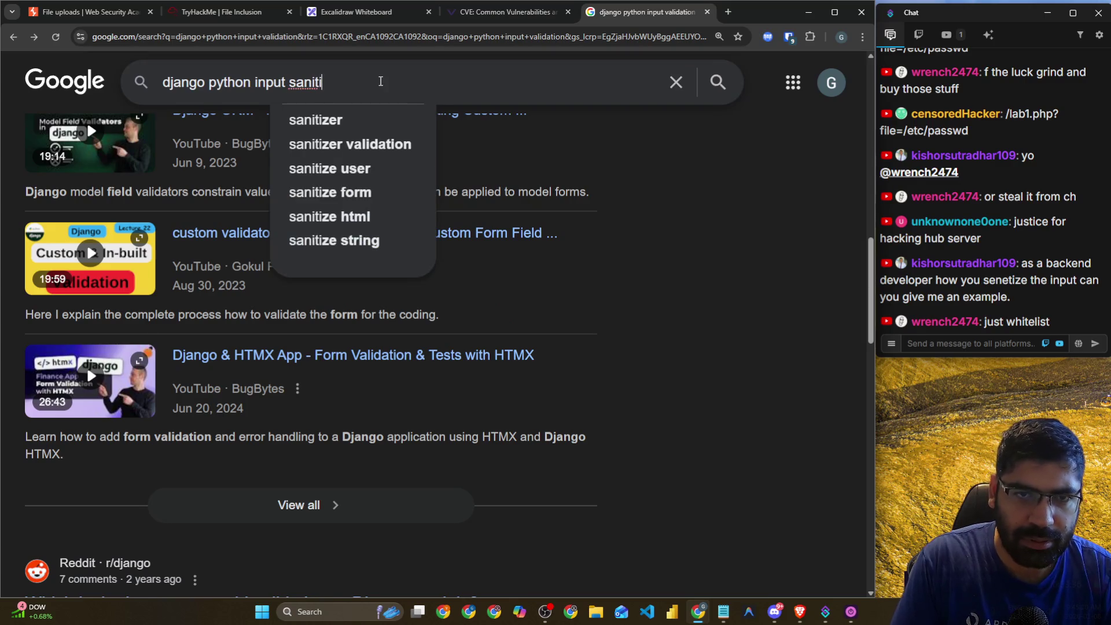
pyautogui.press('Return')
pyautogui.moveTo(207, 96); pyautogui.dragTo(13, 98)
pyautogui.press('BackSpace')
pyautogui.press('Return')
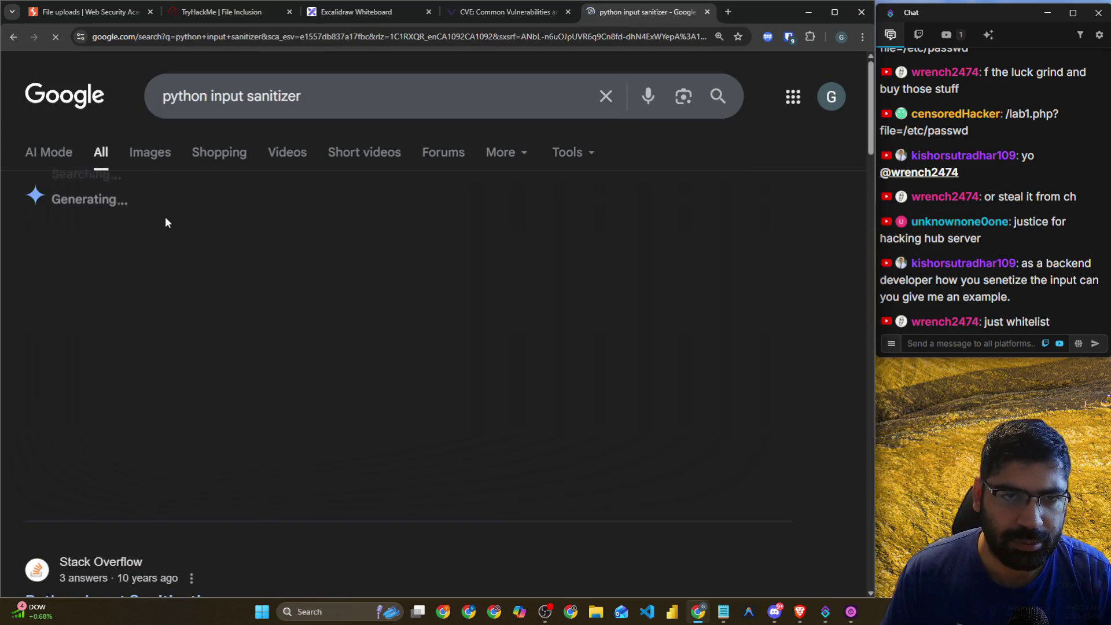
pyautogui.scroll(-4, 165, 226)
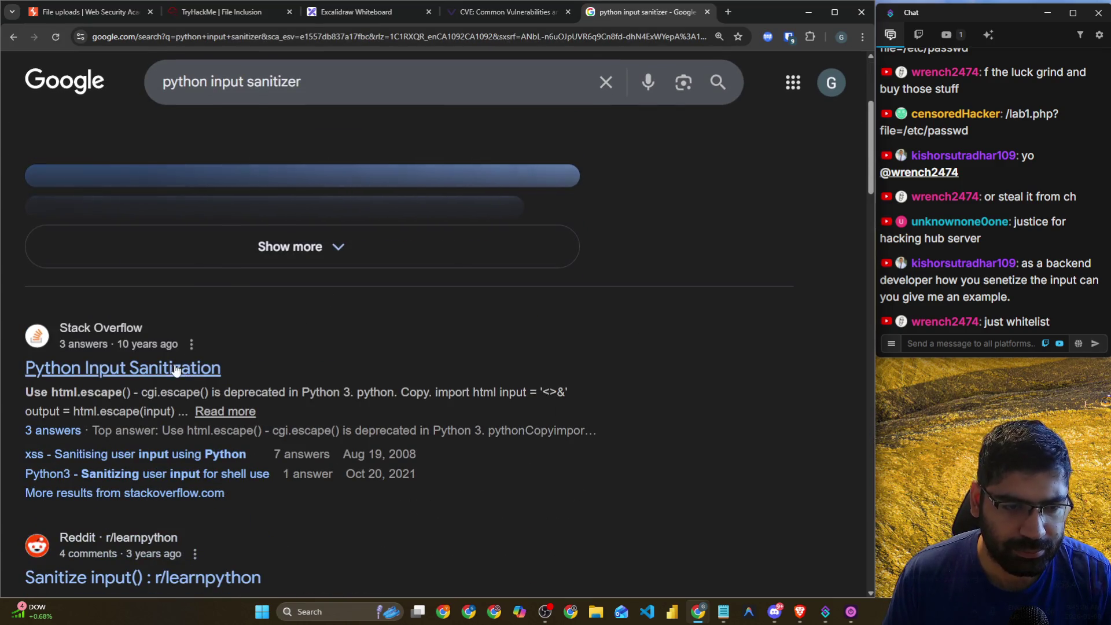
# Review the Python Input Sanitization answers on html.escape(input) and cgi.escape, then return to results
pyautogui.click(174, 368)
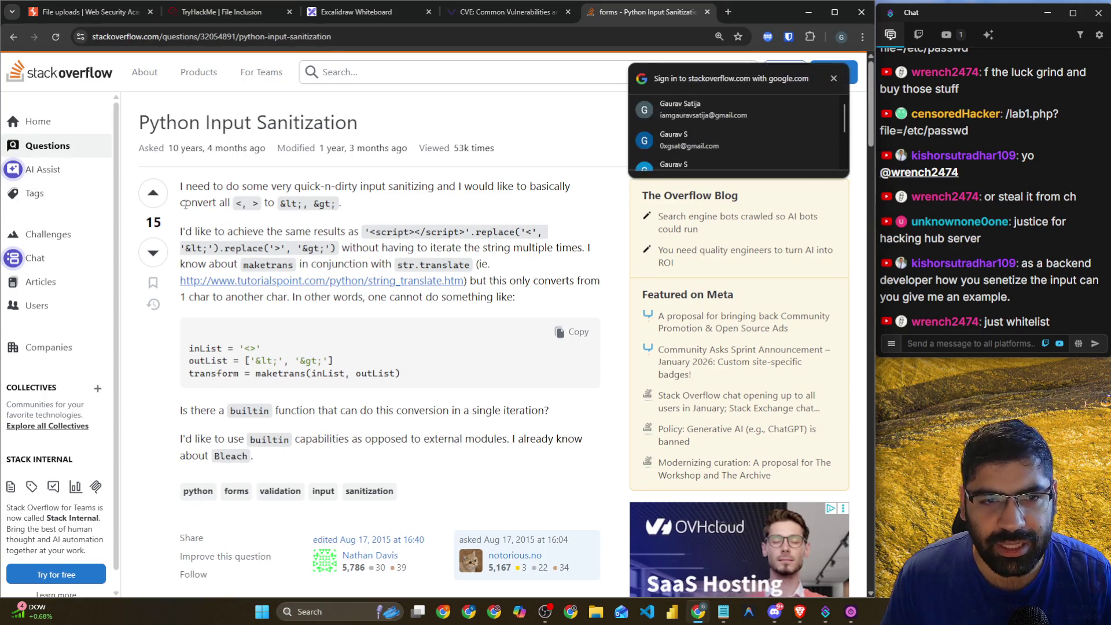
pyautogui.moveTo(236, 213); pyautogui.dragTo(300, 203)
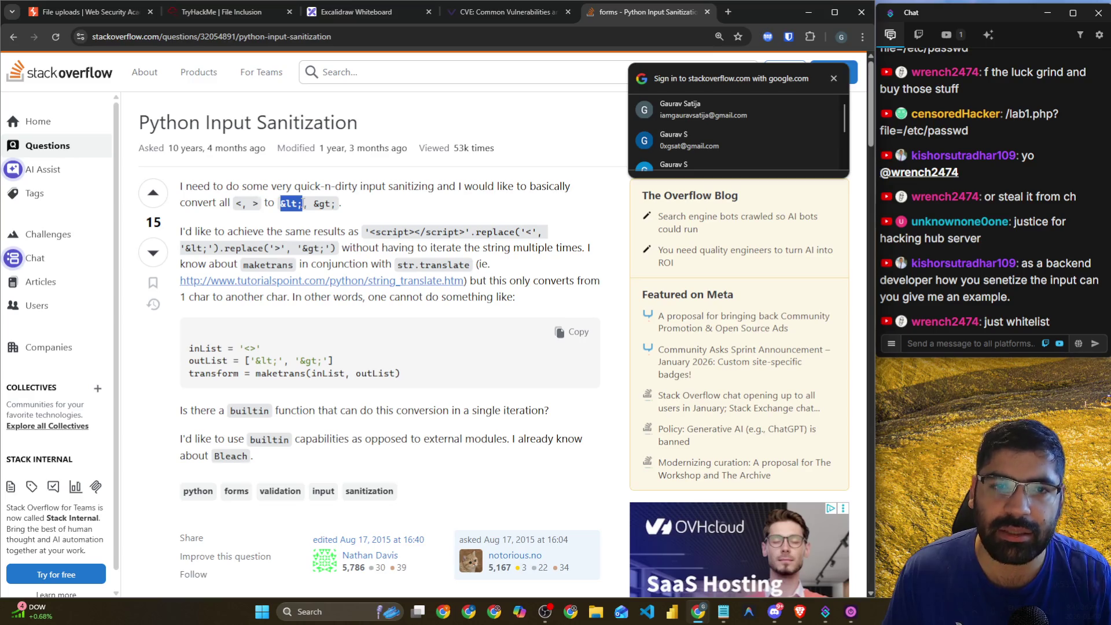
pyautogui.scroll(-10, 295, 275)
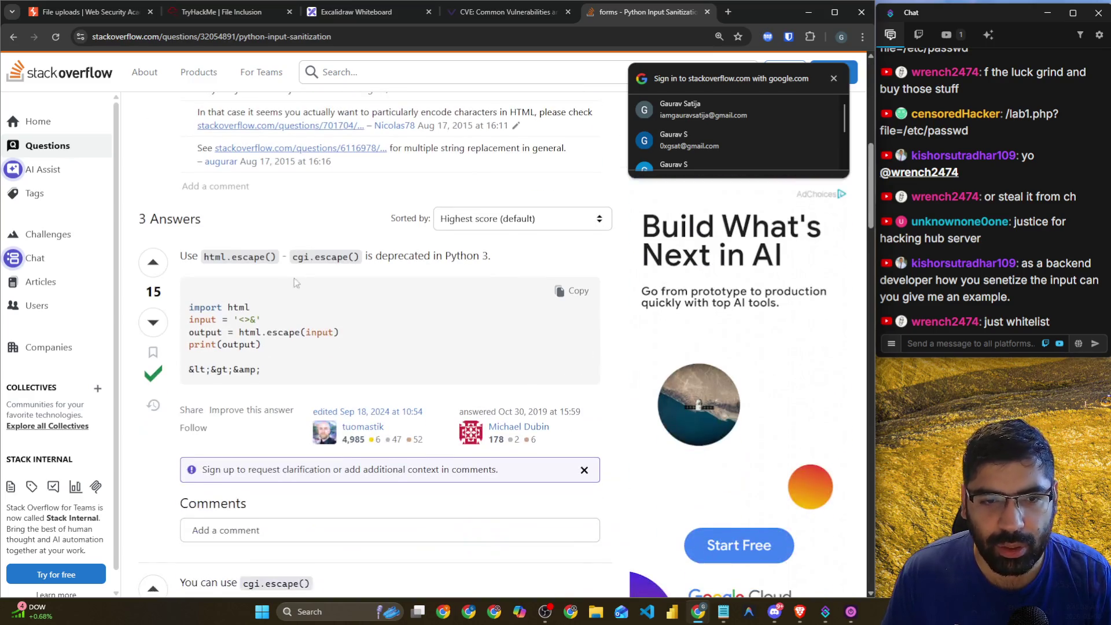
pyautogui.moveTo(235, 333); pyautogui.dragTo(380, 333)
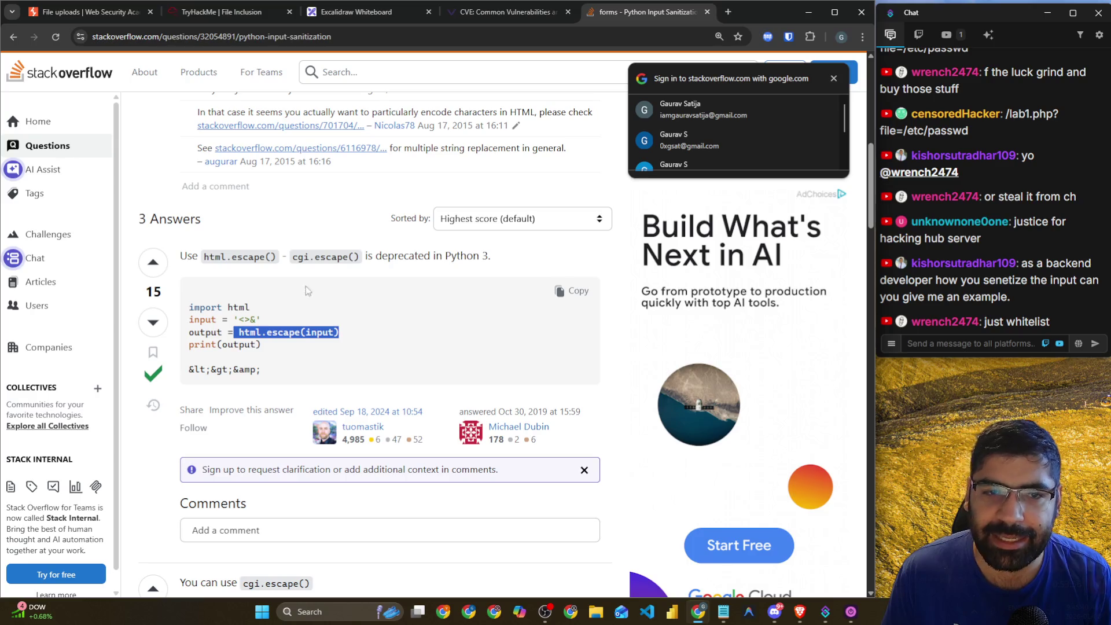
pyautogui.scroll(-5, 304, 272)
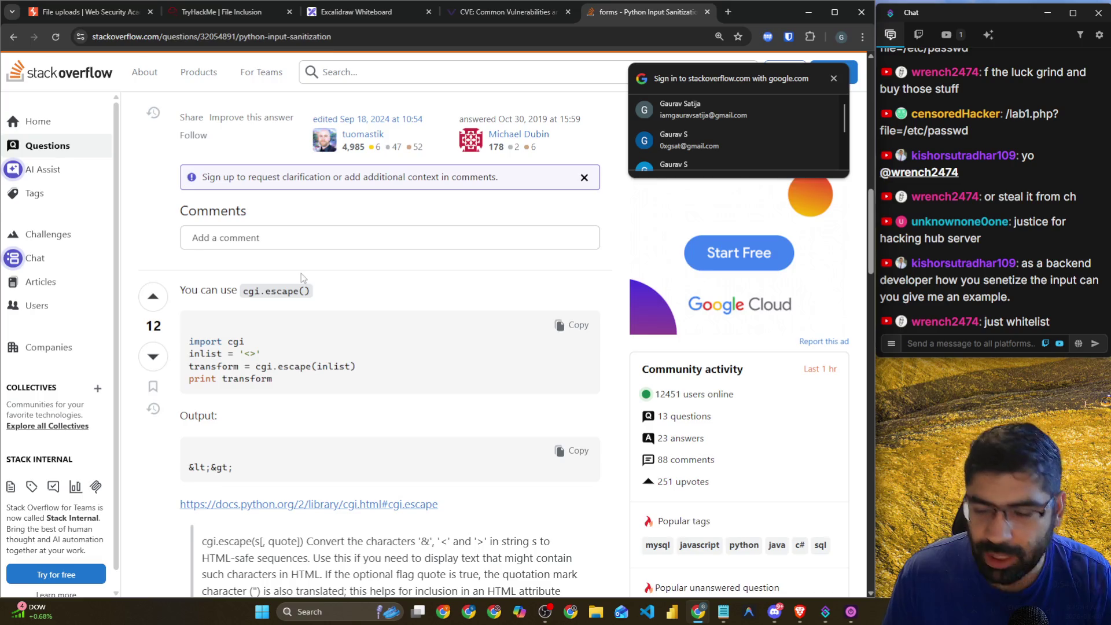
pyautogui.scroll(-4, 301, 273)
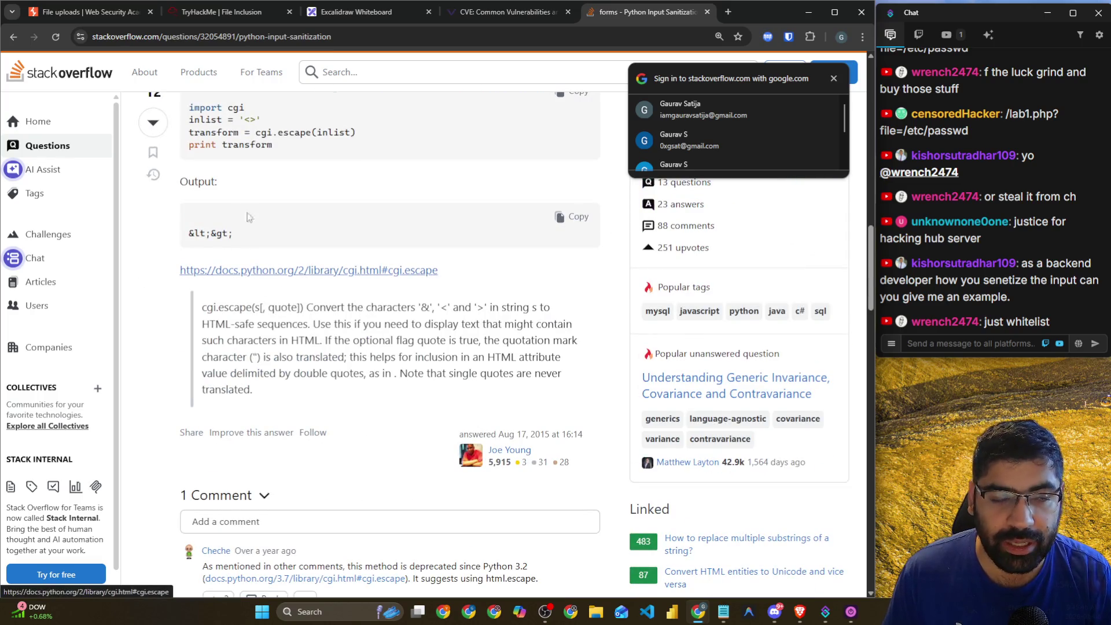
pyautogui.click(18, 37)
pyautogui.scroll(-5, 290, 314)
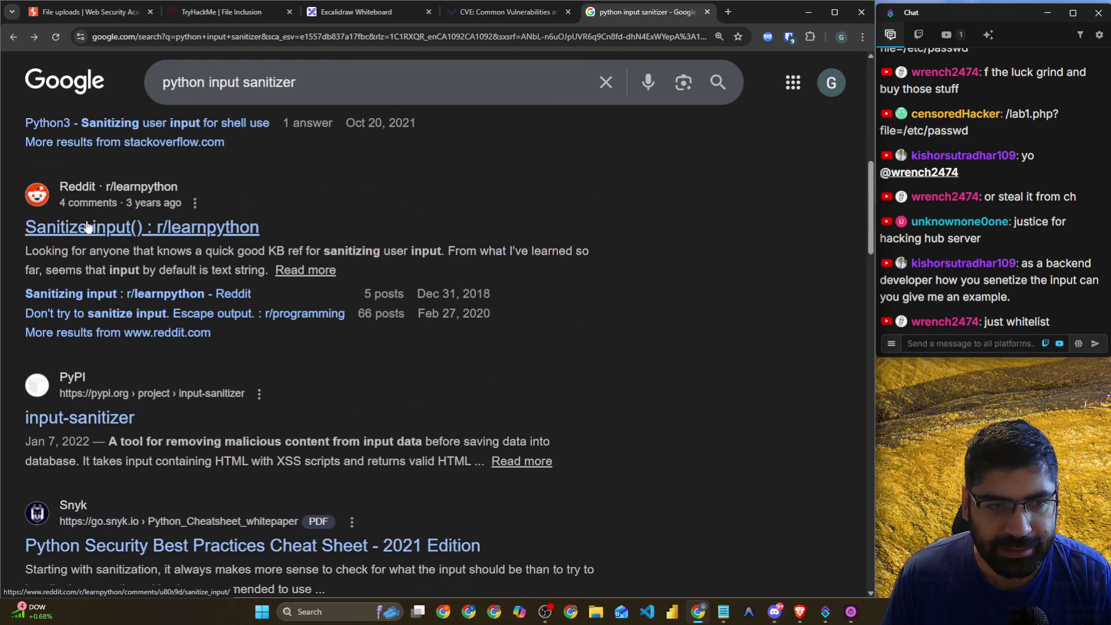
# Glance at the Reddit 'Sanitize input()' post, then open the PyPI input-sanitizer project page
pyautogui.click(88, 227)
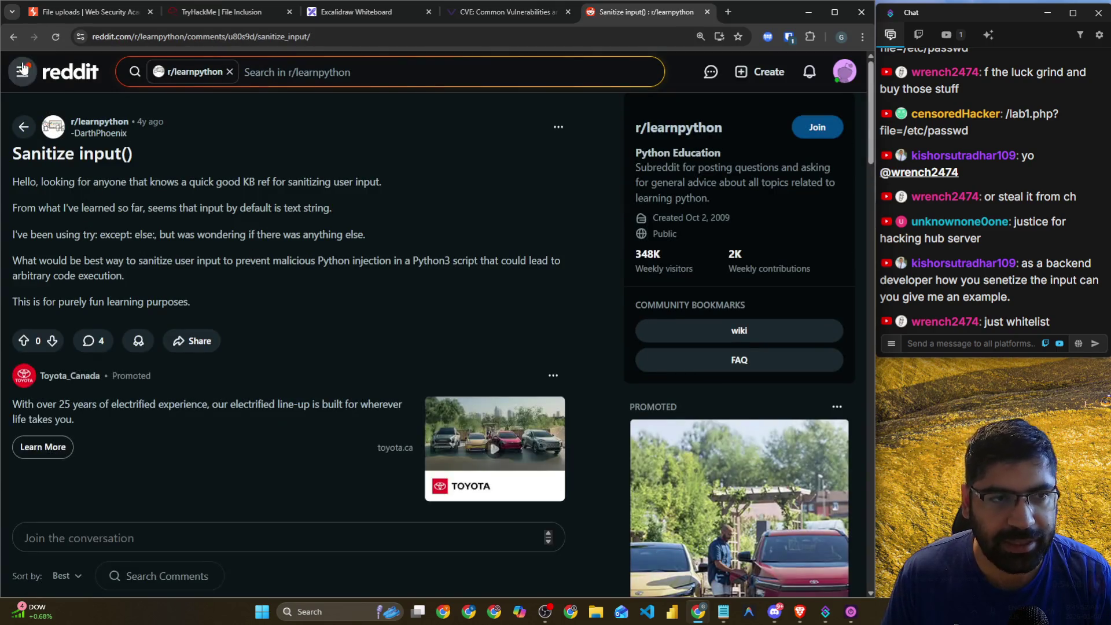
pyautogui.click(14, 36)
pyautogui.click(120, 414)
pyautogui.scroll(-3, 370, 415)
pyautogui.scroll(-4, 346, 317)
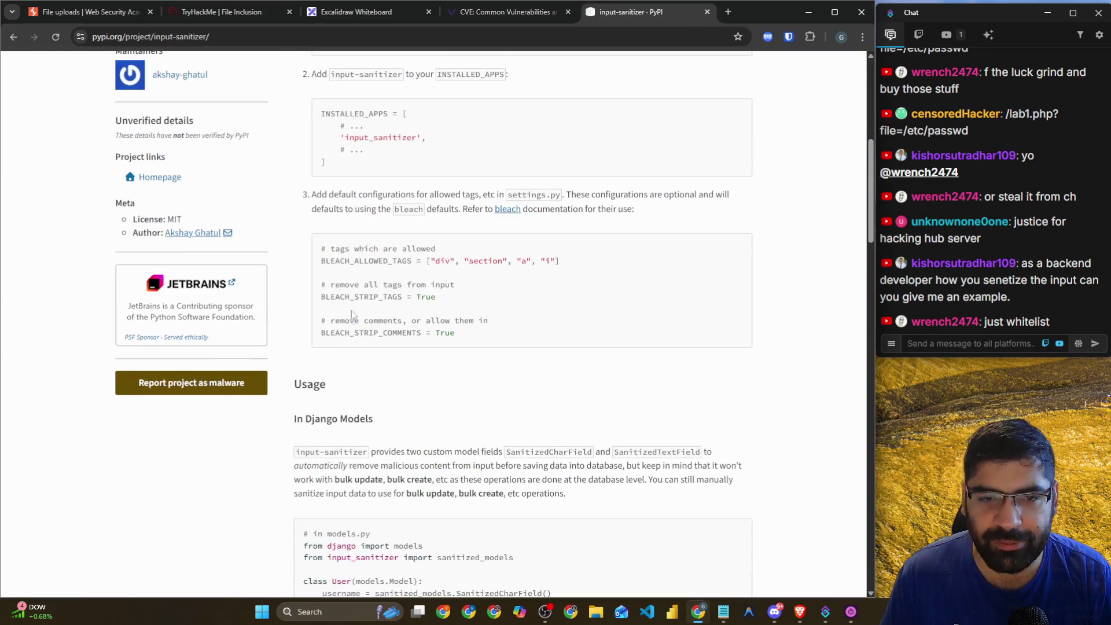
# Skim and highlight the input-sanitizer setup and usage sections
pyautogui.moveTo(318, 246); pyautogui.dragTo(447, 363)
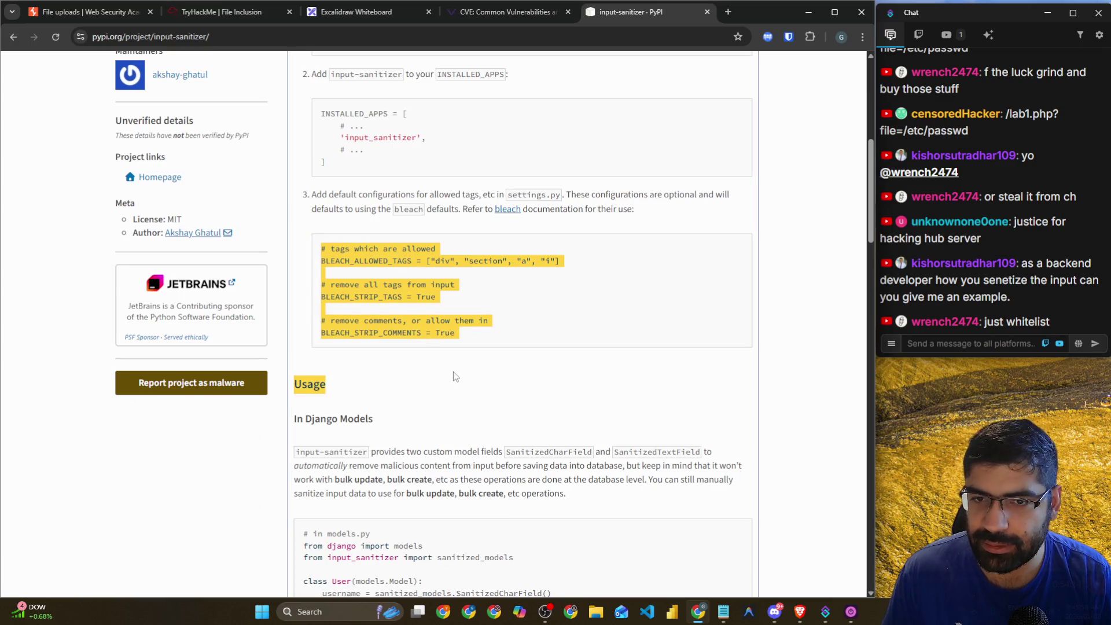
pyautogui.click(453, 371)
pyautogui.scroll(-3, 453, 372)
pyautogui.moveTo(407, 276); pyautogui.dragTo(517, 276)
pyautogui.scroll(-3, 480, 318)
pyautogui.moveTo(302, 195)
pyautogui.mouseDown()
pyautogui.moveTo(382, 198)
pyautogui.moveTo(582, 256)
pyautogui.mouseUp()
pyautogui.scroll(-3, 565, 288)
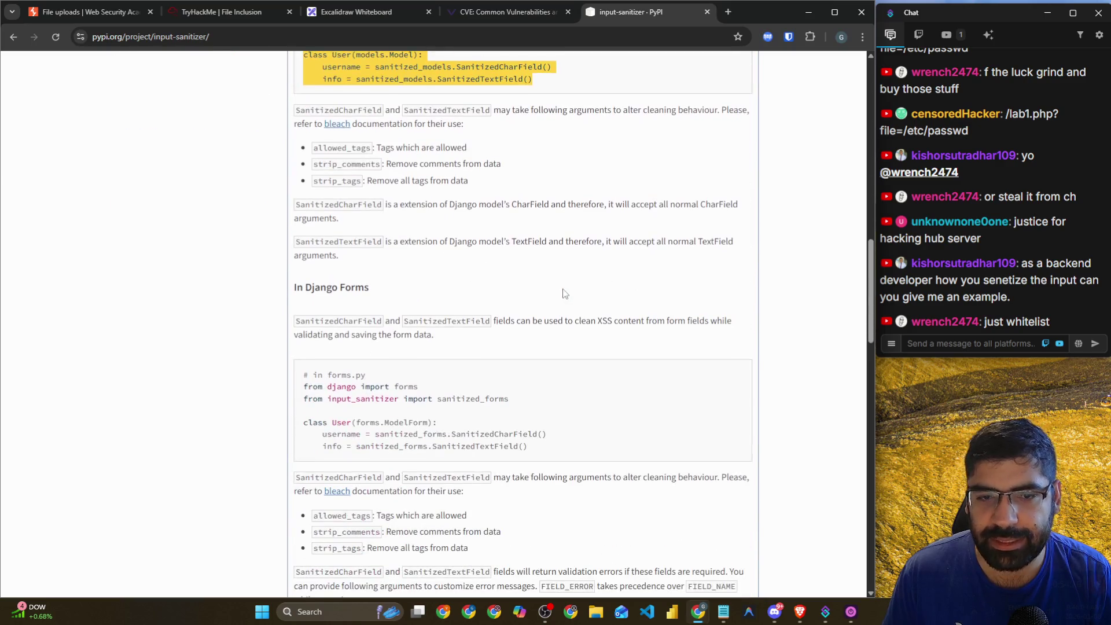
# Copy the PyPI page address and paste it into the stream chat message box
pyautogui.click(281, 38)
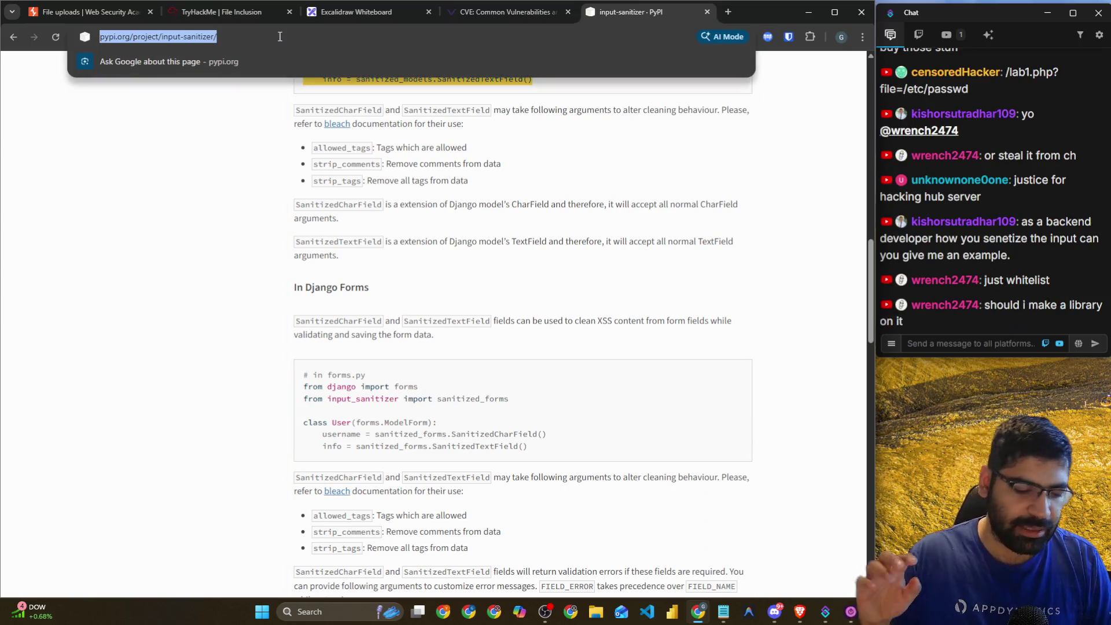
pyautogui.hotkey('ctrl', 'c')
pyautogui.click(968, 345)
pyautogui.hotkey('ctrl', 'v')
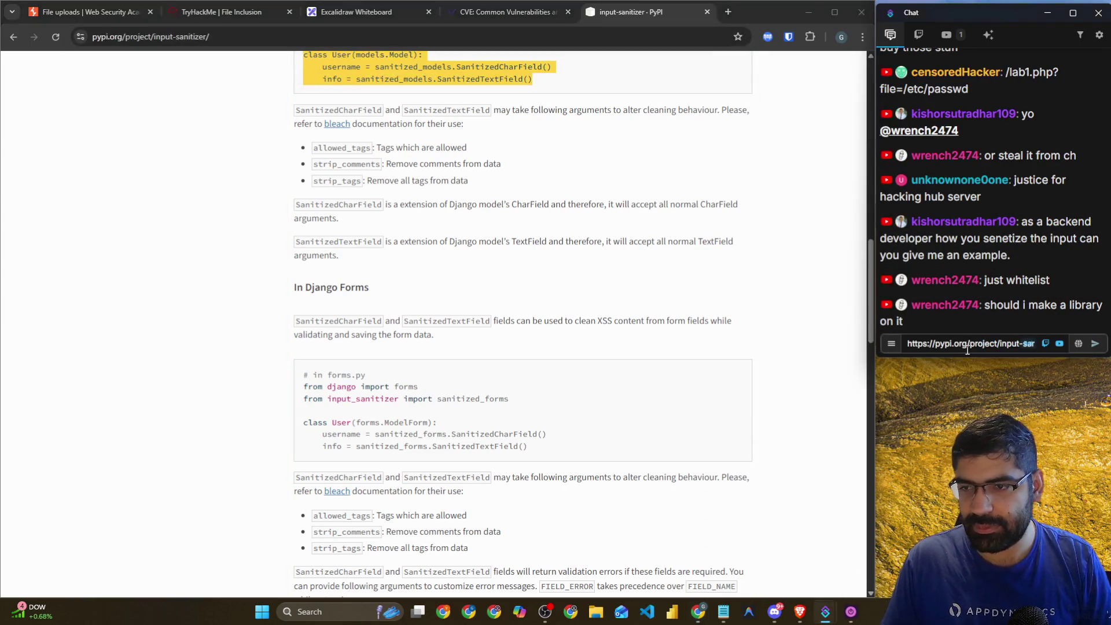
# Send the input-sanitizer PyPI link in chat, reread the page, and select the package name
pyautogui.press('Return')
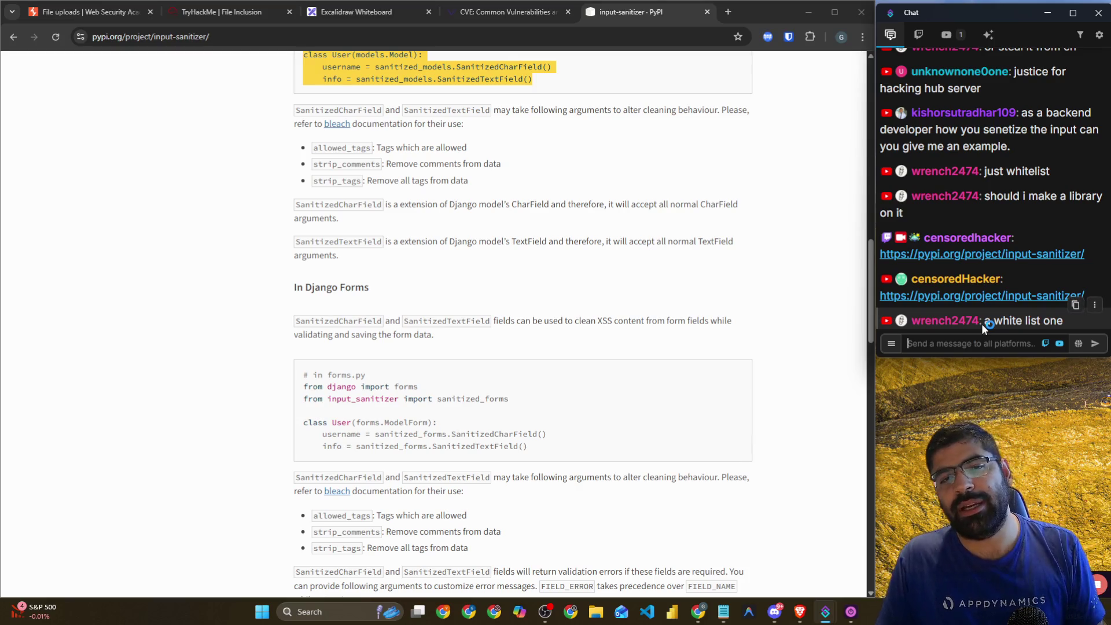
pyautogui.scroll(15, 423, 212)
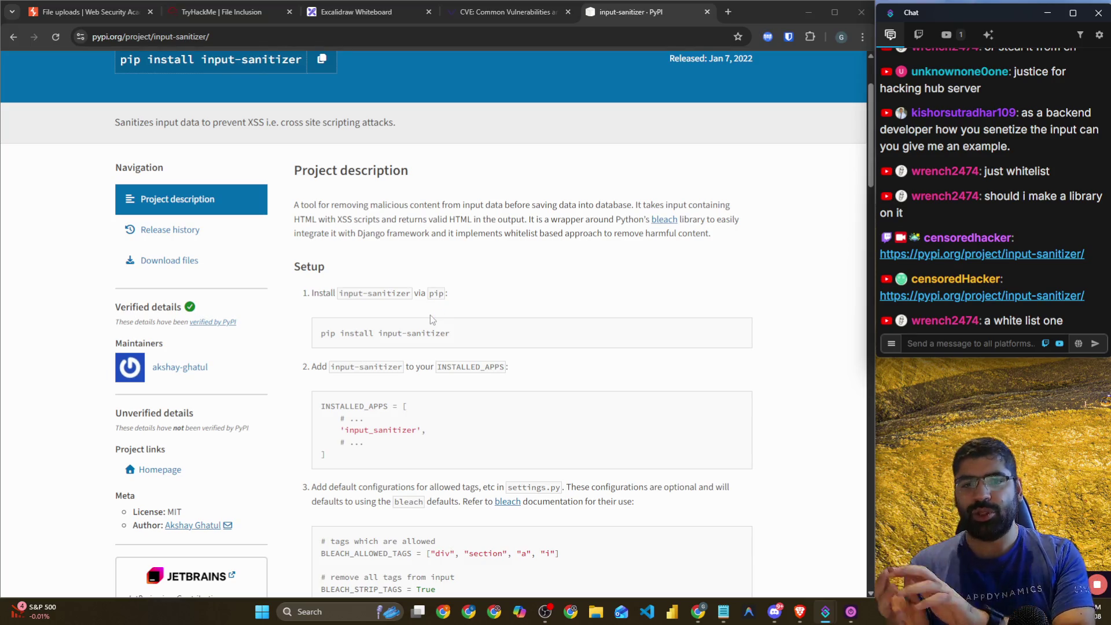
pyautogui.scroll(-4, 429, 314)
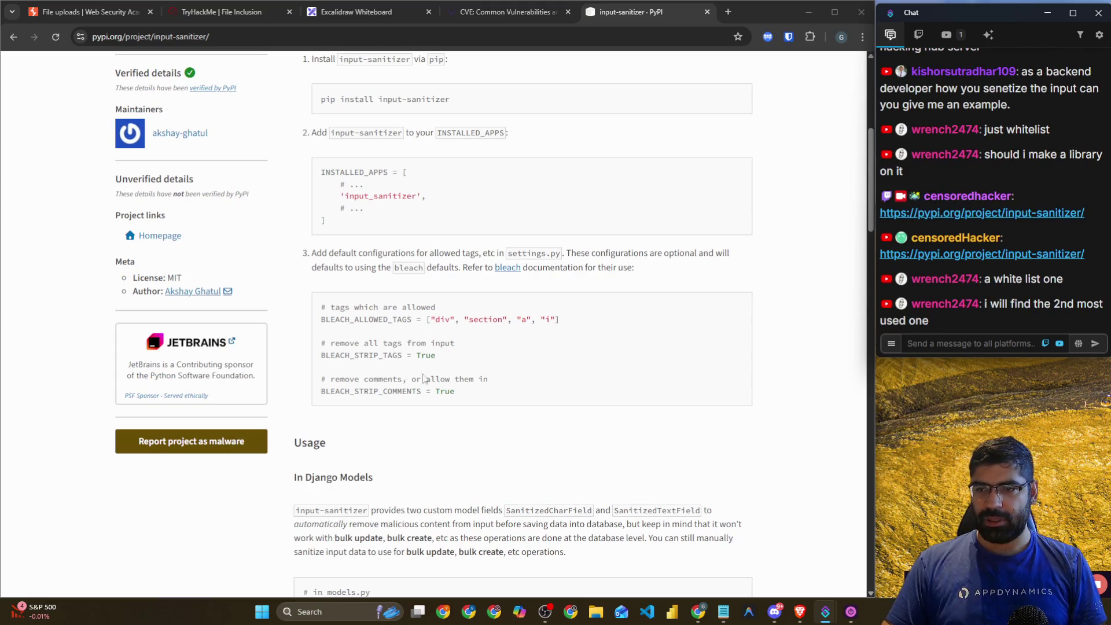
pyautogui.scroll(6, 304, 304)
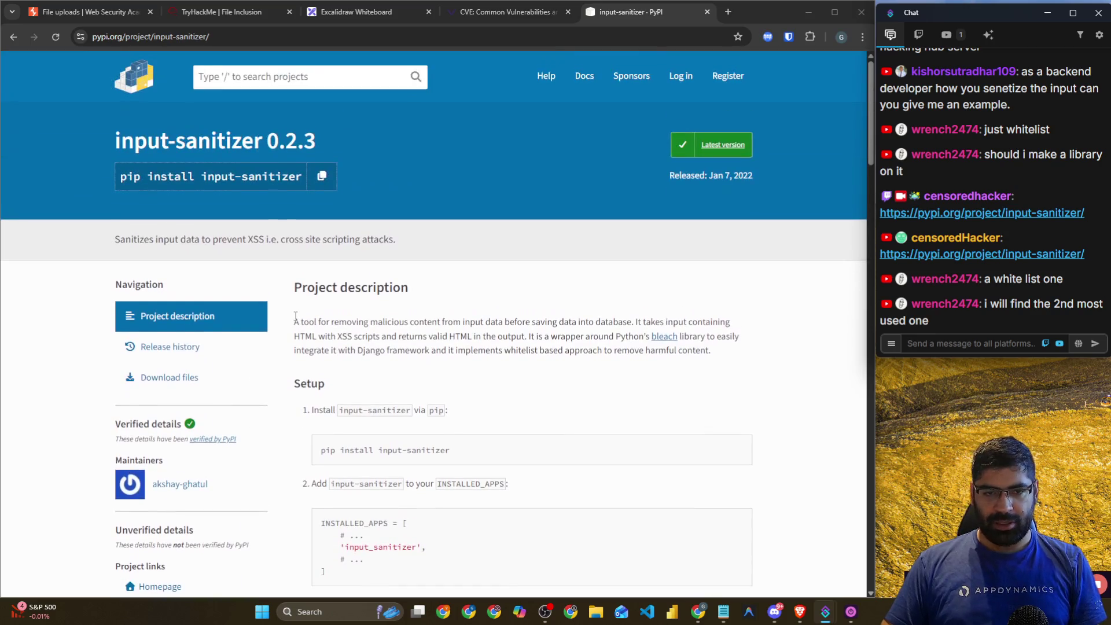
pyautogui.scroll(-8, 255, 352)
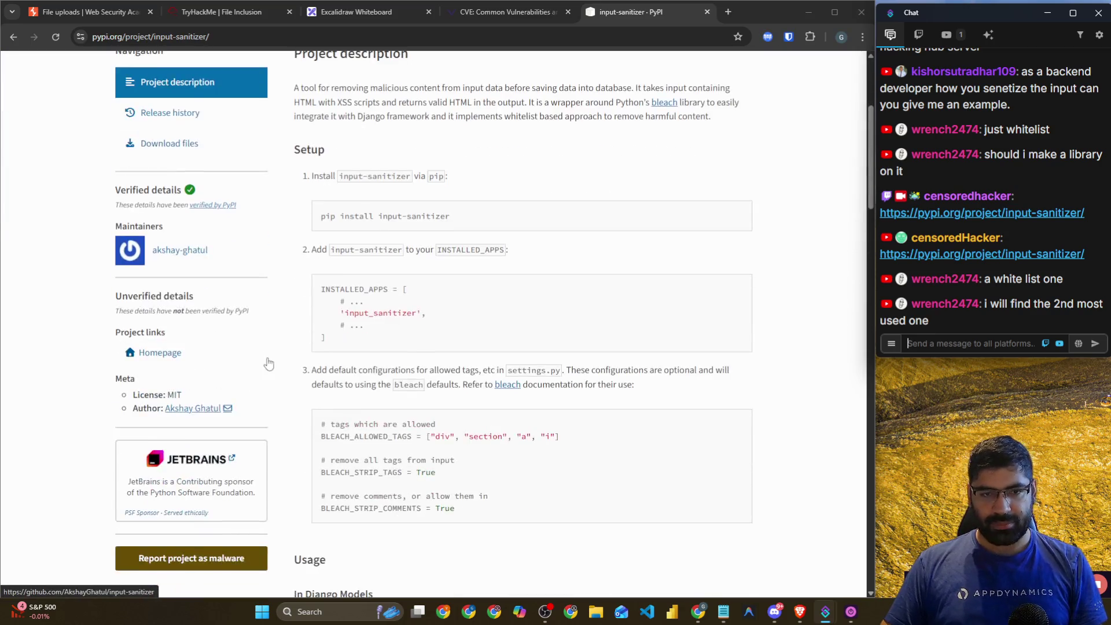
pyautogui.scroll(8, 322, 318)
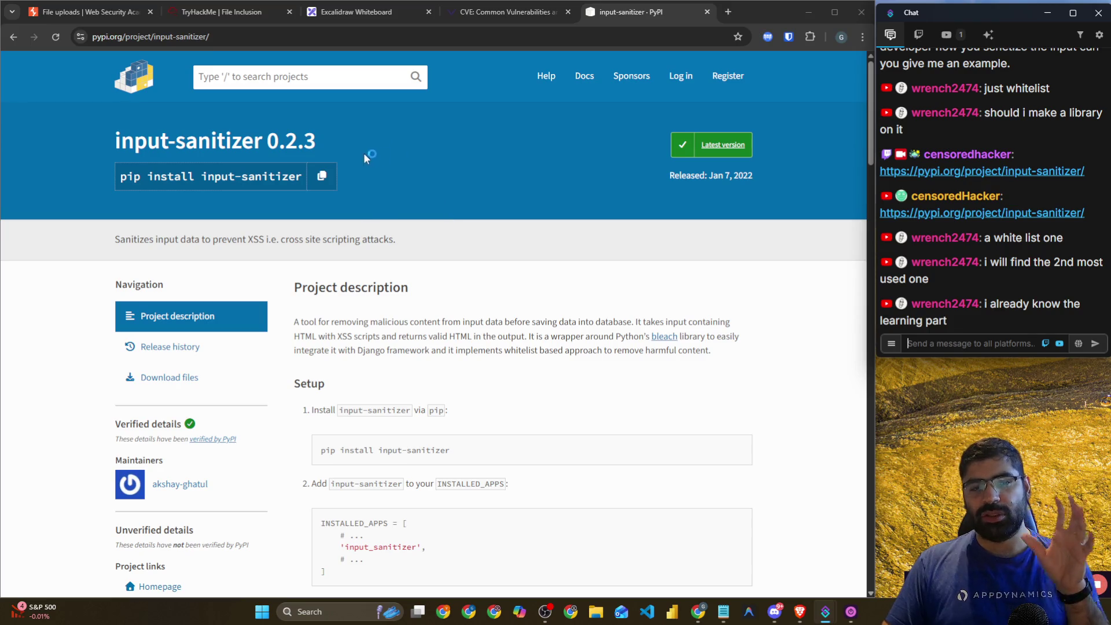
pyautogui.moveTo(202, 176); pyautogui.dragTo(301, 179)
pyautogui.click(269, 38)
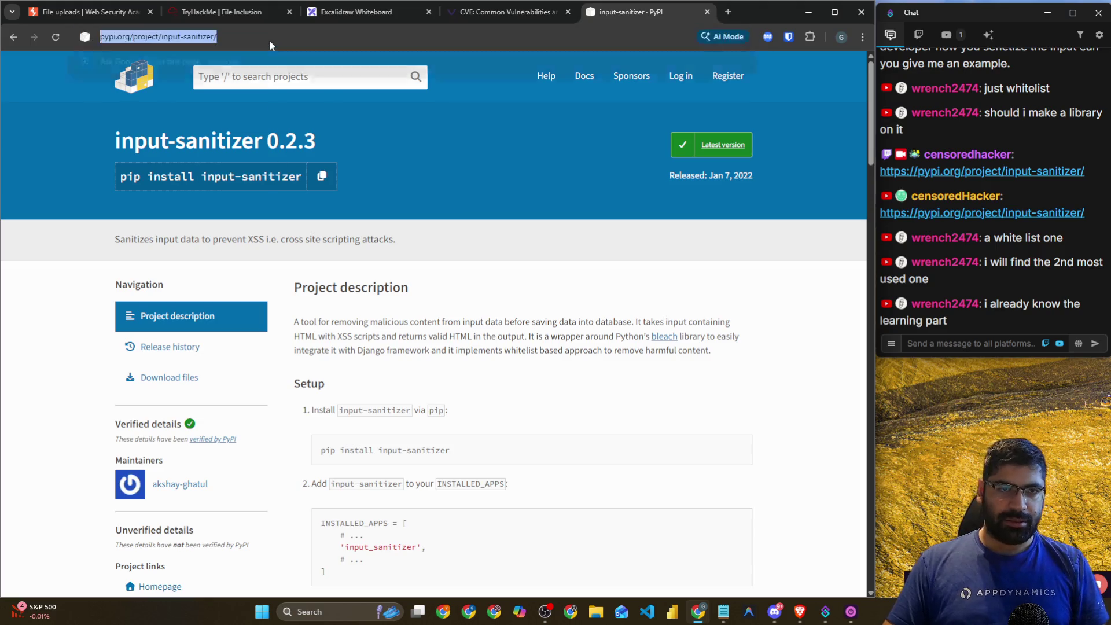
# Search Google for 'python pi input-sanitizer github' and browse the standard-input-sanitizer repository
pyautogui.write('python p')
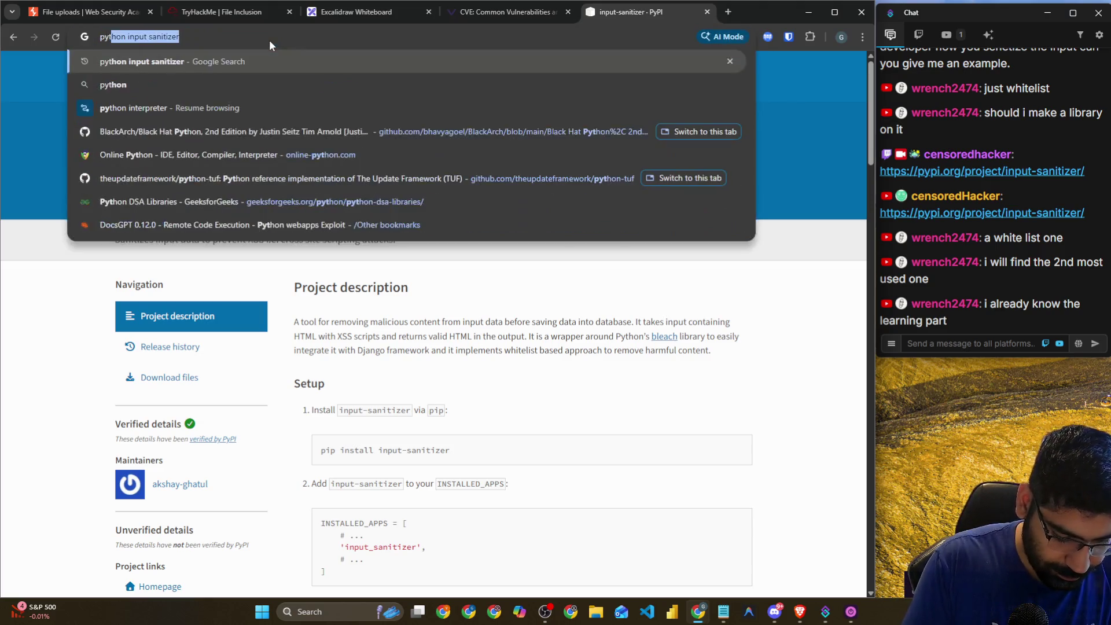
pyautogui.write('i input-sanitizer github')
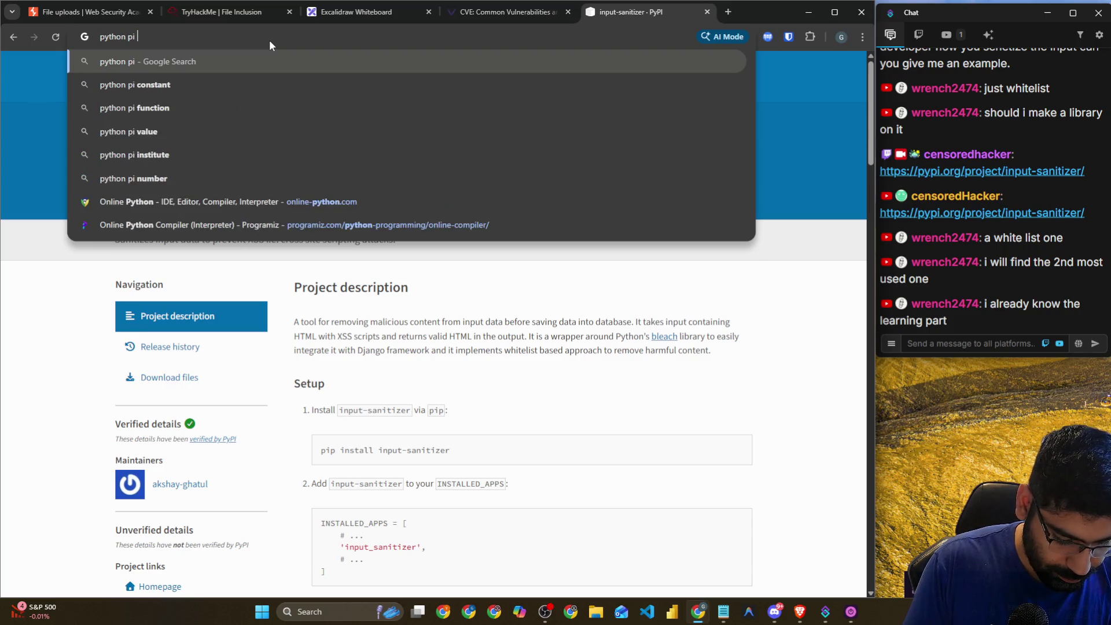
pyautogui.press('Return')
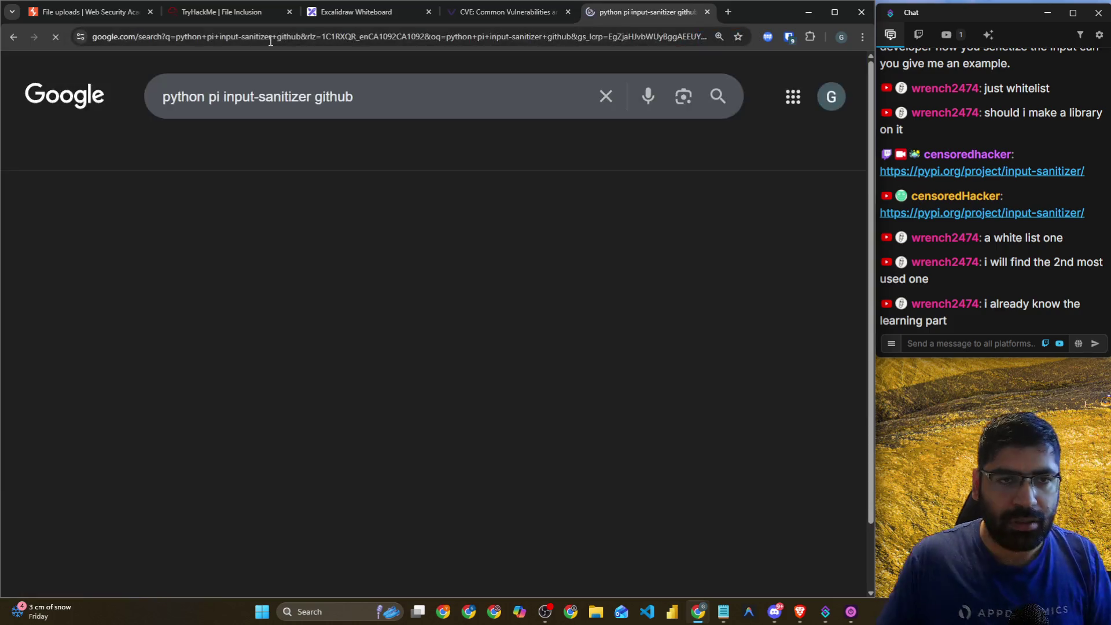
pyautogui.scroll(-6, 213, 379)
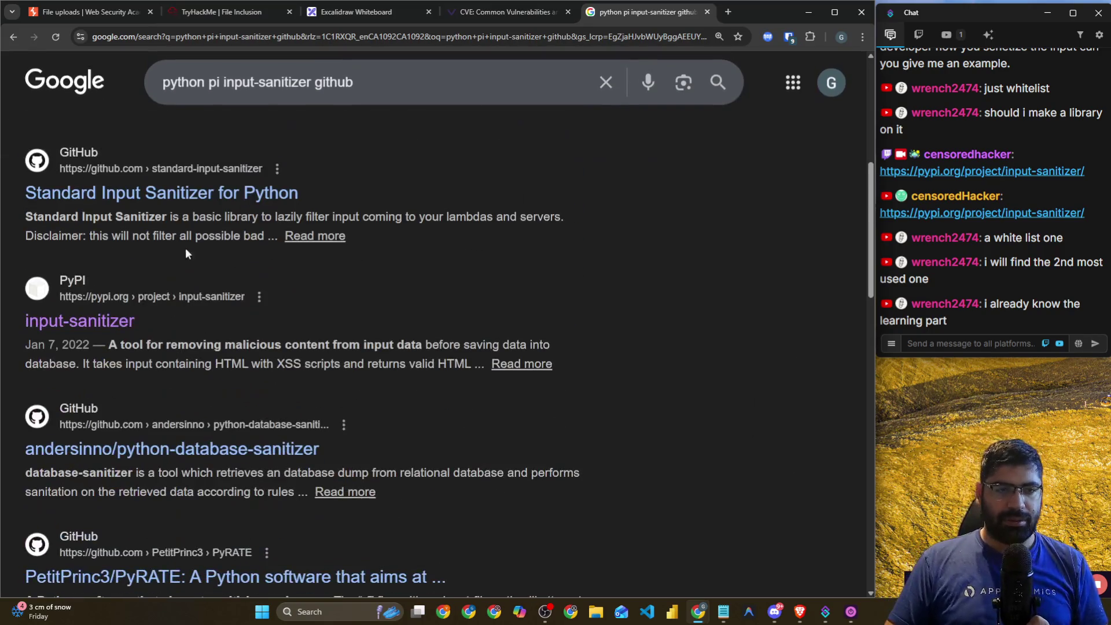
pyautogui.click(192, 199)
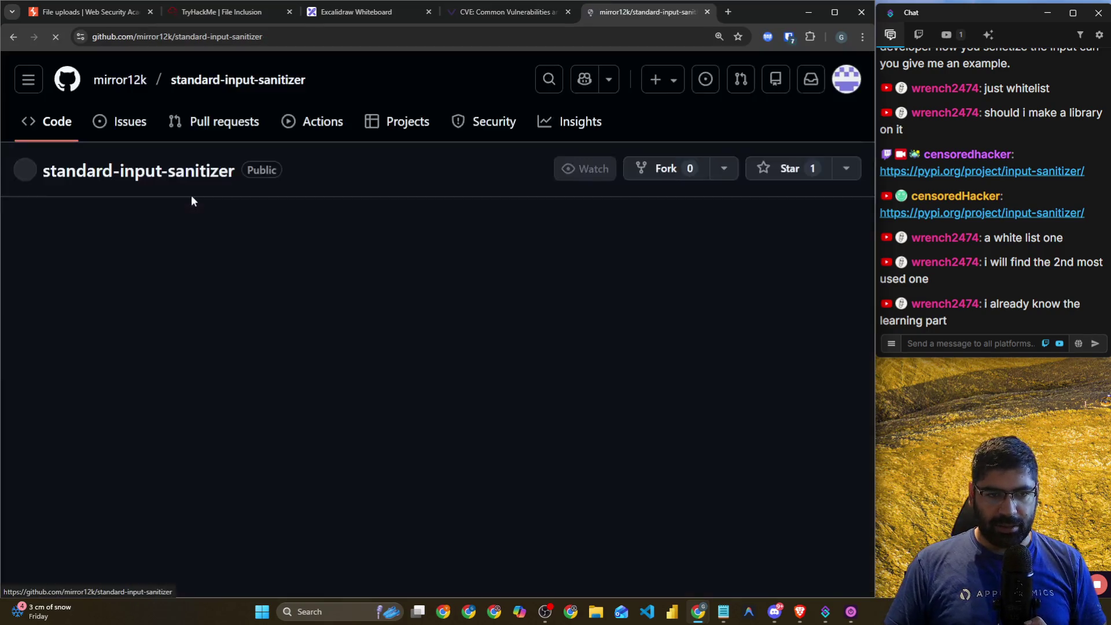
pyautogui.scroll(-2, 268, 232)
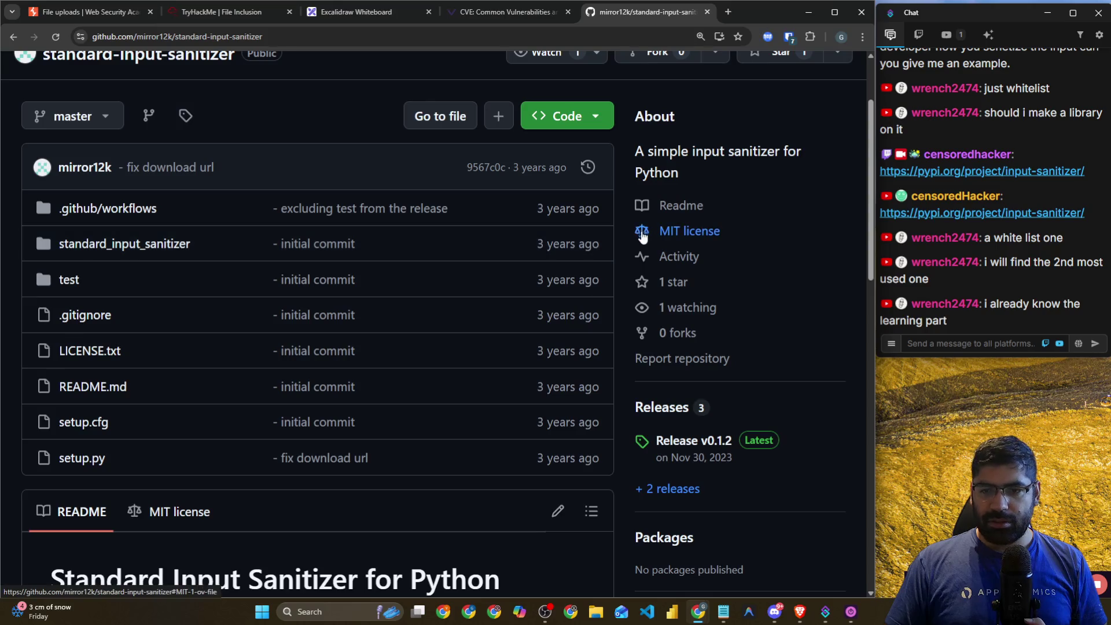
pyautogui.scroll(-4, 638, 231)
pyautogui.scroll(6, 321, 188)
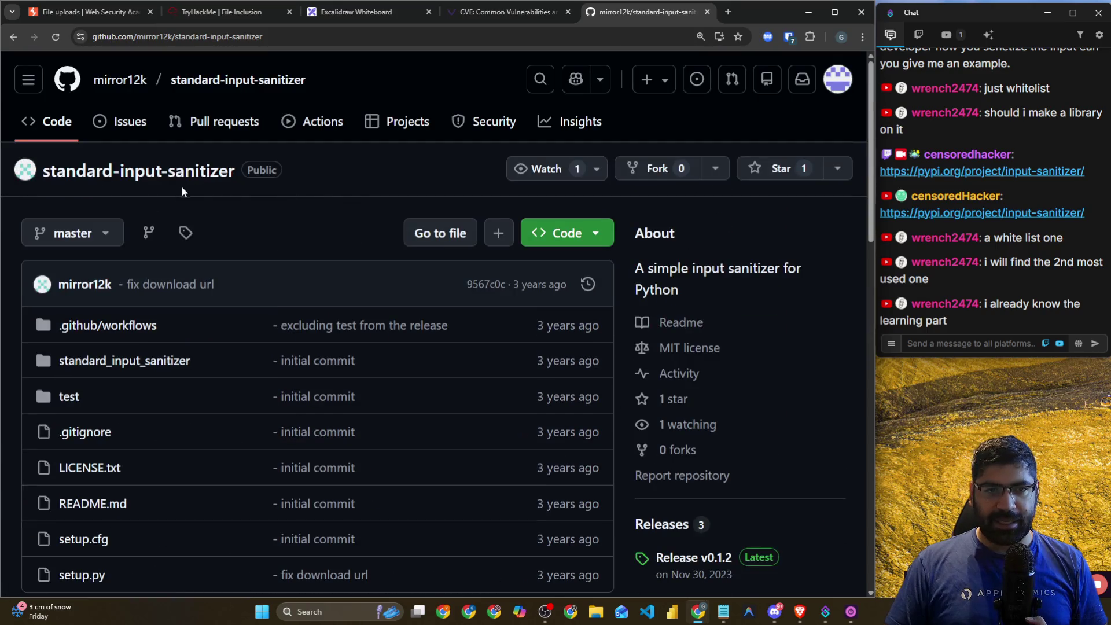
# Return to the results and reopen the PyPI input-sanitizer project page
pyautogui.click(13, 37)
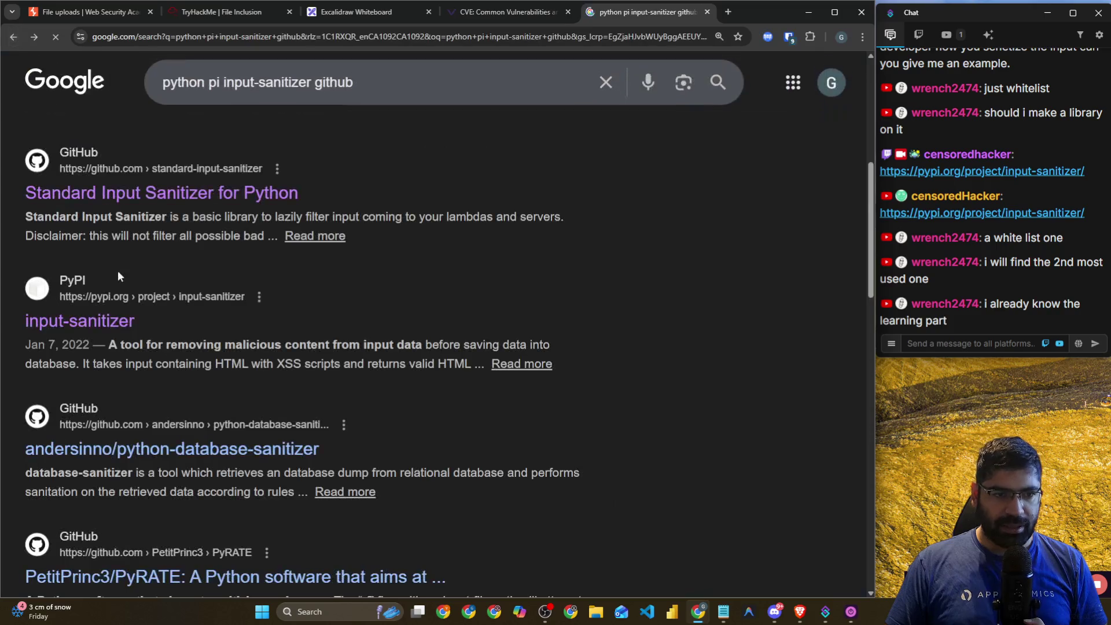
pyautogui.scroll(-2, 117, 267)
pyautogui.scroll(1, 95, 264)
pyautogui.click(87, 263)
pyautogui.scroll(-1, 227, 322)
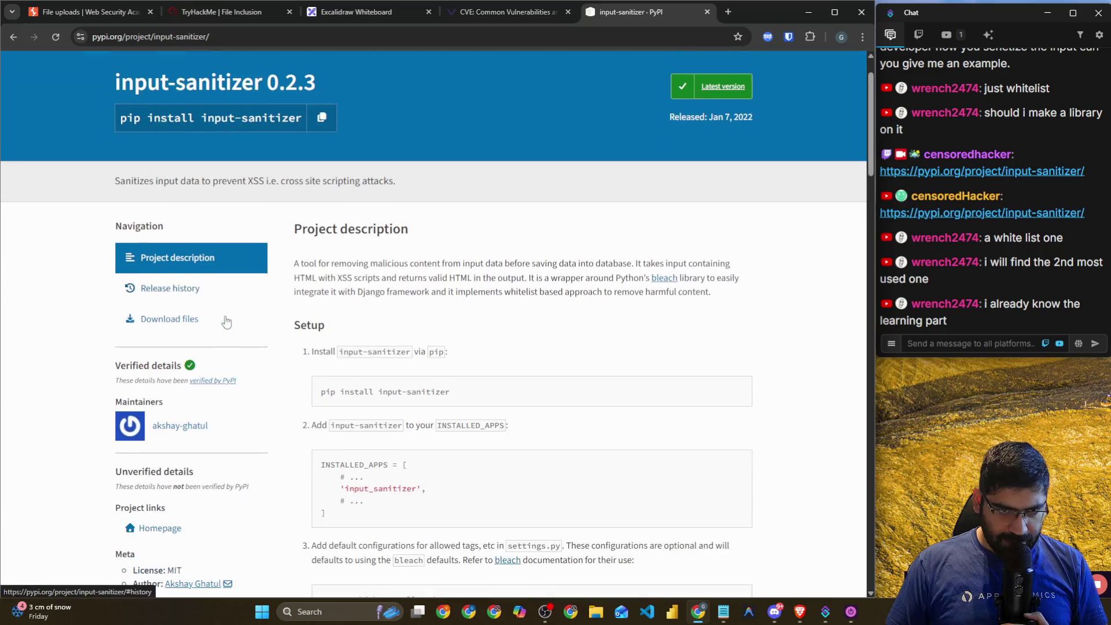
pyautogui.scroll(-3, 189, 295)
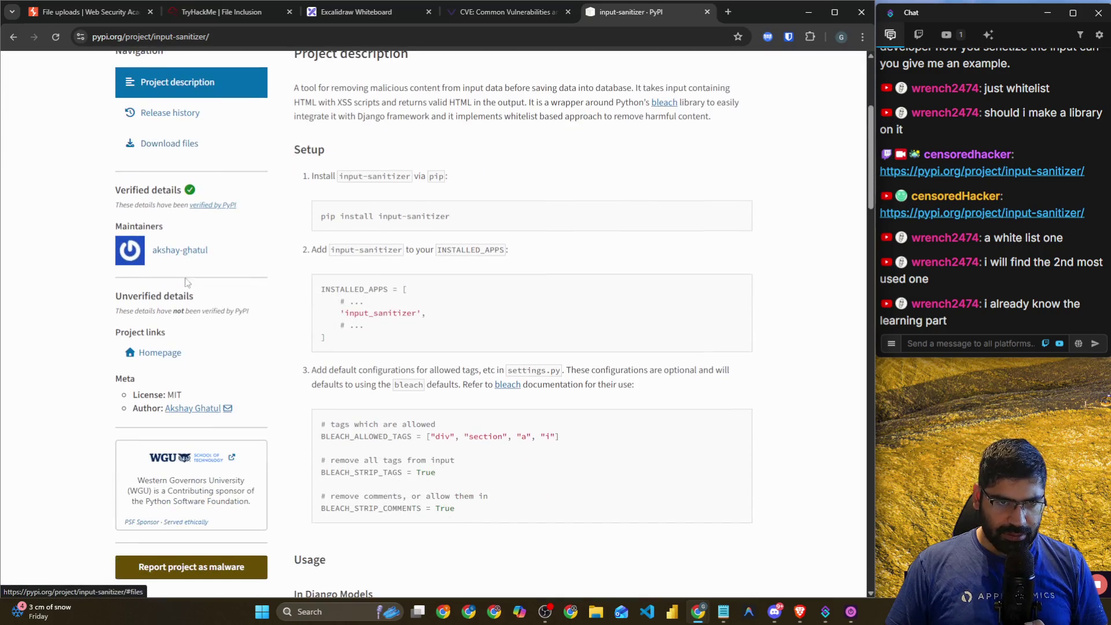
# Open the project's GitHub homepage, check its issues, and scroll through the repository code page
pyautogui.click(169, 354)
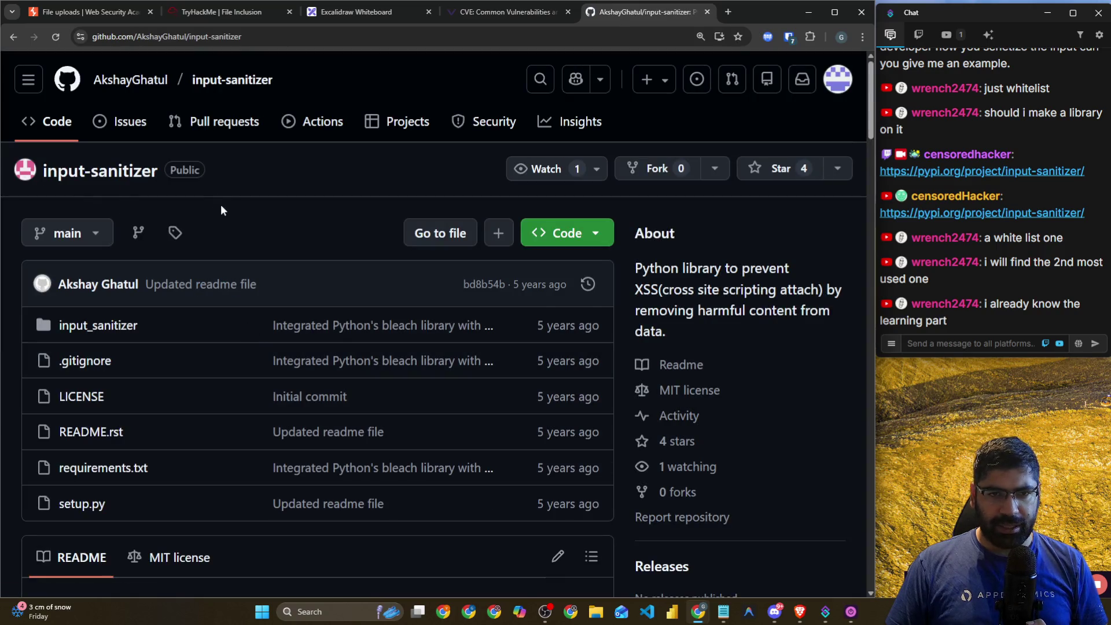
pyautogui.click(114, 124)
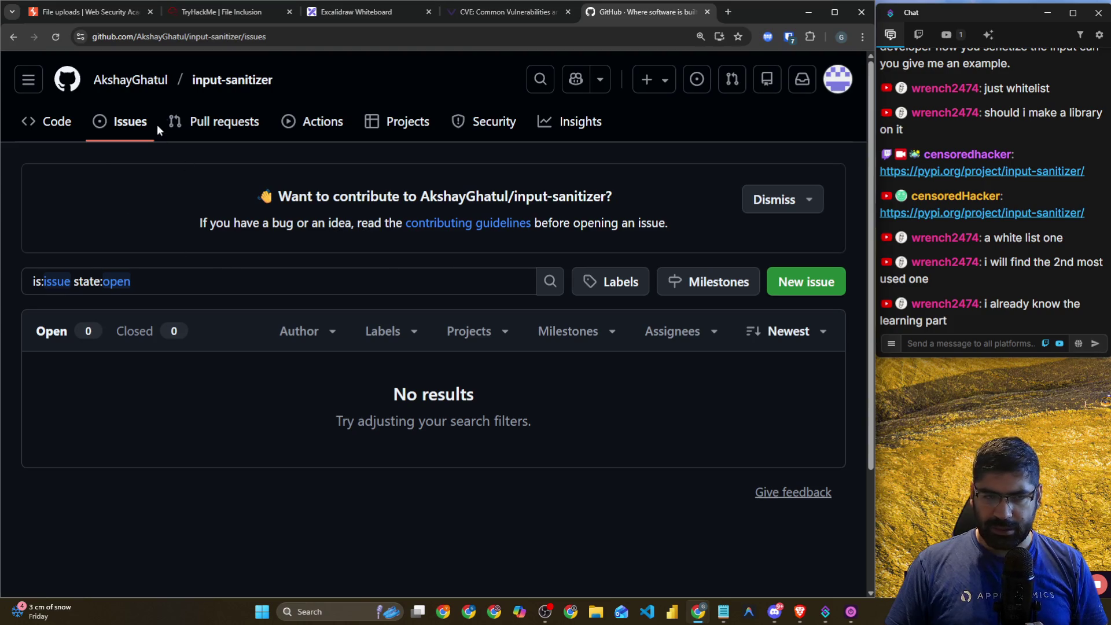
pyautogui.click(56, 121)
pyautogui.scroll(-4, 253, 263)
pyautogui.scroll(-15, 252, 265)
pyautogui.scroll(-15, 254, 272)
pyautogui.scroll(-10, 292, 384)
pyautogui.scroll(20, 290, 380)
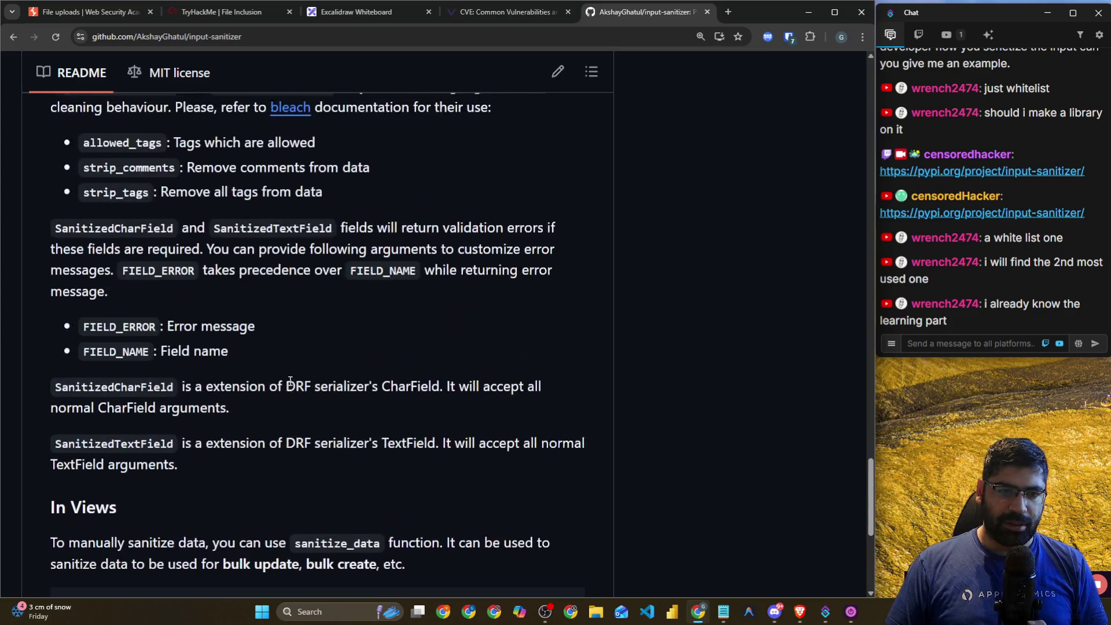
pyautogui.scroll(5, 287, 372)
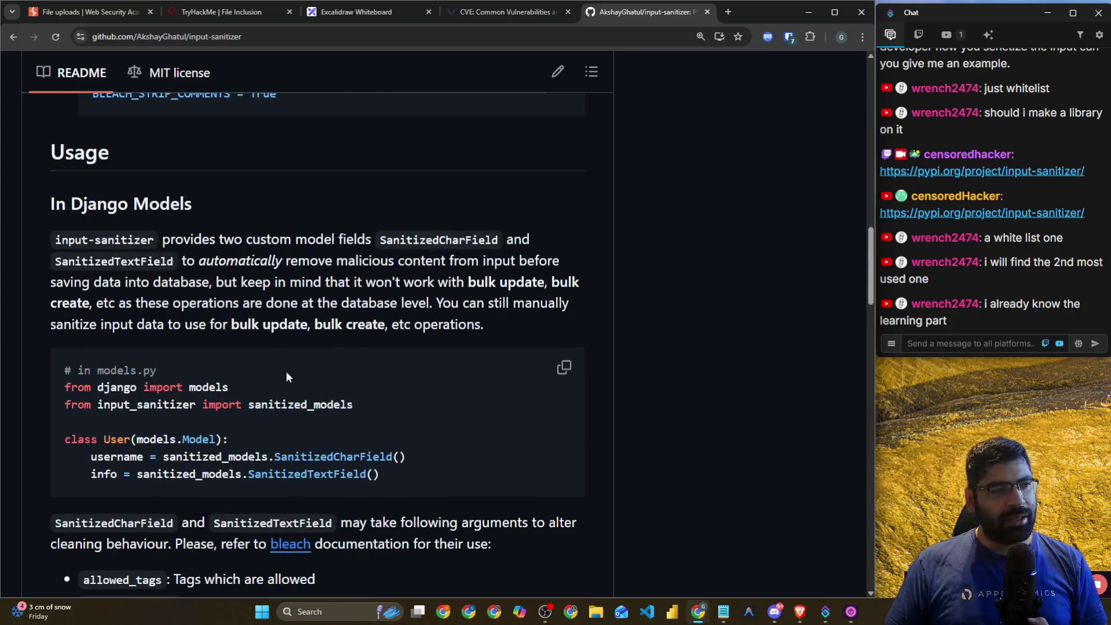
pyautogui.scroll(6, 286, 359)
pyautogui.scroll(10, 286, 359)
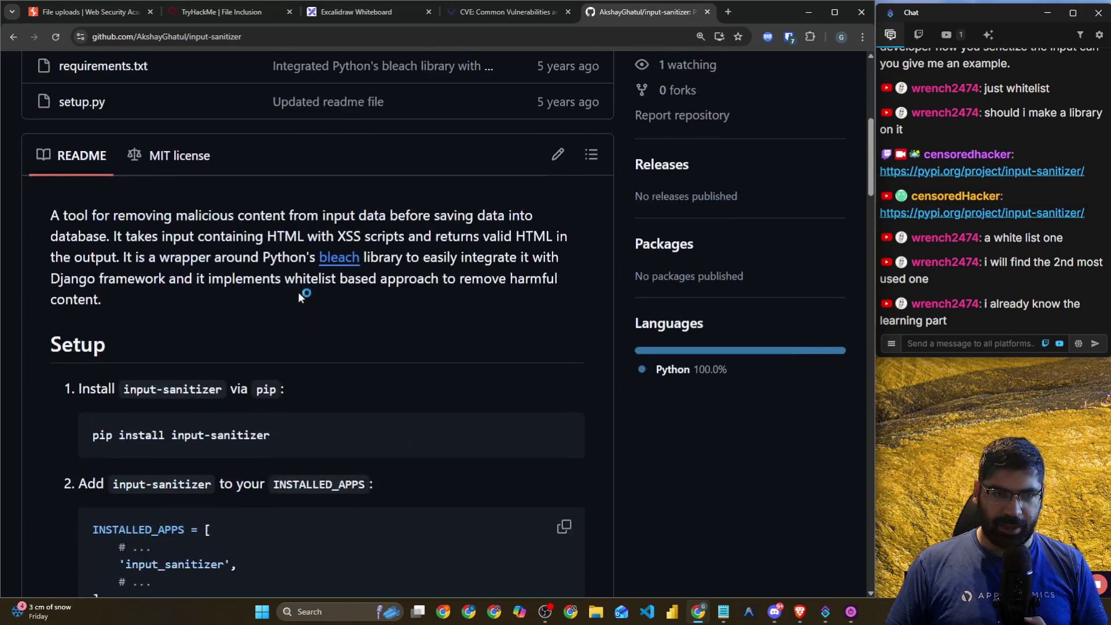
# Copy the input-sanitizer repository address and focus the stream chat input
pyautogui.click(259, 37)
pyautogui.rightClick(259, 36)
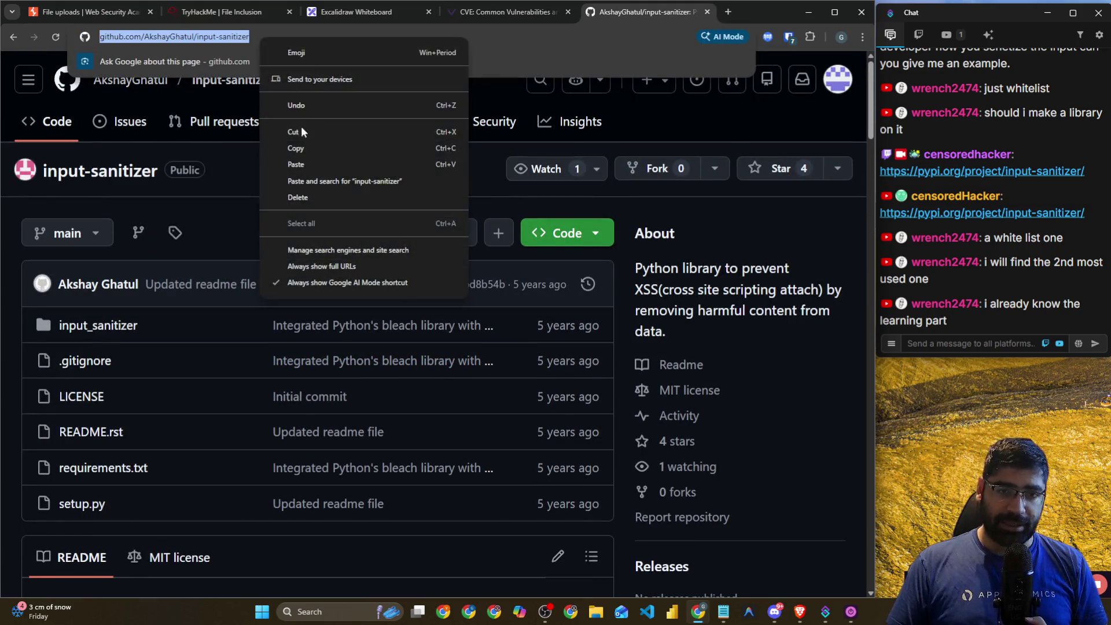
pyautogui.click(305, 148)
pyautogui.click(951, 342)
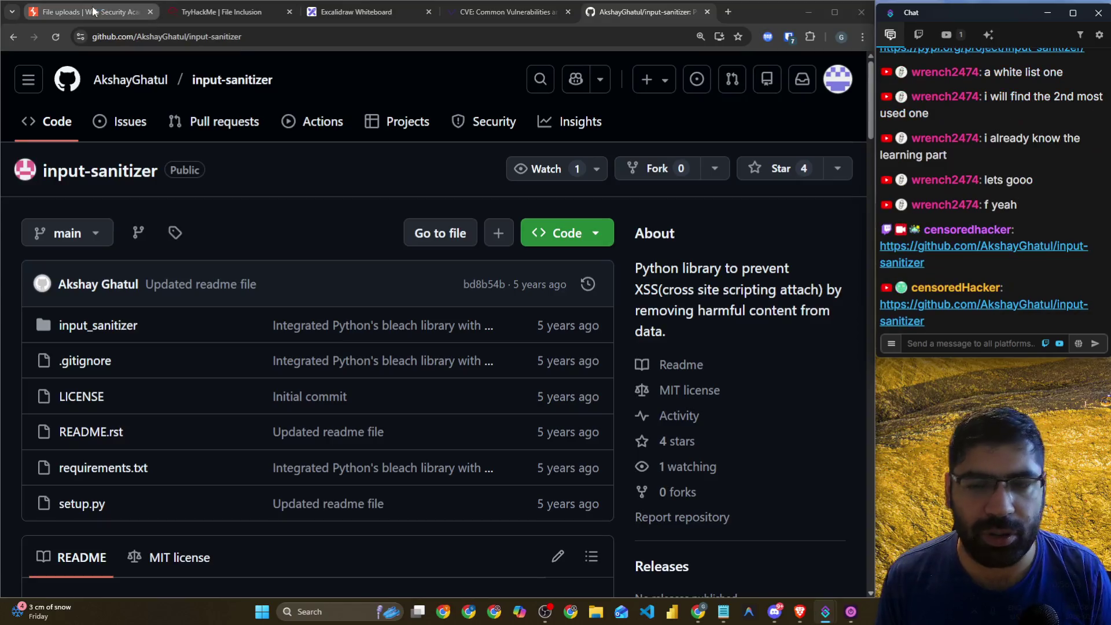
# Glance at the TryHackMe tab, then go back through history to the PyPI input-sanitizer page
pyautogui.click(245, 11)
pyautogui.click(648, 16)
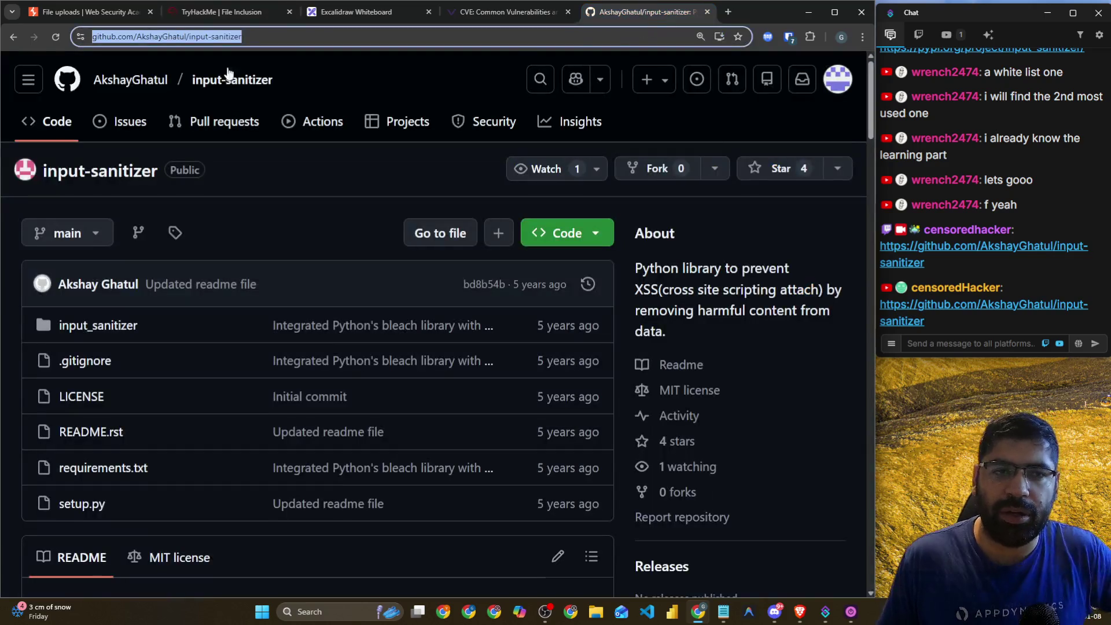
pyautogui.click(14, 37)
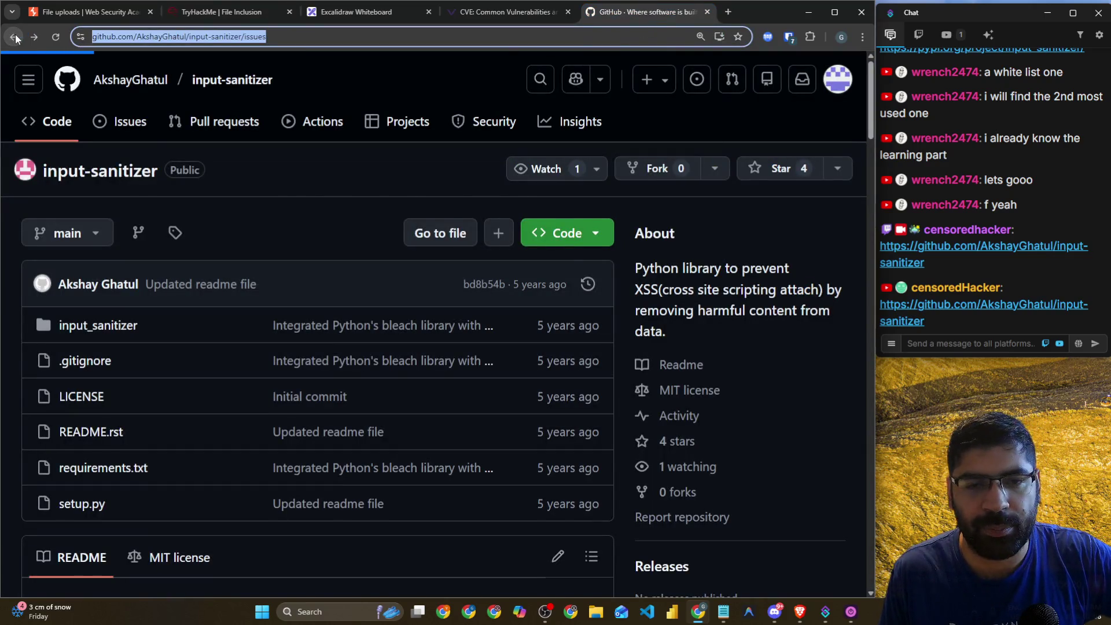
pyautogui.click(13, 36)
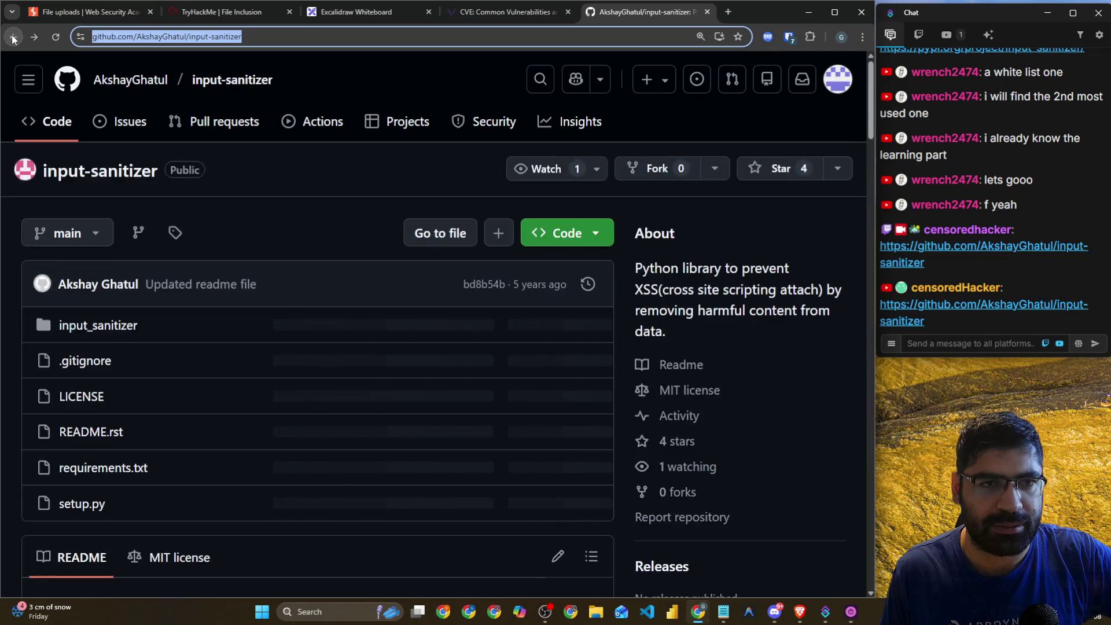
pyautogui.click(13, 37)
pyautogui.scroll(4, 8, 69)
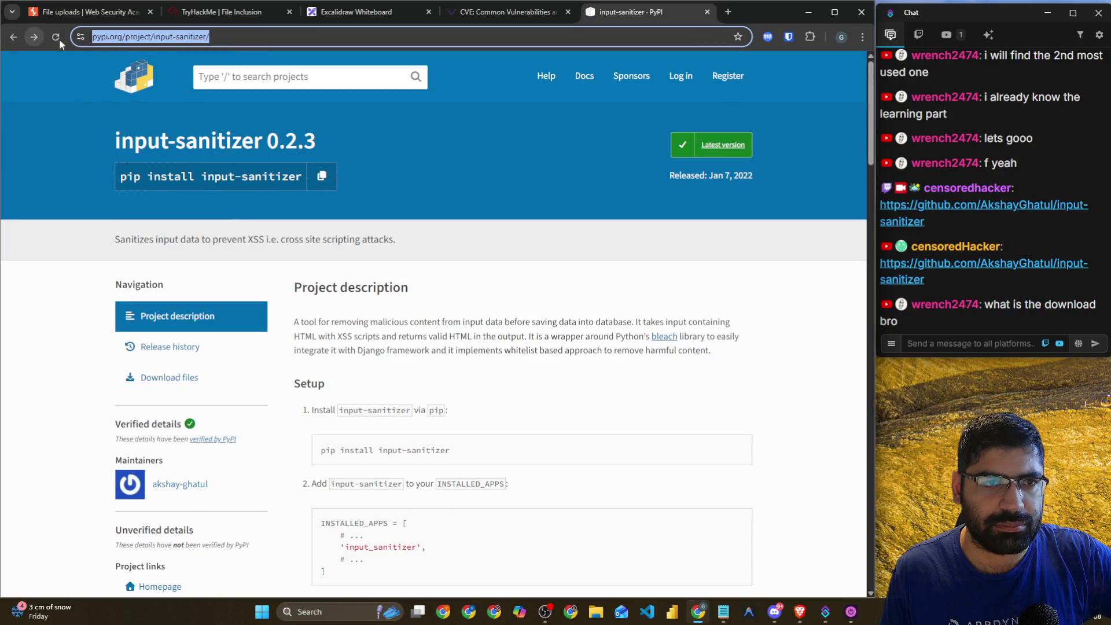
pyautogui.write('gihtub')
pyautogui.press('Return')
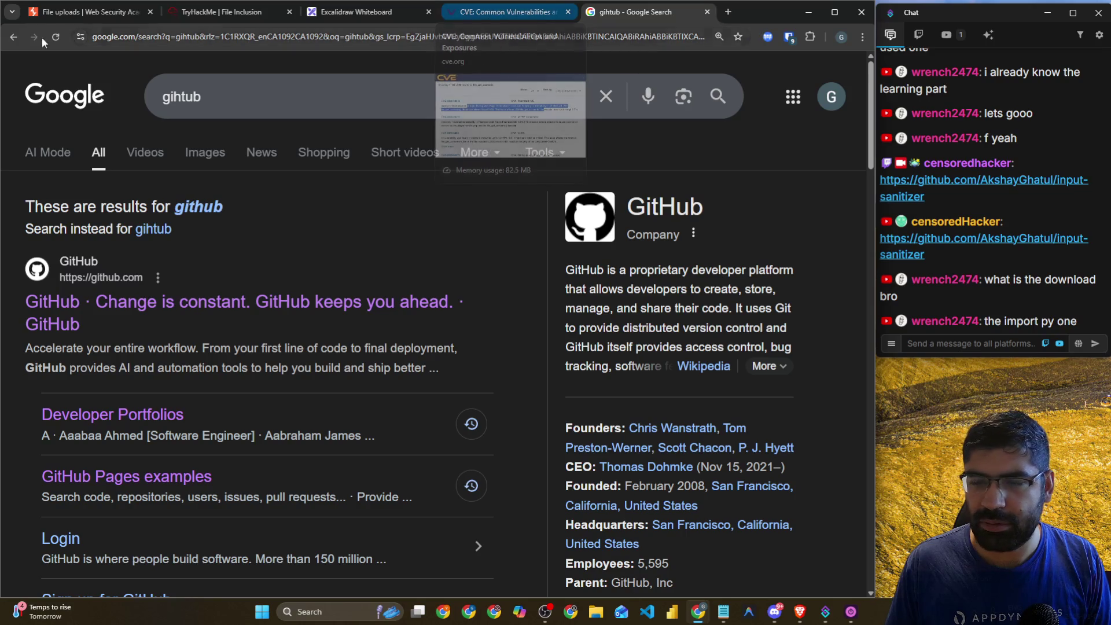
pyautogui.click(13, 37)
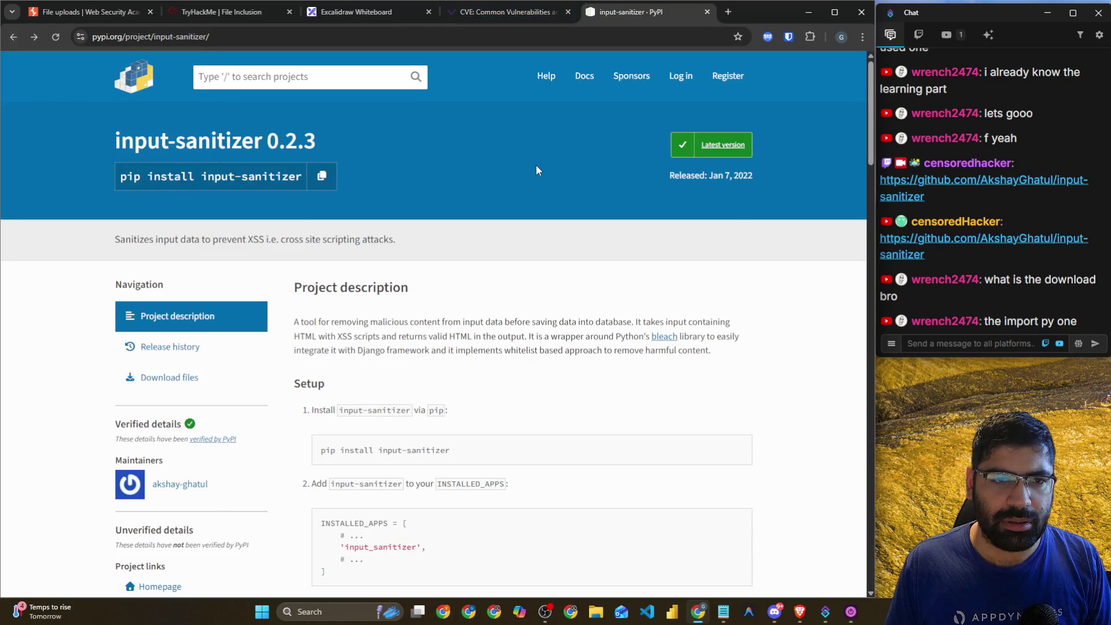
pyautogui.scroll(-2, 347, 188)
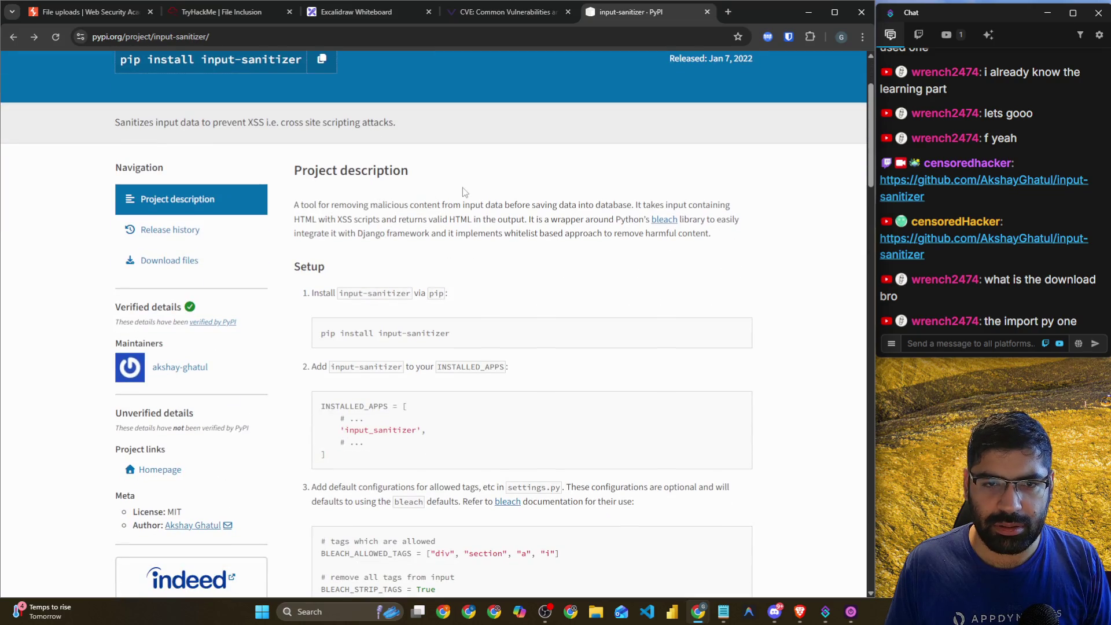
pyautogui.click(494, 214)
pyautogui.hotkey('ctrl', 'f')
pyautogui.write('impor')
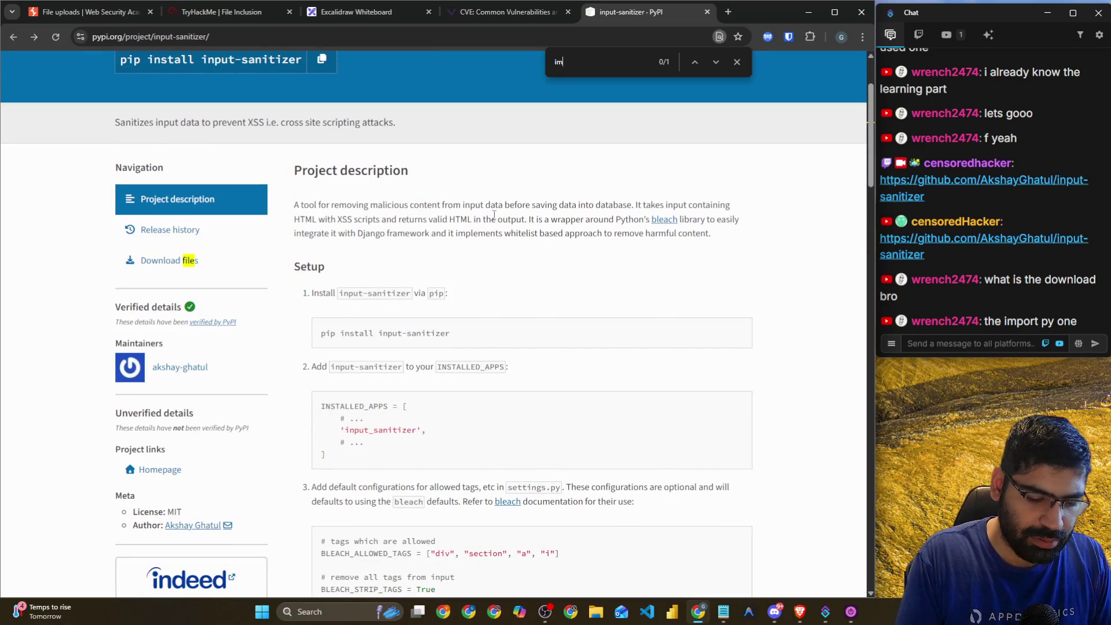
pyautogui.press('Return')
pyautogui.press('Return')
pyautogui.press('Return')
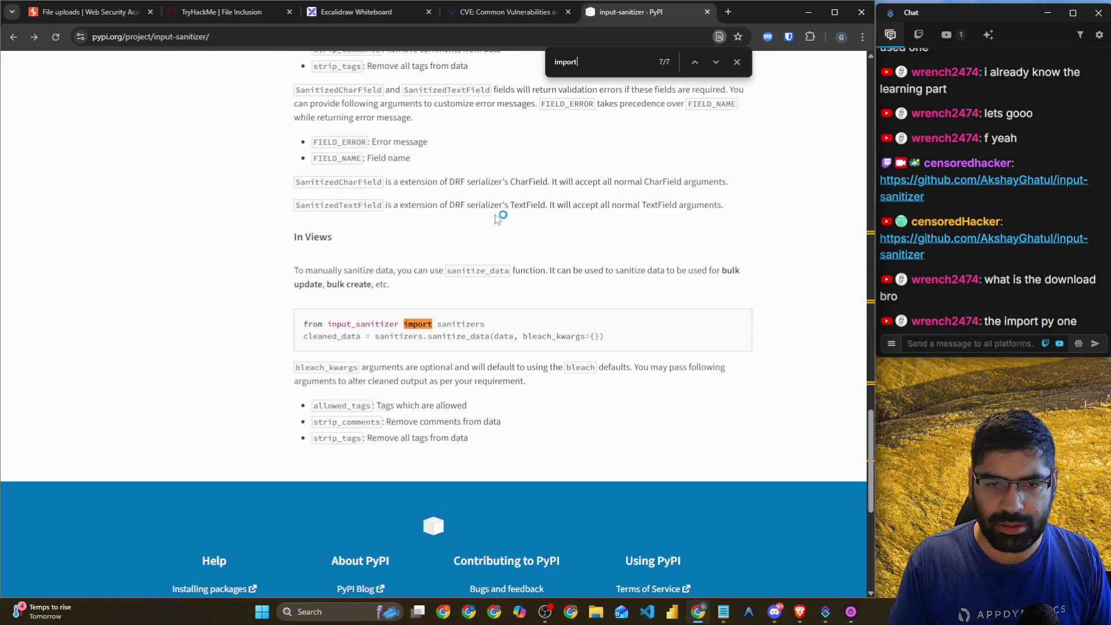
pyautogui.press('Return')
pyautogui.scroll(5, 512, 201)
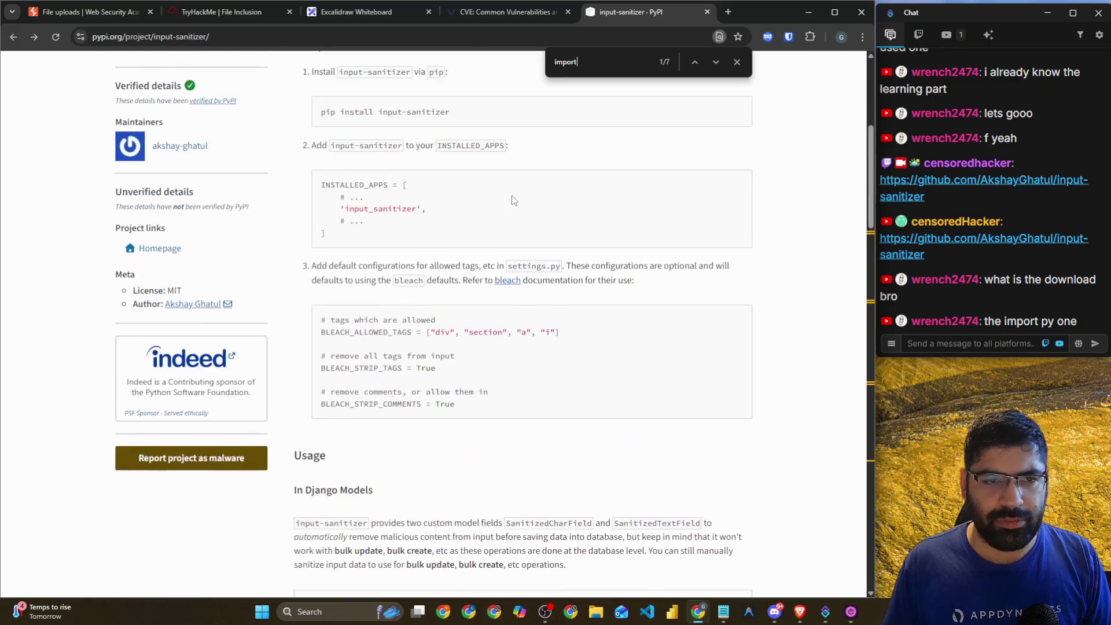
pyautogui.click(151, 252)
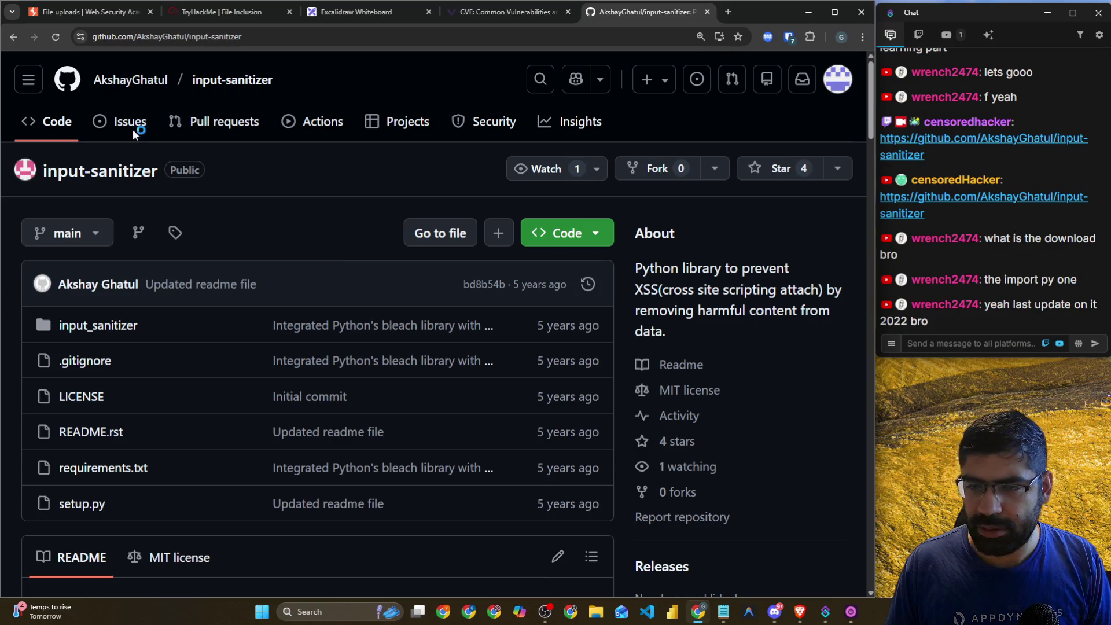
pyautogui.click(14, 37)
pyautogui.scroll(2, 707, 185)
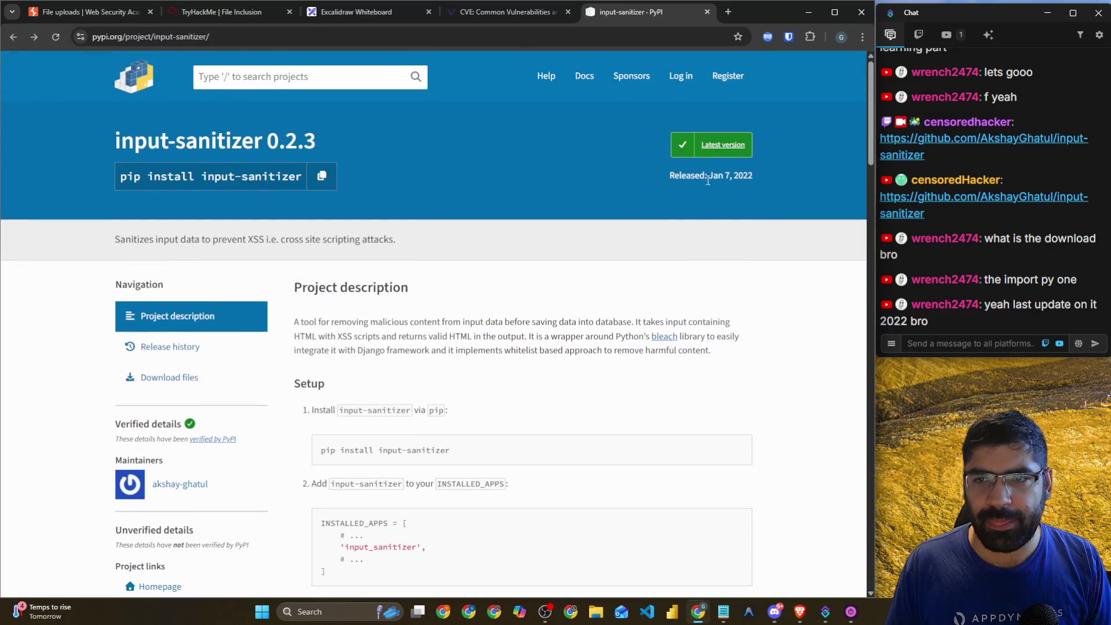
pyautogui.moveTo(711, 175); pyautogui.dragTo(753, 176)
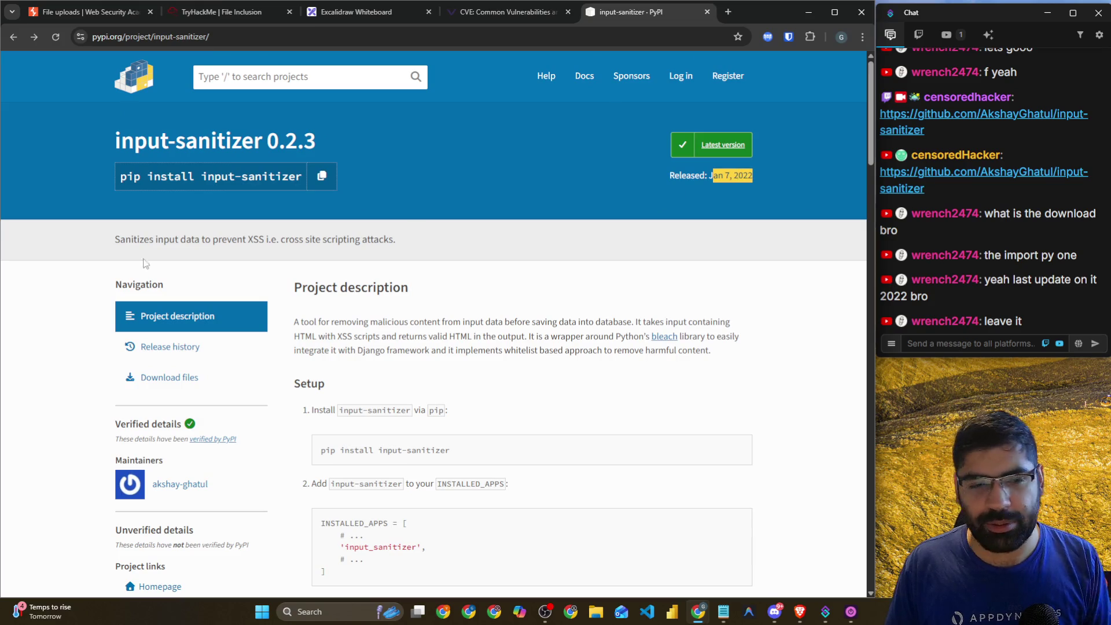
pyautogui.click(324, 79)
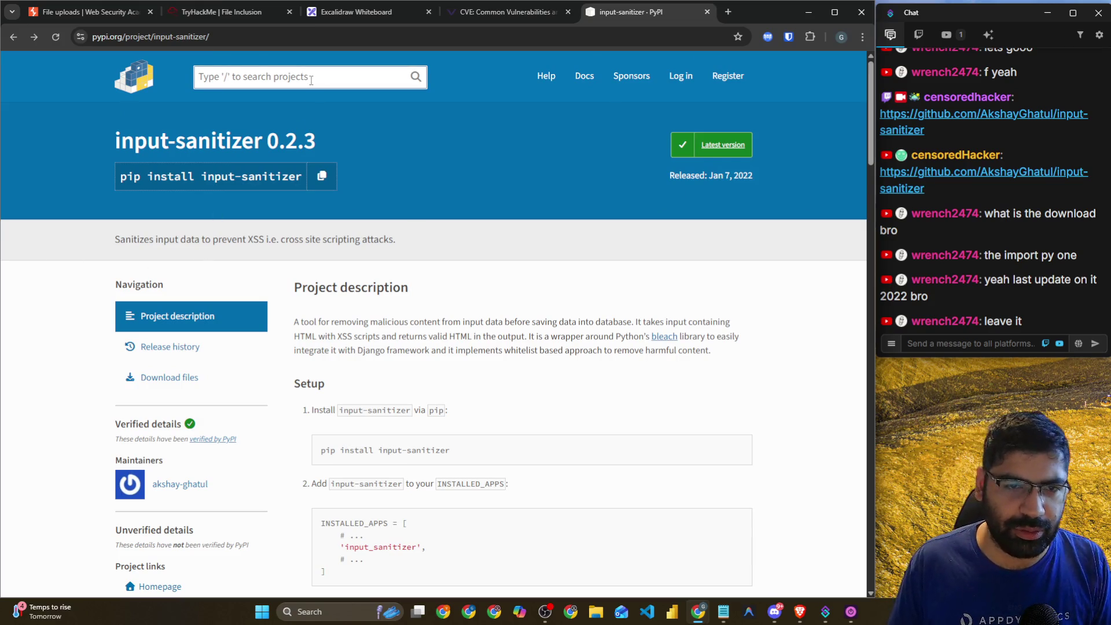
# Search PyPI for 'input sanitizer' ordered by date last updated
pyautogui.write('input s')
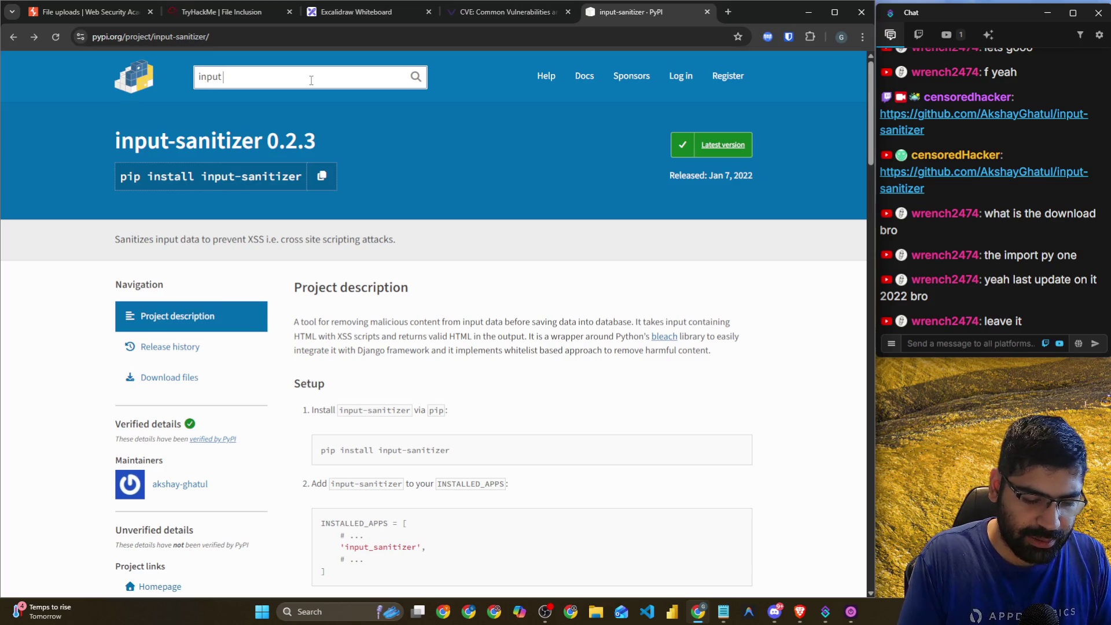
pyautogui.write('anitize')
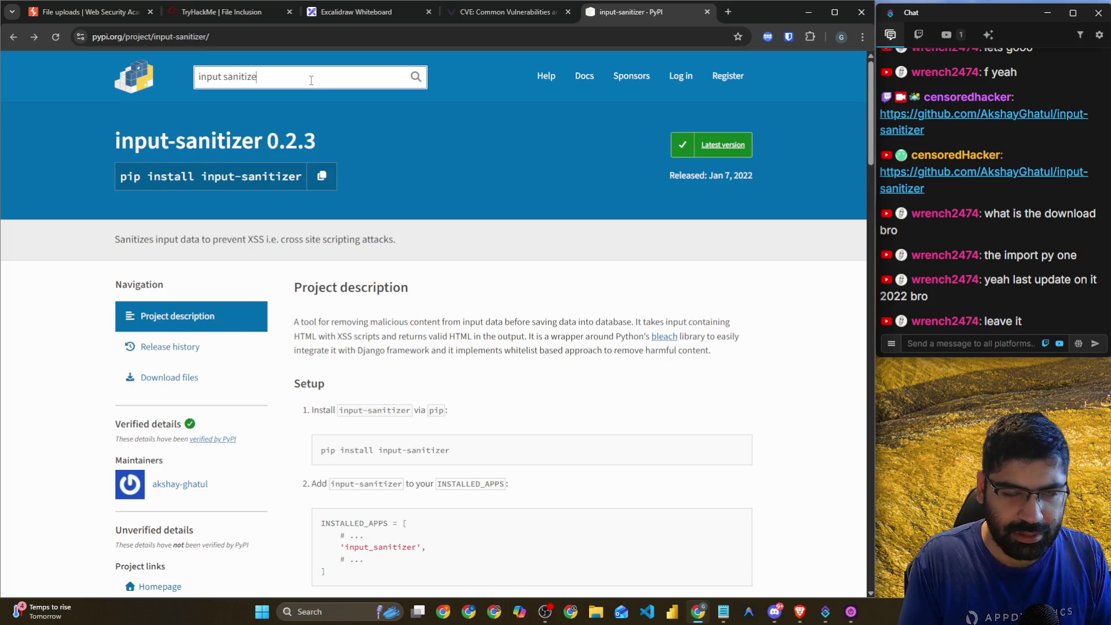
pyautogui.write('r')
pyautogui.press('Return')
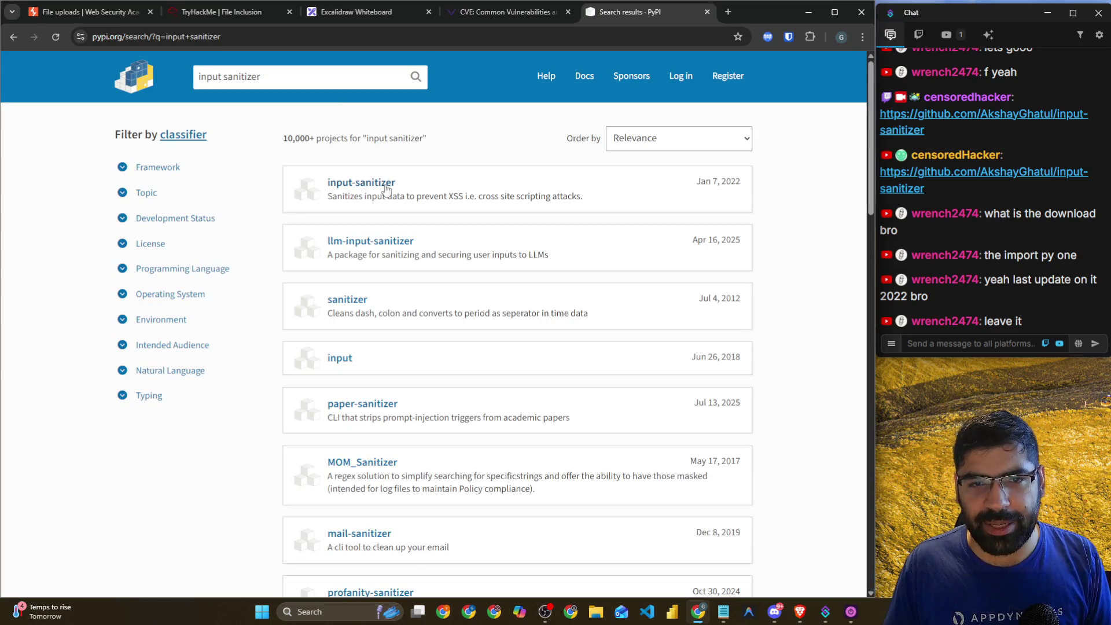
pyautogui.click(671, 142)
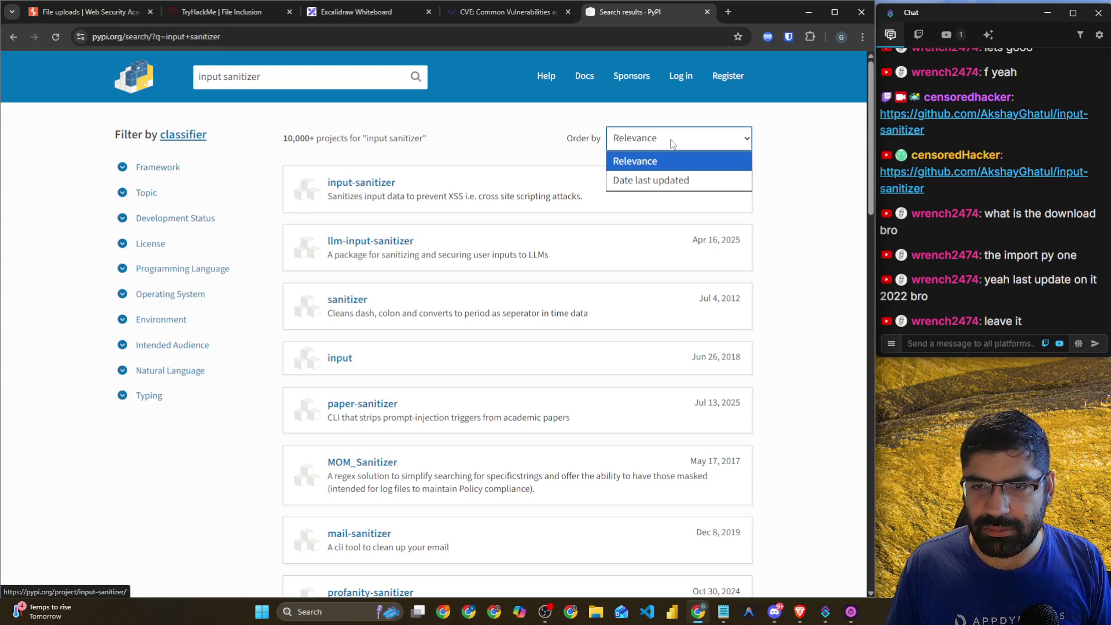
pyautogui.click(661, 181)
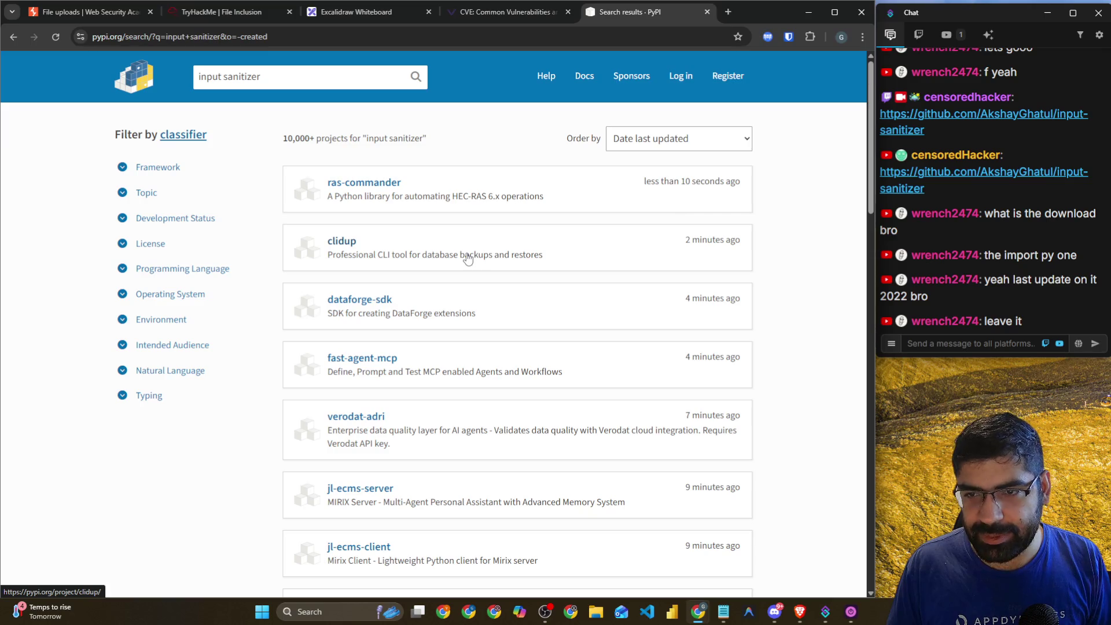
pyautogui.scroll(-4, 463, 266)
pyautogui.scroll(4, 578, 231)
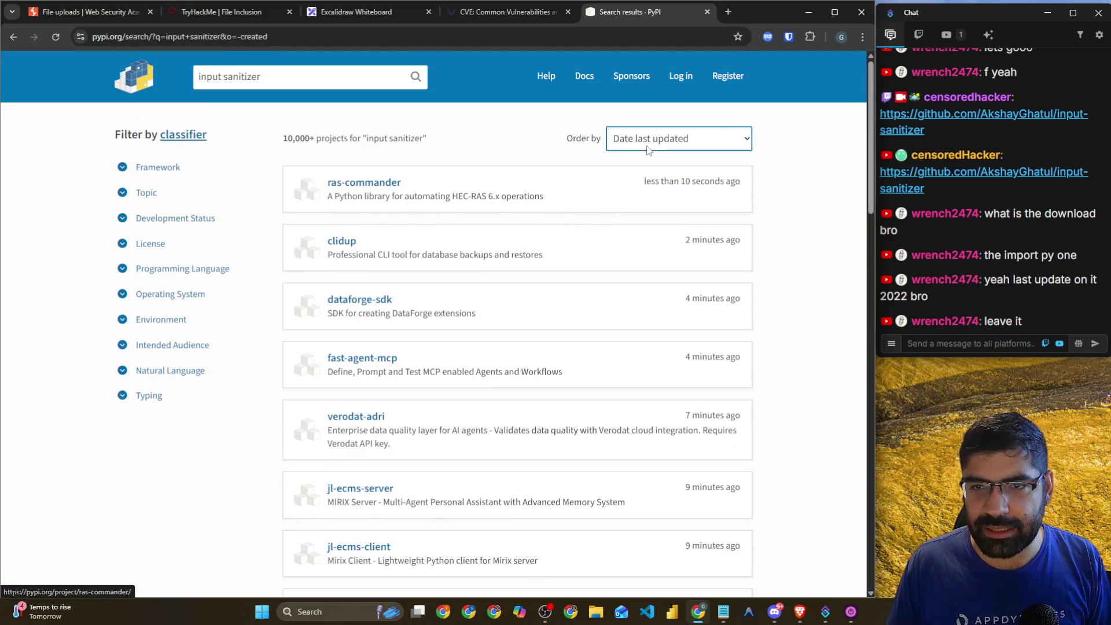
# Narrow the PyPI query to just 'sanitizer', review the results, and close the tab
pyautogui.click(230, 76)
pyautogui.moveTo(225, 76); pyautogui.dragTo(125, 78)
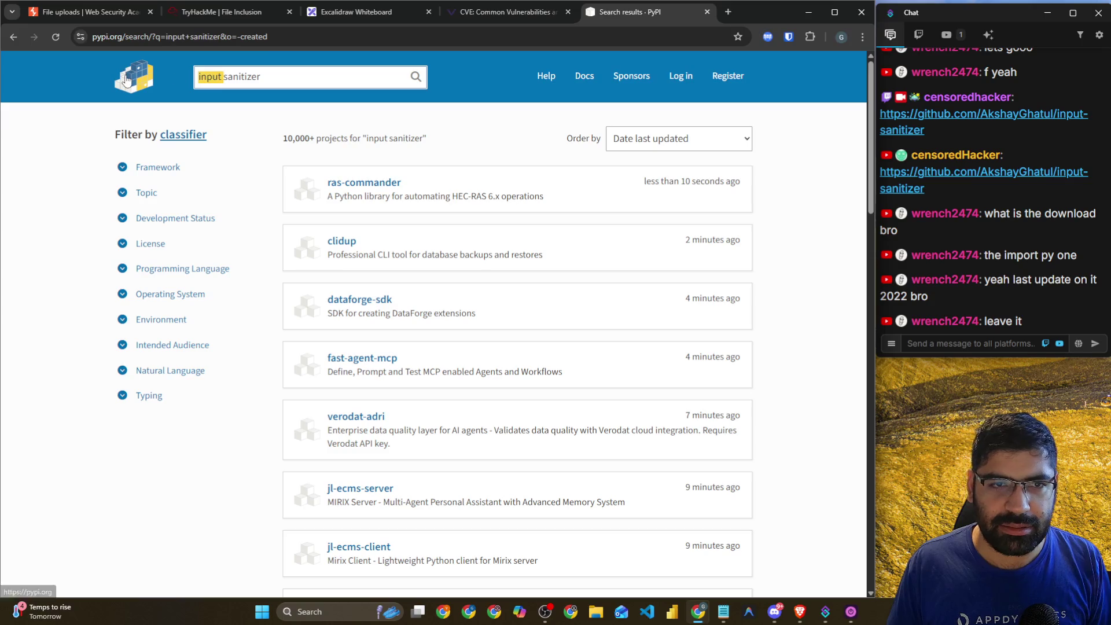
pyautogui.press('BackSpace')
pyautogui.press('Return')
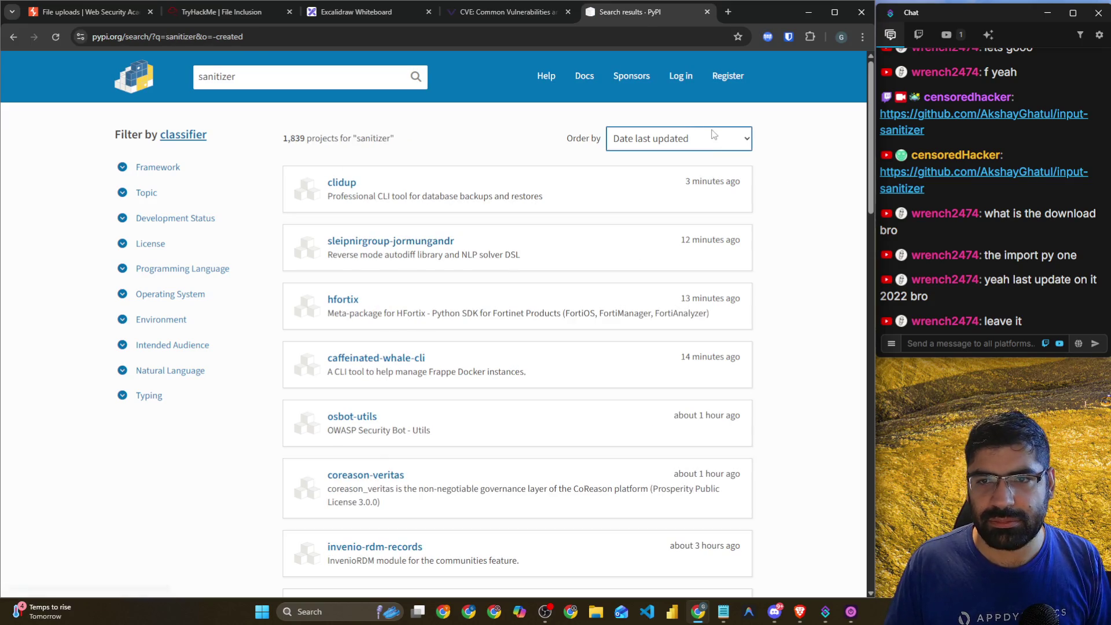
pyautogui.scroll(-7, 662, 193)
pyautogui.scroll(-10, 647, 232)
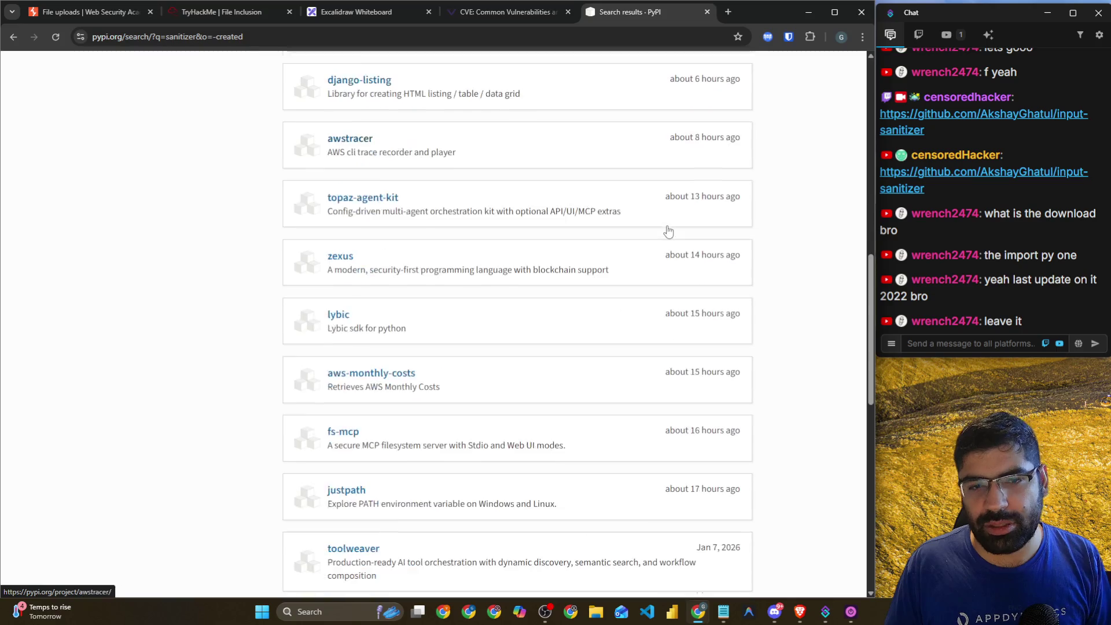
pyautogui.scroll(3, 653, 228)
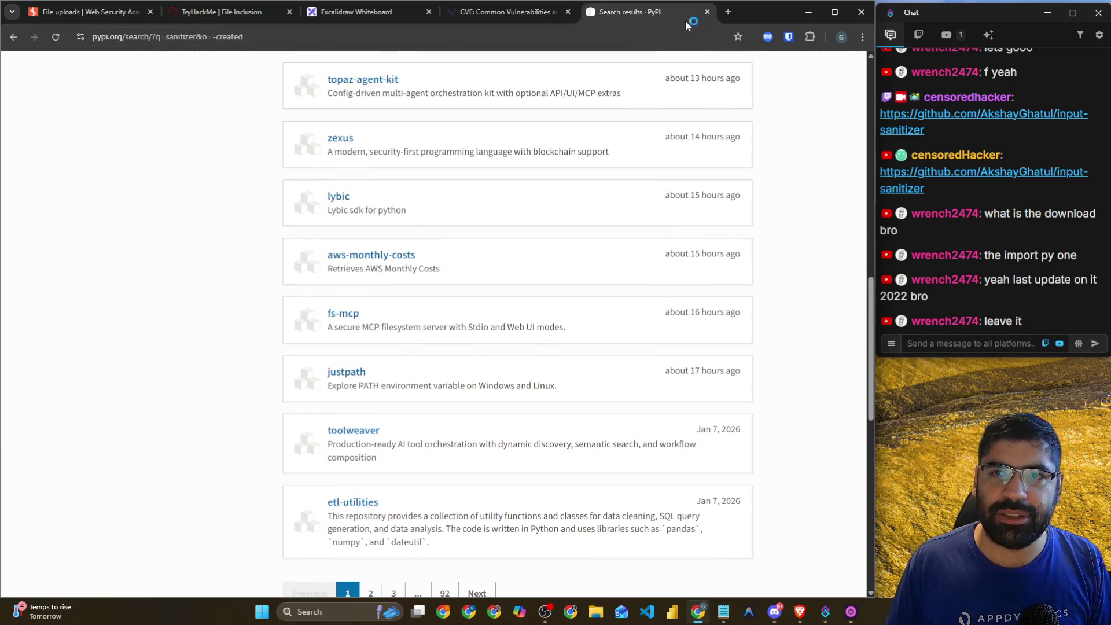
pyautogui.click(707, 11)
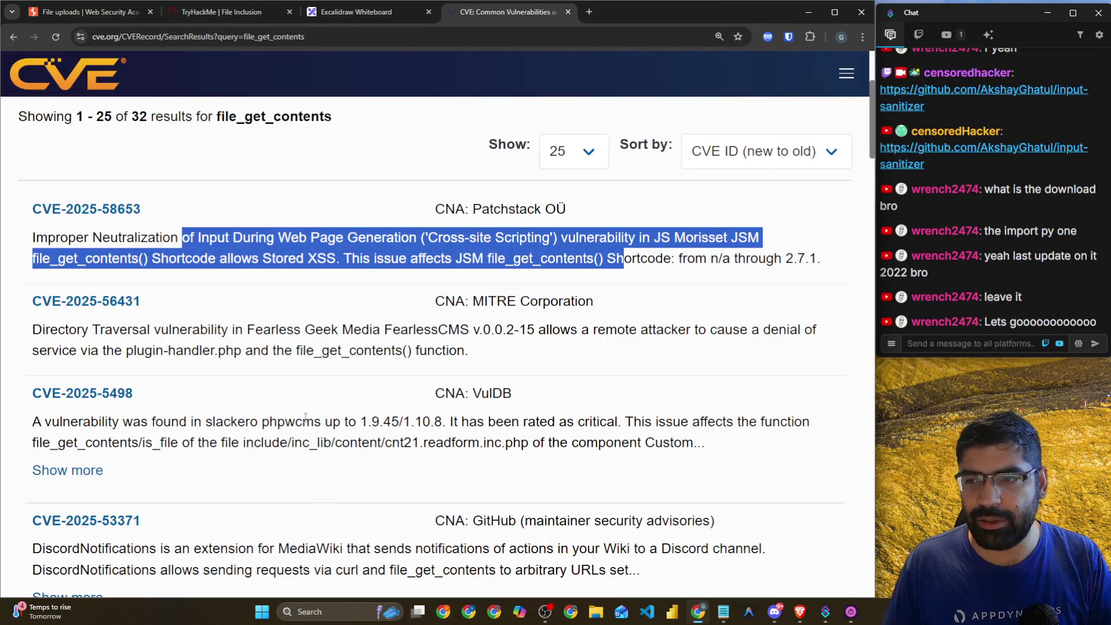
# Bring the TryHackMe File Inclusion room back and scroll to Task 5
pyautogui.click(210, 13)
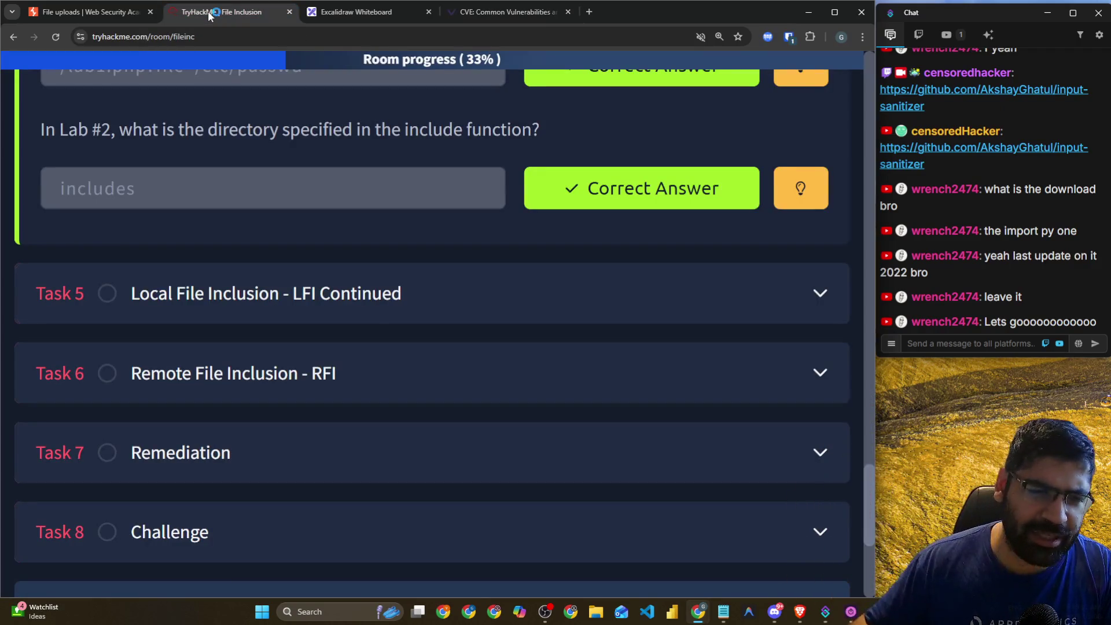
pyautogui.scroll(-1, 528, 217)
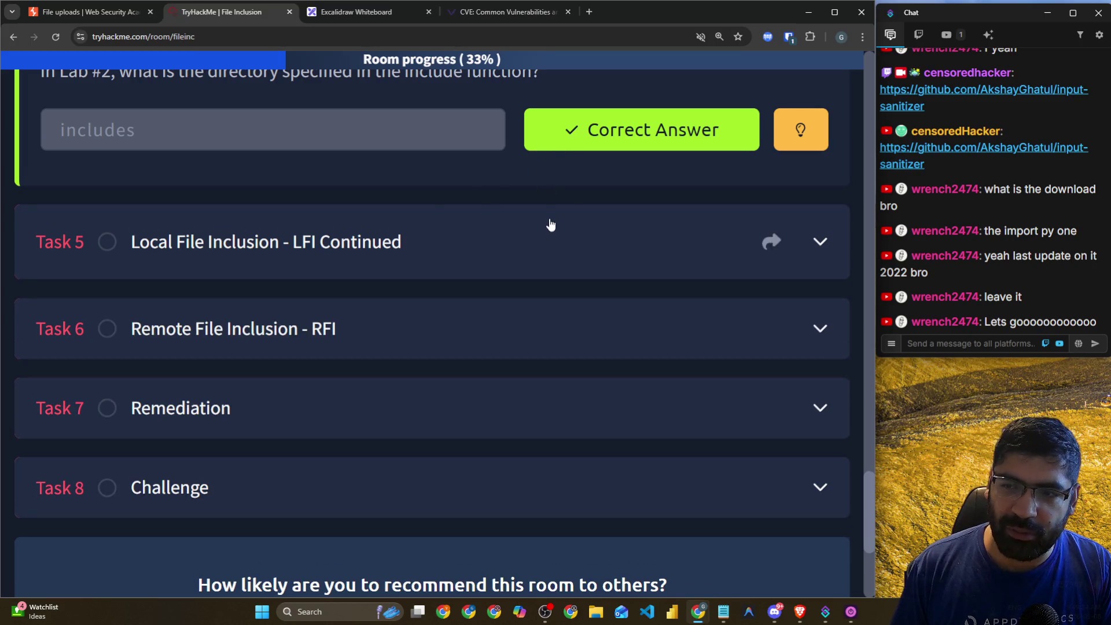
# In a new tab, search Google for 'go creator', fixing the misspelled query
pyautogui.click(589, 12)
pyautogui.write('go')
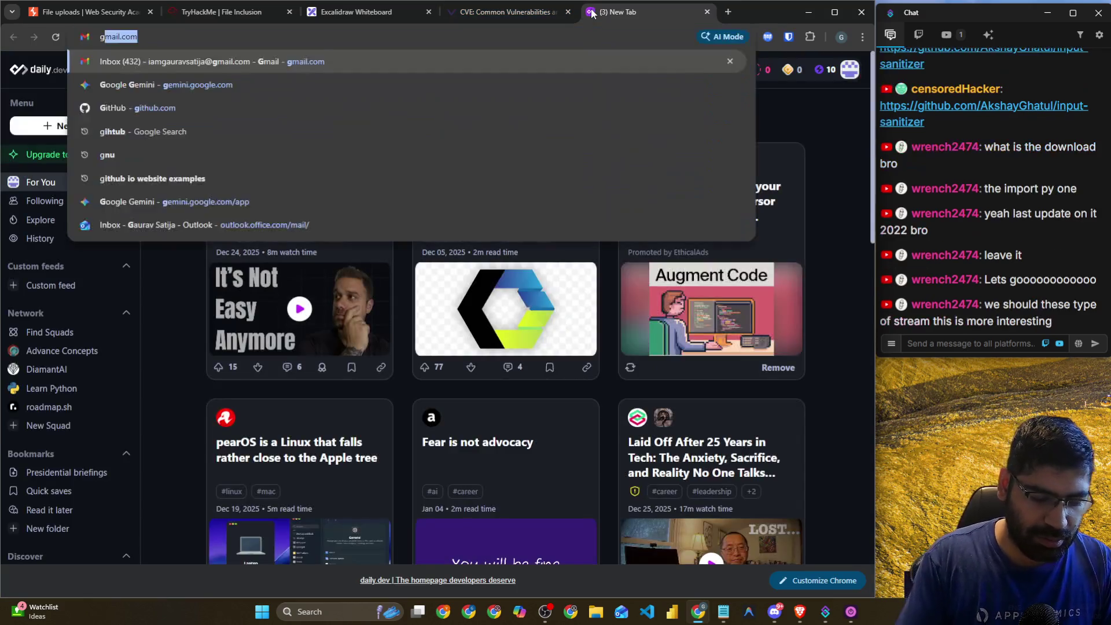
pyautogui.write(' creatir')
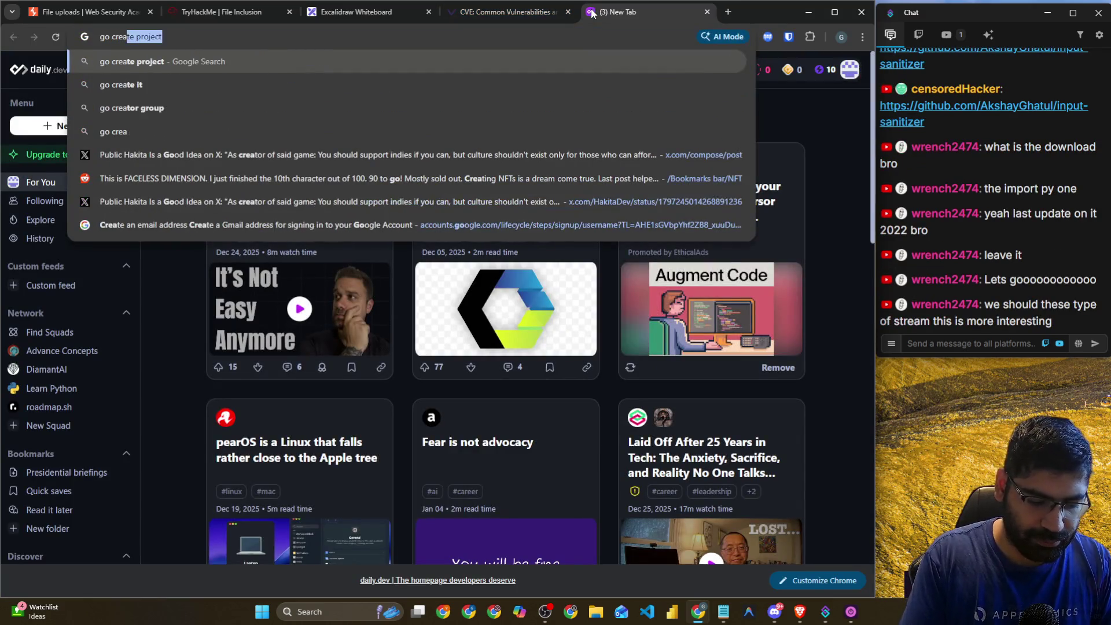
pyautogui.press('Return')
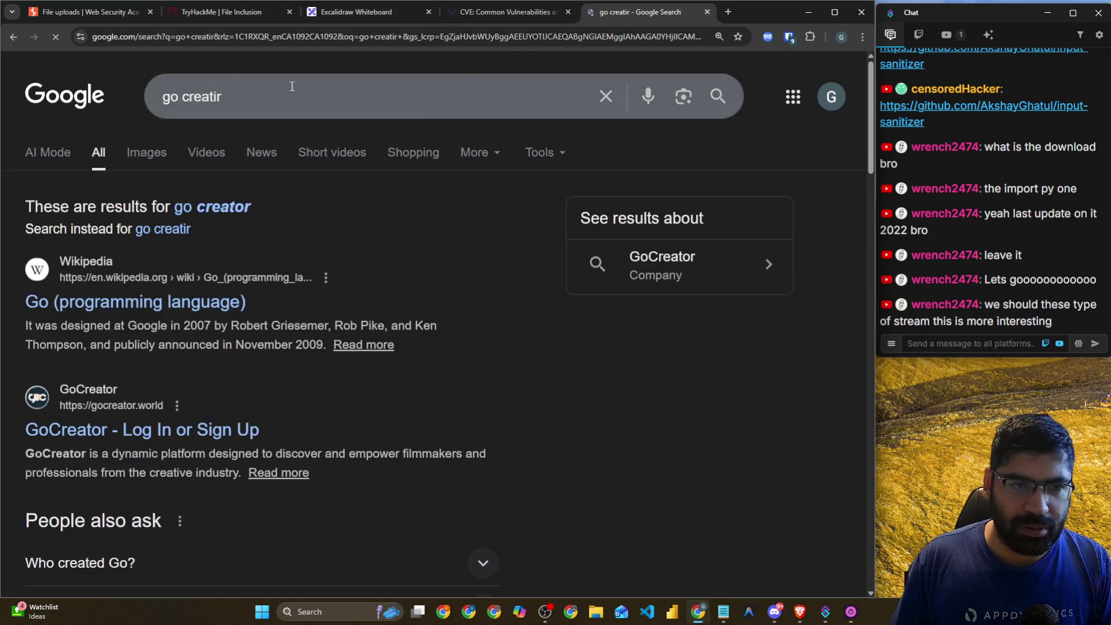
pyautogui.click(216, 97)
pyautogui.press('BackSpace')
pyautogui.press('BackSpace')
pyautogui.write('or')
pyautogui.press('Return')
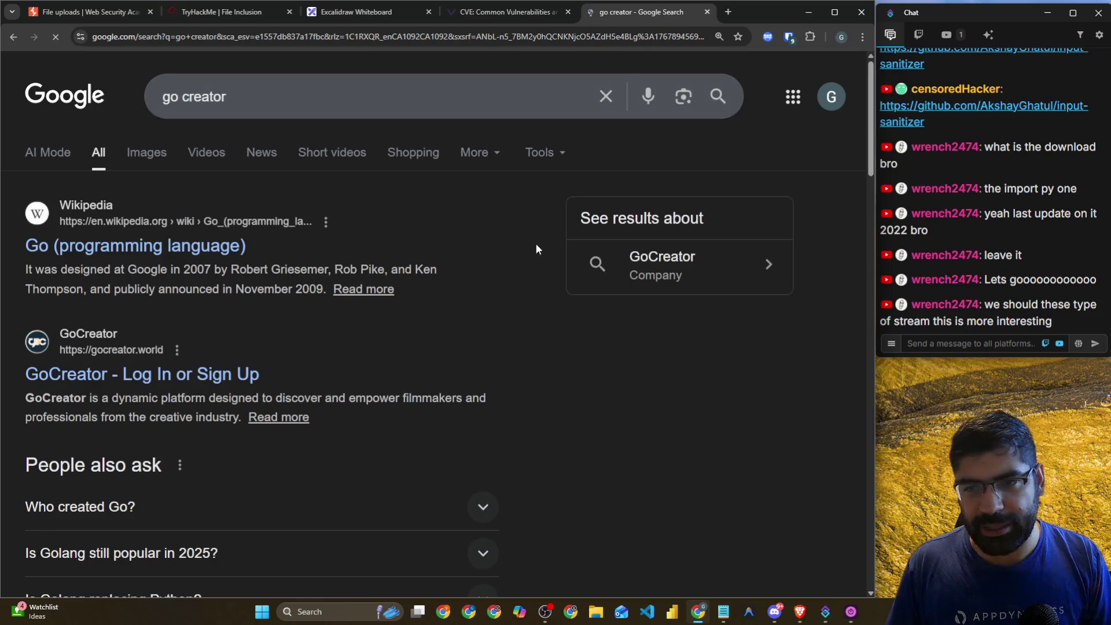
# Search the co-creator's name copied from the Wikipedia snippet, then return to the 'go creator' results
pyautogui.moveTo(231, 271); pyautogui.dragTo(328, 270)
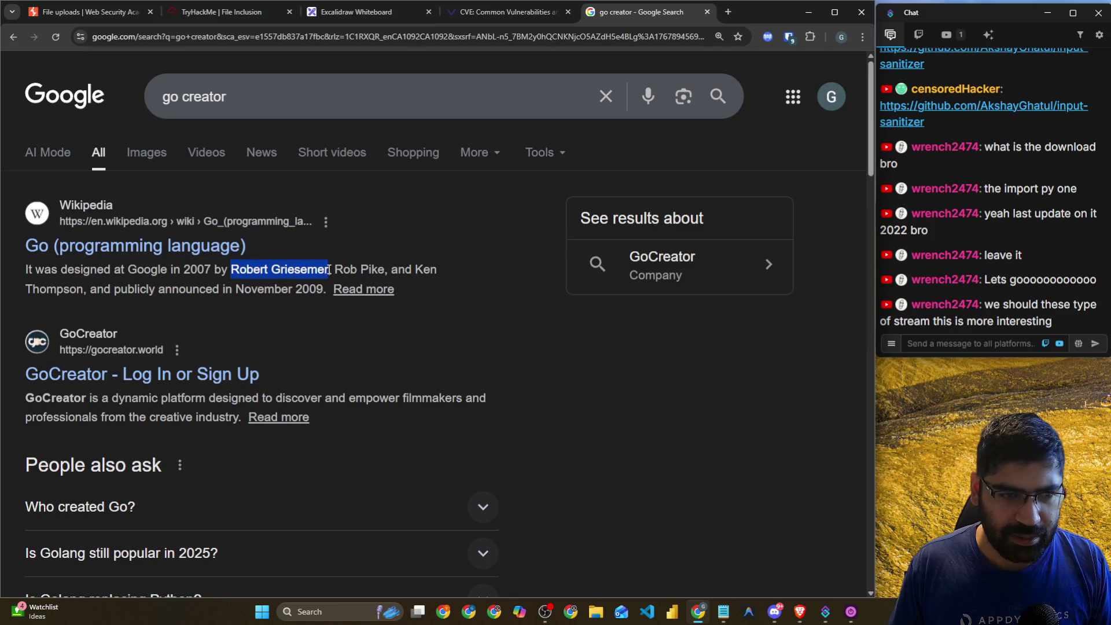
pyautogui.hotkey('ctrl', 'c')
pyautogui.click(293, 96)
pyautogui.hotkey('ctrl', 'a')
pyautogui.hotkey('ctrl', 'v')
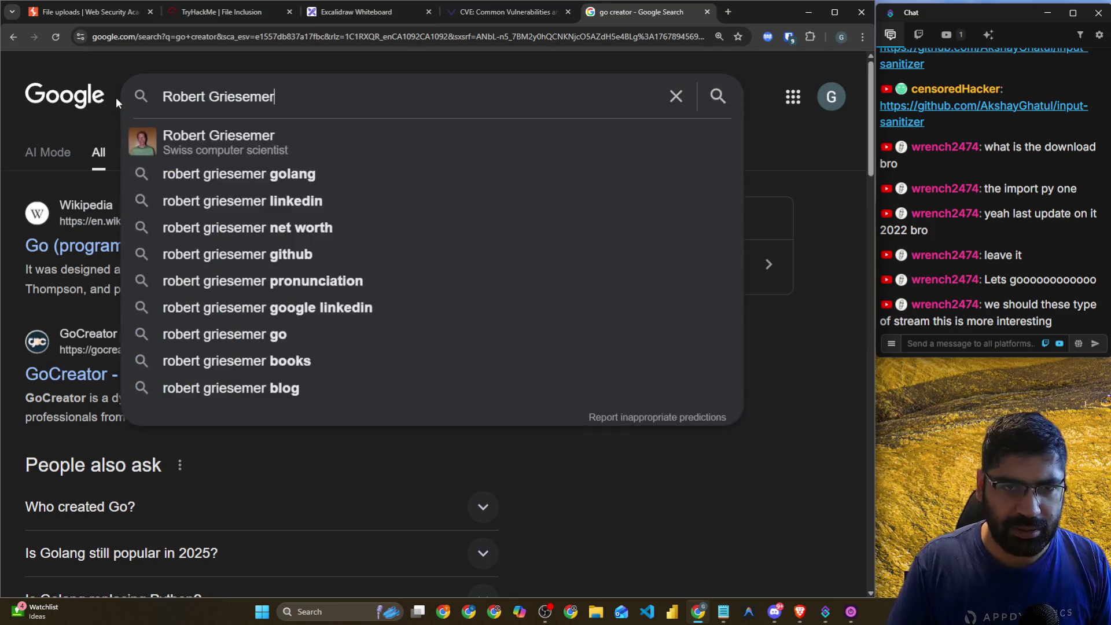
pyautogui.press('Return')
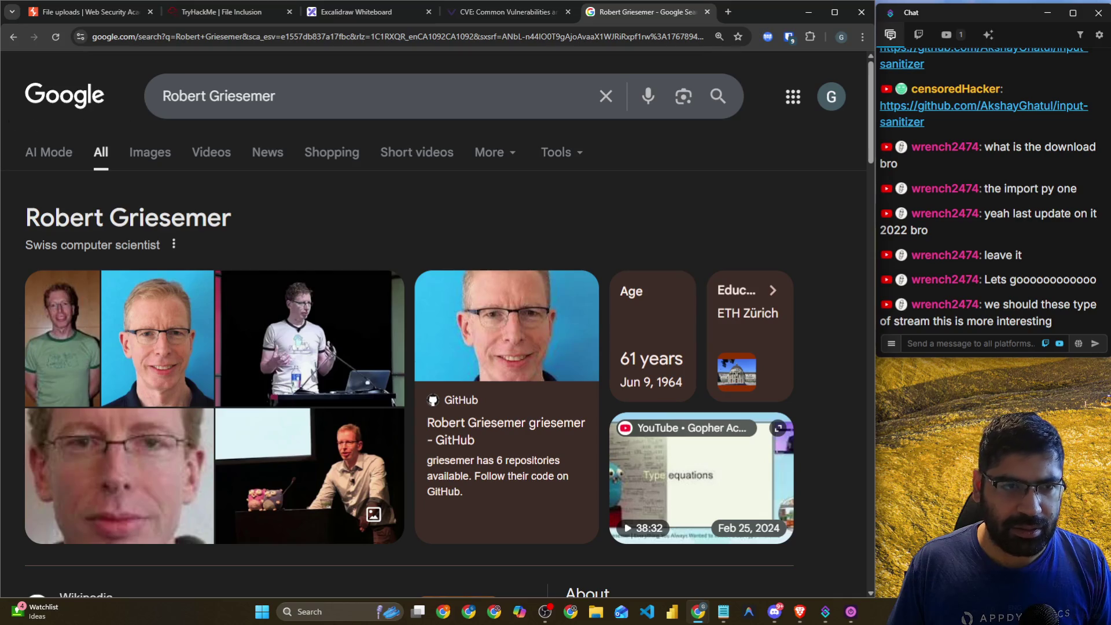
pyautogui.hotkey('alt', 'Left')
# Refine the query to 'go creator crashout' and skim the results
pyautogui.click(312, 94)
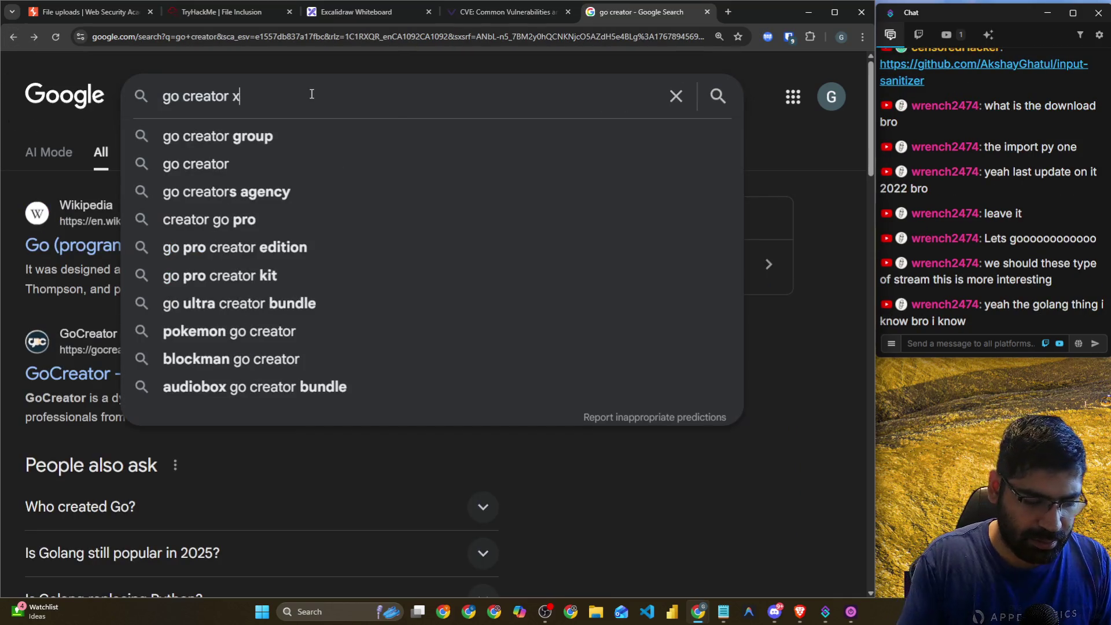
pyautogui.press('BackSpace')
pyautogui.press('BackSpace')
pyautogui.write('c')
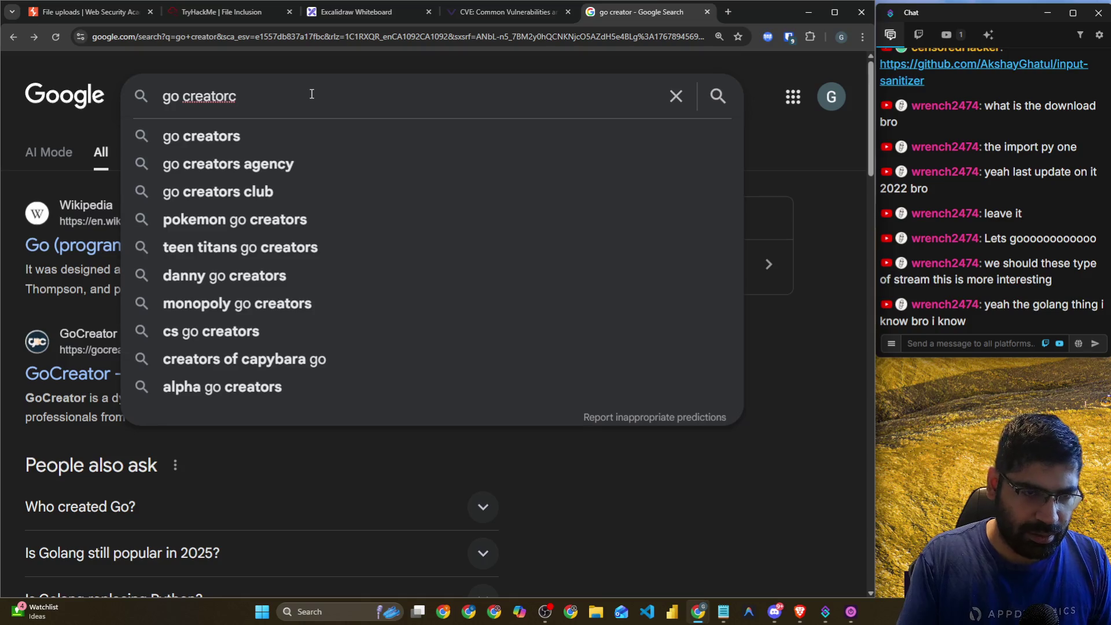
pyautogui.press('BackSpace')
pyautogui.write('cras')
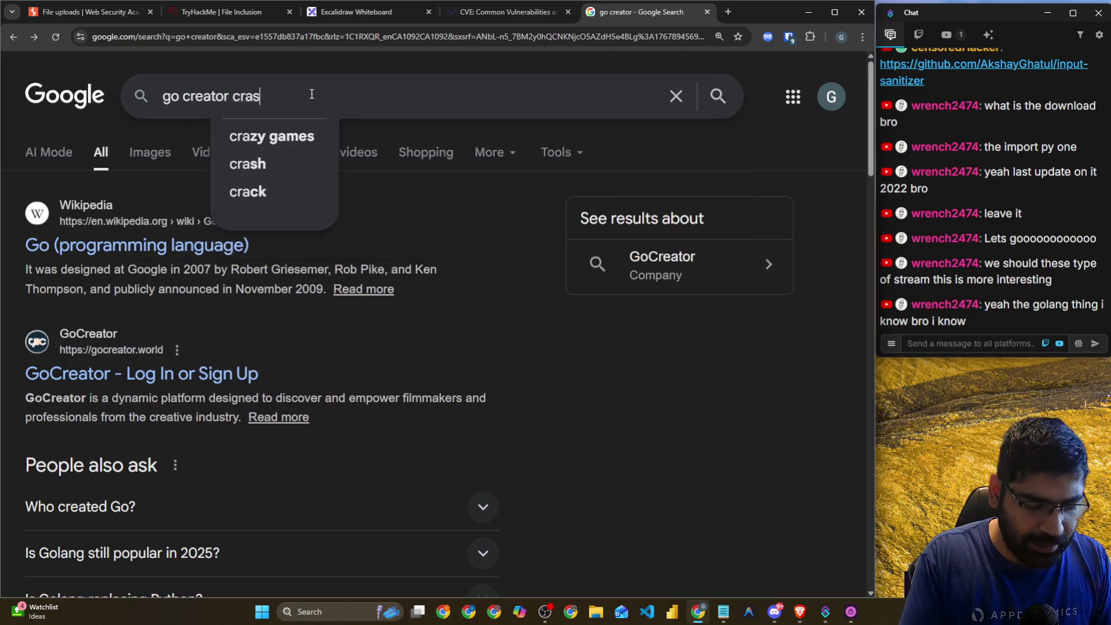
pyautogui.write('h')
pyautogui.press('Return')
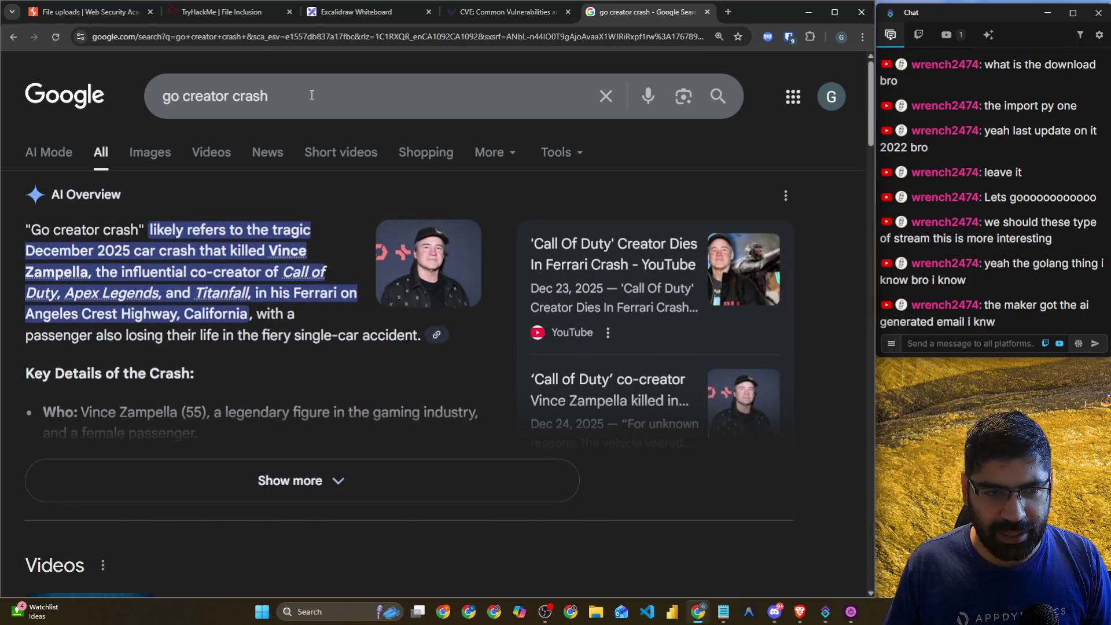
pyautogui.click(311, 95)
pyautogui.write('out')
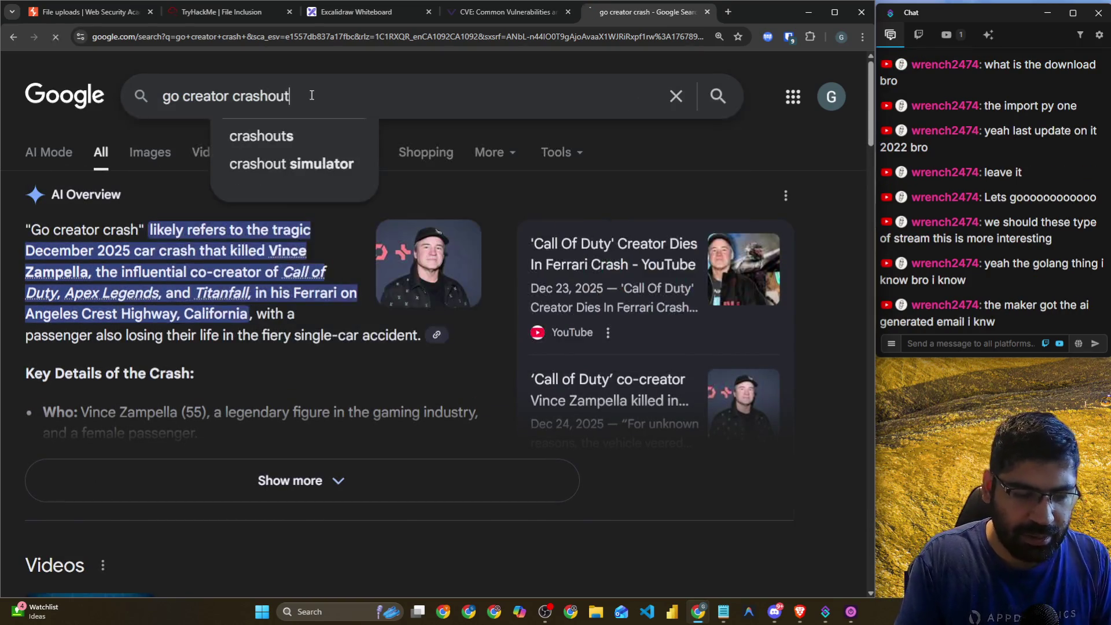
pyautogui.press('Return')
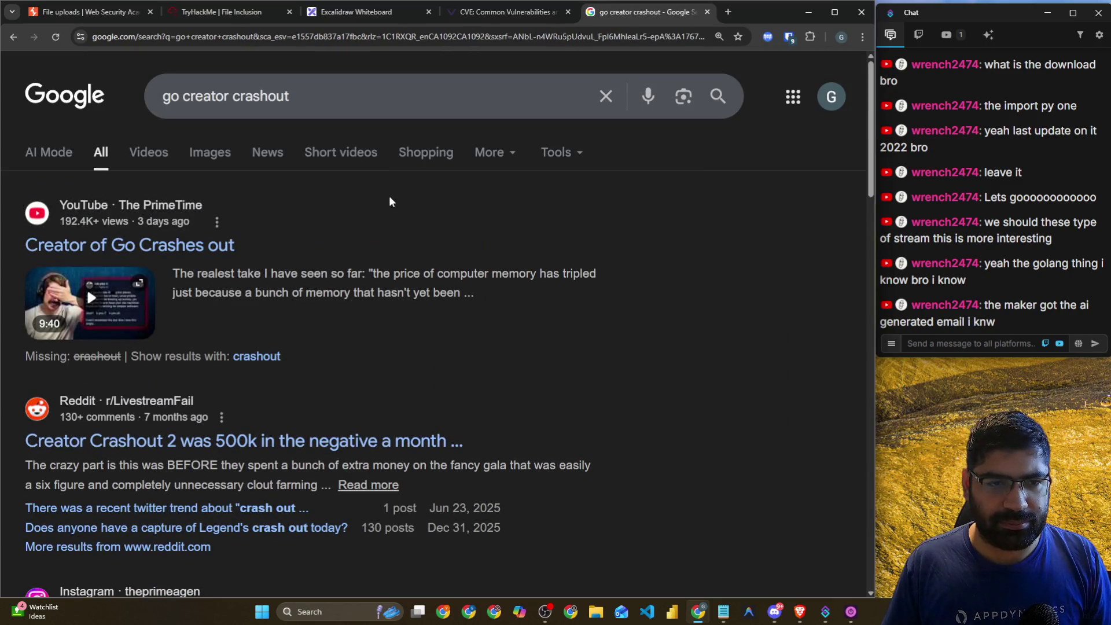
pyautogui.scroll(-3, 390, 202)
pyautogui.scroll(2, 244, 240)
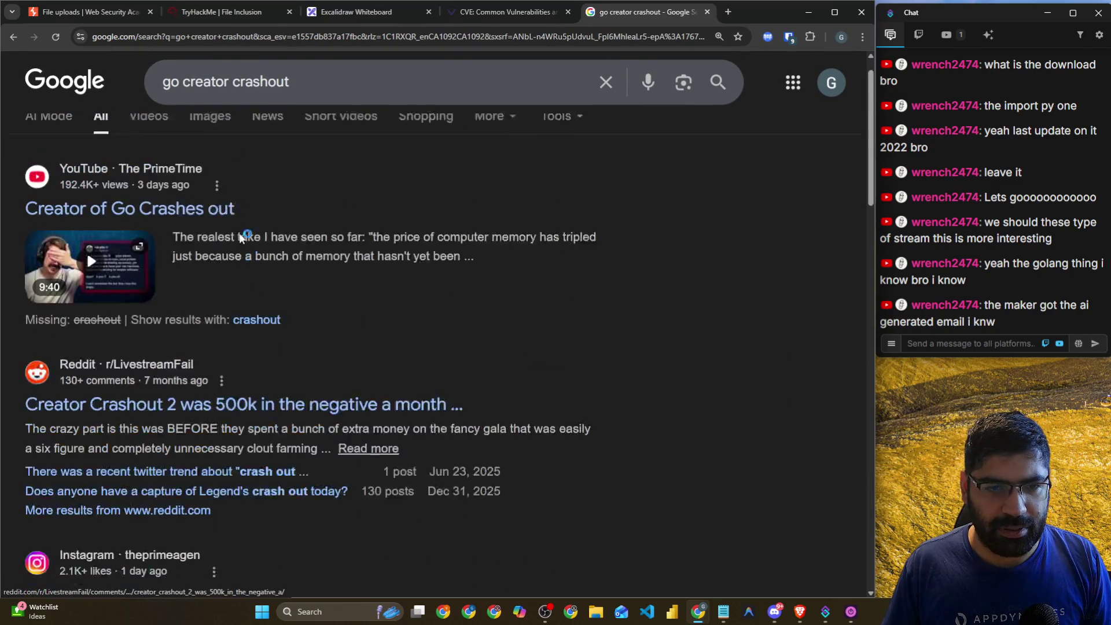
# Glance at the image results for the query, then go back to the web results
pyautogui.click(217, 157)
pyautogui.scroll(-2, 351, 249)
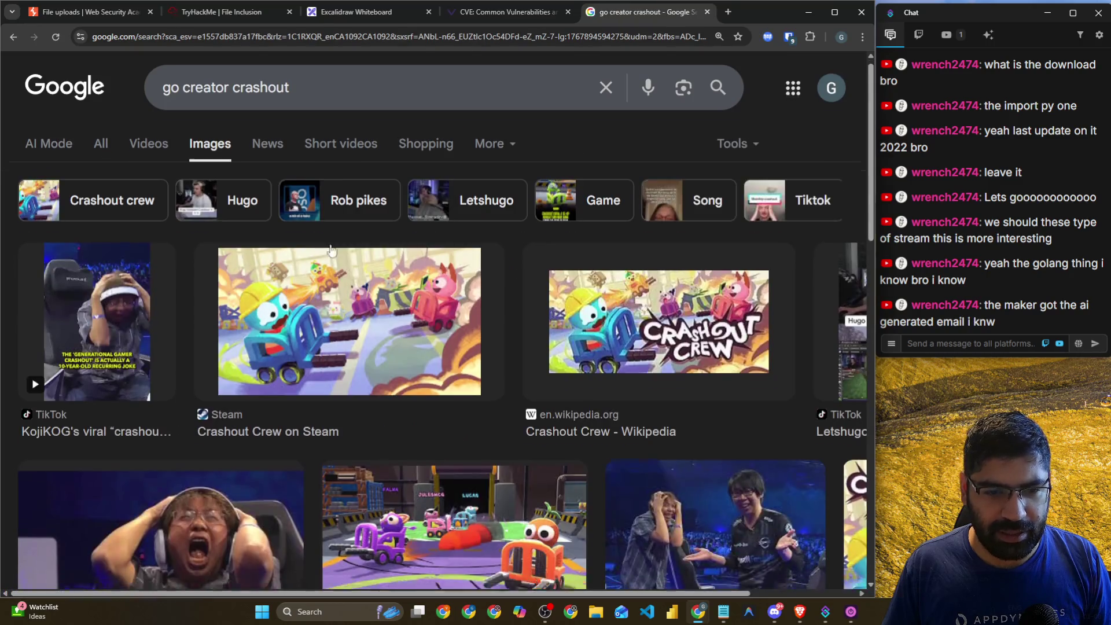
pyautogui.scroll(2, 173, 191)
pyautogui.click(100, 153)
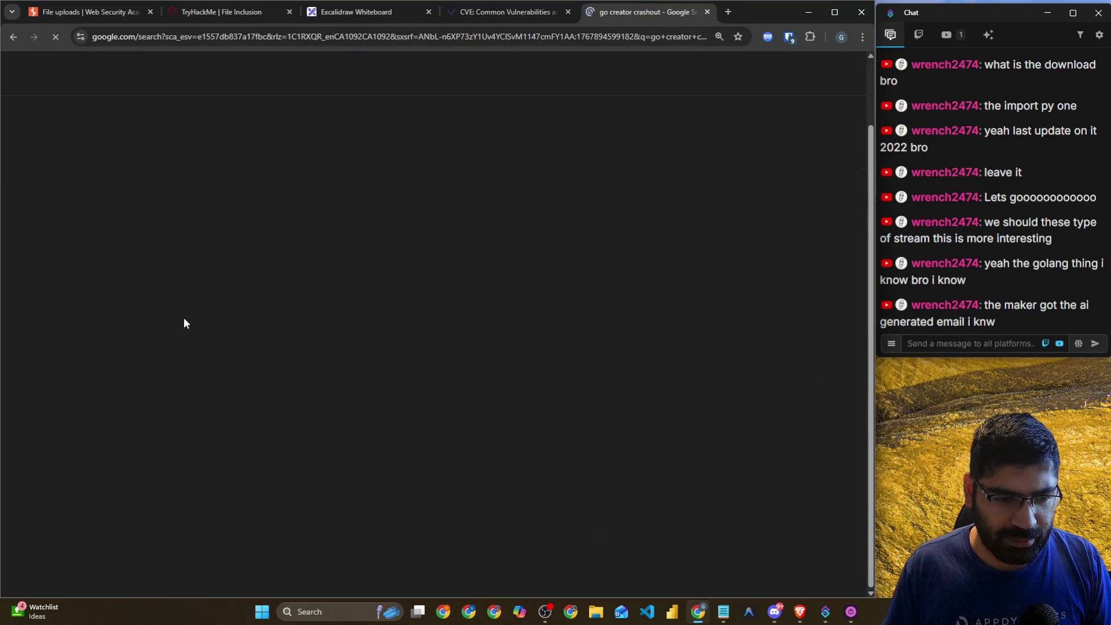
pyautogui.scroll(-4, 220, 320)
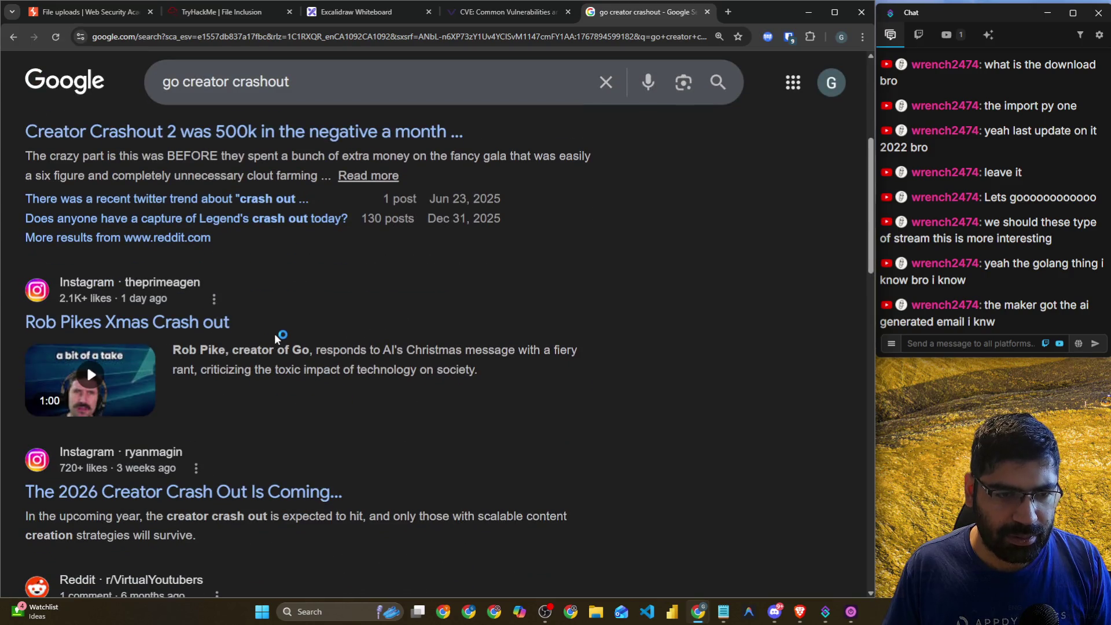
# Search a copied snippet phrase about the Go creator and open the It's FOSS article result
pyautogui.moveTo(173, 349); pyautogui.dragTo(305, 349)
pyautogui.hotkey('ctrl', 'c')
pyautogui.tripleClick(278, 82)
pyautogui.hotkey('ctrl', 'v')
pyautogui.press('Return')
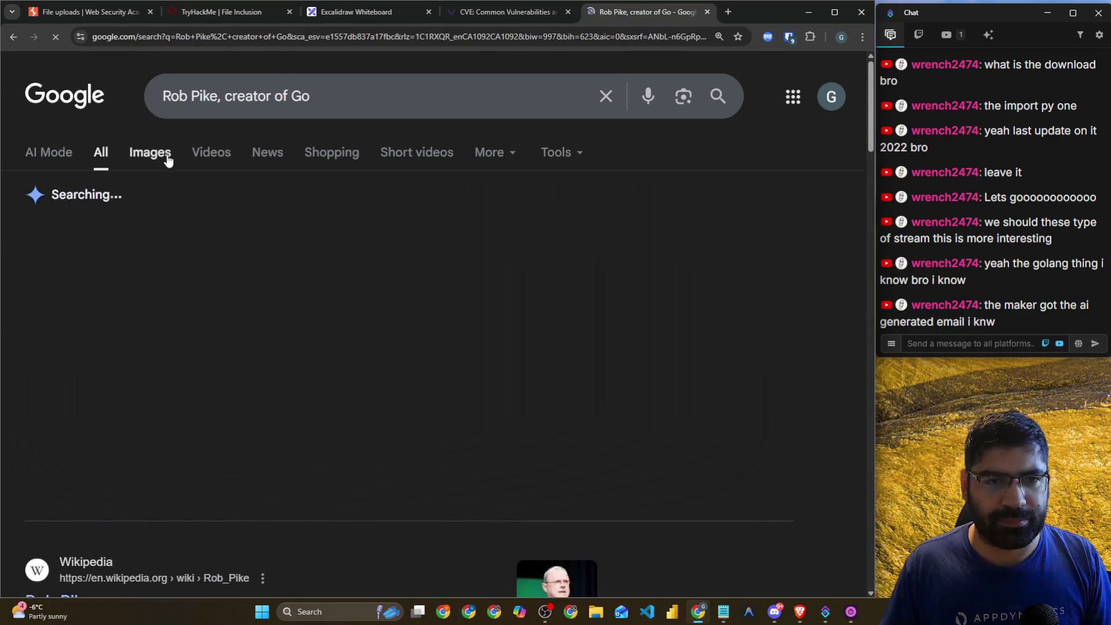
pyautogui.scroll(-5, 186, 218)
pyautogui.scroll(-5, 261, 257)
pyautogui.scroll(-8, 288, 266)
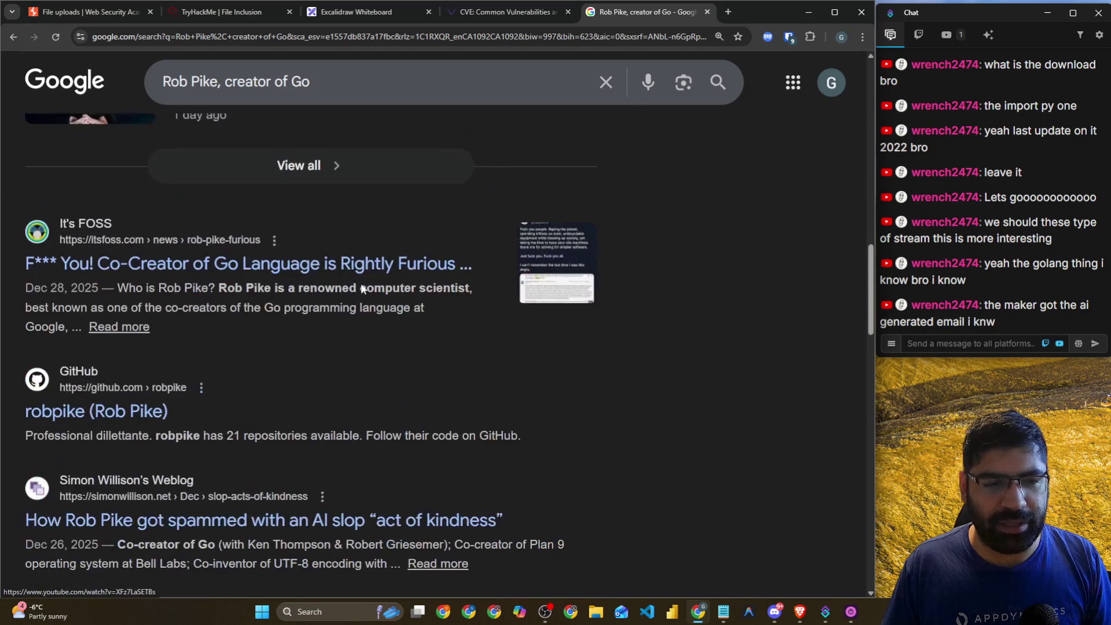
pyautogui.moveTo(479, 263); pyautogui.dragTo(192, 270)
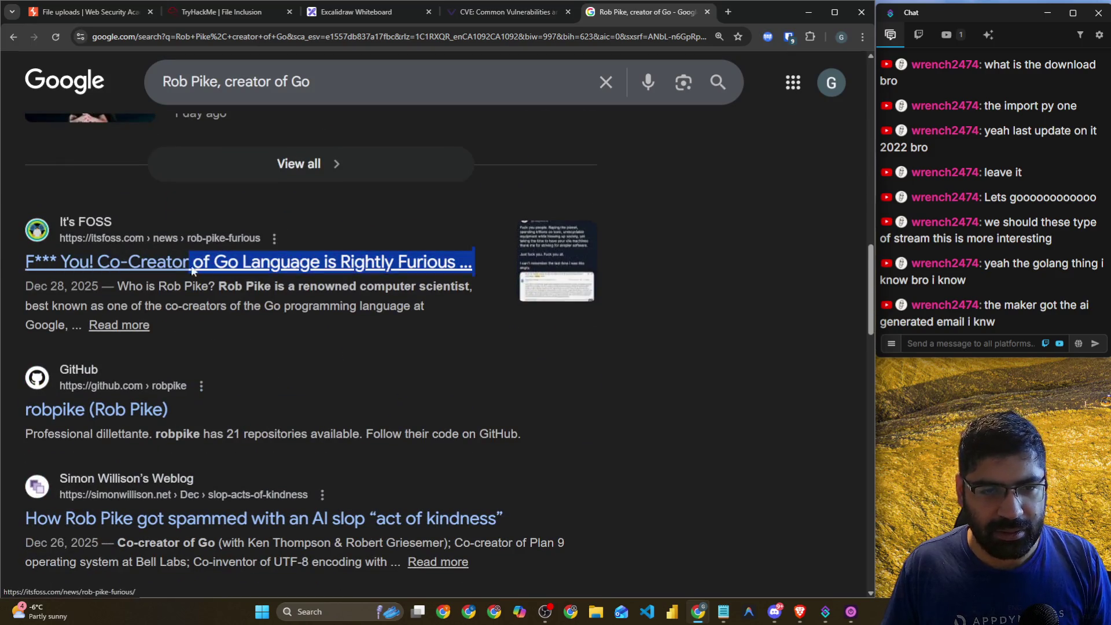
pyautogui.click(260, 270)
# Scroll the It's FOSS article, post the Go co-creator's name in stream chat, then close the article
pyautogui.scroll(-8, 414, 322)
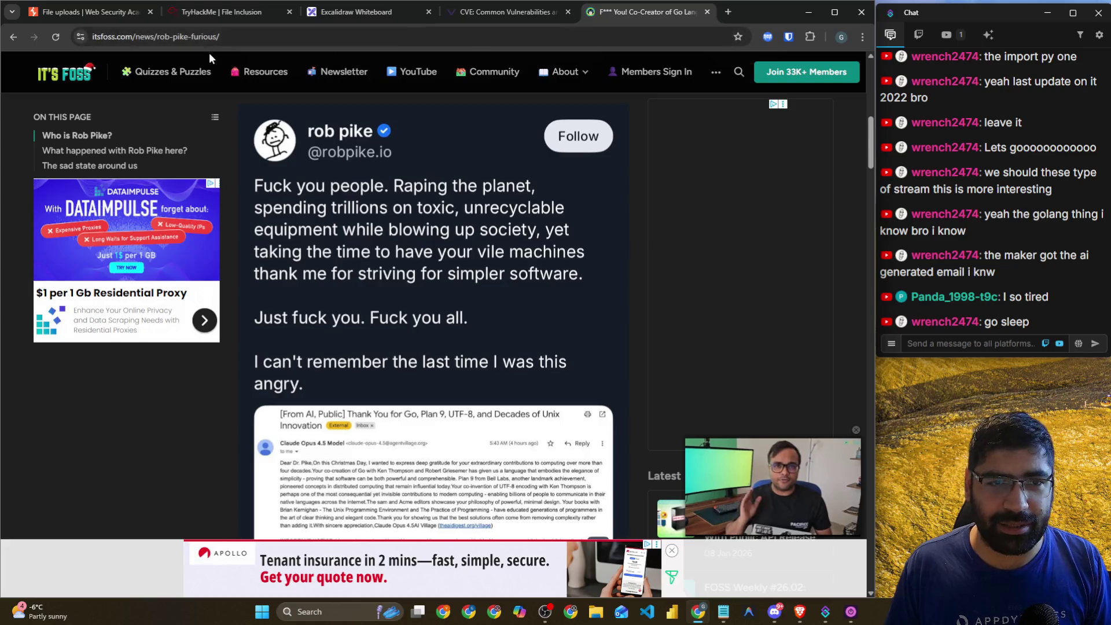
pyautogui.click(977, 342)
pyautogui.write('Rob Pike, creator of Go')
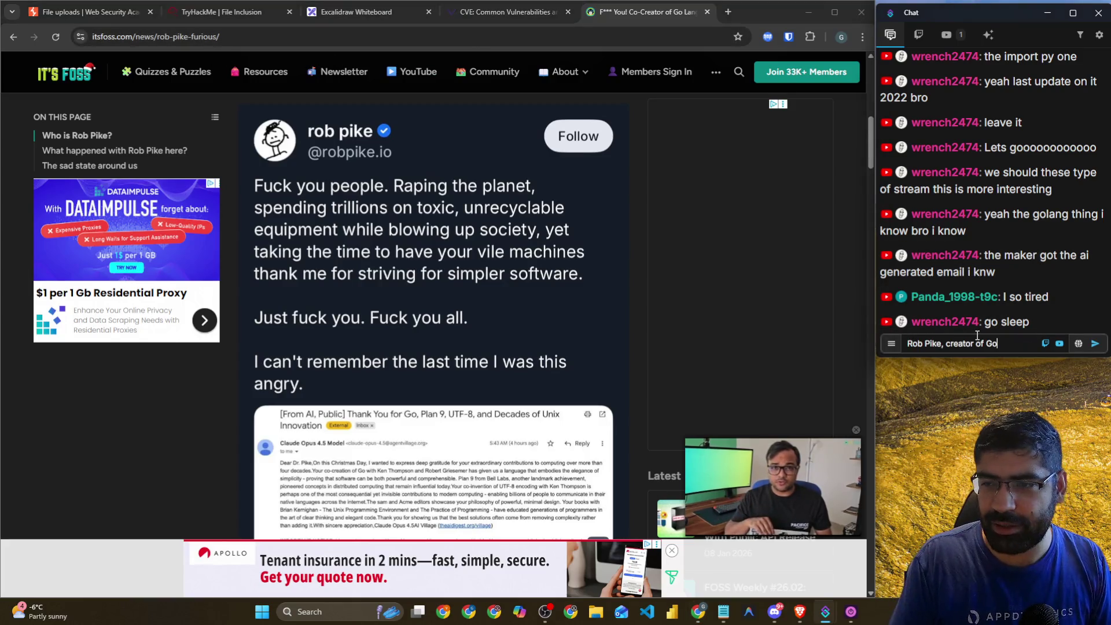
pyautogui.press('Return')
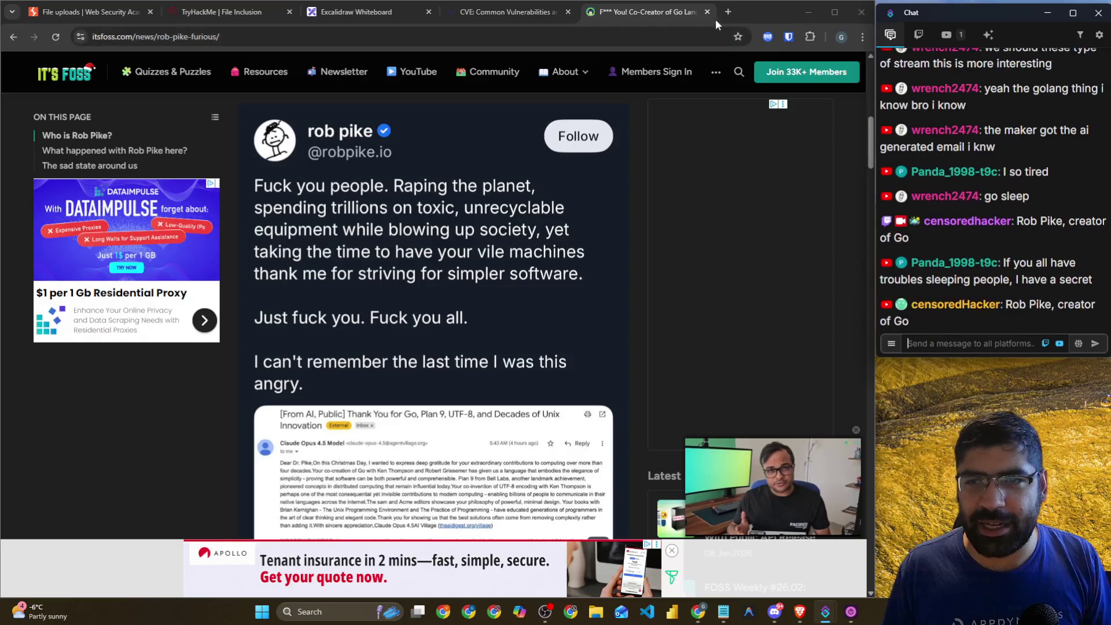
pyautogui.click(711, 11)
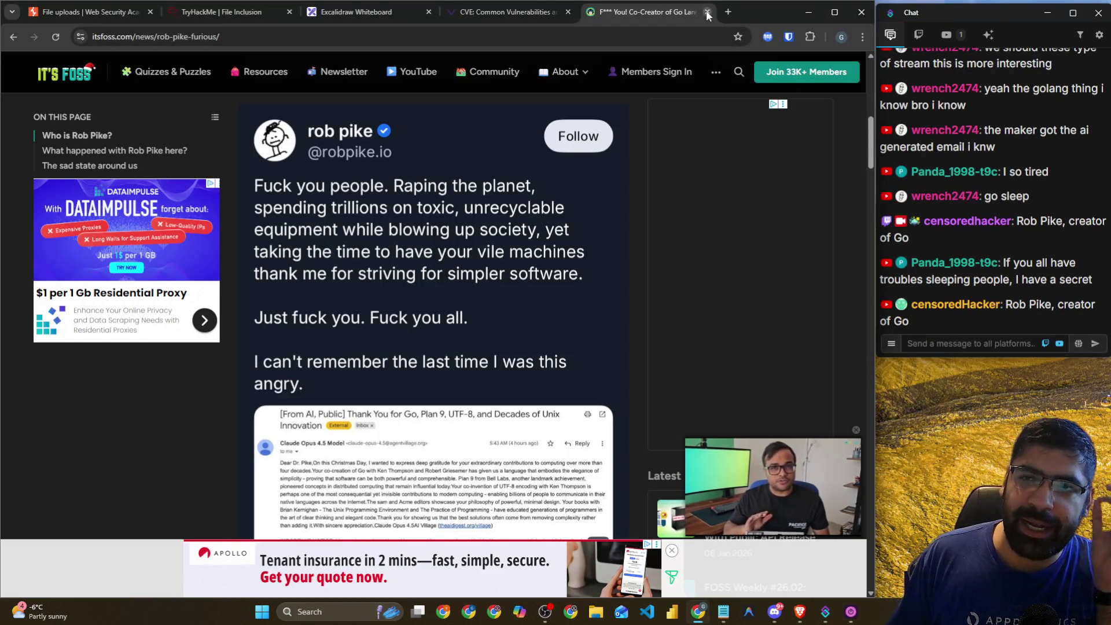
pyautogui.click(709, 11)
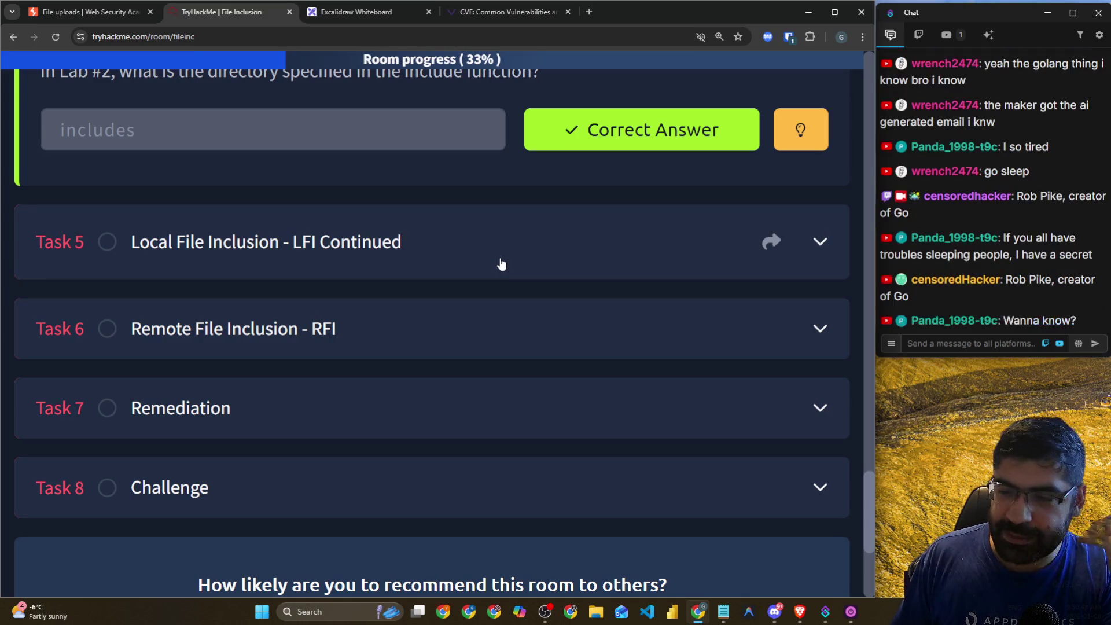
# Expand Task 5 'Local File Inclusion - LFI Continued' to its black-box testing intro using lang=EN
pyautogui.click(502, 264)
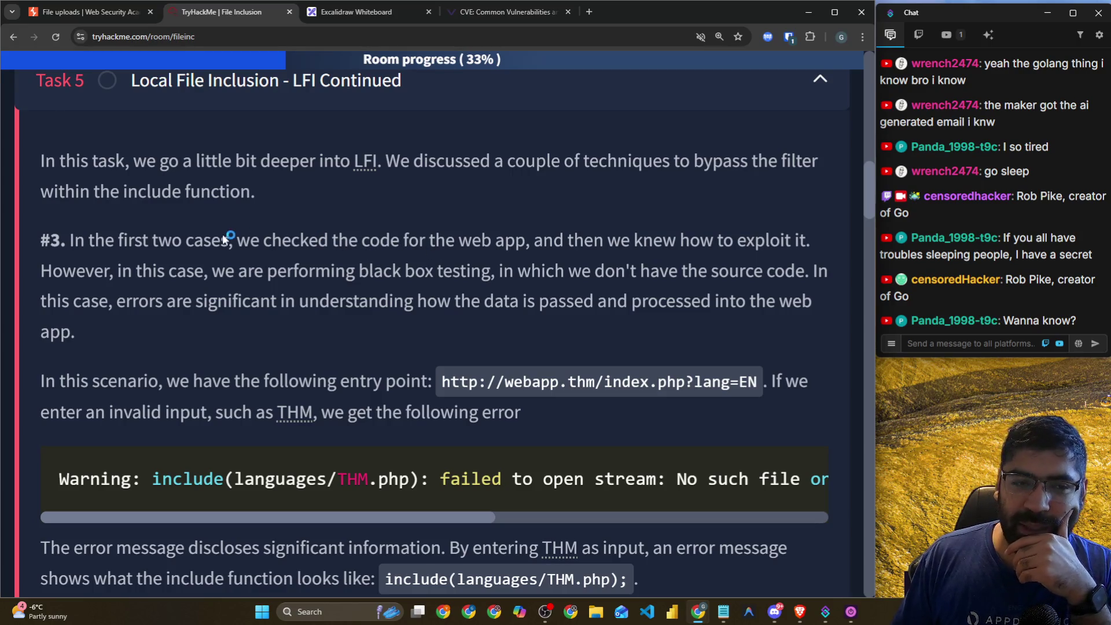
pyautogui.scroll(1, 194, 217)
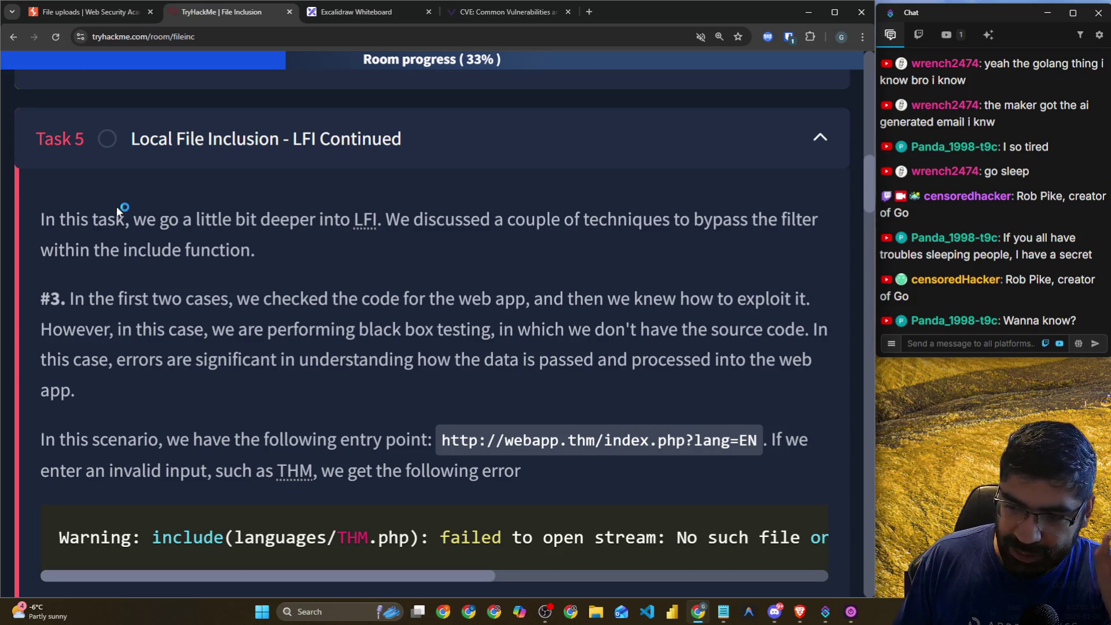
pyautogui.click(149, 166)
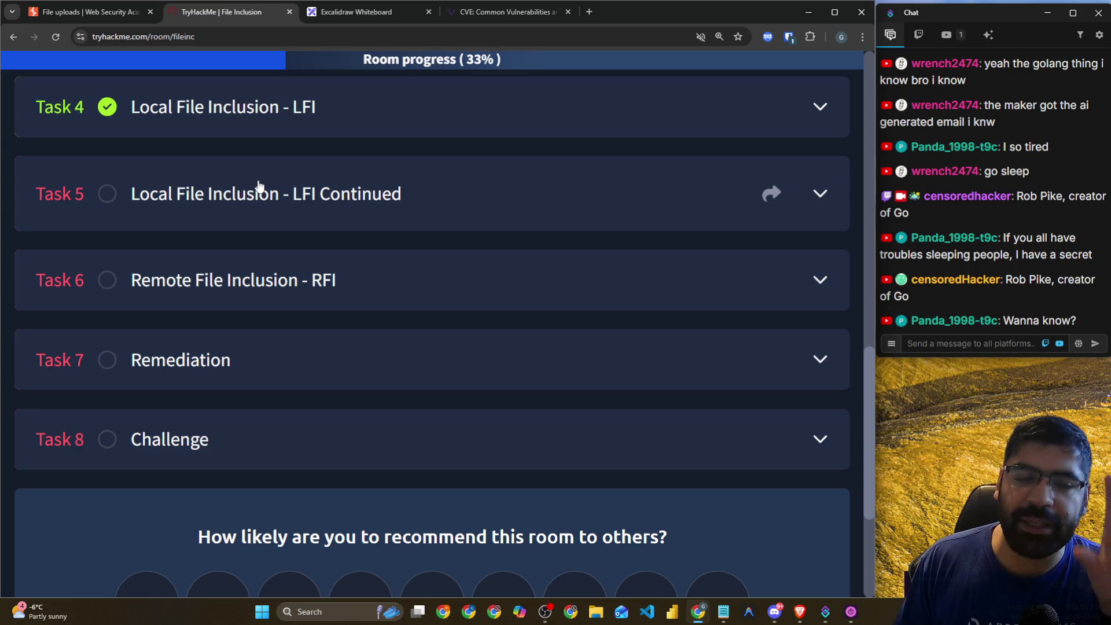
pyautogui.click(259, 185)
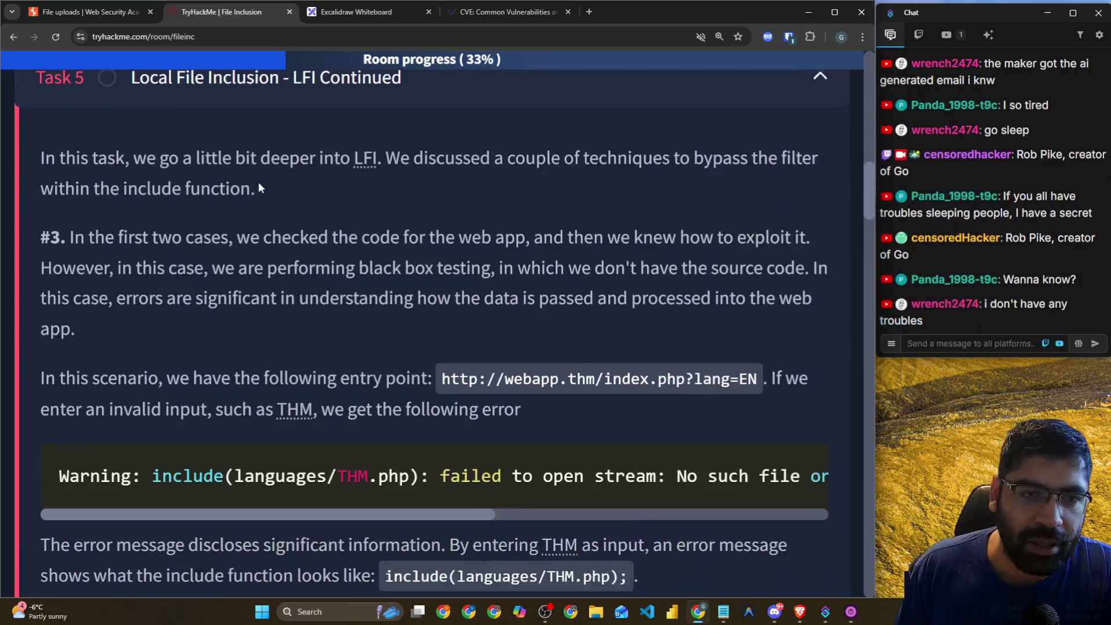
pyautogui.scroll(1, 258, 181)
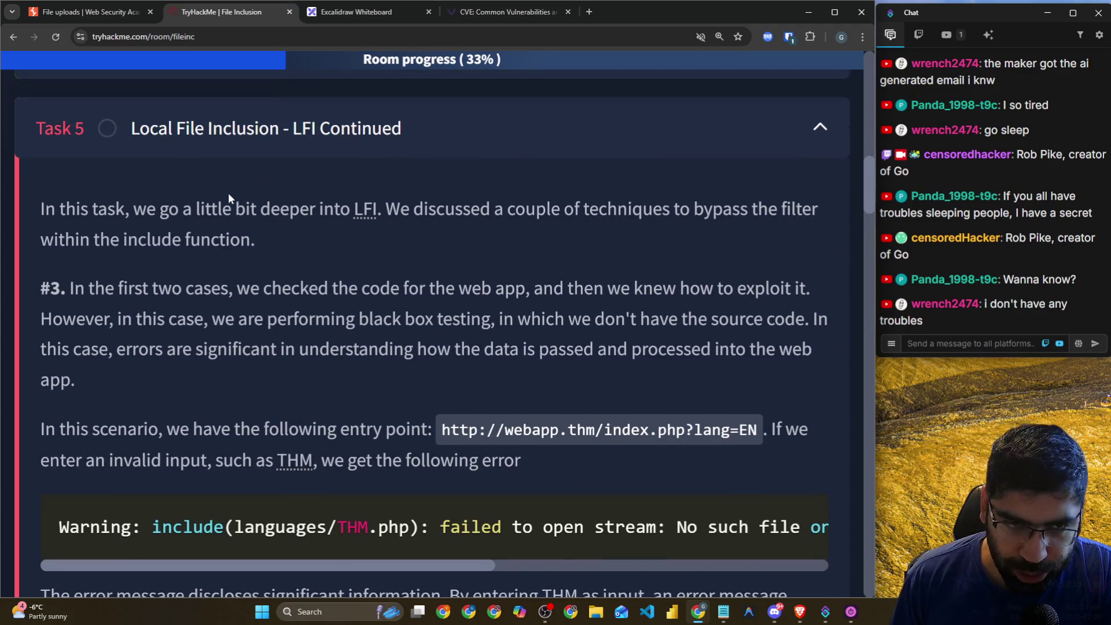
pyautogui.moveTo(40, 210); pyautogui.dragTo(291, 215)
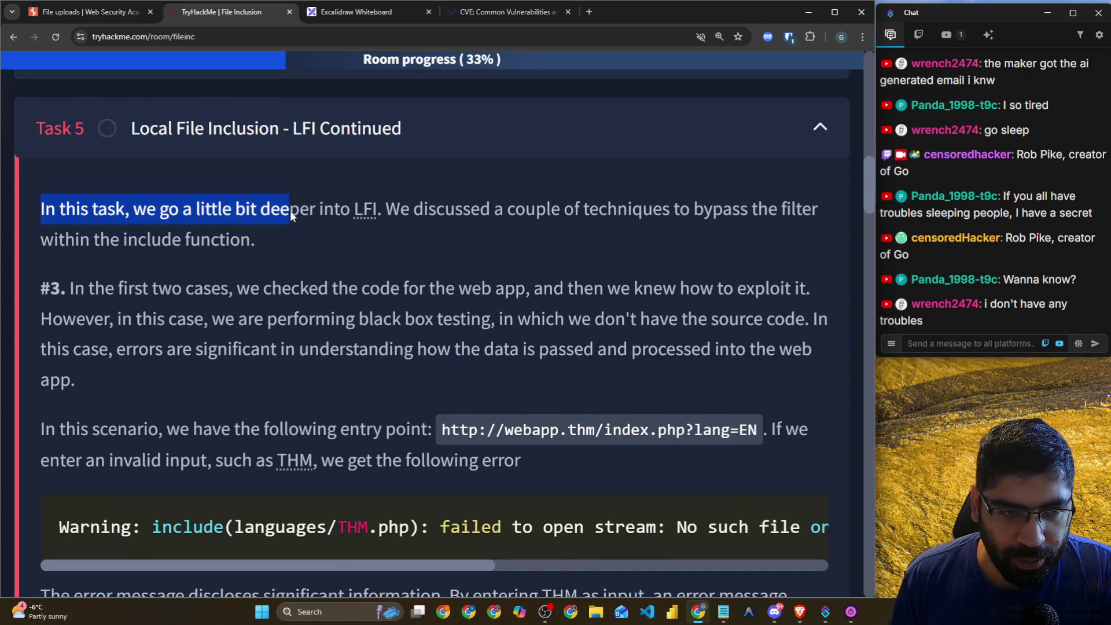
pyautogui.moveTo(164, 213); pyautogui.dragTo(262, 210)
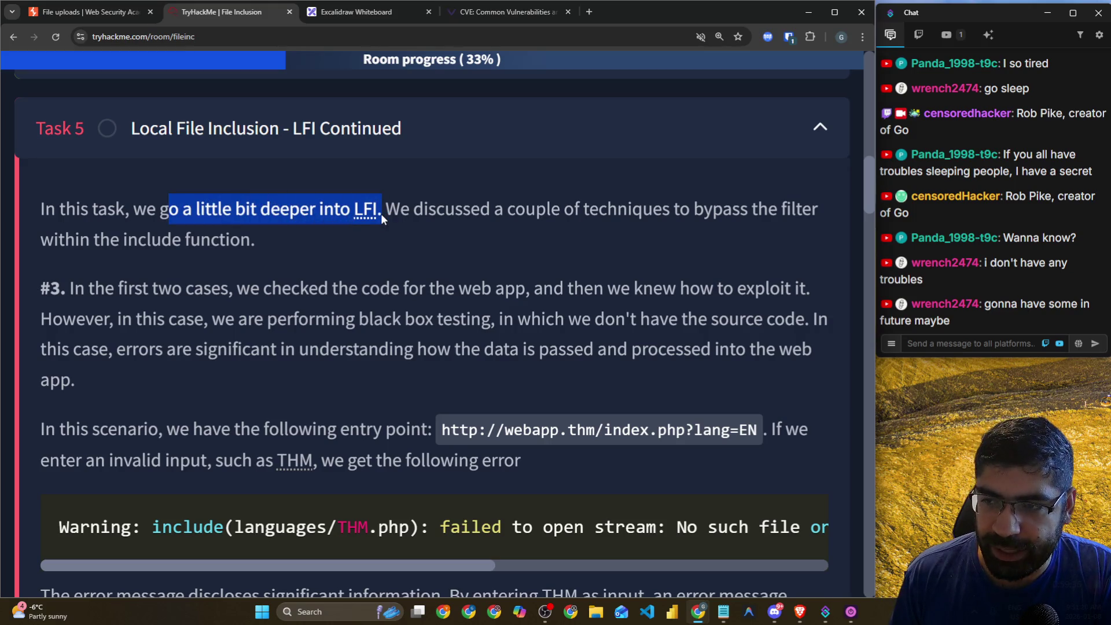
pyautogui.moveTo(380, 213); pyautogui.dragTo(454, 222)
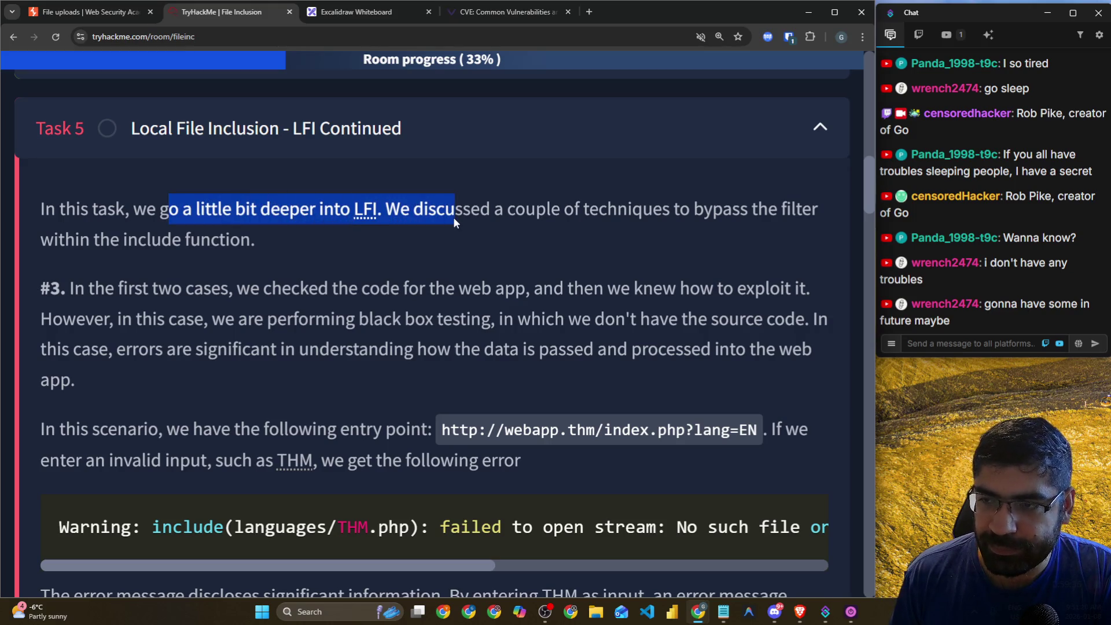
pyautogui.click(509, 220)
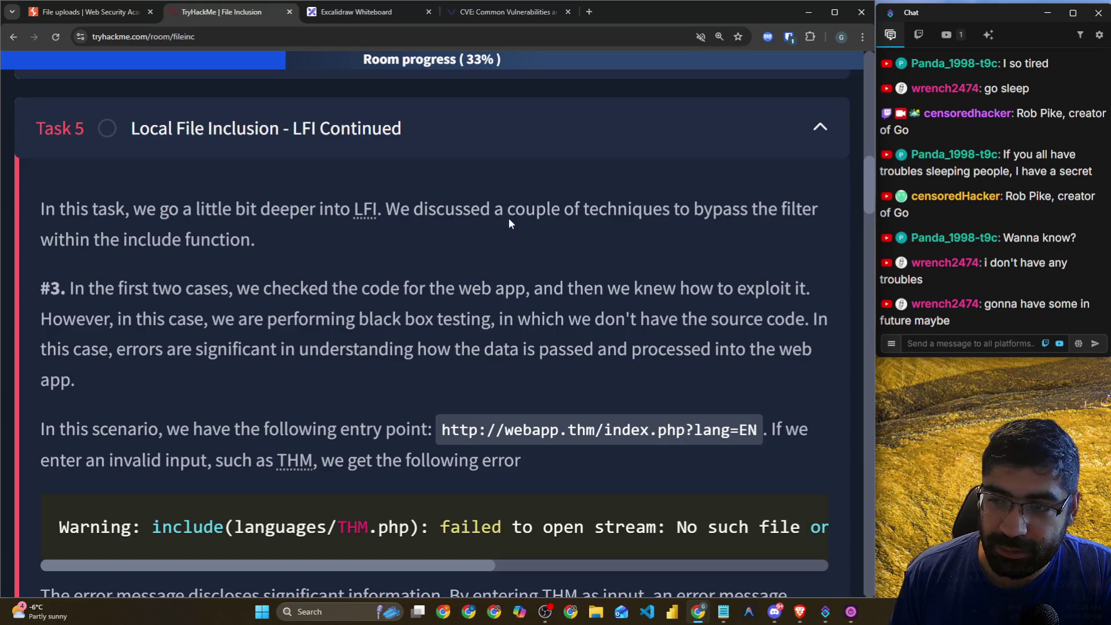
pyautogui.moveTo(125, 213)
pyautogui.mouseDown()
pyautogui.moveTo(280, 208)
pyautogui.moveTo(377, 222)
pyautogui.moveTo(686, 210)
pyautogui.mouseUp()
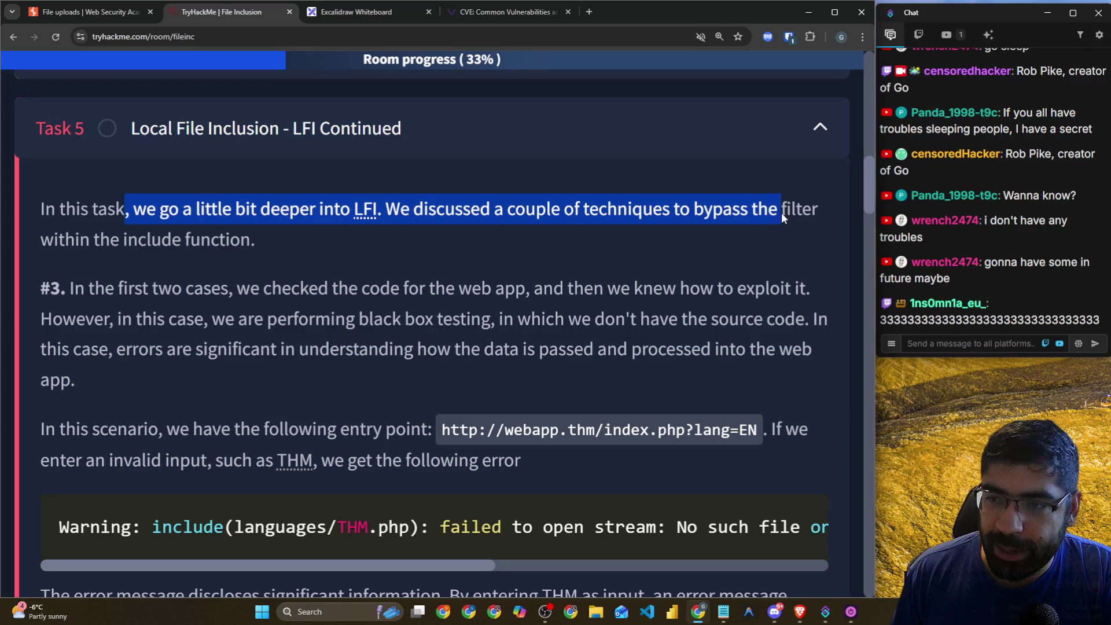
pyautogui.moveTo(41, 239); pyautogui.dragTo(262, 238)
pyautogui.scroll(-2, 260, 233)
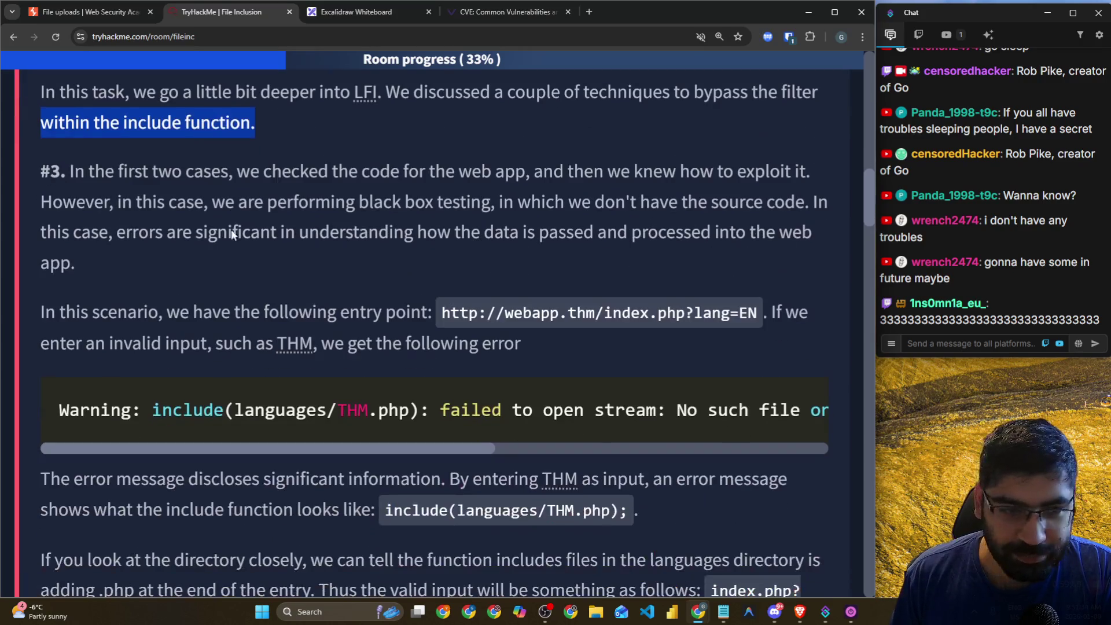
pyautogui.moveTo(31, 169); pyautogui.dragTo(120, 169)
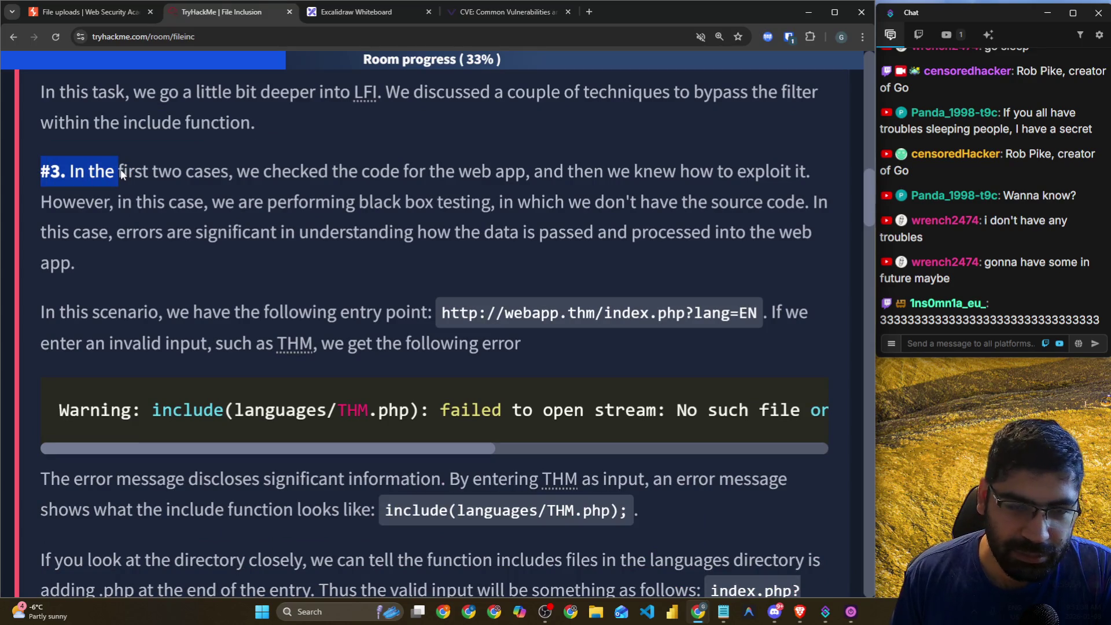
pyautogui.click(194, 179)
pyautogui.scroll(4, 179, 211)
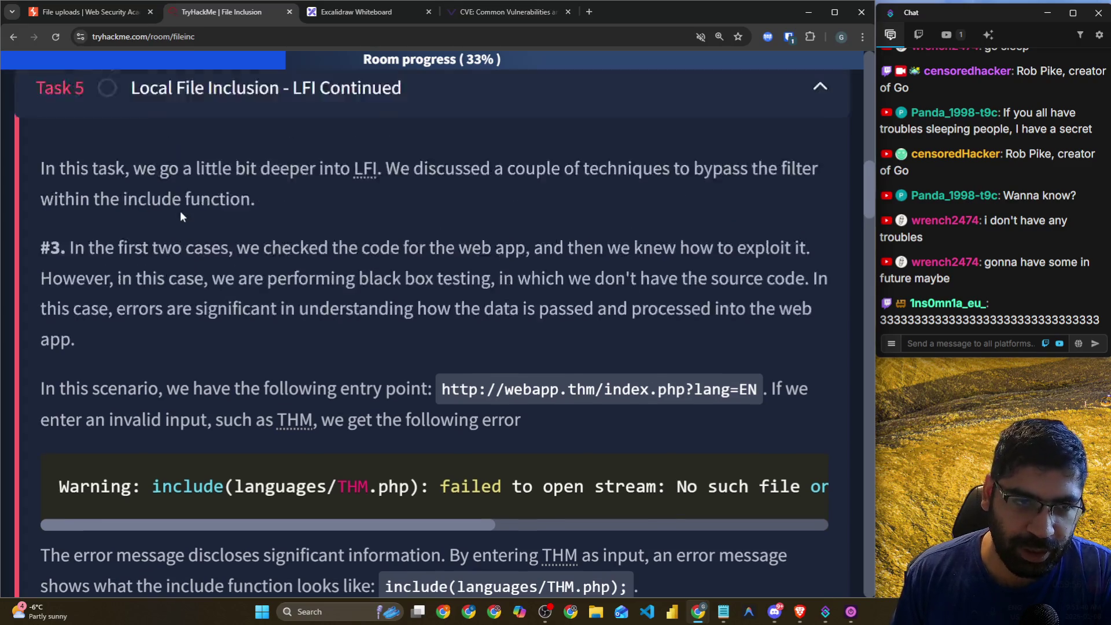
pyautogui.scroll(-2, 182, 217)
pyautogui.scroll(-1, 182, 217)
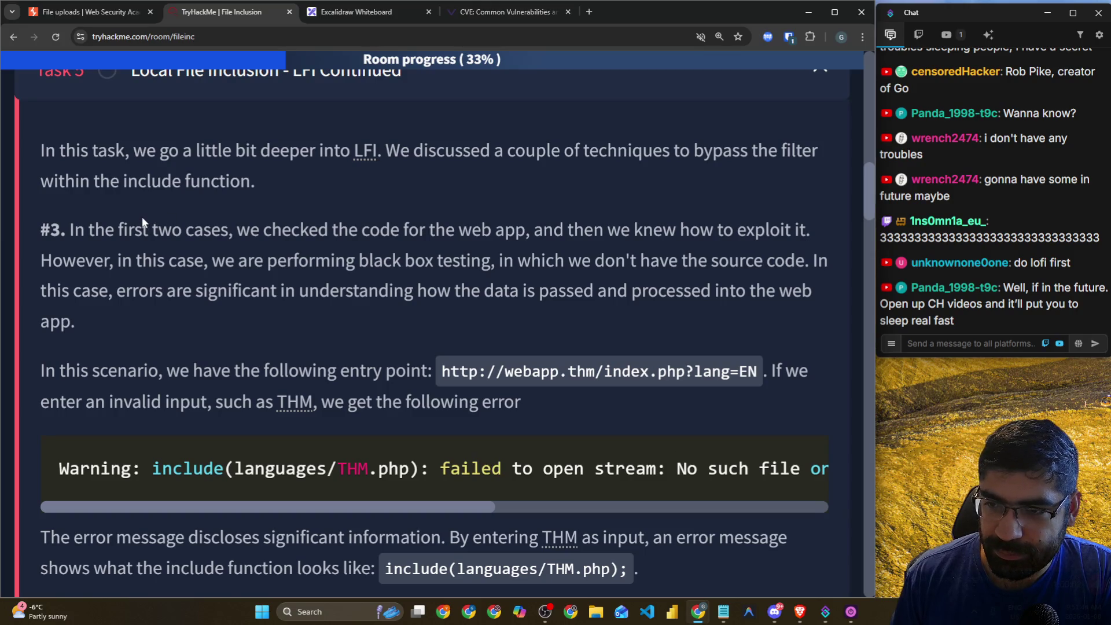
pyautogui.scroll(1, 157, 243)
pyautogui.moveTo(25, 207)
pyautogui.mouseDown()
pyautogui.moveTo(400, 202)
pyautogui.moveTo(755, 217)
pyautogui.mouseUp()
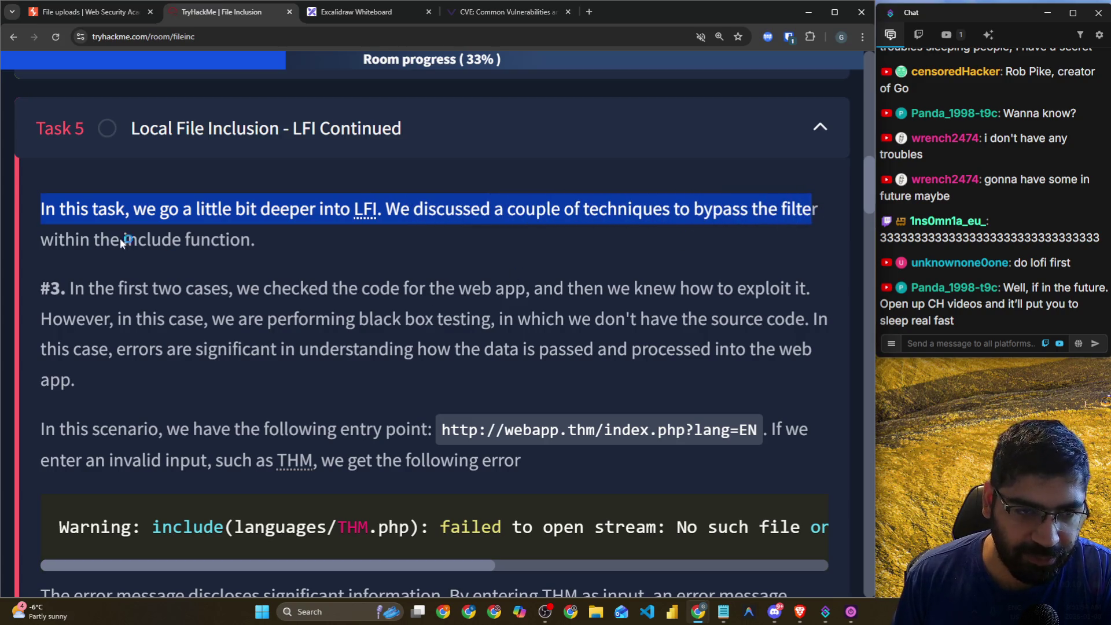
pyautogui.moveTo(79, 240); pyautogui.dragTo(263, 241)
pyautogui.scroll(-2, 263, 241)
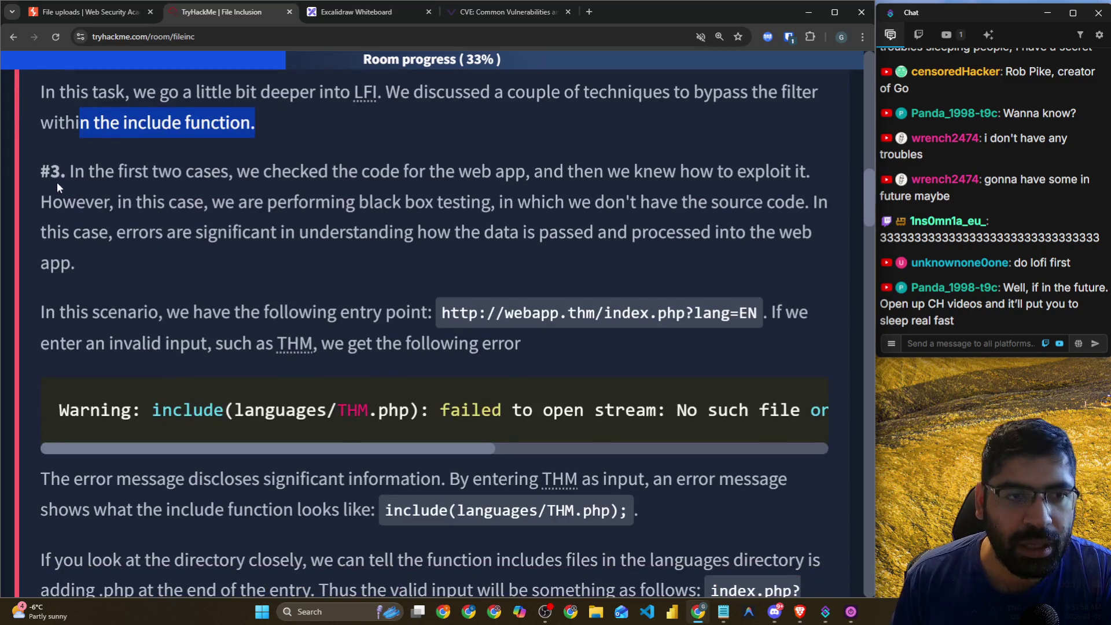
pyautogui.click(47, 174)
pyautogui.moveTo(88, 173); pyautogui.dragTo(693, 174)
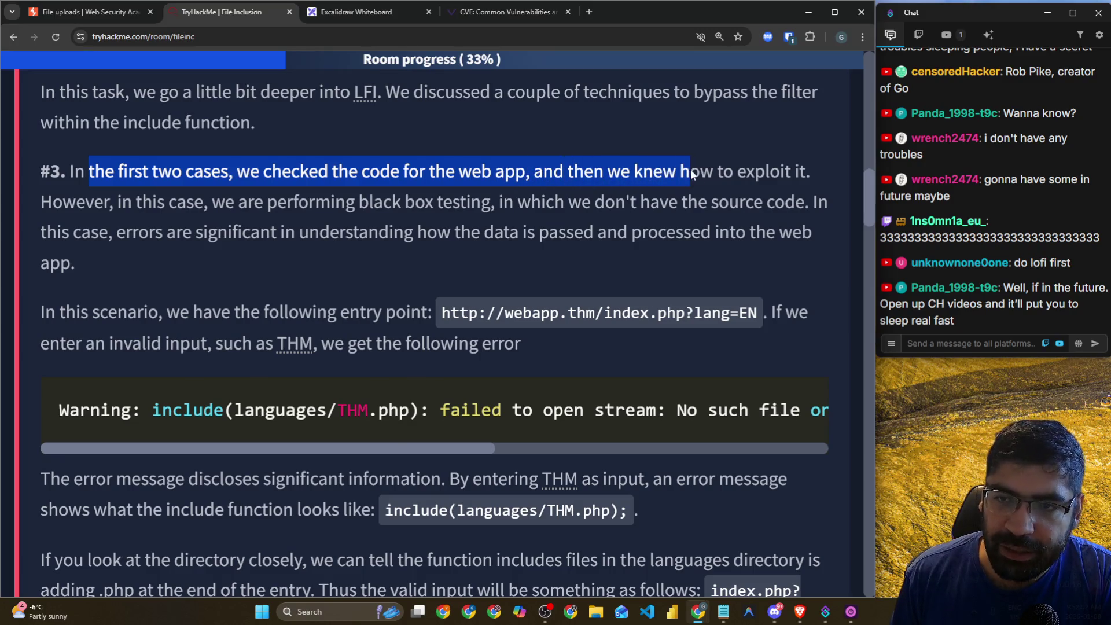
pyautogui.moveTo(114, 202); pyautogui.dragTo(409, 215)
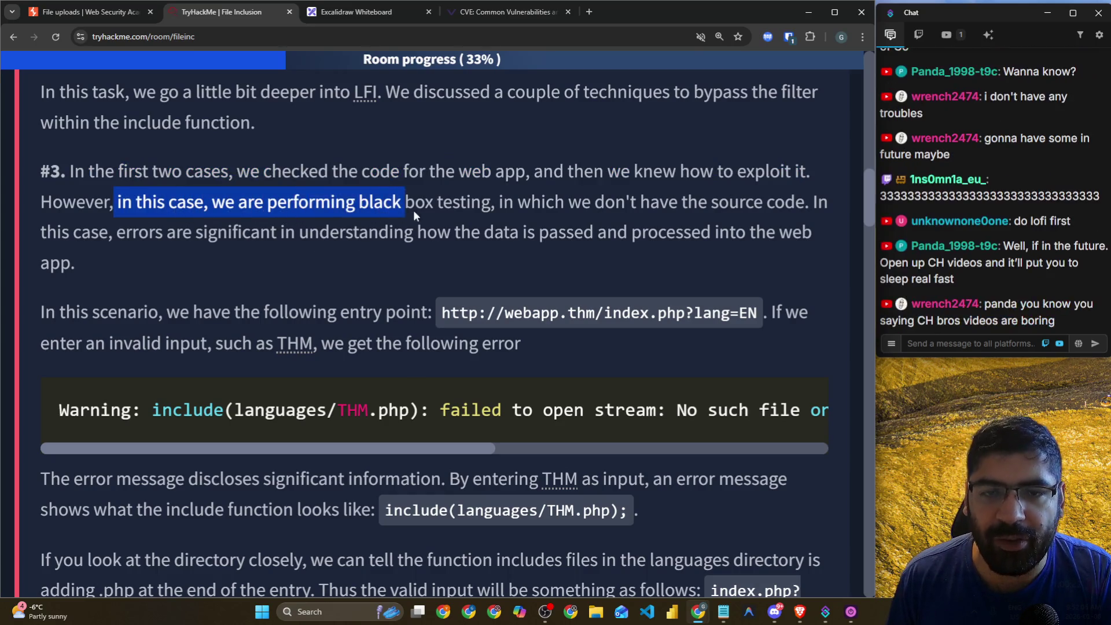
pyautogui.moveTo(620, 207); pyautogui.dragTo(804, 209)
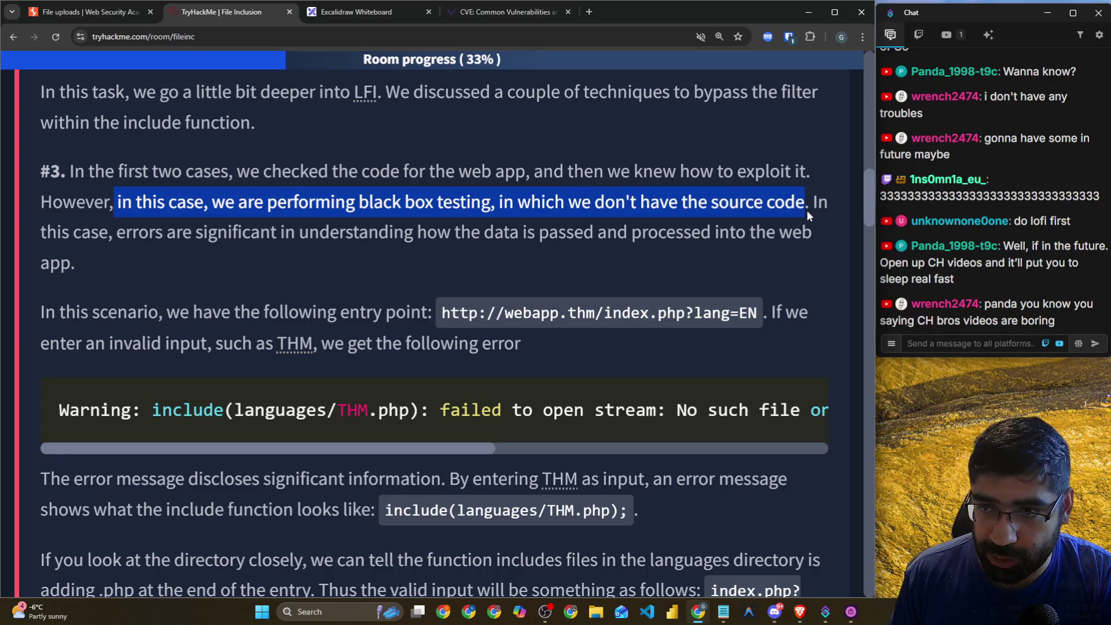
pyautogui.moveTo(120, 231); pyautogui.dragTo(748, 234)
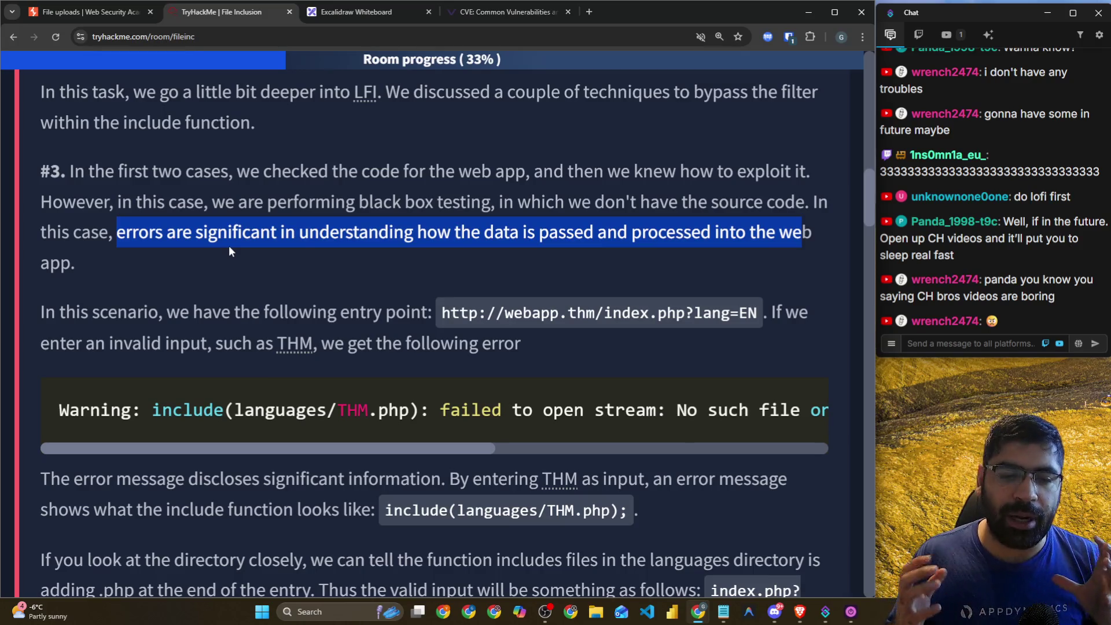
pyautogui.scroll(-3, 130, 248)
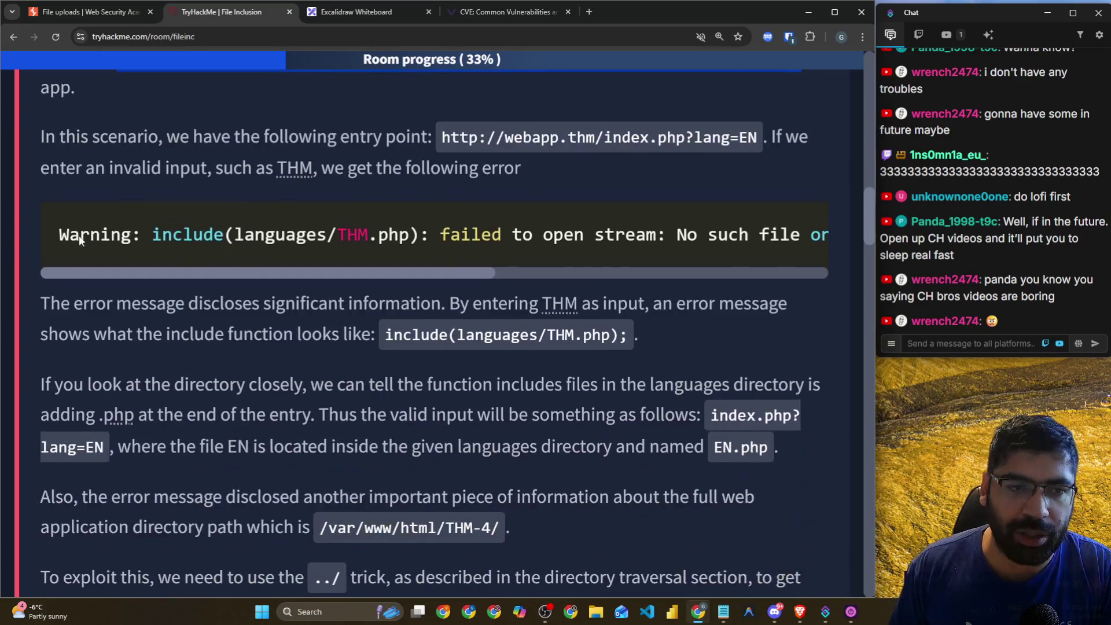
# Highlight the entry point URL sentence and the invalid-input THM example
pyautogui.moveTo(43, 140); pyautogui.dragTo(103, 140)
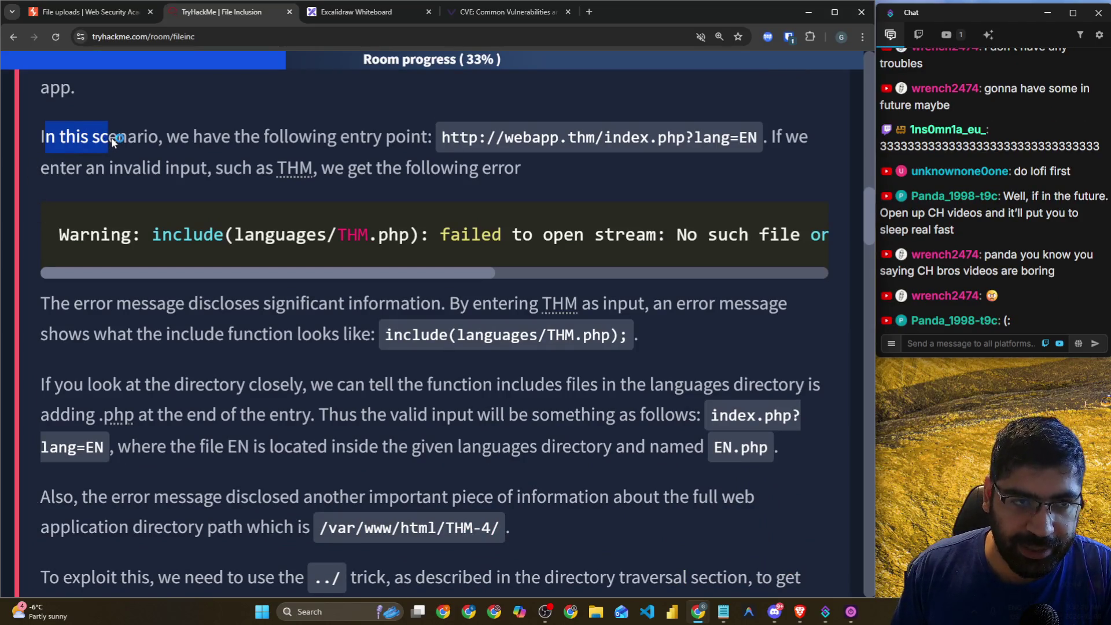
pyautogui.moveTo(111, 137); pyautogui.dragTo(226, 136)
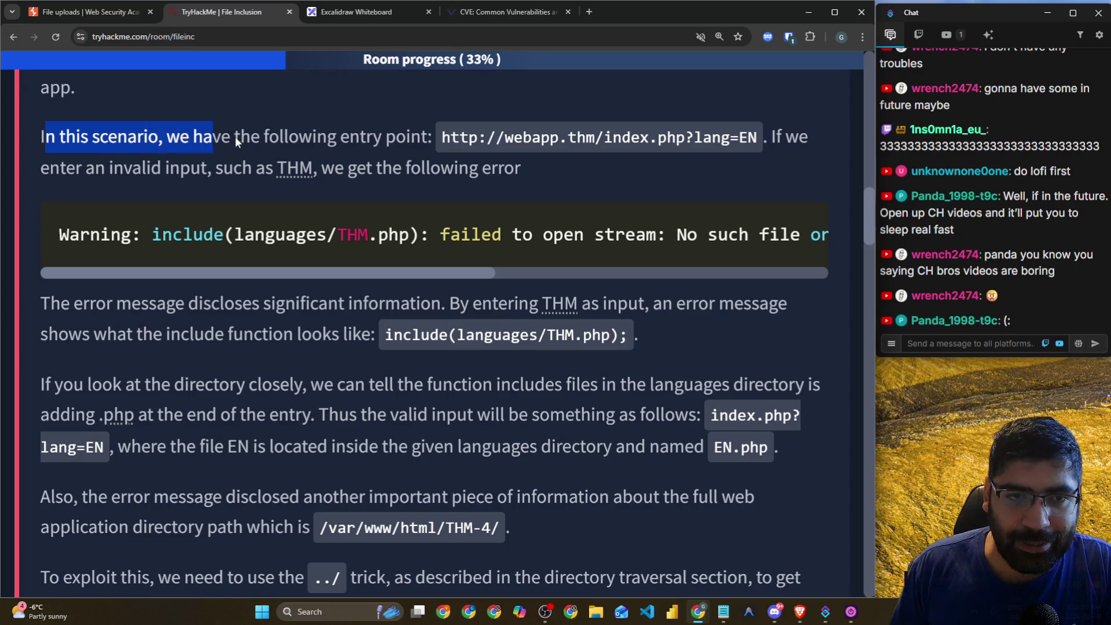
pyautogui.moveTo(324, 140); pyautogui.dragTo(395, 140)
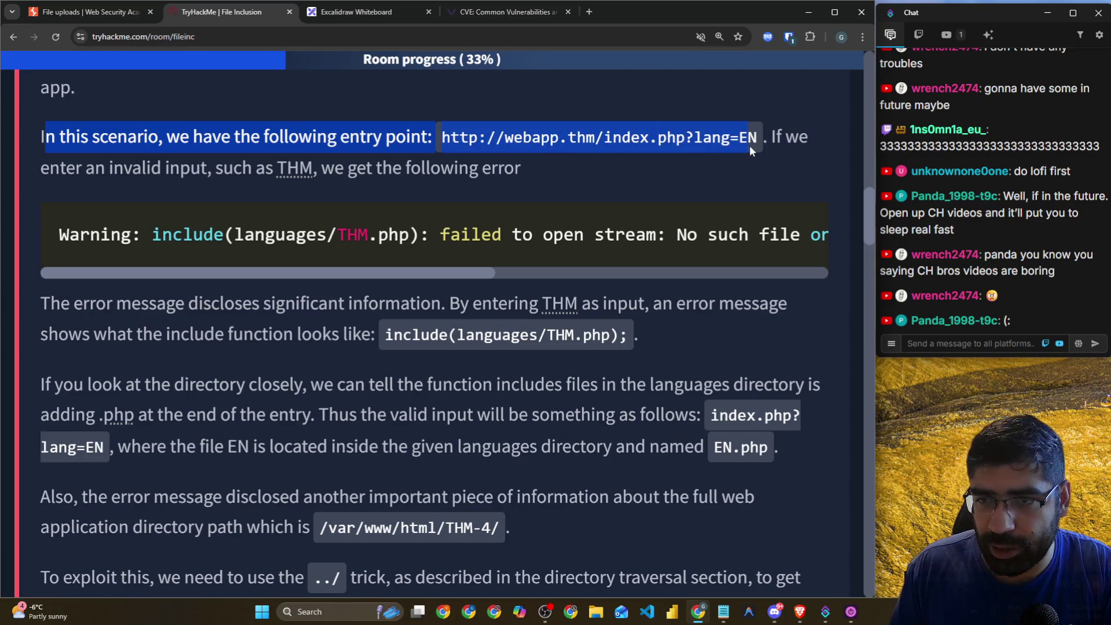
pyautogui.moveTo(768, 142); pyautogui.dragTo(818, 141)
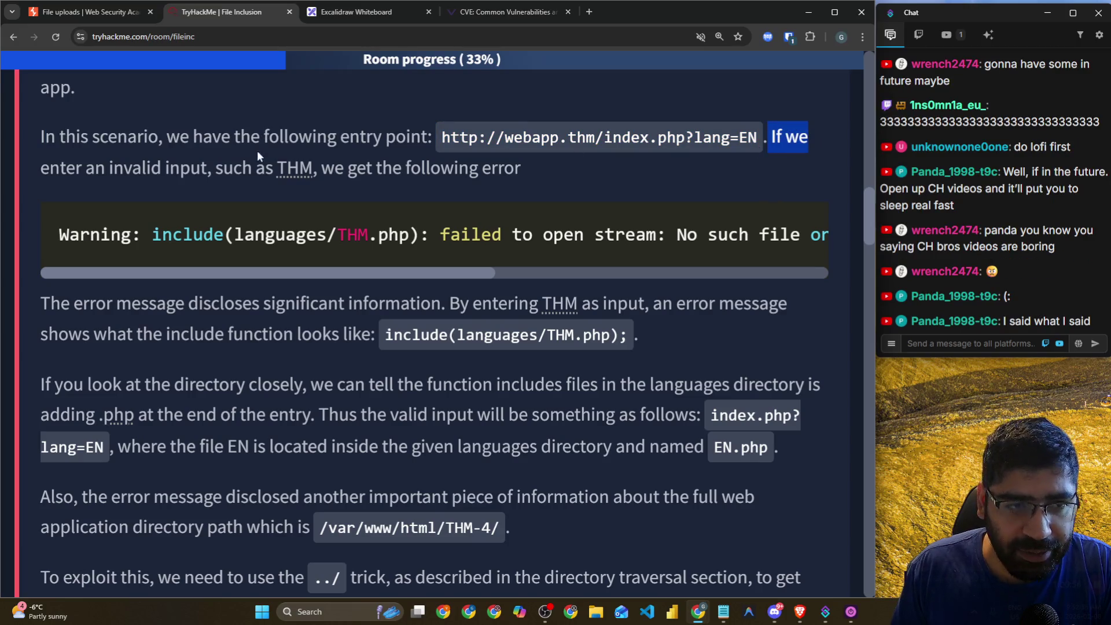
pyautogui.moveTo(49, 167); pyautogui.dragTo(201, 171)
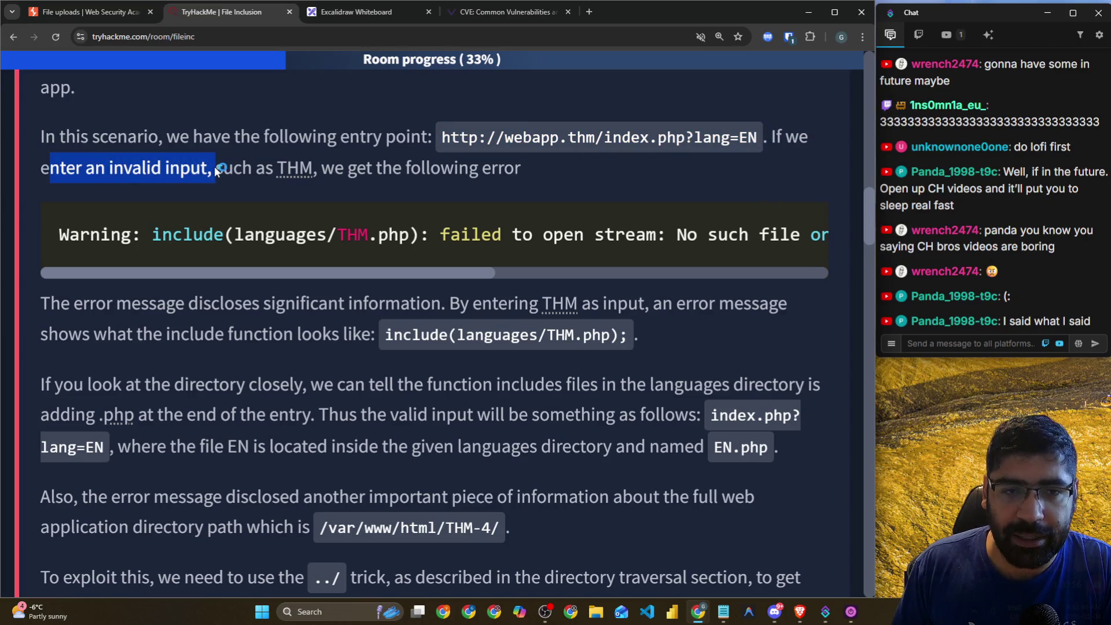
pyautogui.moveTo(314, 168); pyautogui.dragTo(519, 168)
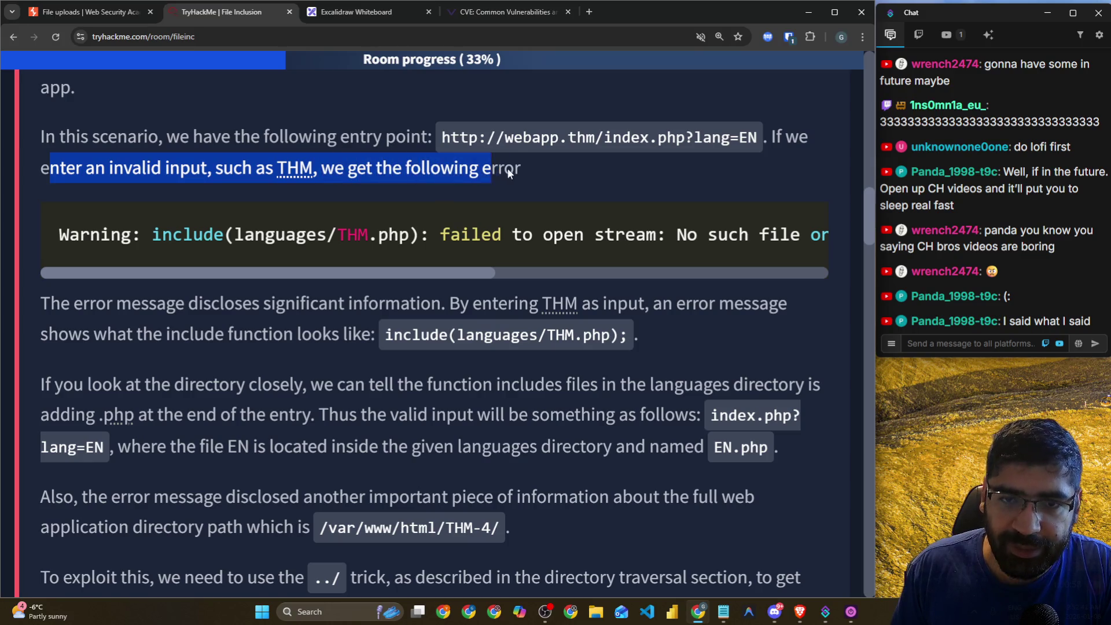
pyautogui.scroll(-1, 392, 186)
# Highlight the Warning line, the THM-4 error path and the sentence about the error disclosing information
pyautogui.moveTo(449, 176)
pyautogui.mouseDown()
pyautogui.moveTo(831, 175)
pyautogui.moveTo(745, 188)
pyautogui.mouseUp()
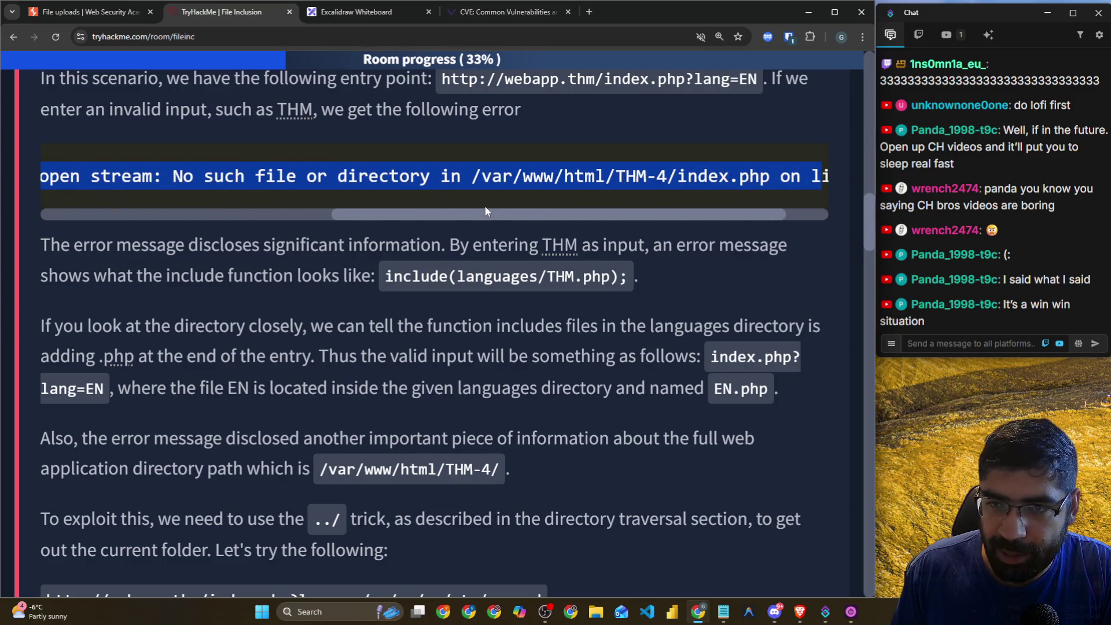
pyautogui.moveTo(497, 217); pyautogui.dragTo(588, 213)
pyautogui.moveTo(532, 176); pyautogui.dragTo(766, 183)
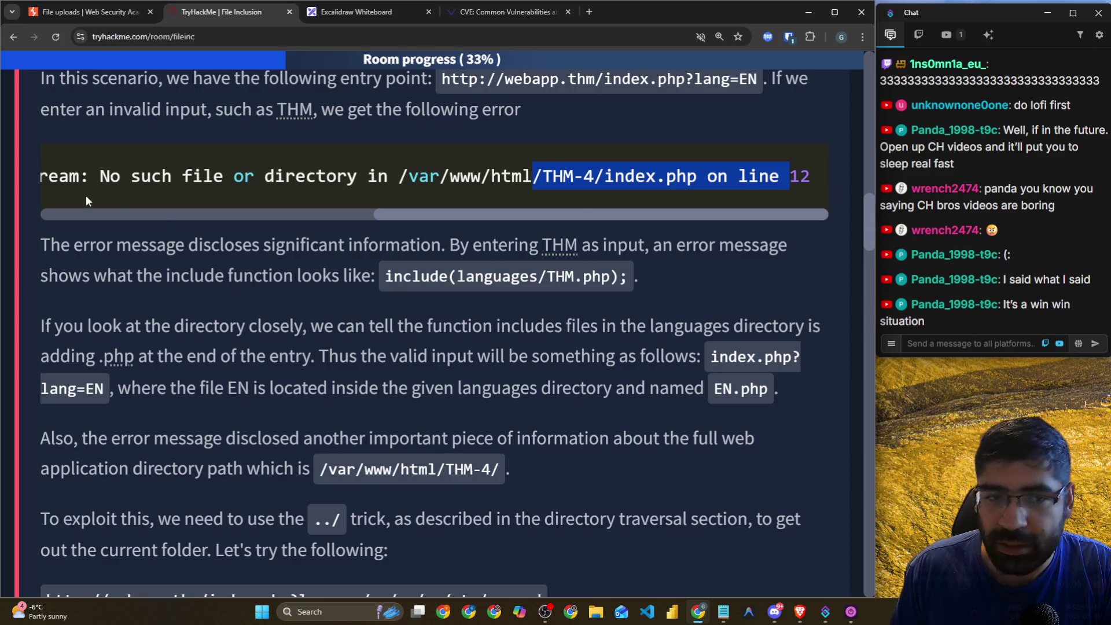
pyautogui.scroll(-2, 267, 249)
pyautogui.moveTo(39, 128); pyautogui.dragTo(258, 133)
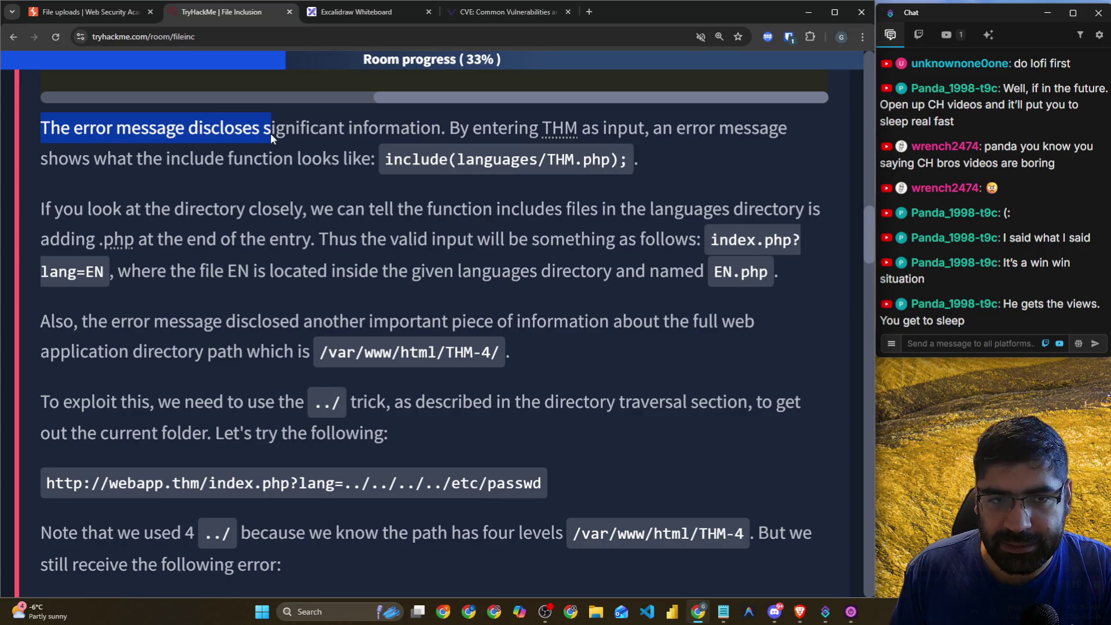
pyautogui.moveTo(390, 138); pyautogui.dragTo(592, 140)
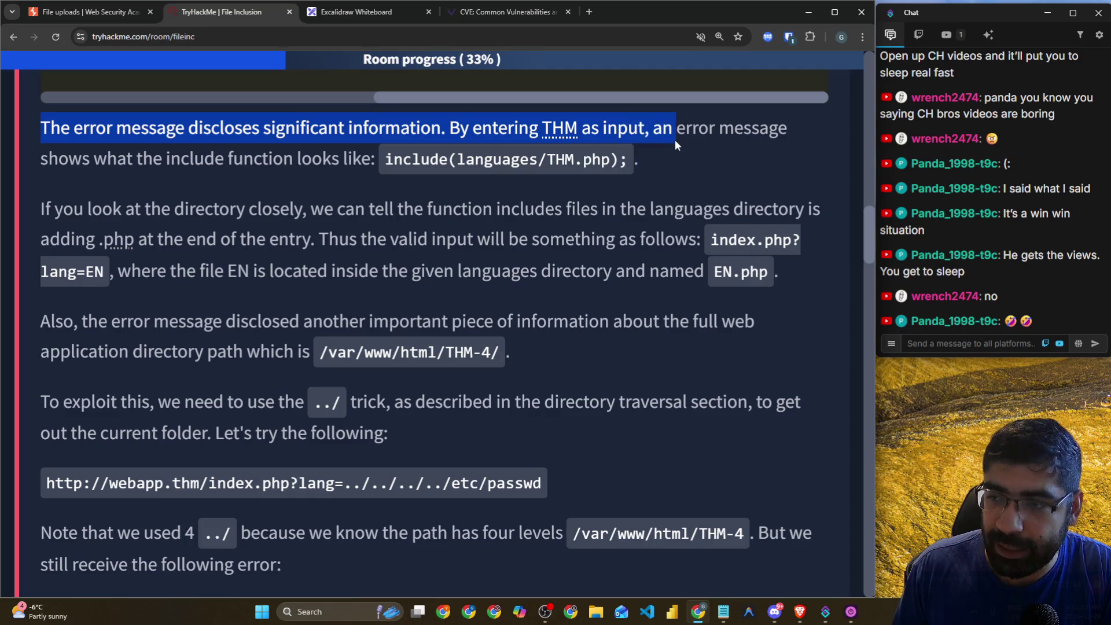
pyautogui.click(702, 140)
# Highlight how the include function looks, the languages directory, and the .php suffix being appended
pyautogui.moveTo(642, 130); pyautogui.dragTo(794, 125)
pyautogui.moveTo(68, 161); pyautogui.dragTo(616, 164)
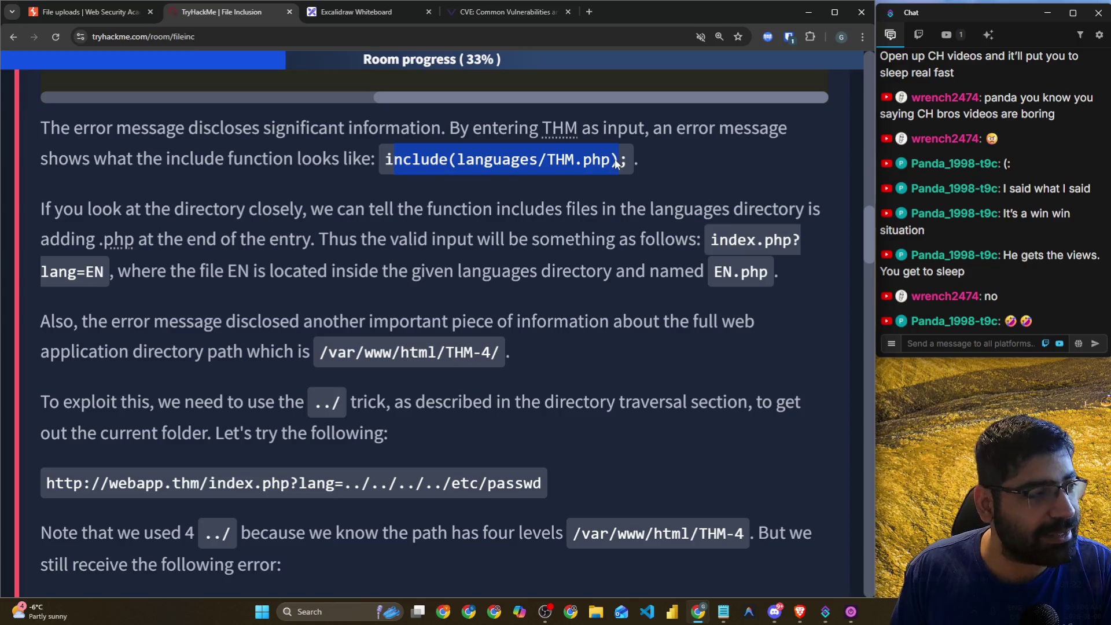
pyautogui.scroll(-2, 241, 173)
pyautogui.moveTo(58, 94); pyautogui.dragTo(439, 97)
pyautogui.moveTo(516, 99); pyautogui.dragTo(679, 96)
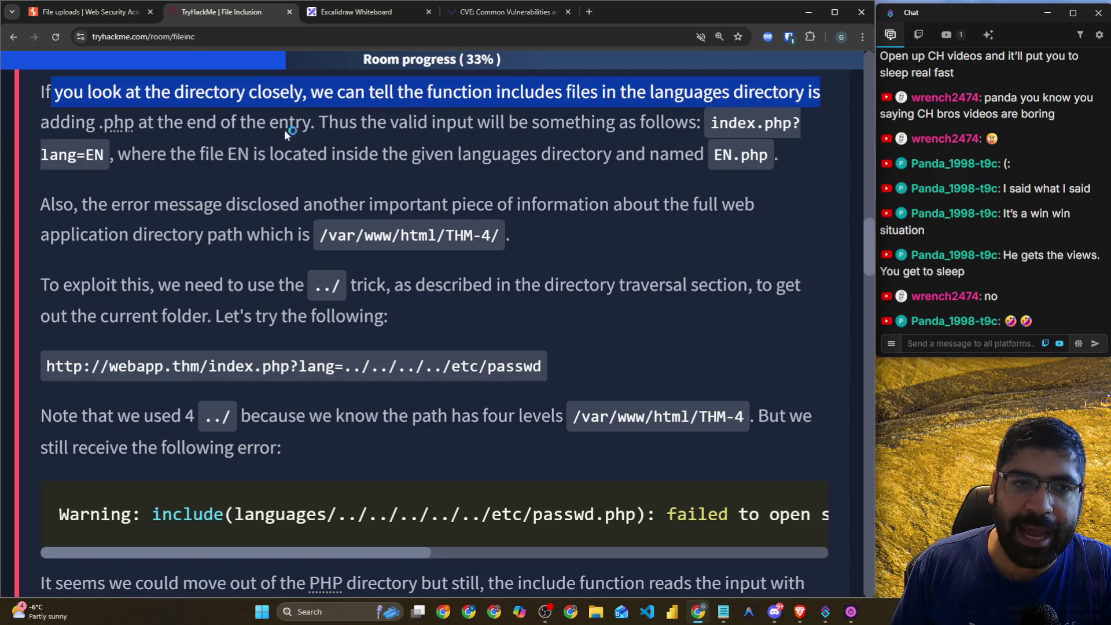
pyautogui.moveTo(98, 123)
pyautogui.mouseDown()
pyautogui.moveTo(310, 123)
pyautogui.moveTo(300, 130)
pyautogui.mouseUp()
pyautogui.scroll(2, 325, 162)
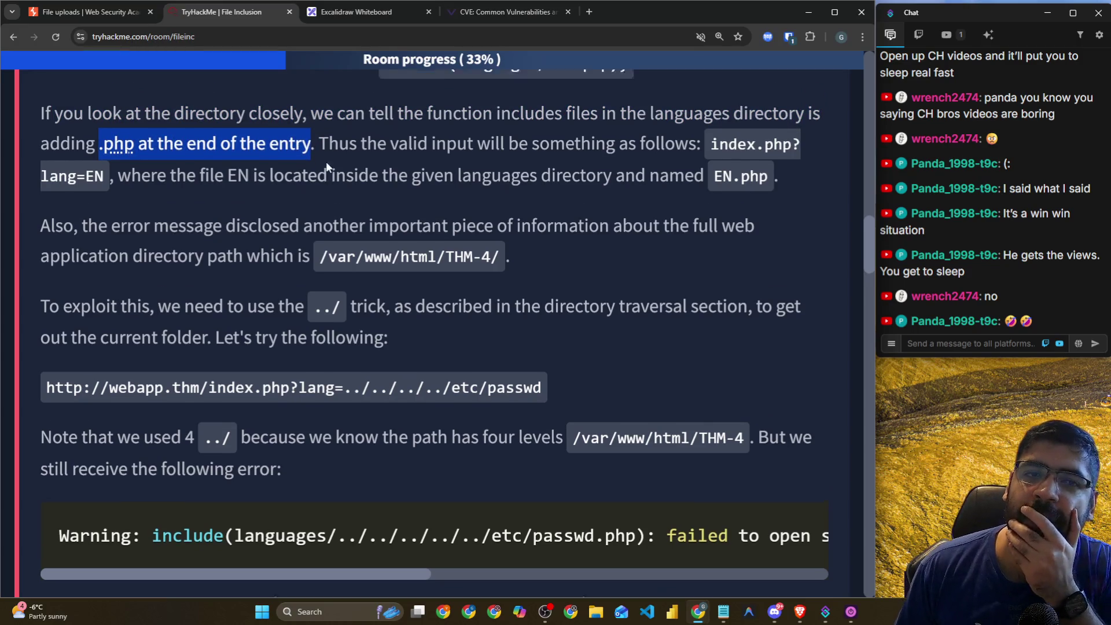
pyautogui.scroll(4, 476, 188)
# Highlight the valid input index.php?lang=EN and how it loads EN.php
pyautogui.moveTo(232, 228); pyautogui.dragTo(334, 230)
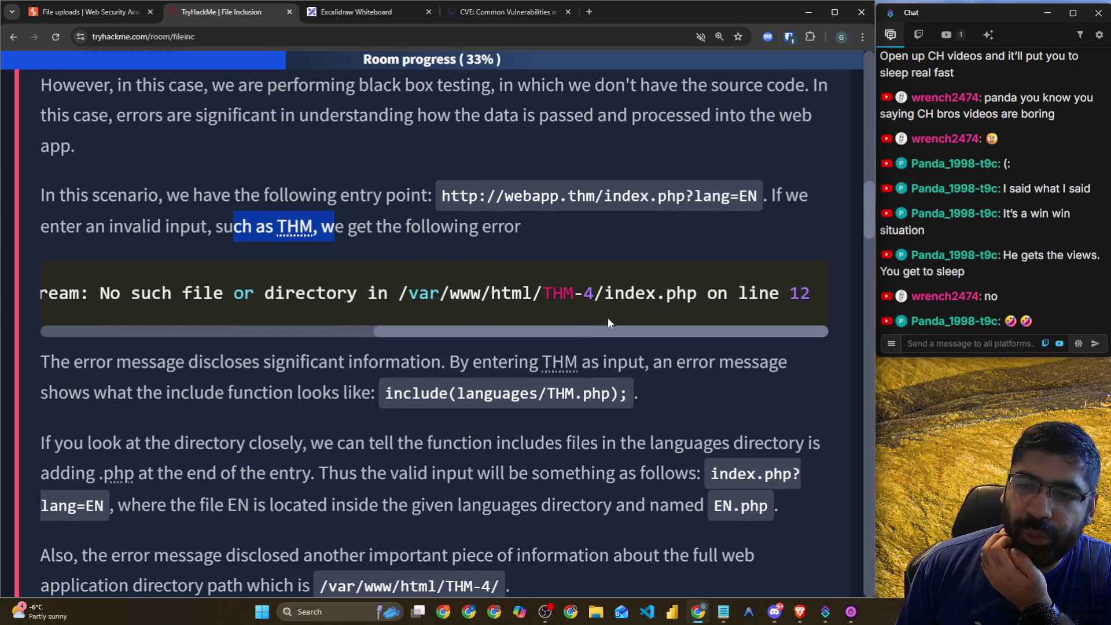
pyautogui.click(551, 298)
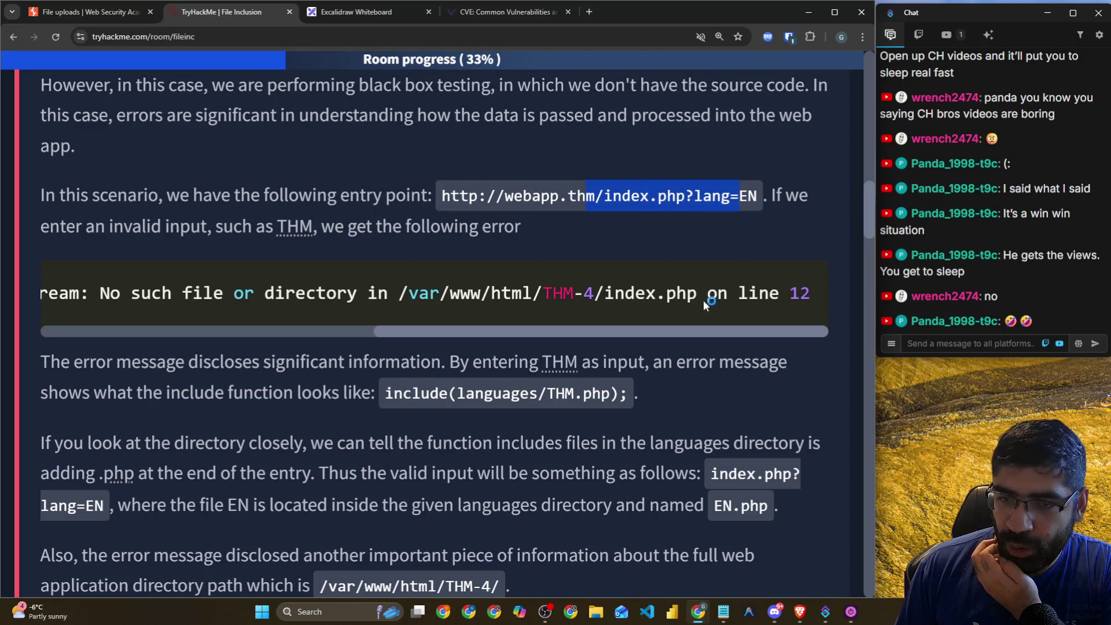
pyautogui.scroll(-3, 610, 332)
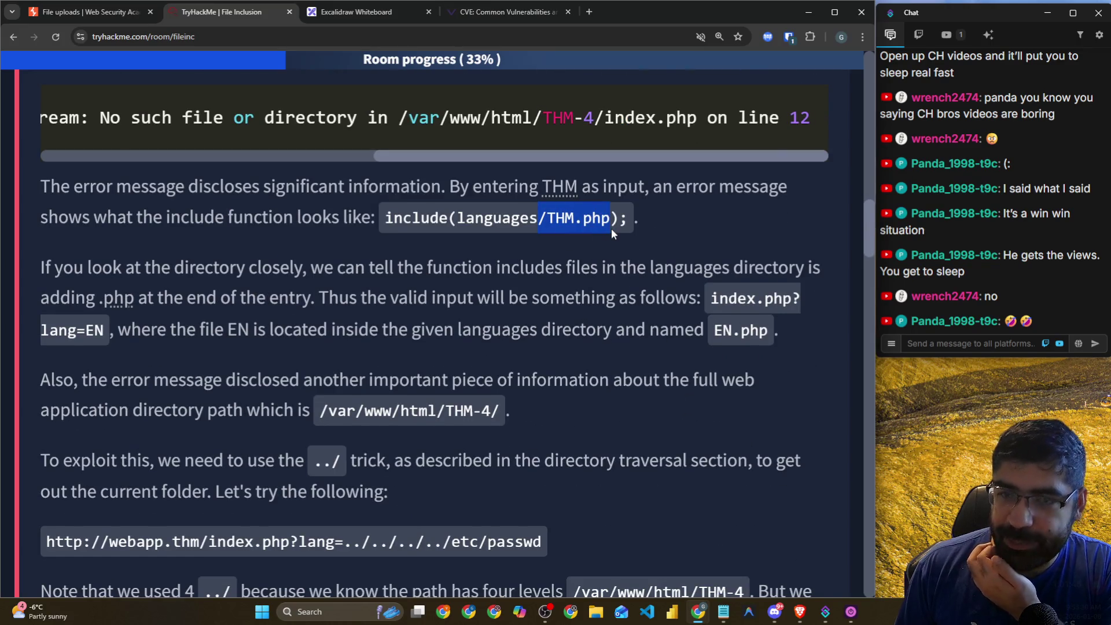
pyautogui.scroll(-3, 581, 259)
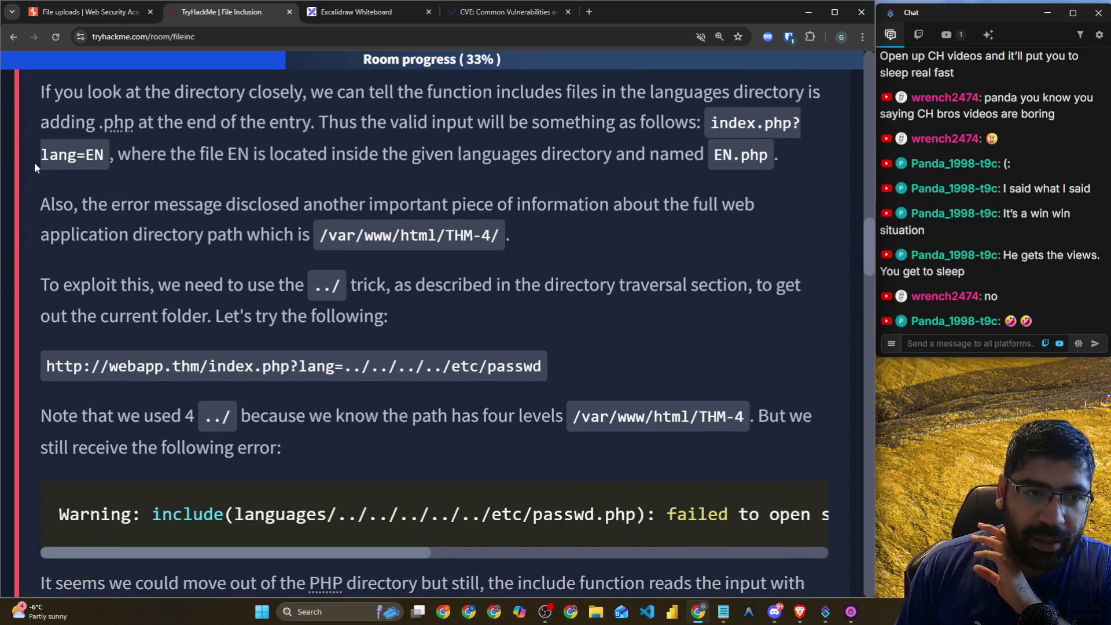
pyautogui.moveTo(71, 122); pyautogui.dragTo(267, 131)
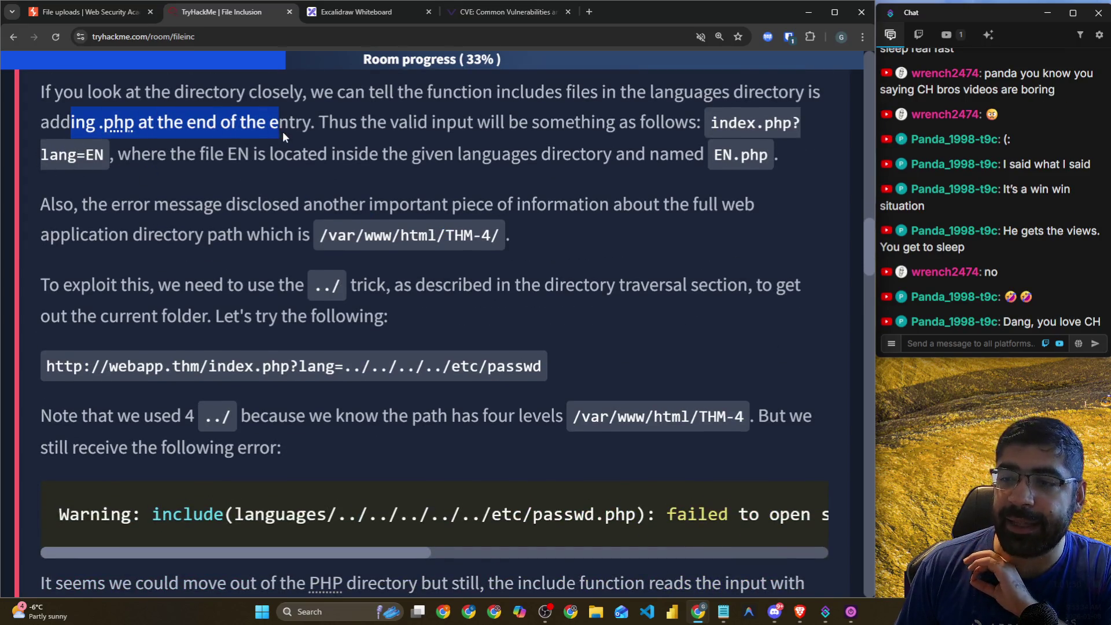
pyautogui.moveTo(349, 126); pyautogui.dragTo(713, 127)
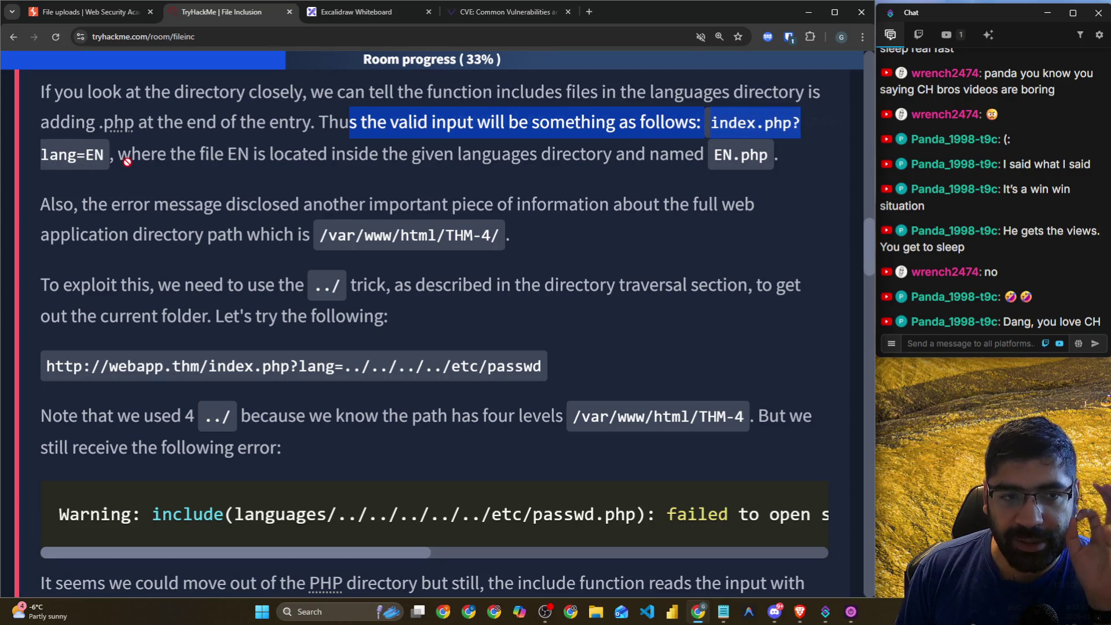
pyautogui.moveTo(95, 161); pyautogui.dragTo(100, 160)
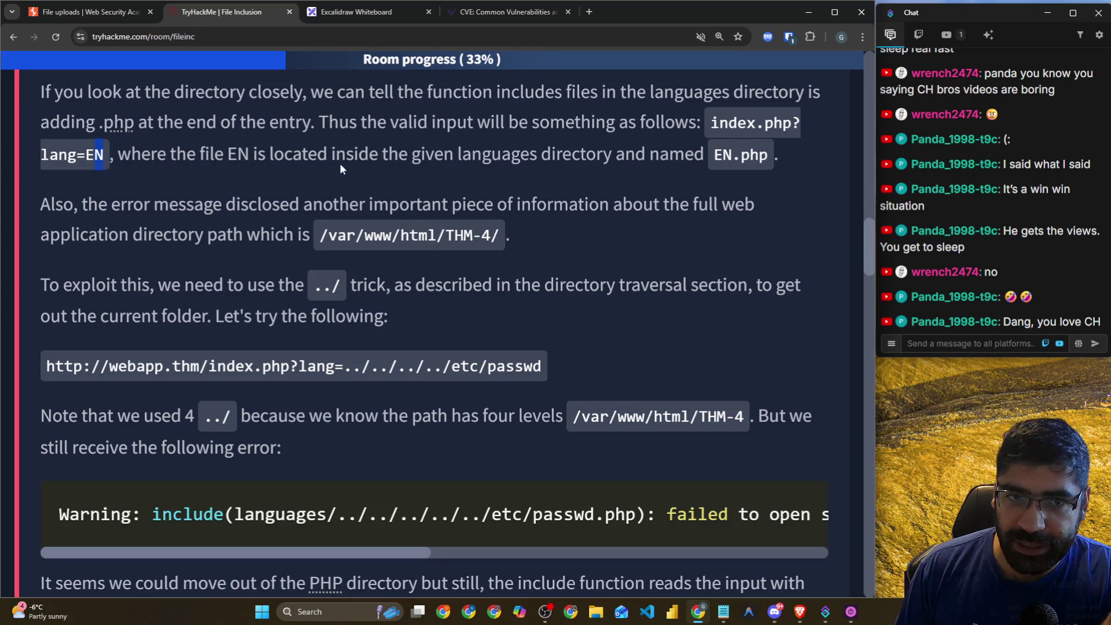
pyautogui.moveTo(685, 157); pyautogui.dragTo(702, 160)
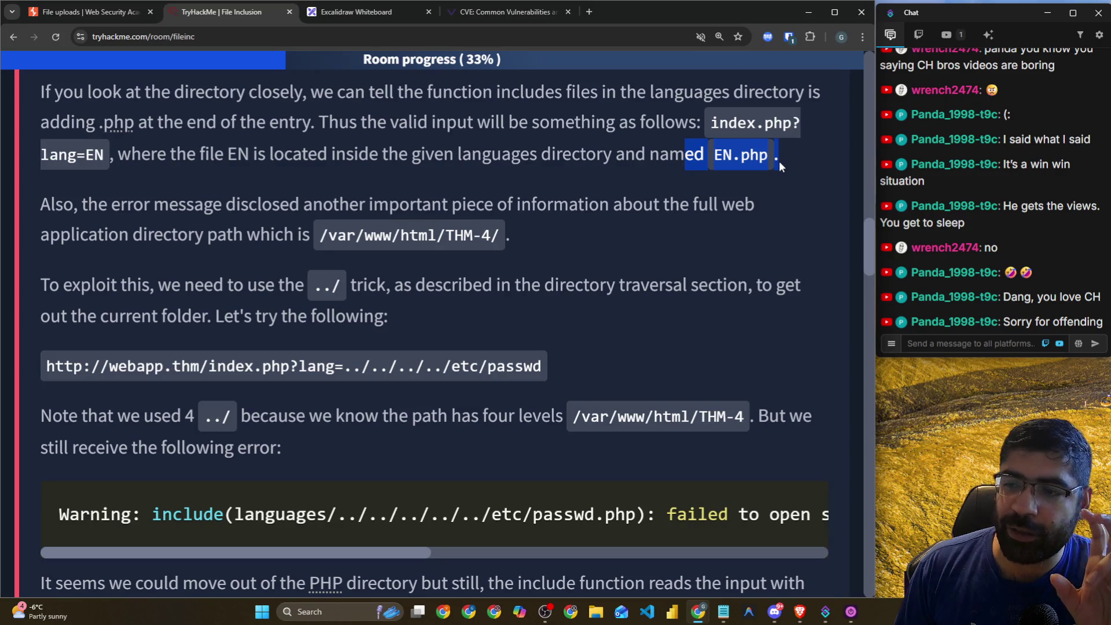
pyautogui.scroll(-2, 434, 336)
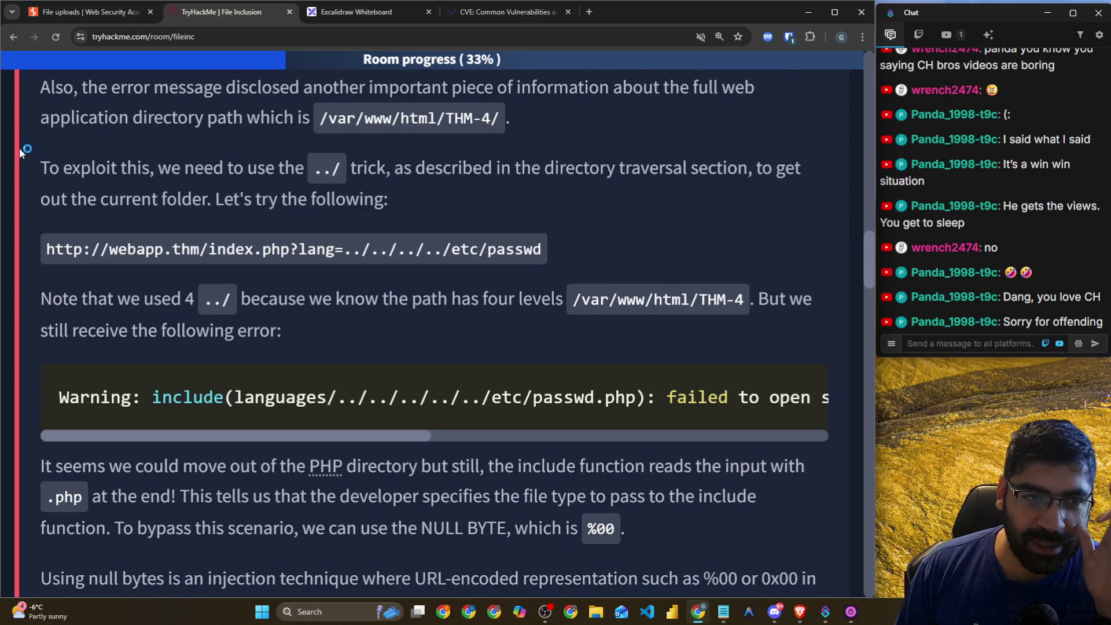
# Highlight the error-disclosure sentence and the /var/www/html/THM-4/ web path
pyautogui.scroll(1, 32, 152)
pyautogui.moveTo(109, 157); pyautogui.dragTo(526, 151)
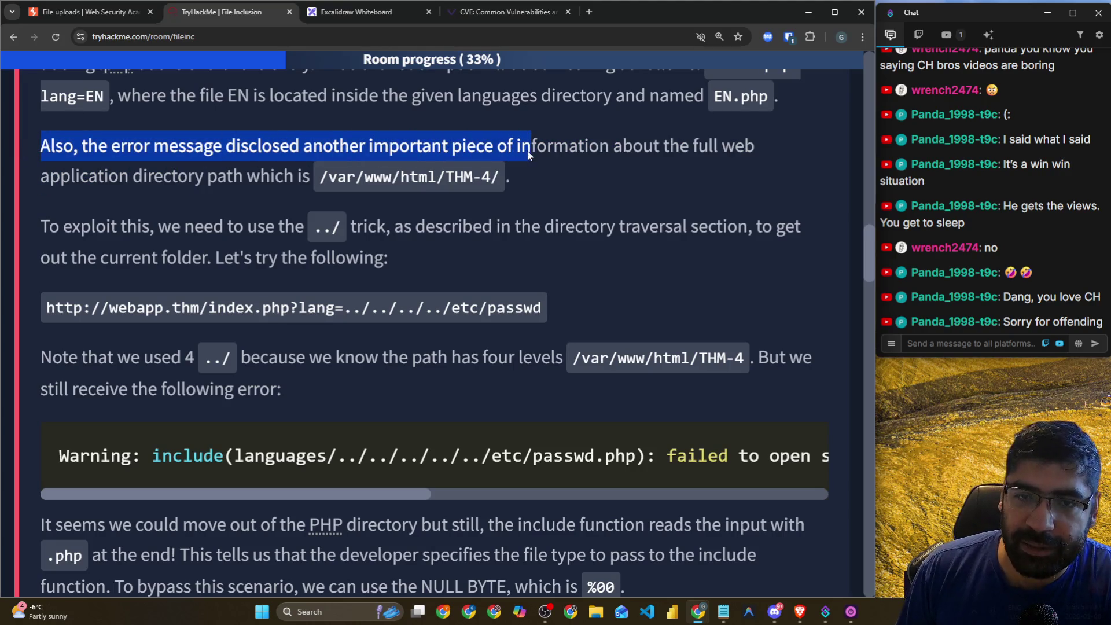
pyautogui.moveTo(678, 150); pyautogui.dragTo(752, 150)
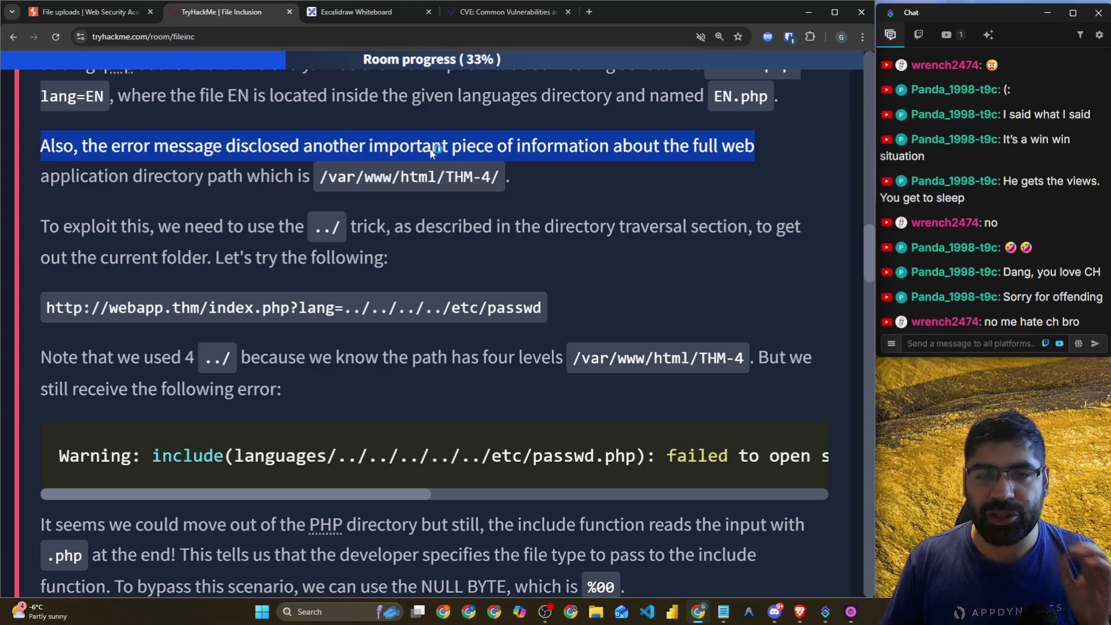
pyautogui.moveTo(400, 177); pyautogui.dragTo(507, 191)
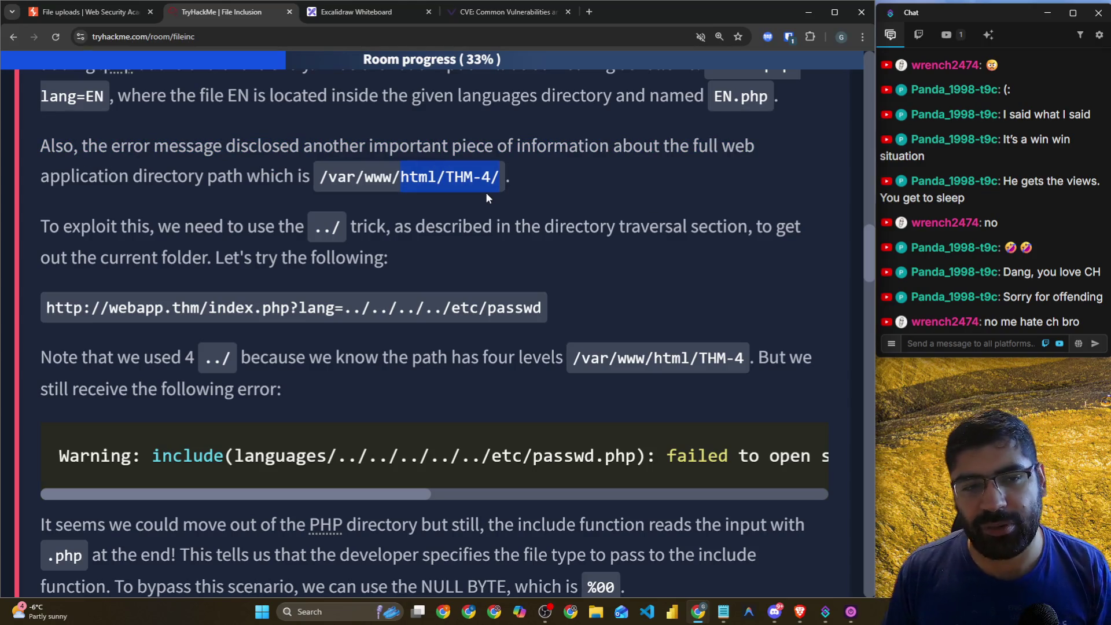
# Highlight the sentence about exploiting with the ../ trick via directory traversal
pyautogui.click(483, 192)
pyautogui.moveTo(111, 227); pyautogui.dragTo(223, 224)
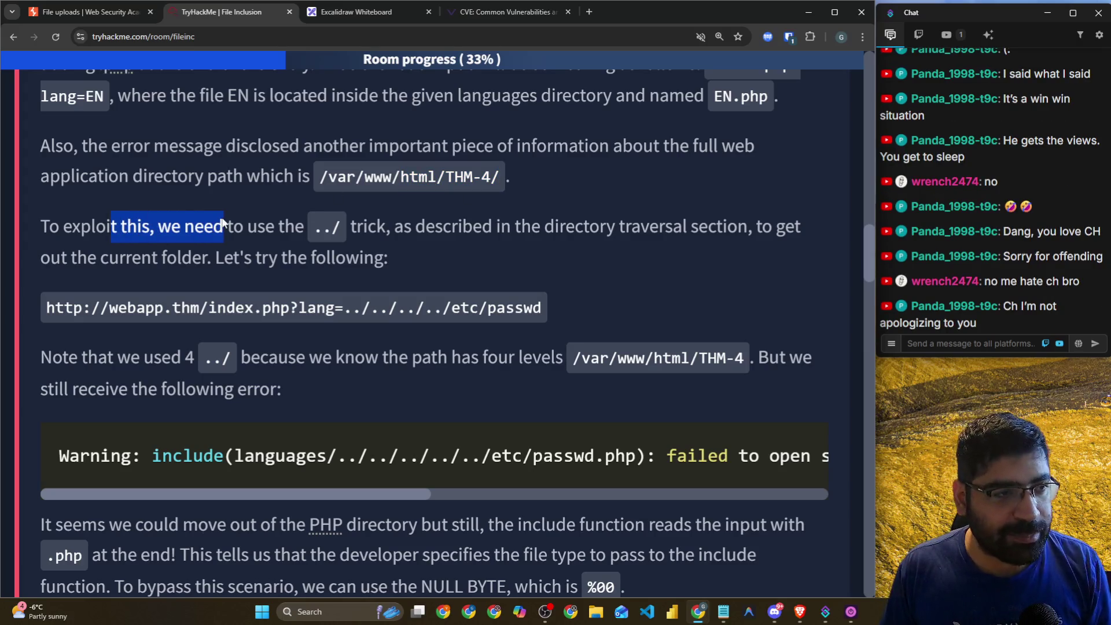
pyautogui.moveTo(295, 223); pyautogui.dragTo(342, 225)
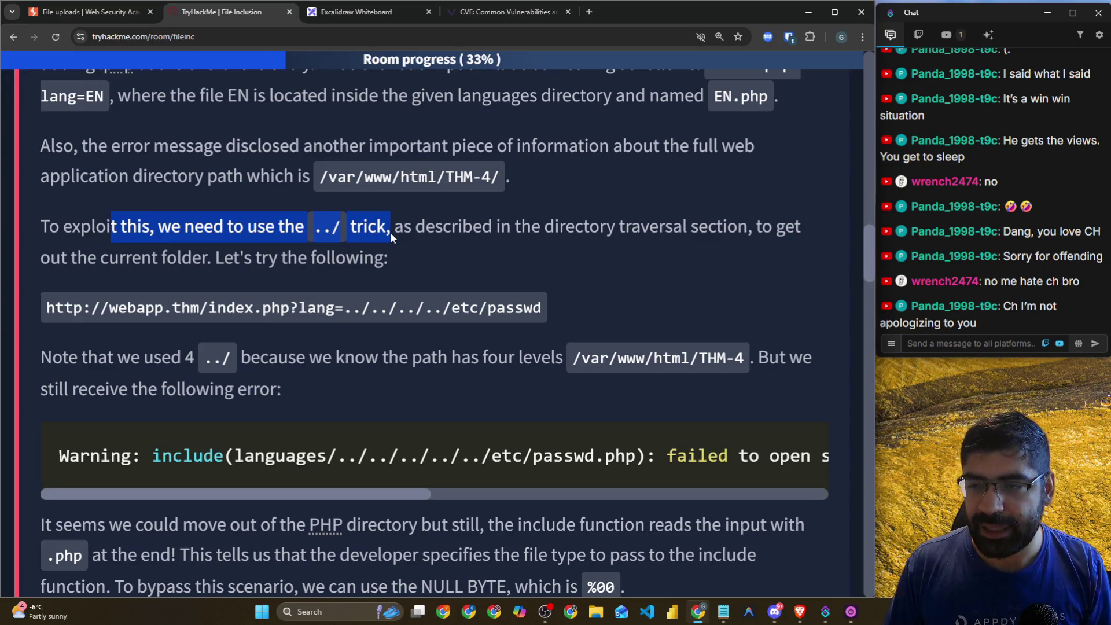
pyautogui.moveTo(424, 232); pyautogui.dragTo(764, 229)
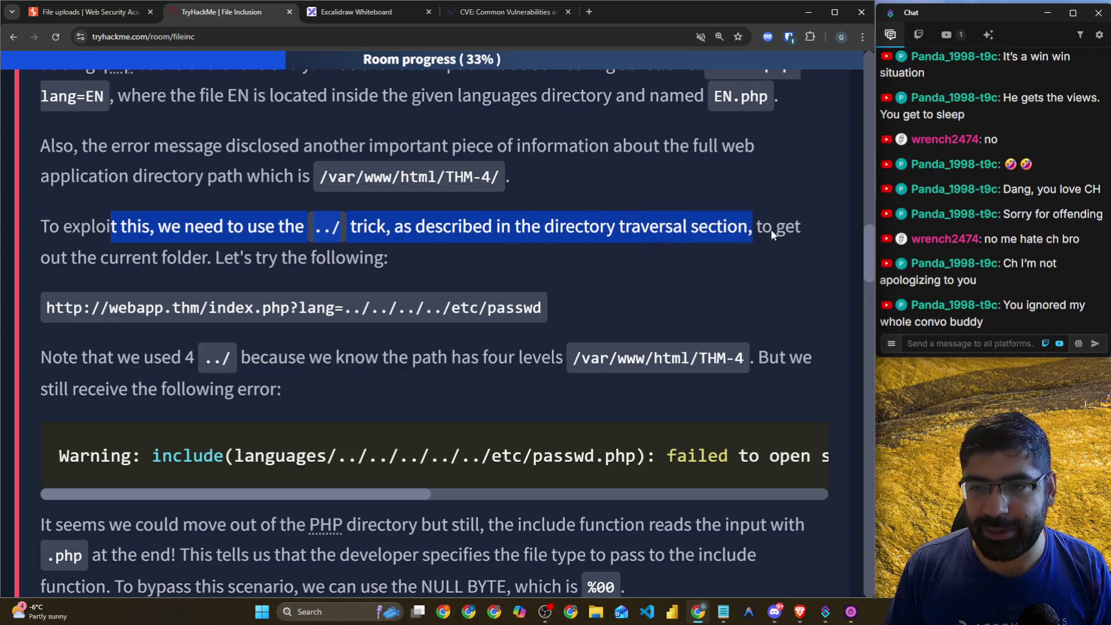
pyautogui.scroll(-3, 315, 180)
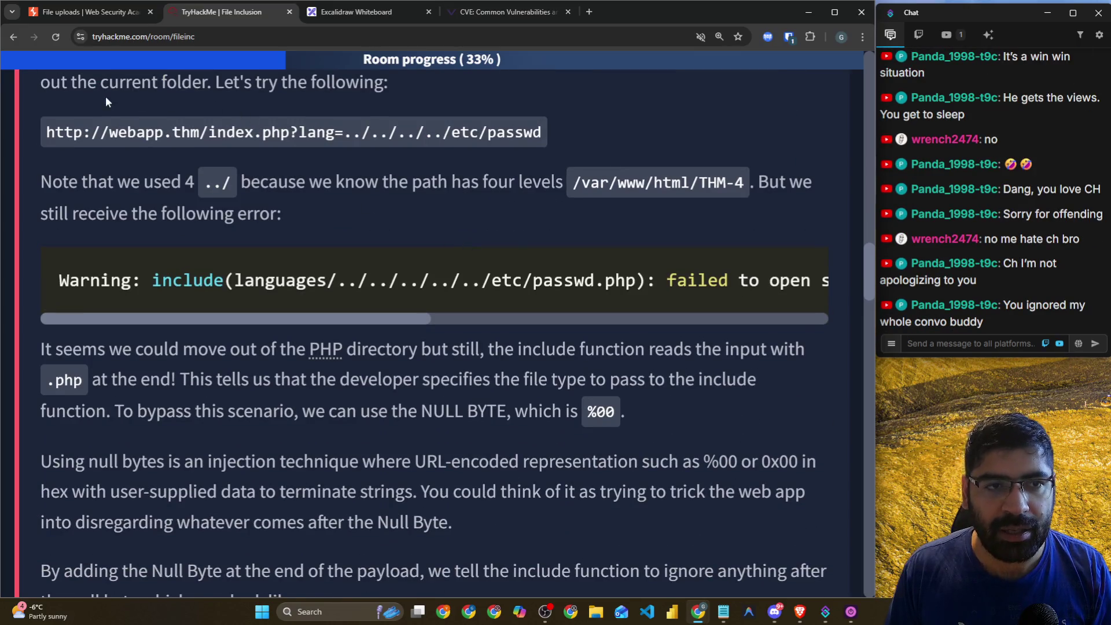
# Highlight the ../../../../etc/passwd traversal URL, the four-../ note and the resulting error, then go to Excalidraw
pyautogui.moveTo(62, 84); pyautogui.dragTo(365, 86)
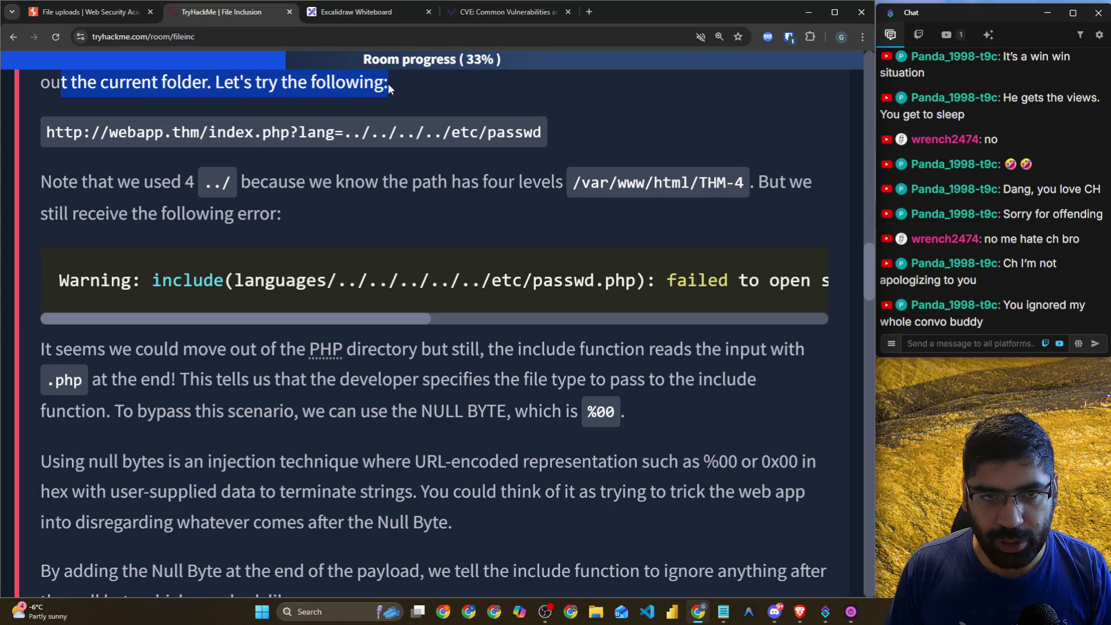
pyautogui.moveTo(64, 132); pyautogui.dragTo(91, 135)
pyautogui.moveTo(346, 141); pyautogui.dragTo(482, 140)
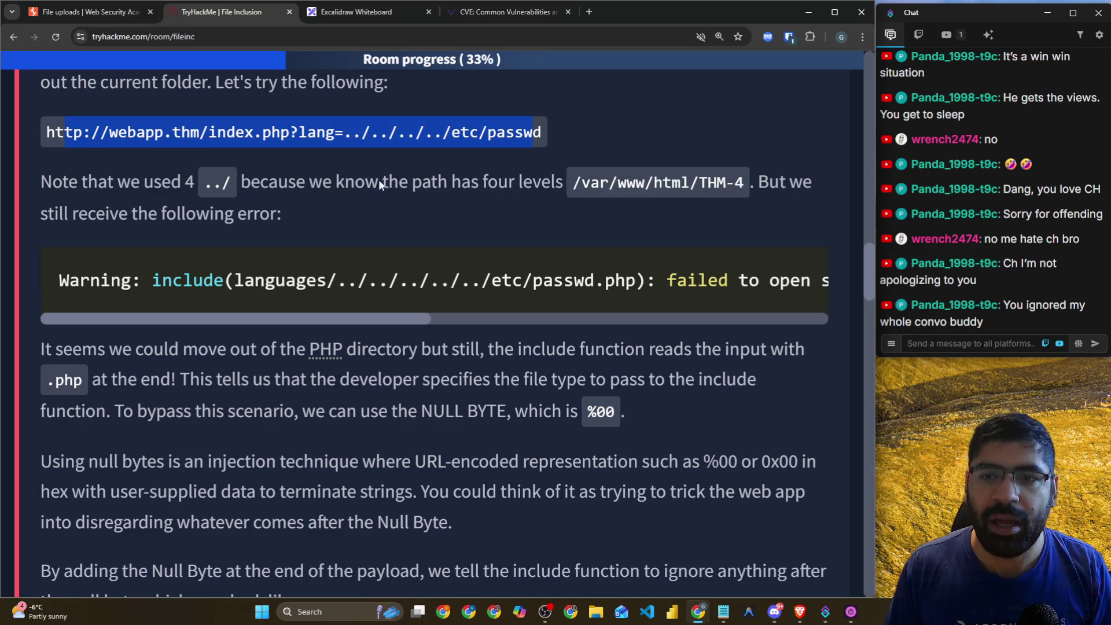
pyautogui.moveTo(41, 182); pyautogui.dragTo(371, 190)
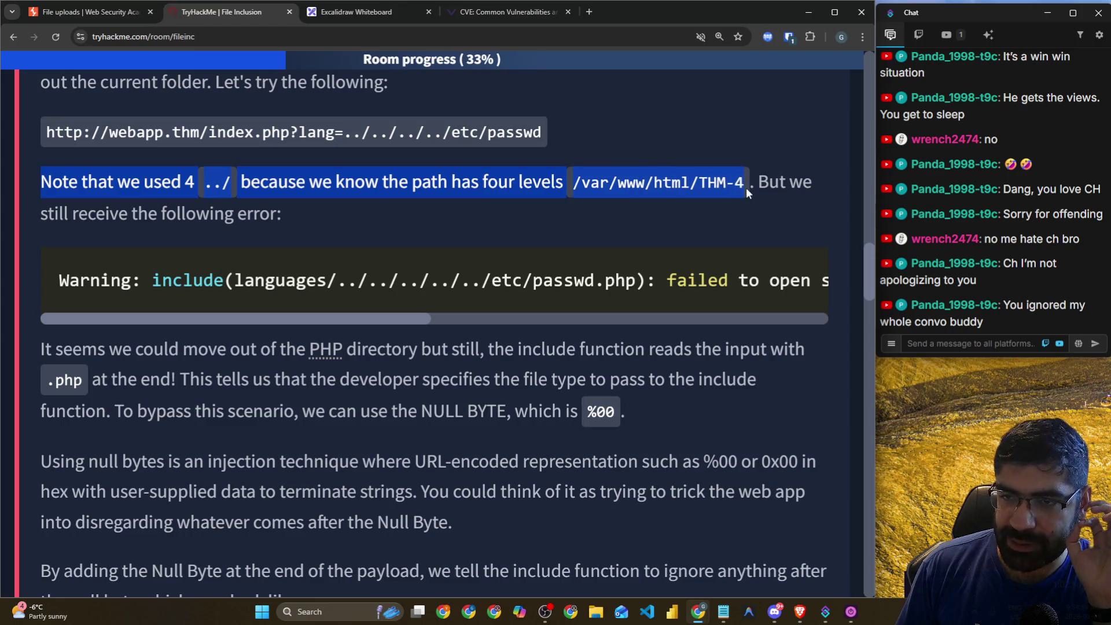
pyautogui.moveTo(161, 214); pyautogui.dragTo(260, 214)
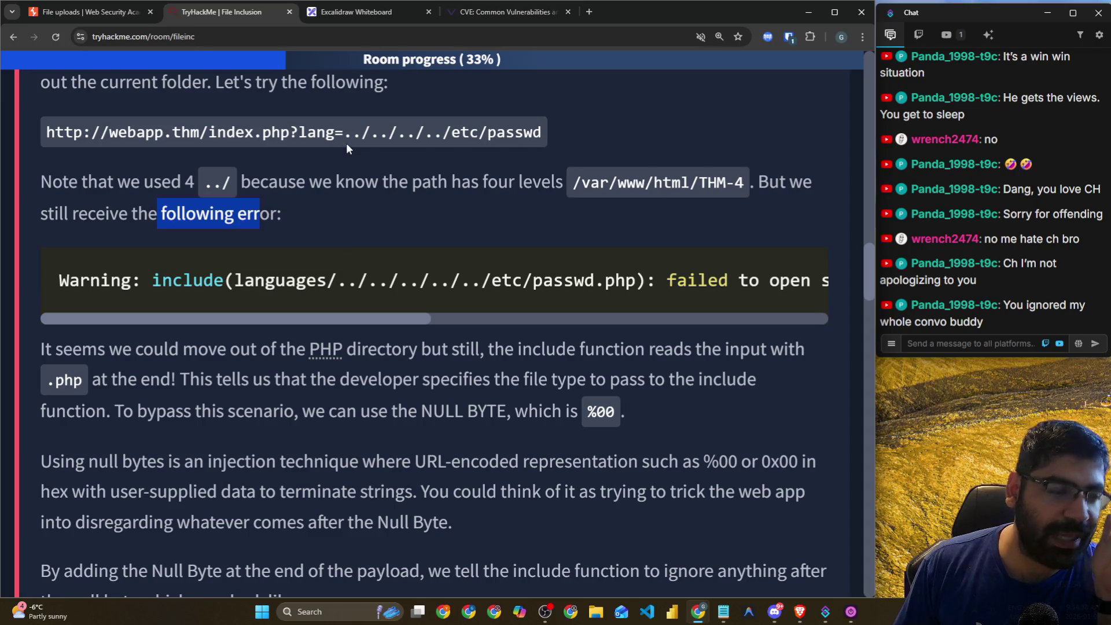
pyautogui.click(371, 12)
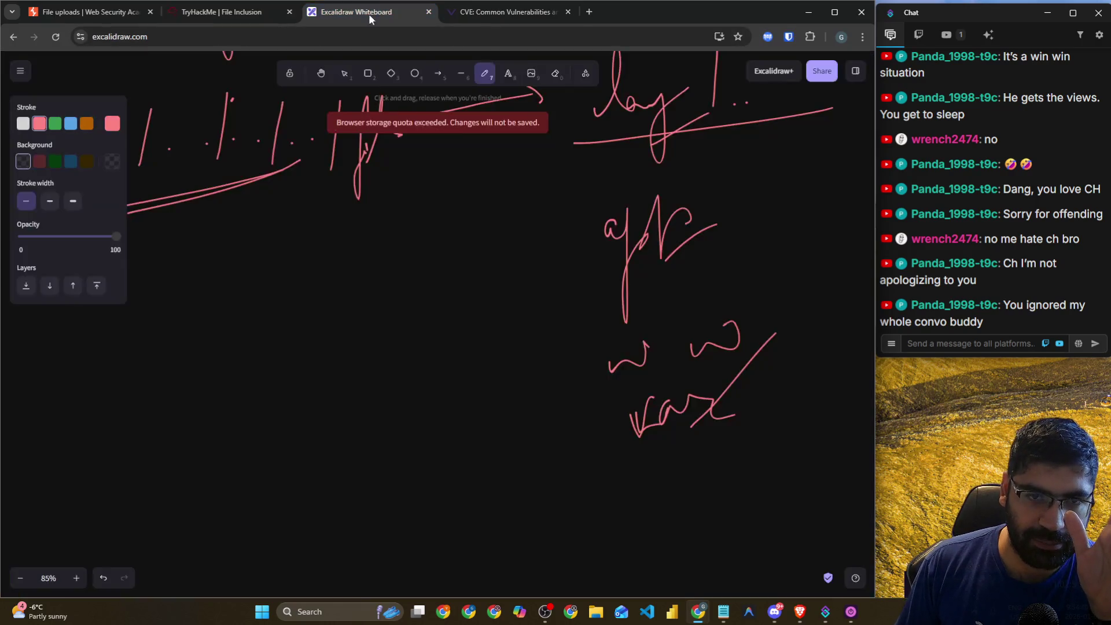
# Handwrite 'file → file.php' on the whiteboard and underline it
pyautogui.scroll(-3, 404, 267)
pyautogui.moveTo(306, 214)
pyautogui.mouseDown()
pyautogui.moveTo(306, 171)
pyautogui.moveTo(322, 231)
pyautogui.moveTo(363, 214)
pyautogui.moveTo(412, 238)
pyautogui.moveTo(504, 216)
pyautogui.moveTo(491, 233)
pyautogui.mouseUp()
pyautogui.click(325, 214)
pyautogui.moveTo(491, 204); pyautogui.dragTo(506, 218)
pyautogui.moveTo(580, 186)
pyautogui.mouseDown()
pyautogui.moveTo(573, 251)
pyautogui.moveTo(601, 203)
pyautogui.moveTo(674, 193)
pyautogui.moveTo(682, 227)
pyautogui.mouseUp()
pyautogui.click(624, 181)
pyautogui.click(706, 197)
pyautogui.moveTo(727, 157)
pyautogui.mouseDown()
pyautogui.moveTo(738, 178)
pyautogui.moveTo(764, 166)
pyautogui.moveTo(788, 227)
pyautogui.moveTo(802, 173)
pyautogui.mouseUp()
pyautogui.moveTo(617, 245); pyautogui.dragTo(760, 219)
# Draw a dividing line, then write var/www/html/THM-4 below it and underline the path
pyautogui.moveTo(255, 296); pyautogui.dragTo(466, 293)
pyautogui.moveTo(645, 287); pyautogui.dragTo(765, 267)
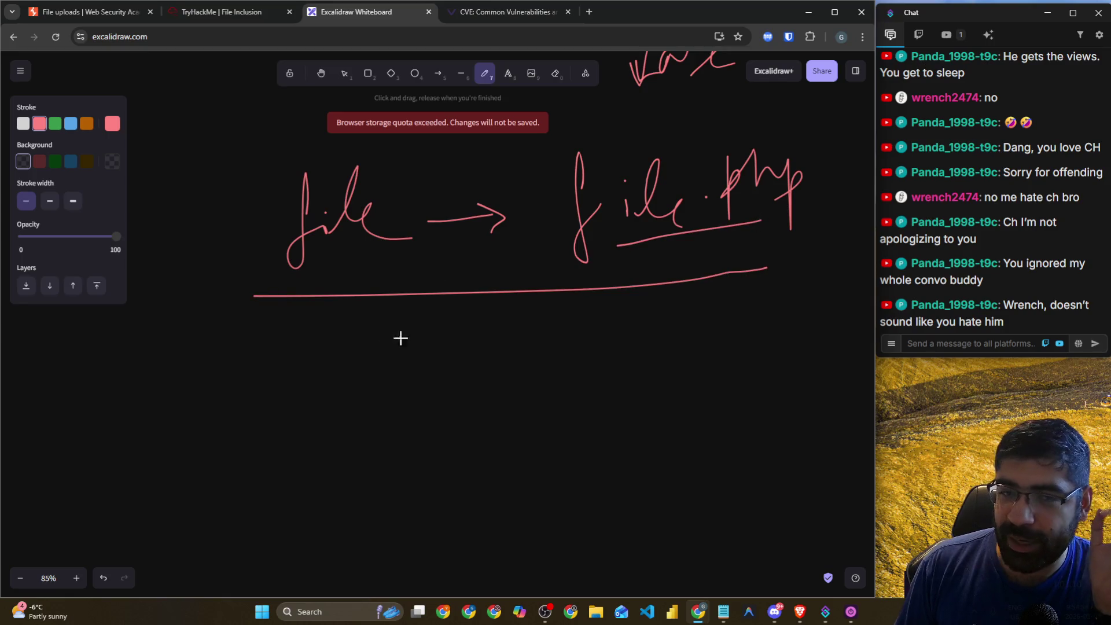
pyautogui.scroll(-3, 214, 280)
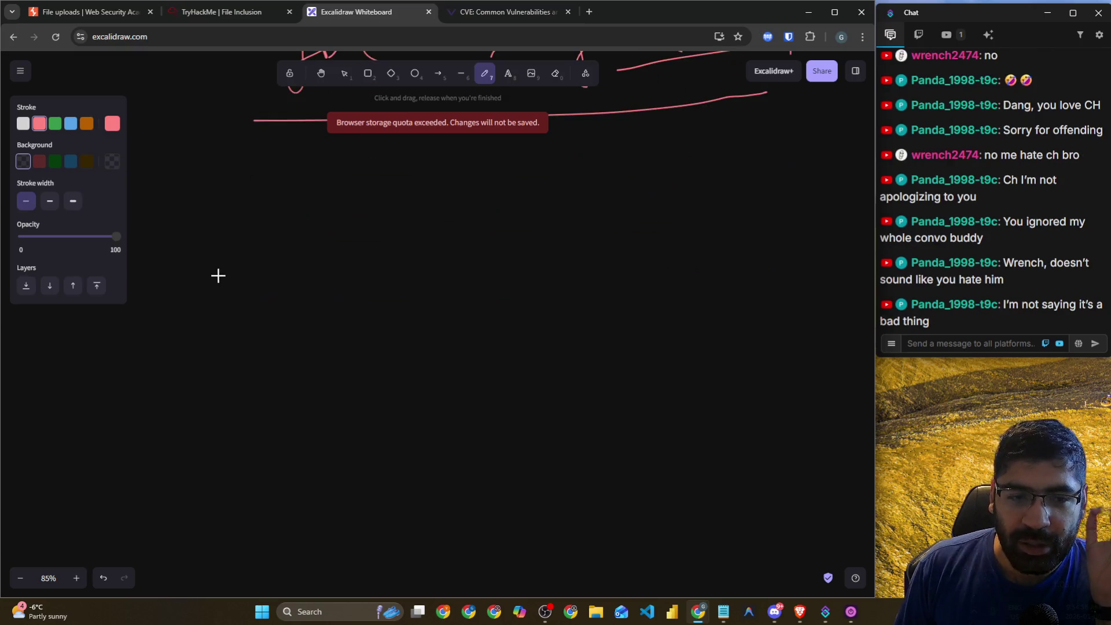
pyautogui.scroll(2, 196, 348)
pyautogui.moveTo(185, 324)
pyautogui.mouseDown()
pyautogui.moveTo(211, 315)
pyautogui.moveTo(250, 333)
pyautogui.mouseUp()
pyautogui.moveTo(280, 288)
pyautogui.mouseDown()
pyautogui.moveTo(266, 359)
pyautogui.moveTo(324, 316)
pyautogui.moveTo(404, 292)
pyautogui.moveTo(416, 370)
pyautogui.mouseUp()
pyautogui.moveTo(449, 287)
pyautogui.mouseDown()
pyautogui.moveTo(449, 300)
pyautogui.moveTo(472, 304)
pyautogui.moveTo(514, 298)
pyautogui.mouseUp()
pyautogui.moveTo(525, 260); pyautogui.dragTo(517, 350)
pyautogui.moveTo(538, 287); pyautogui.dragTo(564, 280)
pyautogui.moveTo(559, 289)
pyautogui.mouseDown()
pyautogui.moveTo(555, 321)
pyautogui.moveTo(588, 288)
pyautogui.moveTo(632, 291)
pyautogui.mouseUp()
pyautogui.moveTo(638, 278); pyautogui.dragTo(647, 302)
pyautogui.moveTo(209, 404); pyautogui.dragTo(627, 337)
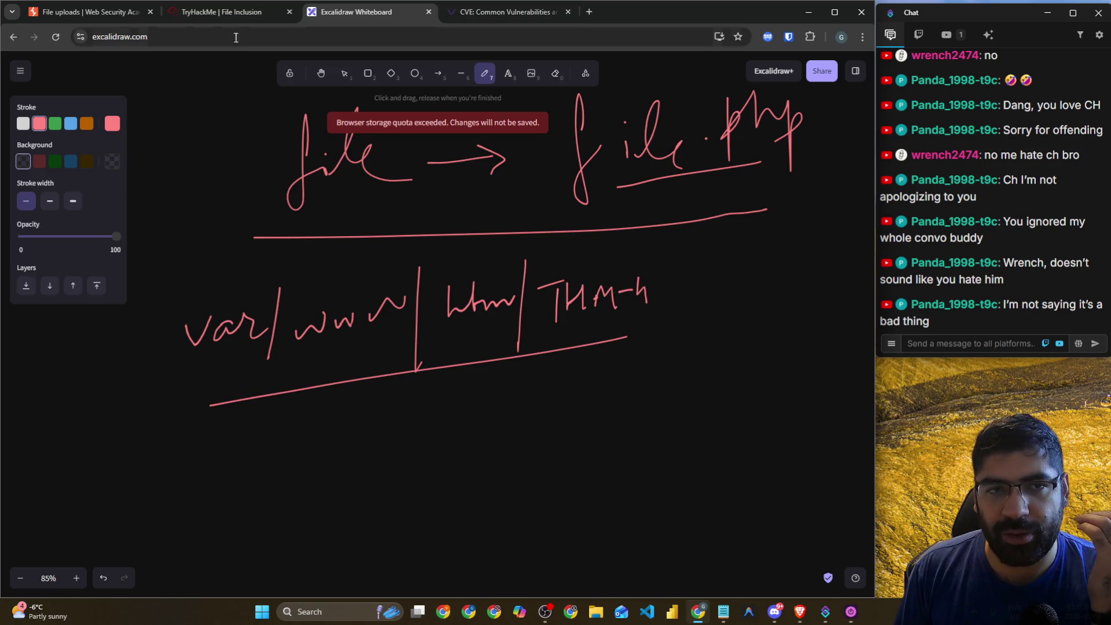
# Back in TryHackMe, highlight the explanation paragraphs about the error
pyautogui.click(226, 12)
pyautogui.scroll(6, 278, 243)
pyautogui.moveTo(132, 128); pyautogui.dragTo(367, 521)
pyautogui.scroll(-1, 365, 516)
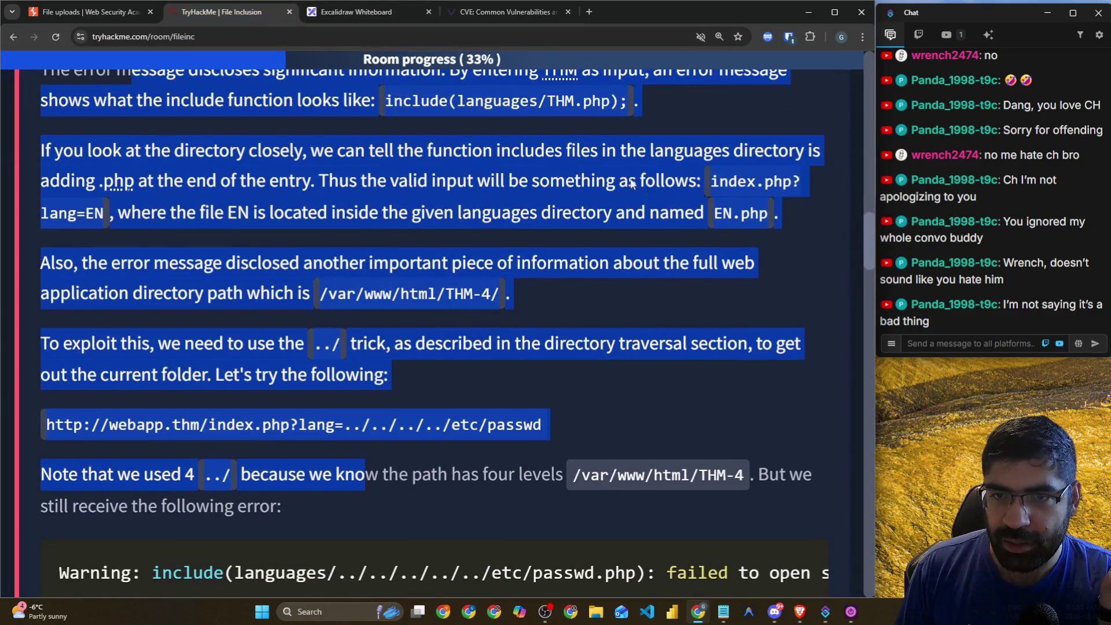
# Highlight the .php appended at the end of the entry
pyautogui.click(130, 168)
pyautogui.moveTo(103, 181); pyautogui.dragTo(229, 182)
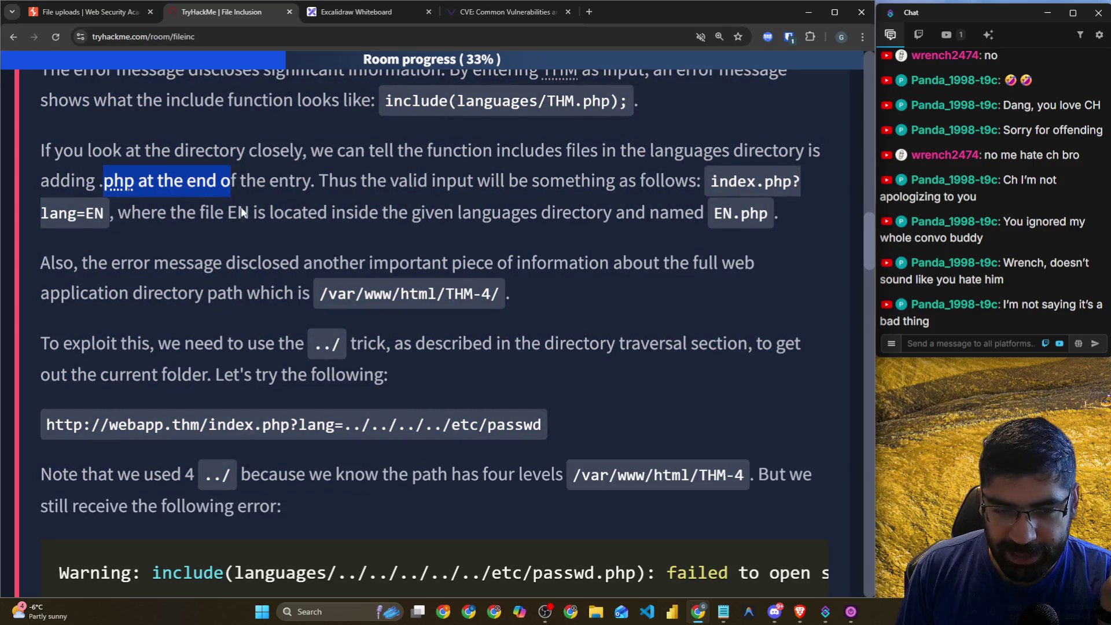
pyautogui.scroll(-4, 302, 269)
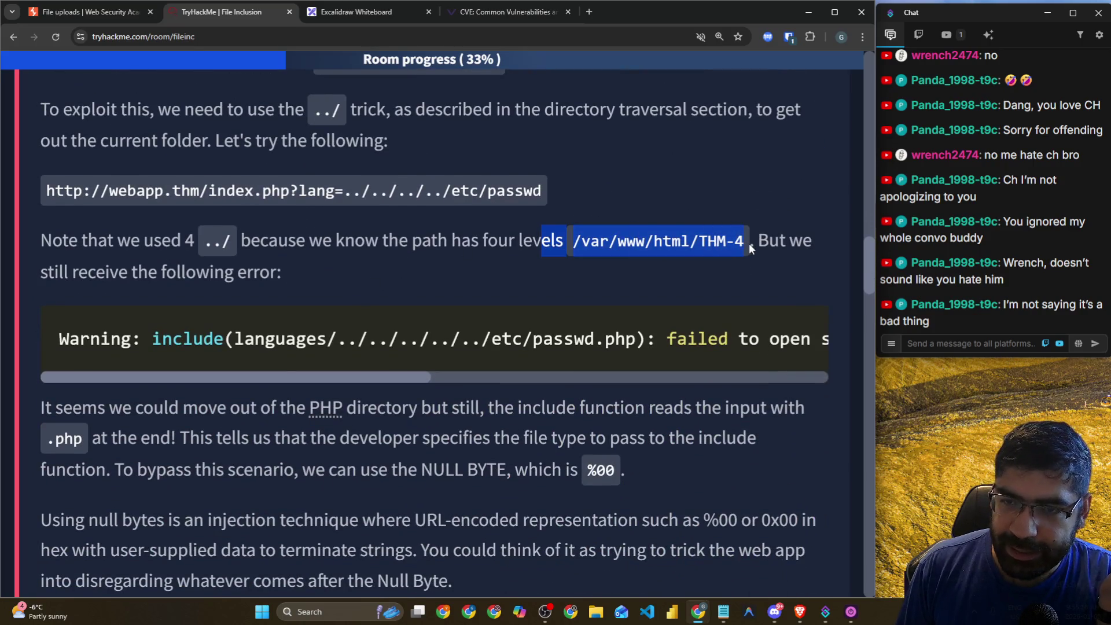
pyautogui.scroll(-4, 607, 256)
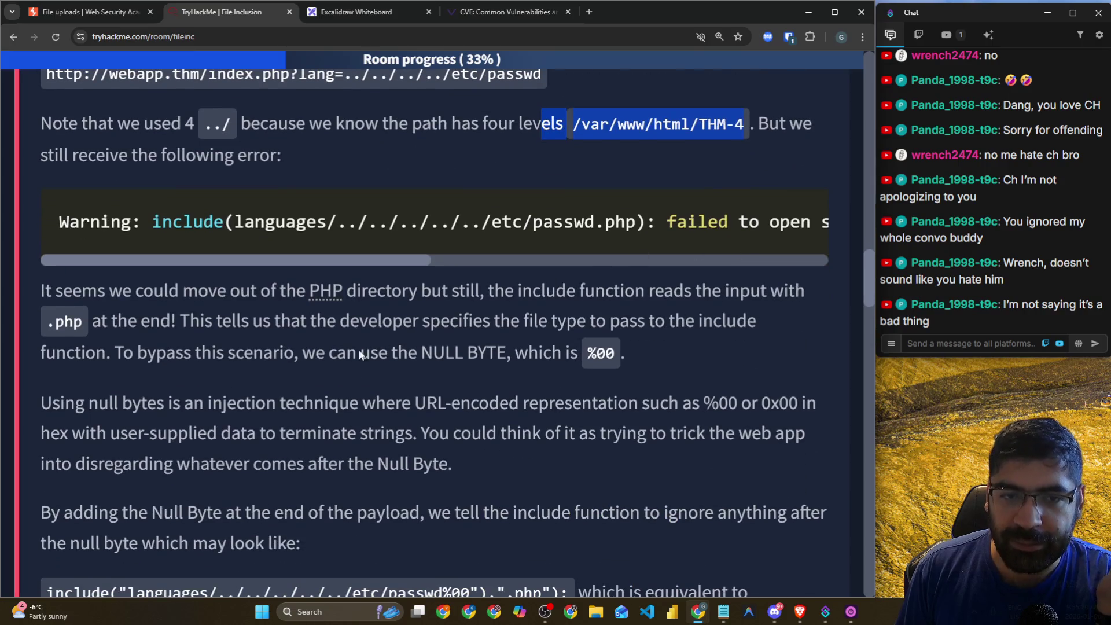
pyautogui.scroll(4, 302, 270)
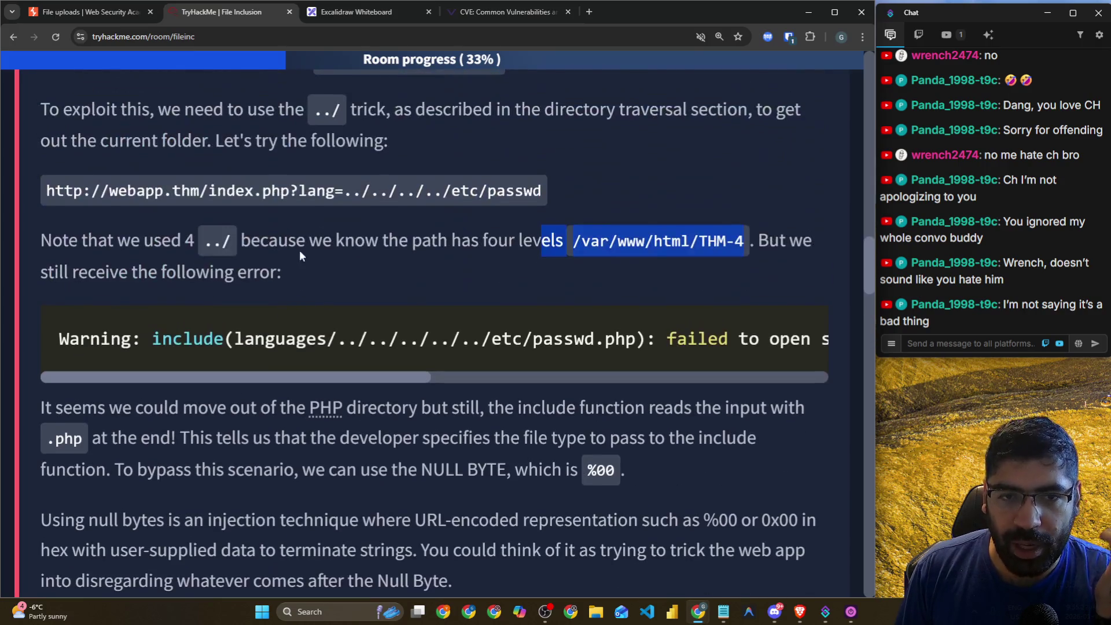
# Highlight the ../ traversal URL, the failing passwd.php Warning path and the include-adds-.php sentence
pyautogui.moveTo(354, 193); pyautogui.dragTo(502, 199)
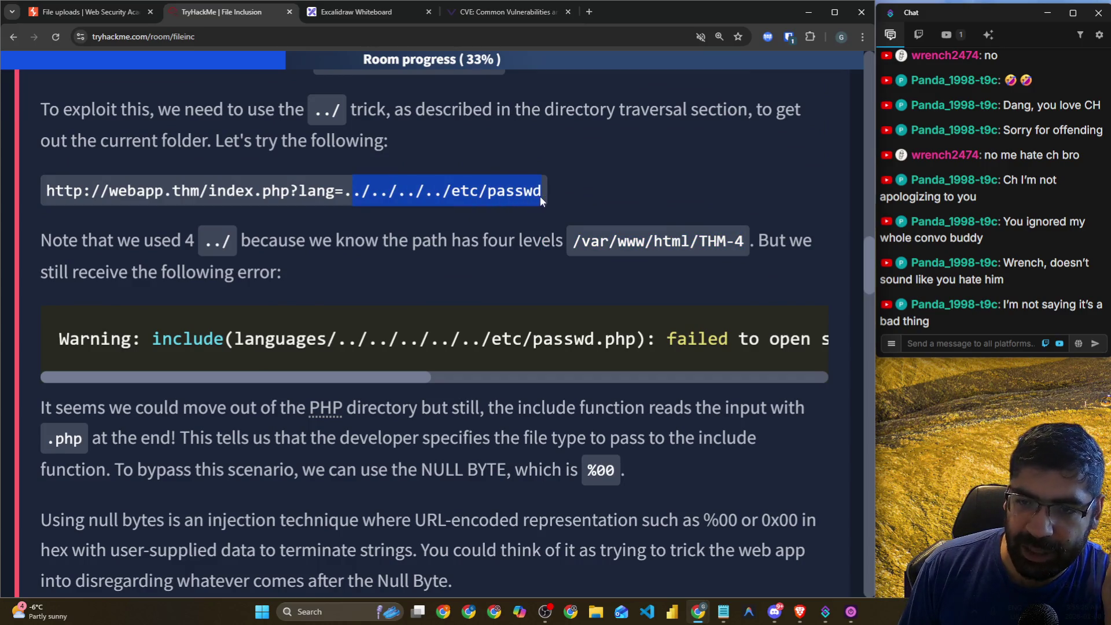
pyautogui.moveTo(338, 341); pyautogui.dragTo(657, 346)
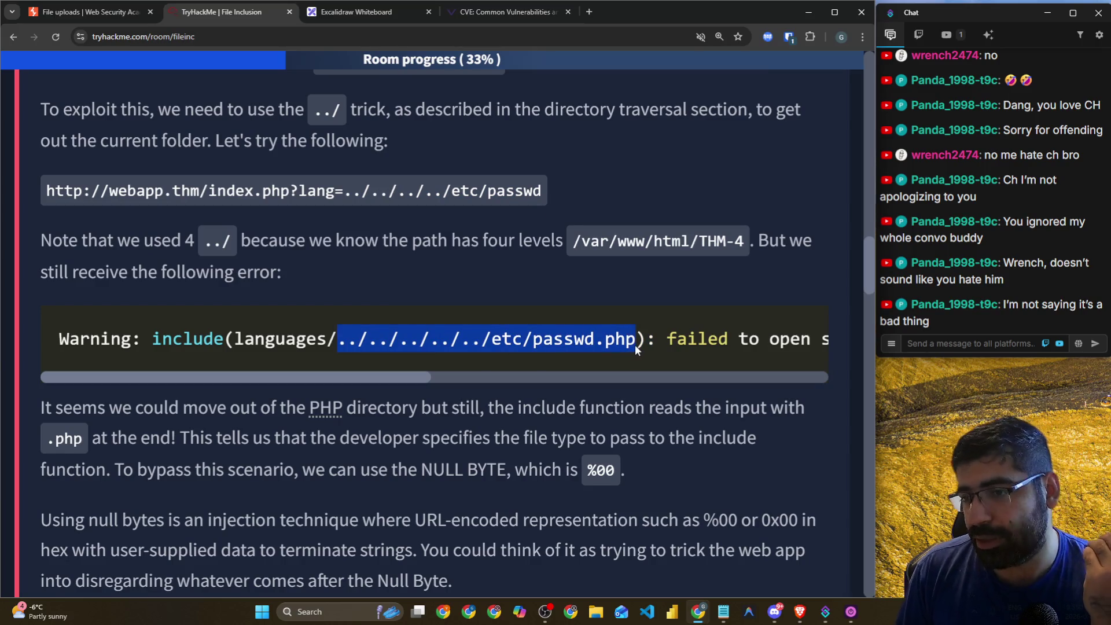
pyautogui.scroll(-2, 633, 346)
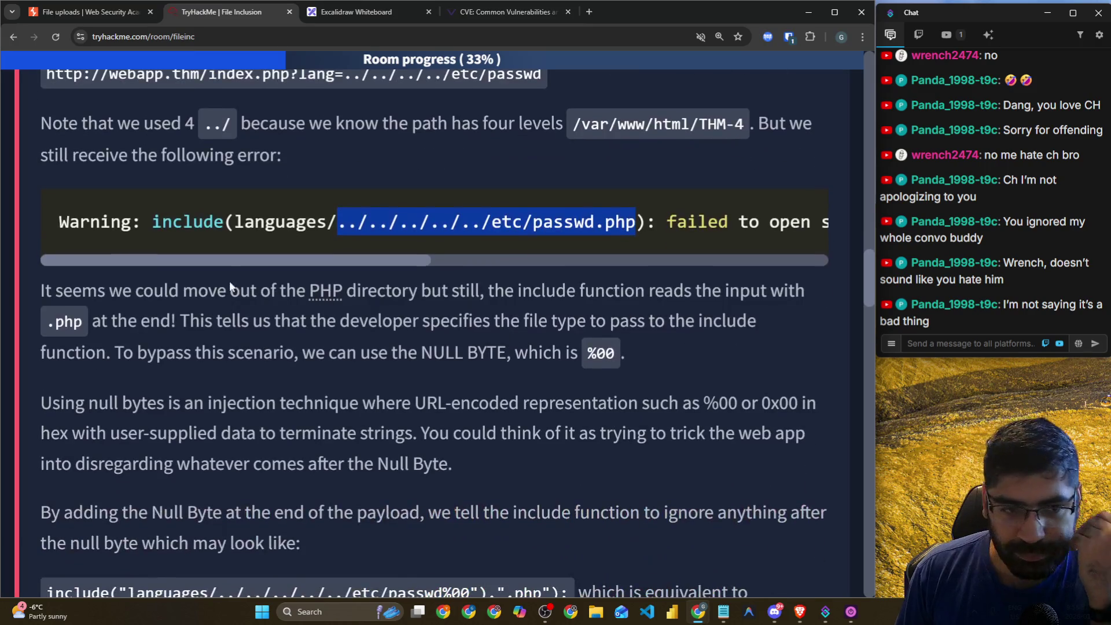
pyautogui.click(116, 294)
pyautogui.moveTo(112, 285)
pyautogui.mouseDown()
pyautogui.moveTo(283, 299)
pyautogui.moveTo(426, 290)
pyautogui.mouseUp()
pyautogui.moveTo(514, 291); pyautogui.dragTo(643, 292)
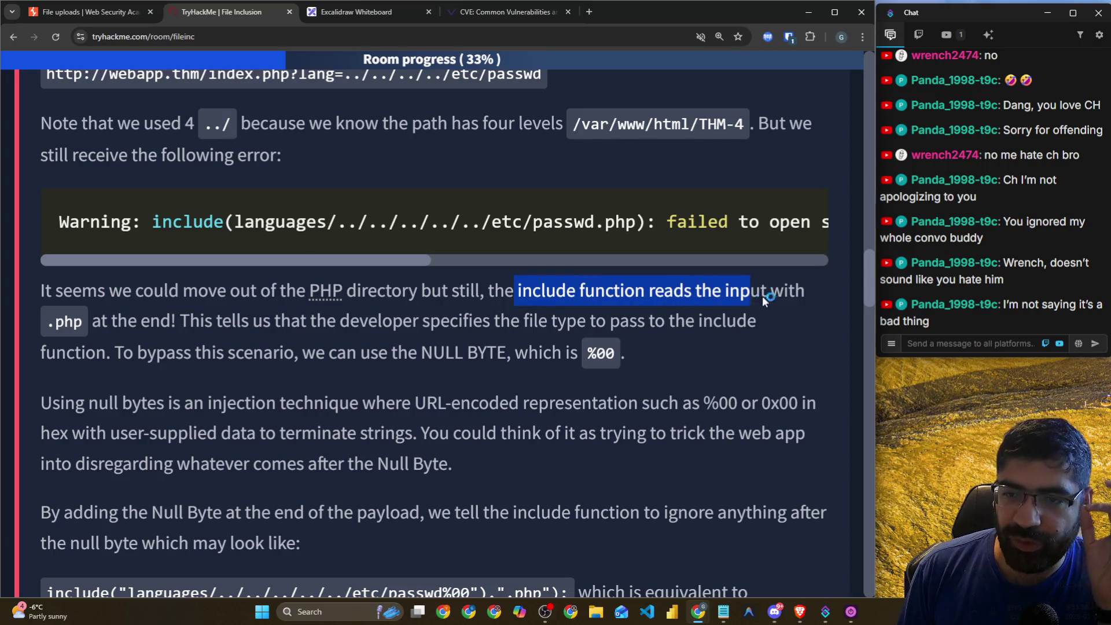
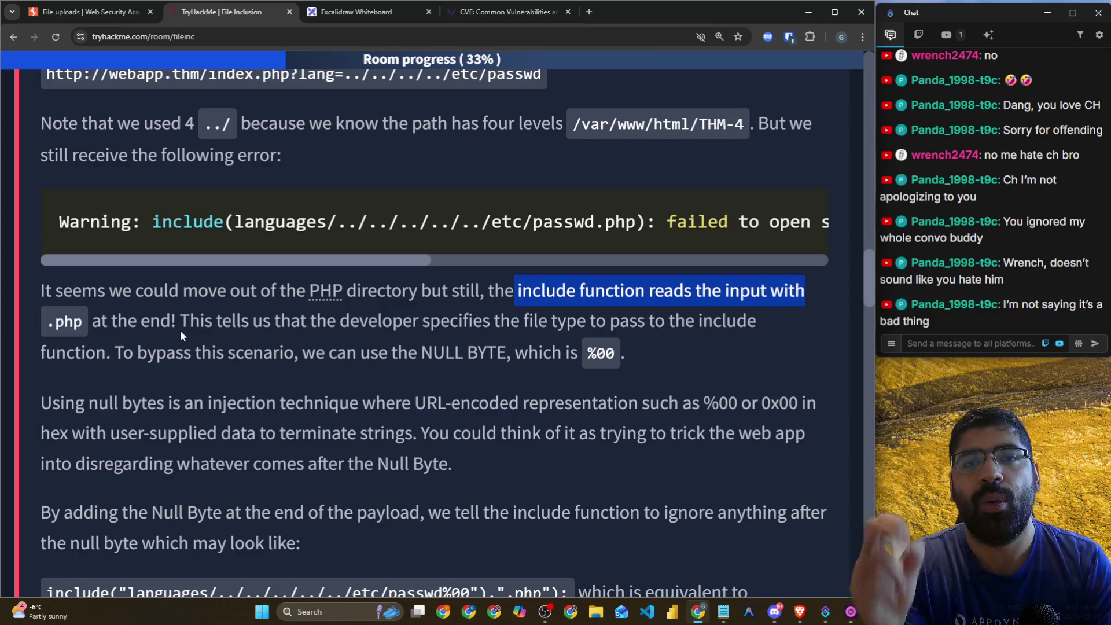
# Switch from the File Inclusion lesson to the empty Excalidraw Whiteboard tab
pyautogui.scroll(2, 179, 330)
pyautogui.click(347, 11)
pyautogui.scroll(-6, 280, 295)
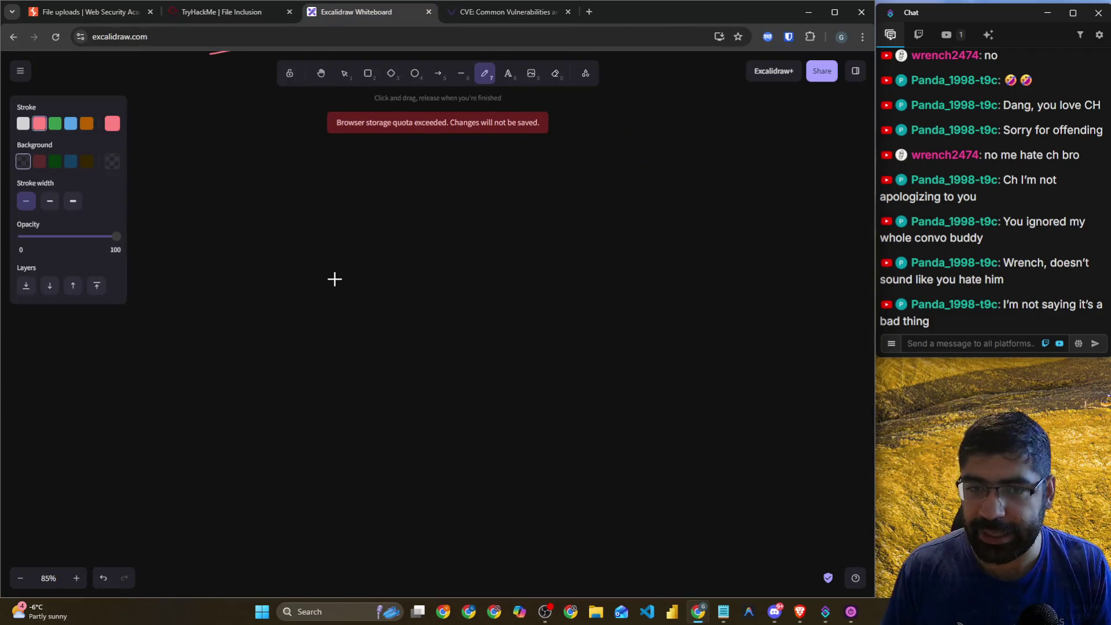
# Handwrite 'file.py' in red, underline it and circle the py extension
pyautogui.moveTo(337, 198); pyautogui.dragTo(335, 206)
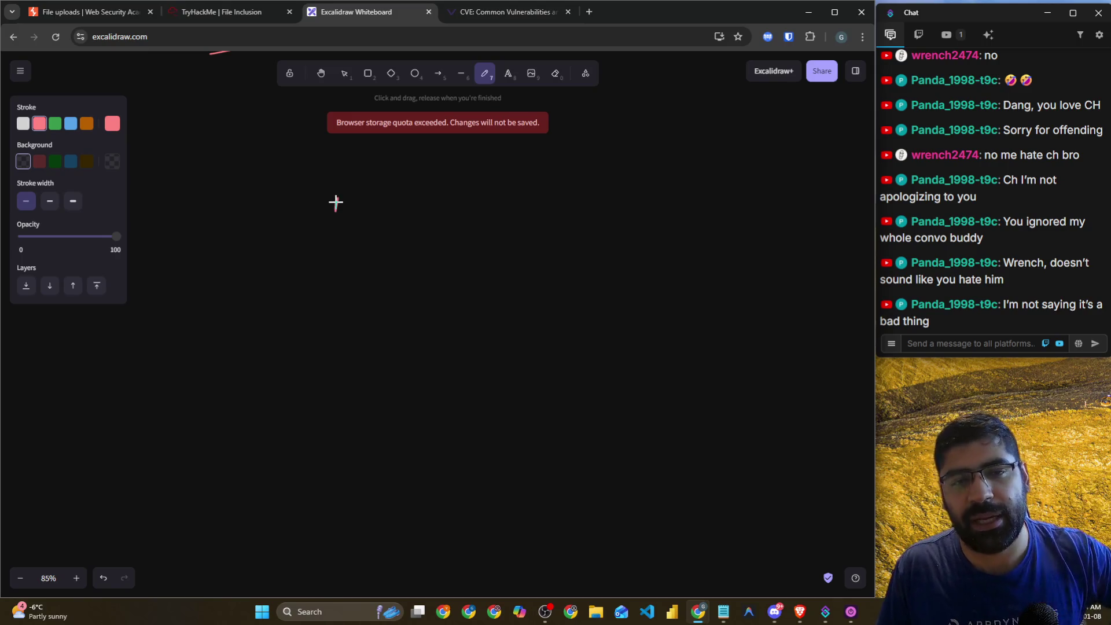
pyautogui.moveTo(335, 172); pyautogui.dragTo(316, 265)
pyautogui.click(350, 217)
pyautogui.moveTo(349, 231)
pyautogui.mouseDown()
pyautogui.moveTo(401, 191)
pyautogui.moveTo(412, 207)
pyautogui.mouseUp()
pyautogui.click(449, 193)
pyautogui.moveTo(472, 157)
pyautogui.mouseDown()
pyautogui.moveTo(472, 212)
pyautogui.moveTo(503, 181)
pyautogui.moveTo(523, 202)
pyautogui.mouseUp()
pyautogui.moveTo(248, 294); pyautogui.dragTo(457, 231)
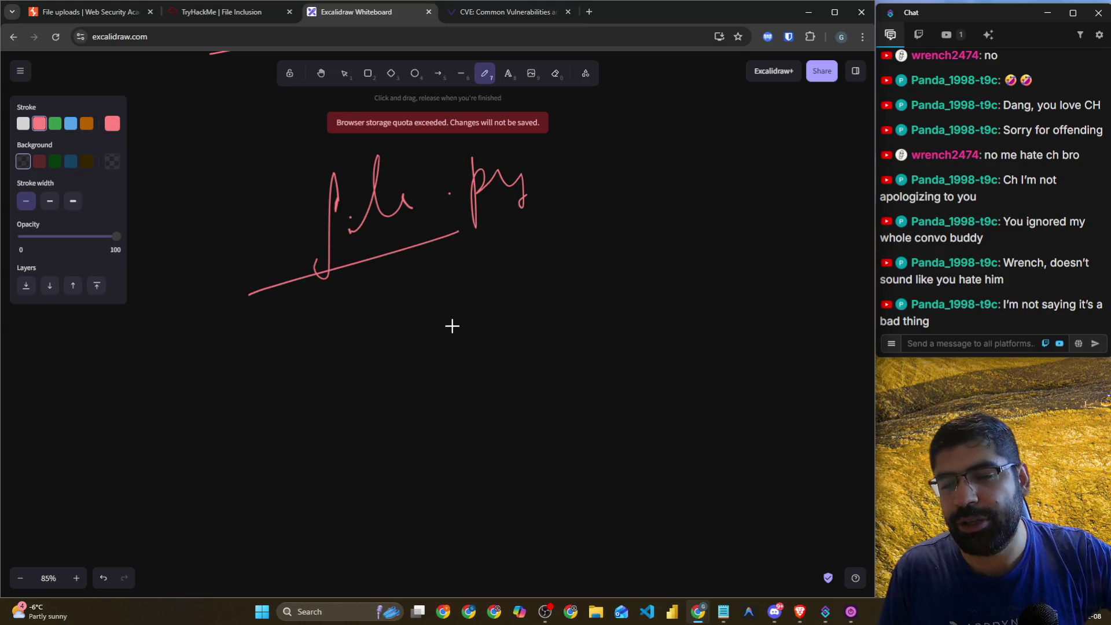
pyautogui.moveTo(472, 148)
pyautogui.mouseDown()
pyautogui.moveTo(451, 238)
pyautogui.moveTo(549, 127)
pyautogui.moveTo(470, 140)
pyautogui.mouseUp()
# Sketch a 'file #' diagram below with slash and bar marks, boxed in
pyautogui.moveTo(289, 373)
pyautogui.mouseDown()
pyautogui.moveTo(300, 325)
pyautogui.moveTo(312, 370)
pyautogui.moveTo(347, 367)
pyautogui.moveTo(365, 380)
pyautogui.mouseUp()
pyautogui.moveTo(420, 315)
pyautogui.mouseDown()
pyautogui.moveTo(420, 365)
pyautogui.moveTo(443, 358)
pyautogui.mouseUp()
pyautogui.moveTo(409, 335)
pyautogui.mouseDown()
pyautogui.moveTo(440, 334)
pyautogui.moveTo(451, 346)
pyautogui.moveTo(451, 328)
pyautogui.mouseUp()
pyautogui.moveTo(400, 412)
pyautogui.mouseDown()
pyautogui.moveTo(463, 387)
pyautogui.moveTo(431, 390)
pyautogui.moveTo(466, 391)
pyautogui.mouseUp()
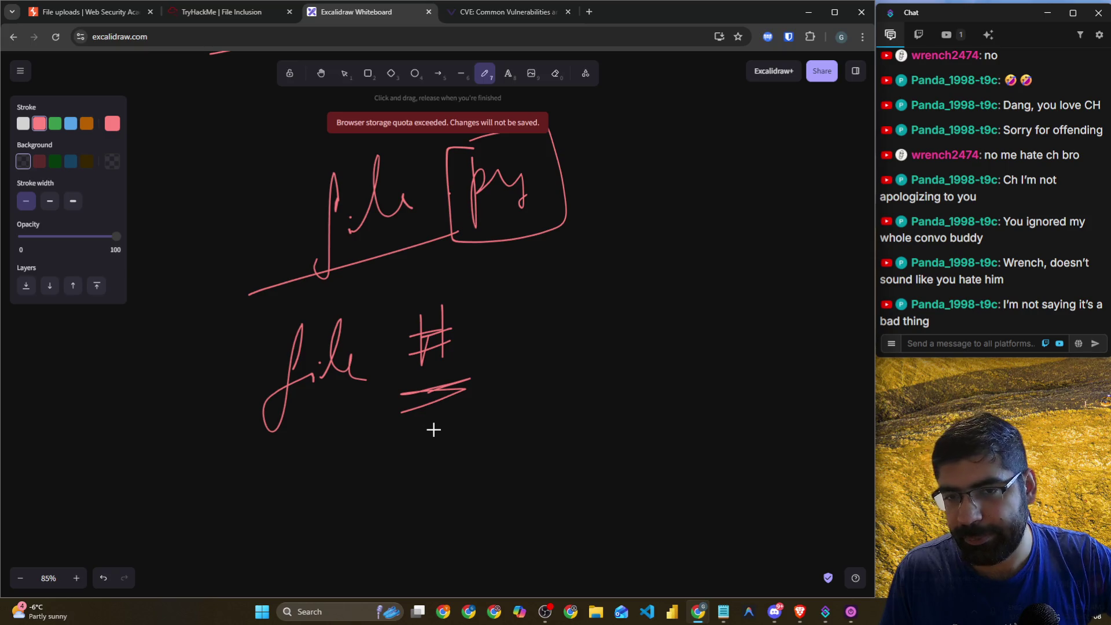
pyautogui.scroll(-2, 362, 414)
pyautogui.moveTo(427, 312)
pyautogui.mouseDown()
pyautogui.moveTo(411, 385)
pyautogui.moveTo(445, 380)
pyautogui.moveTo(416, 458)
pyautogui.mouseUp()
pyautogui.moveTo(442, 402); pyautogui.dragTo(443, 462)
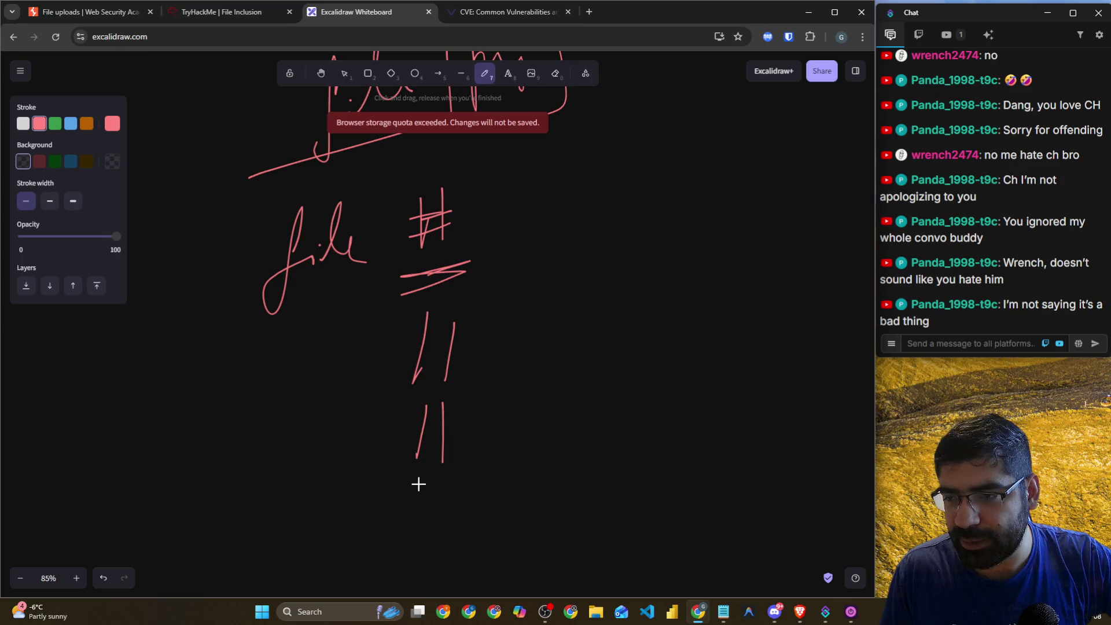
pyautogui.moveTo(172, 505)
pyautogui.mouseDown()
pyautogui.moveTo(429, 486)
pyautogui.moveTo(486, 305)
pyautogui.moveTo(154, 459)
pyautogui.moveTo(185, 466)
pyautogui.mouseUp()
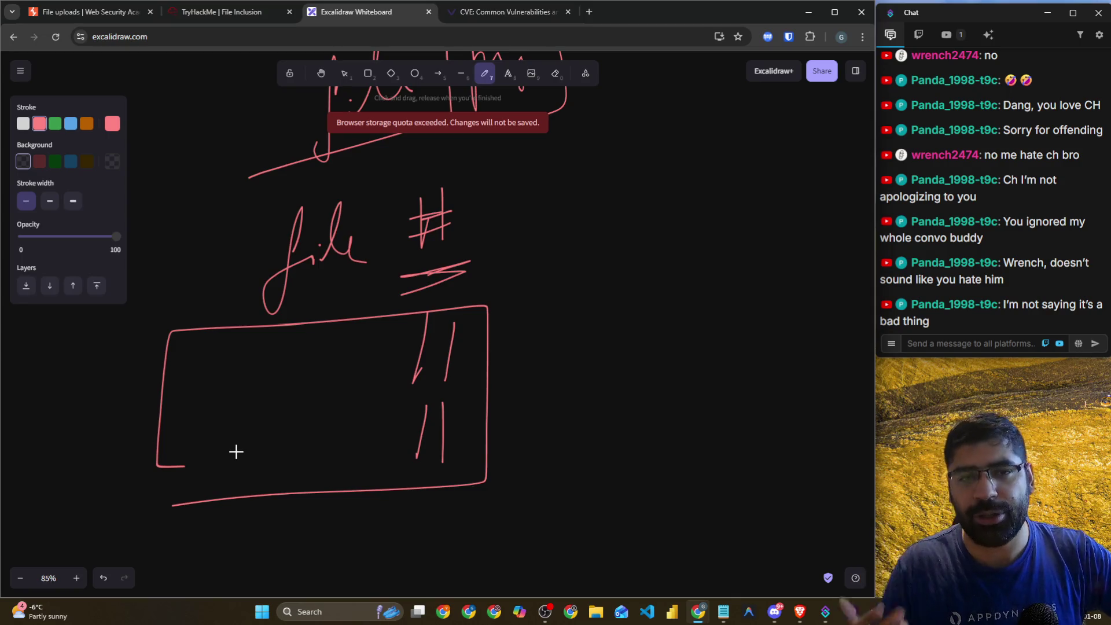
# Write and underline 'null Byte', then return to the TryHackMe File Inclusion lesson
pyautogui.scroll(-5, 236, 452)
pyautogui.scroll(-1, 236, 451)
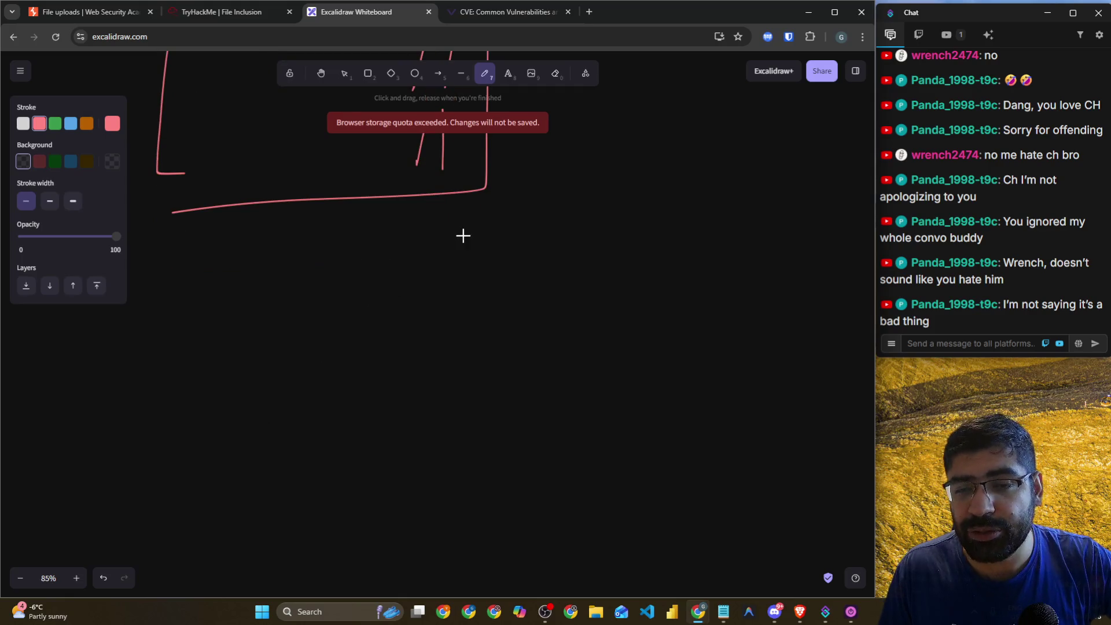
pyautogui.moveTo(461, 232)
pyautogui.mouseDown()
pyautogui.moveTo(483, 261)
pyautogui.moveTo(581, 216)
pyautogui.moveTo(608, 219)
pyautogui.moveTo(677, 143)
pyautogui.moveTo(675, 189)
pyautogui.moveTo(714, 149)
pyautogui.moveTo(752, 178)
pyautogui.moveTo(746, 219)
pyautogui.mouseUp()
pyautogui.moveTo(466, 264); pyautogui.dragTo(747, 230)
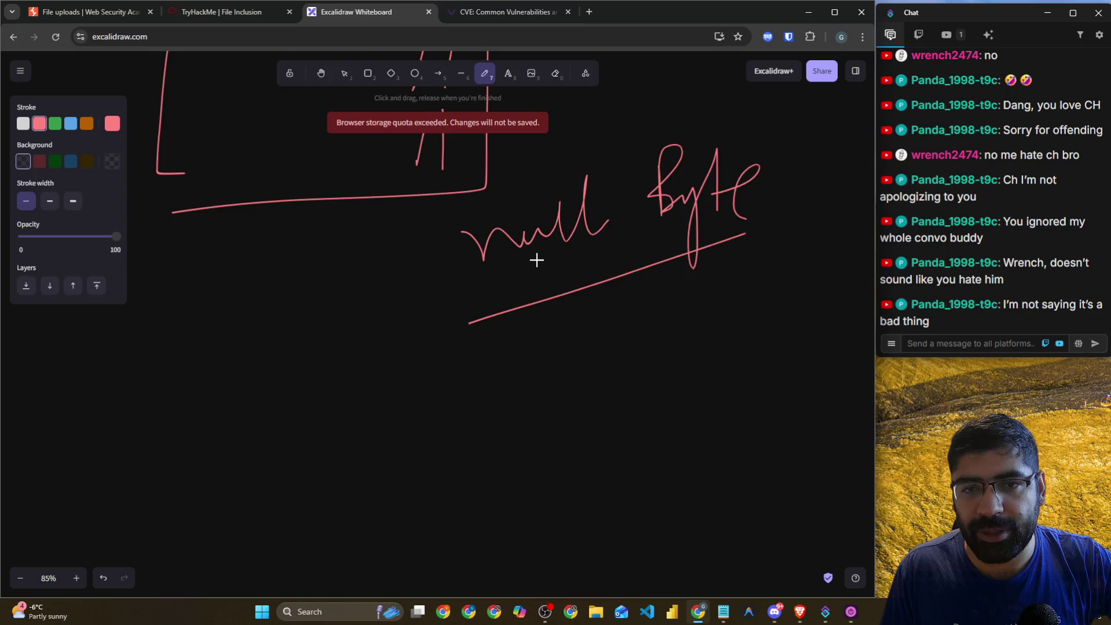
pyautogui.scroll(4, 509, 231)
pyautogui.scroll(3, 497, 197)
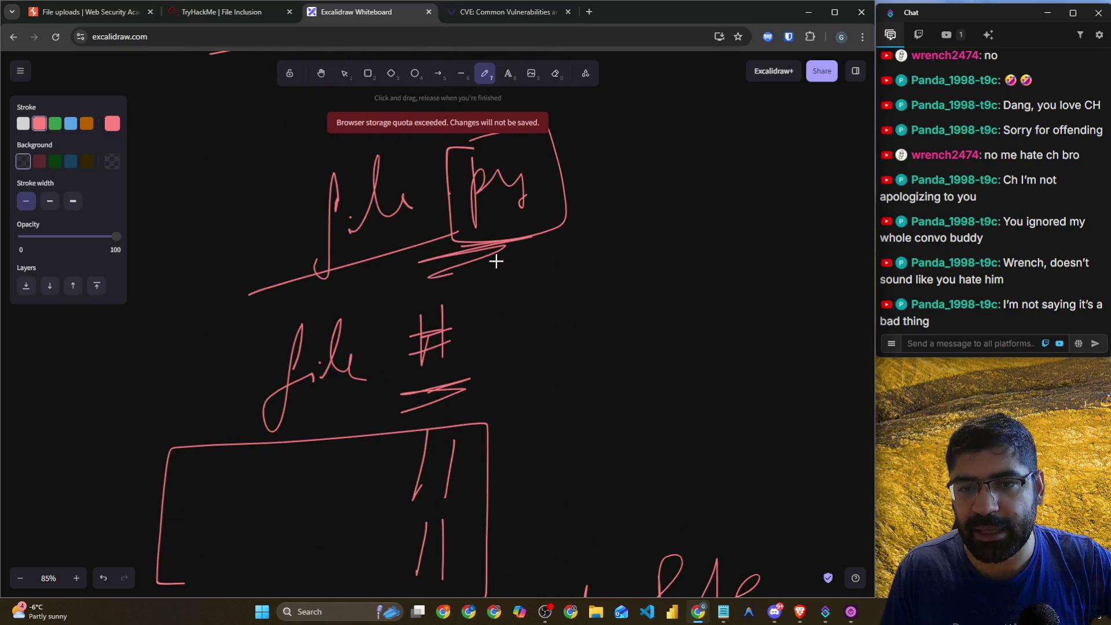
pyautogui.click(243, 12)
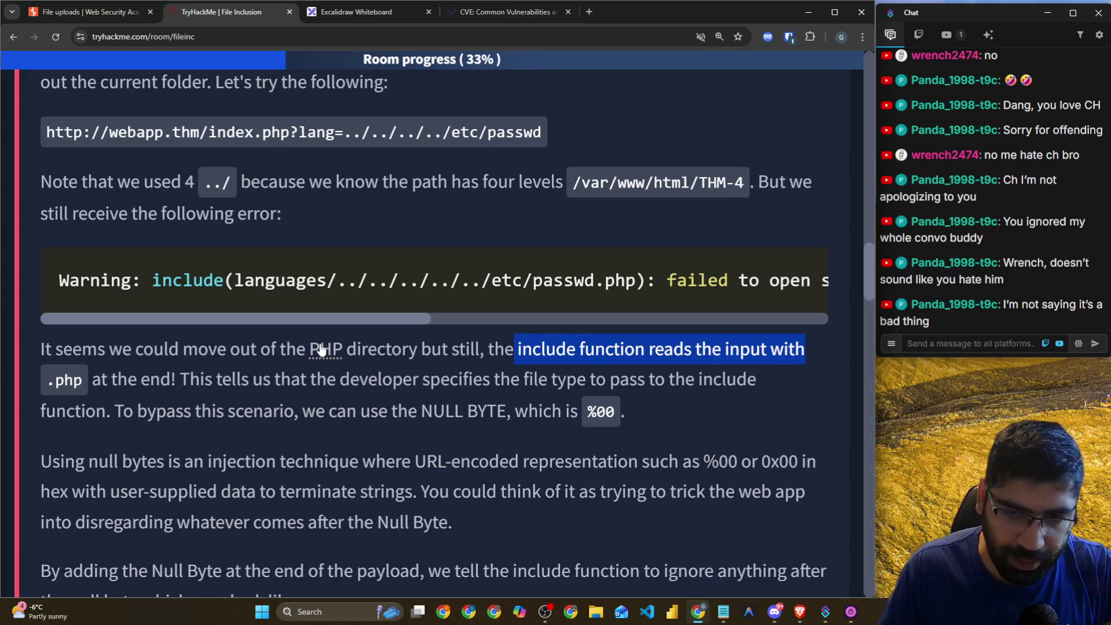
pyautogui.click(421, 362)
# In the AttackBox, submit an etc/passwd')%00 traversal payload to Lab #3's File Name field
pyautogui.scroll(-2, 437, 366)
pyautogui.hotkey('alt', 'Tab')
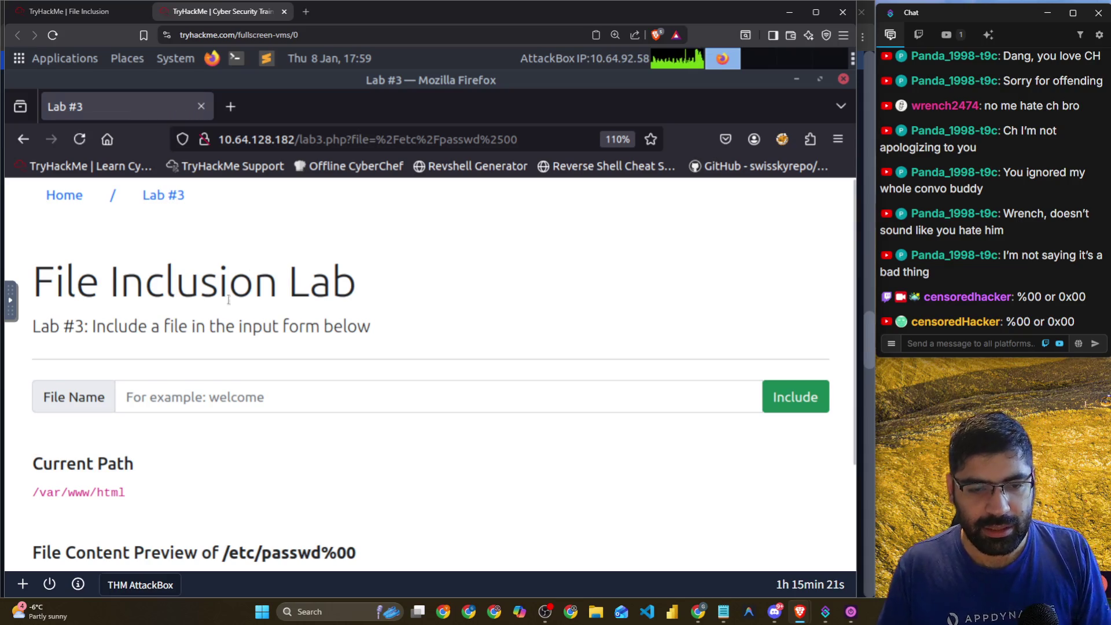
pyautogui.moveTo(226, 478); pyautogui.dragTo(347, 478)
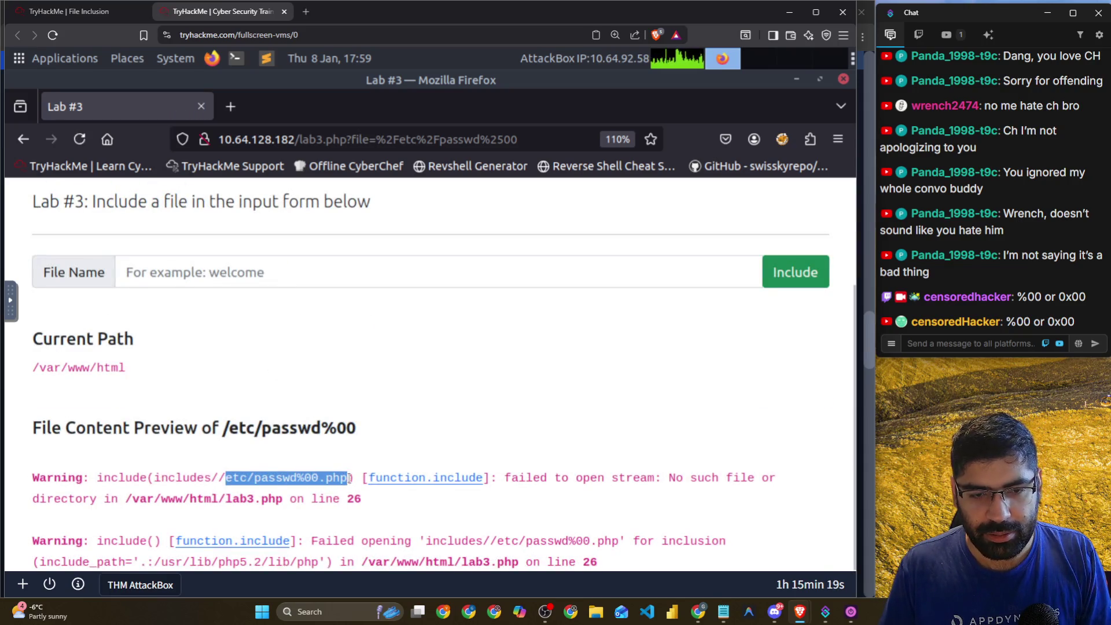
pyautogui.click(177, 277)
pyautogui.click(346, 268)
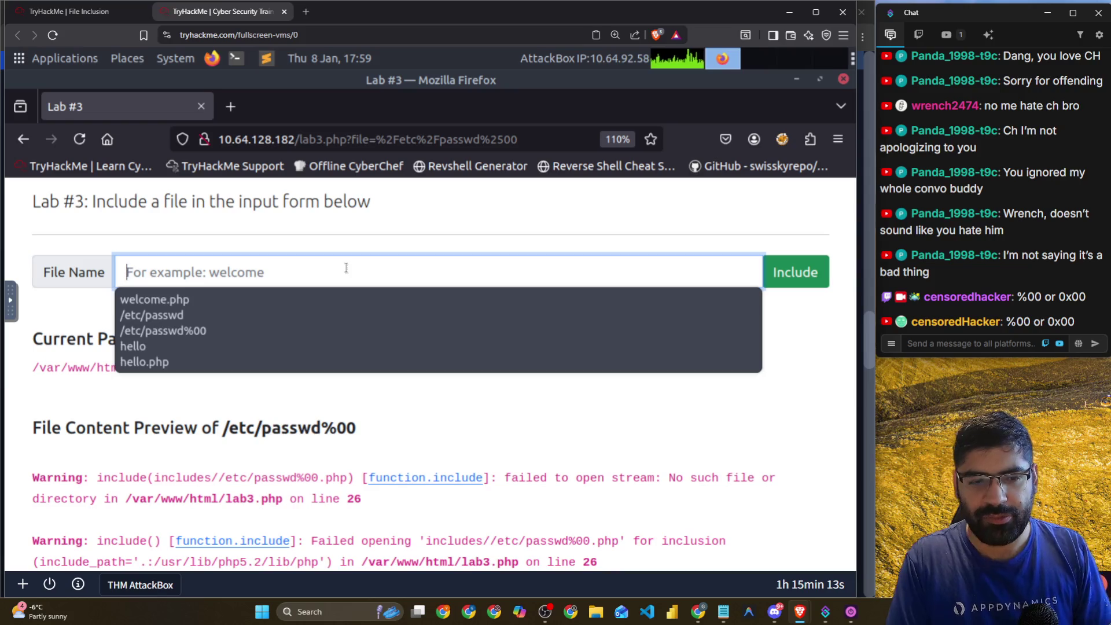
pyautogui.write('./')
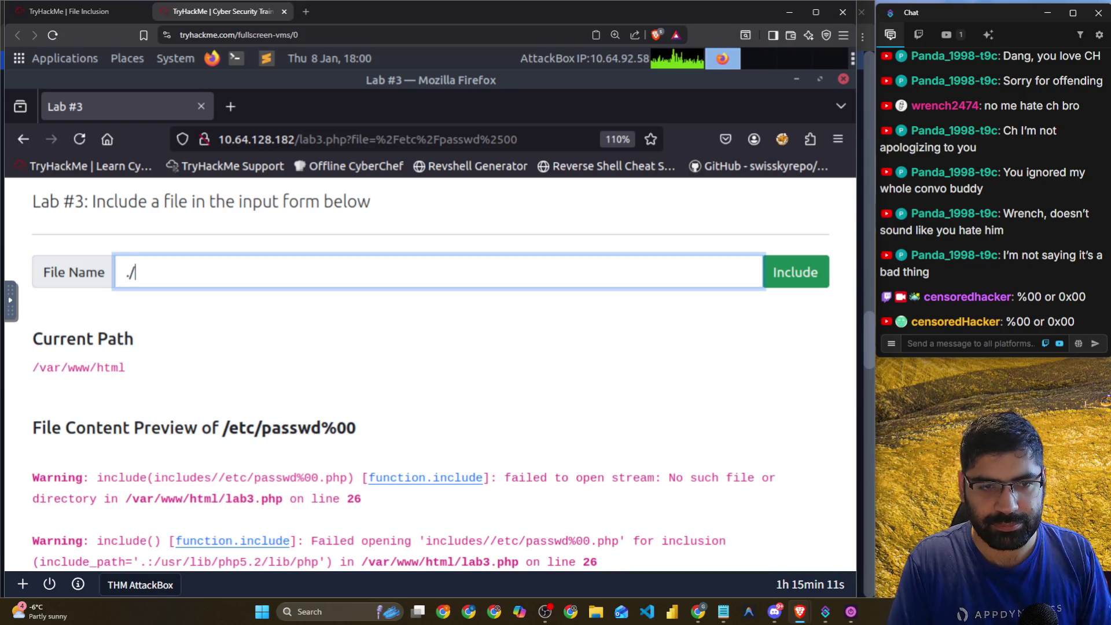
pyautogui.press('BackSpace')
pyautogui.press('BackSpace')
pyautogui.write('./.')
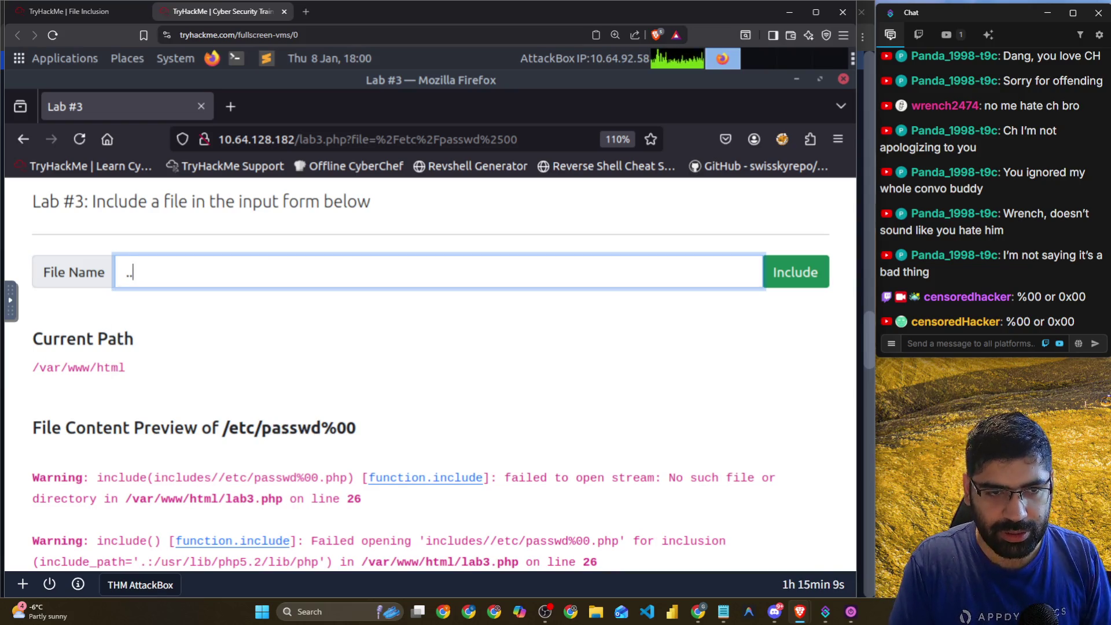
pyautogui.write('./..')
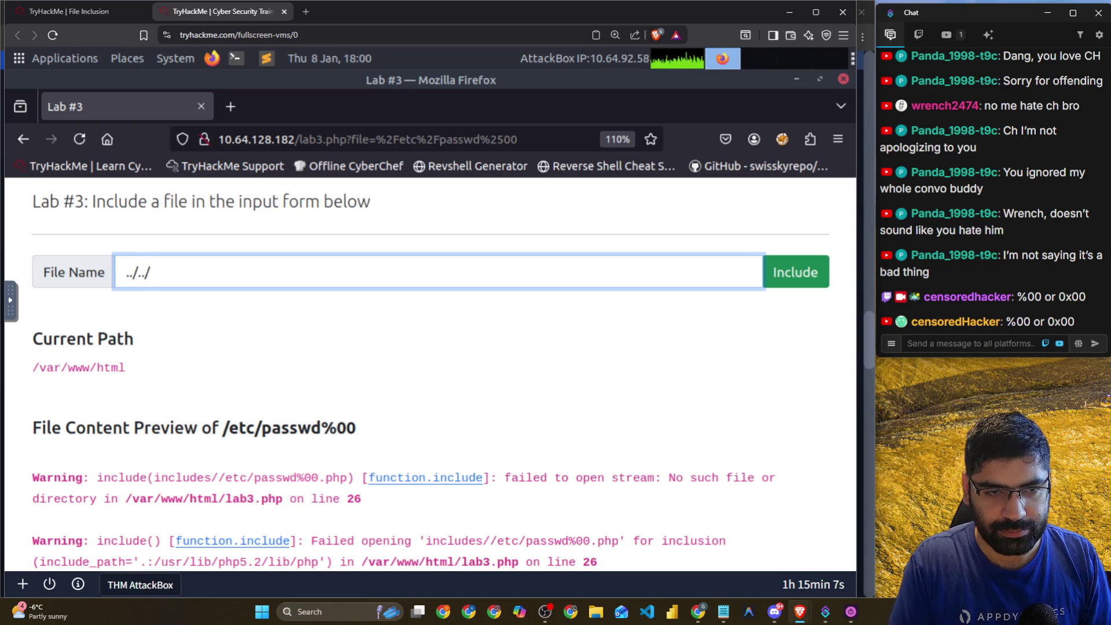
pyautogui.write('/')
pyautogui.write('etc/')
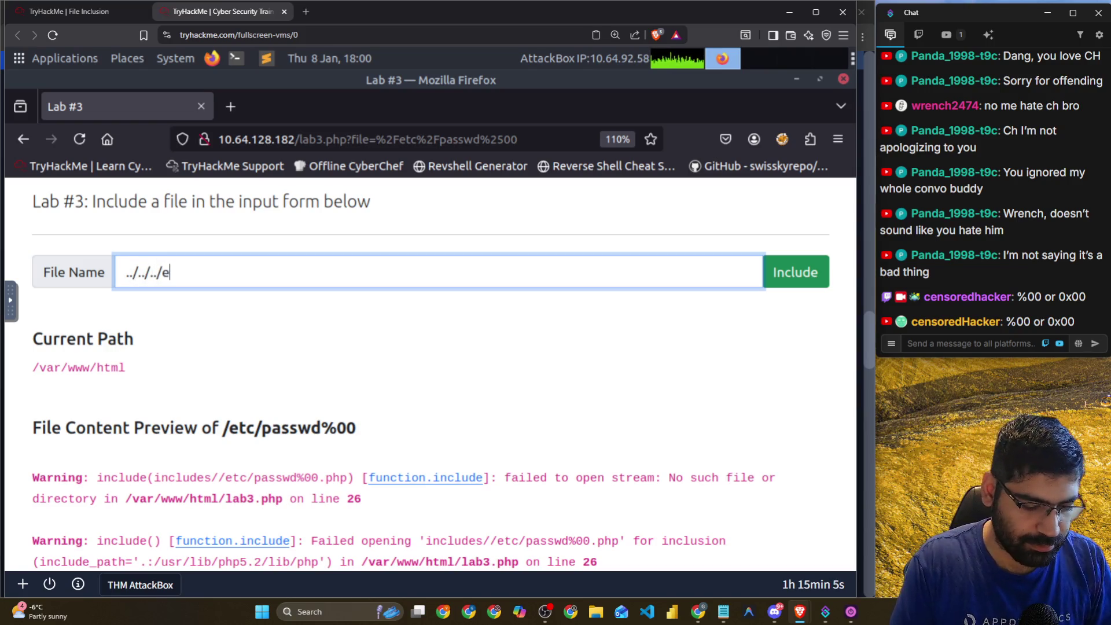
pyautogui.write('pass')
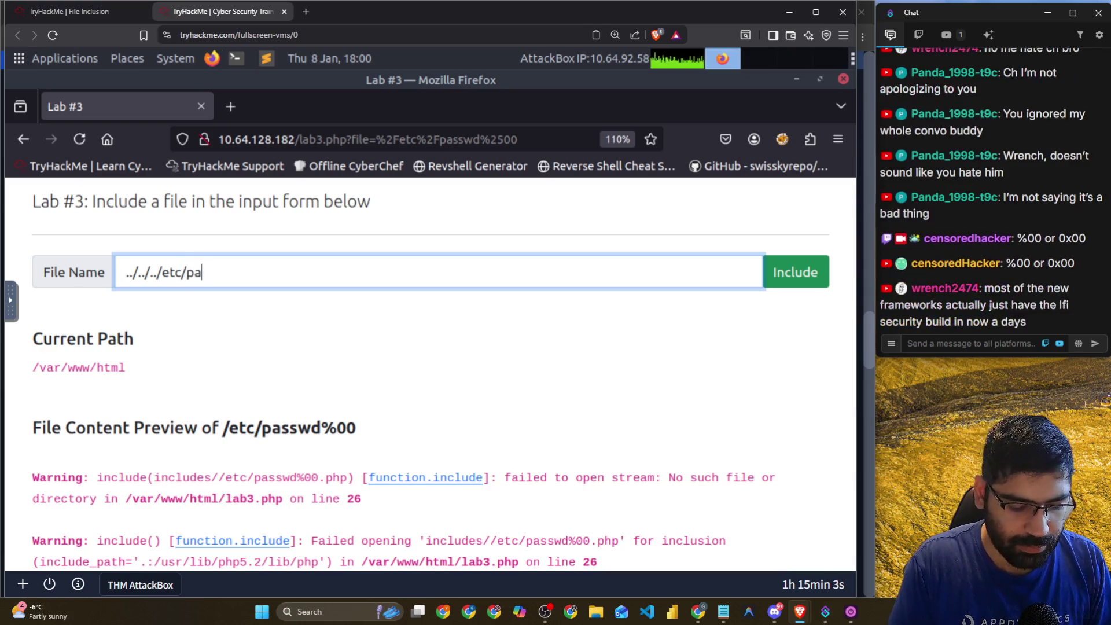
pyautogui.write('wd')
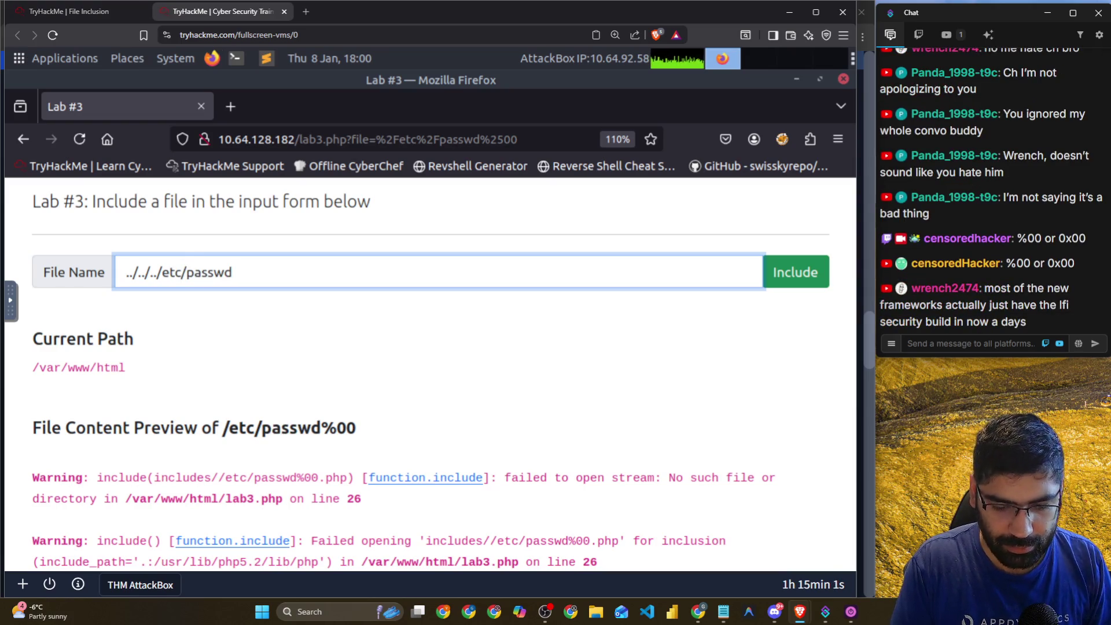
pyautogui.write("')")
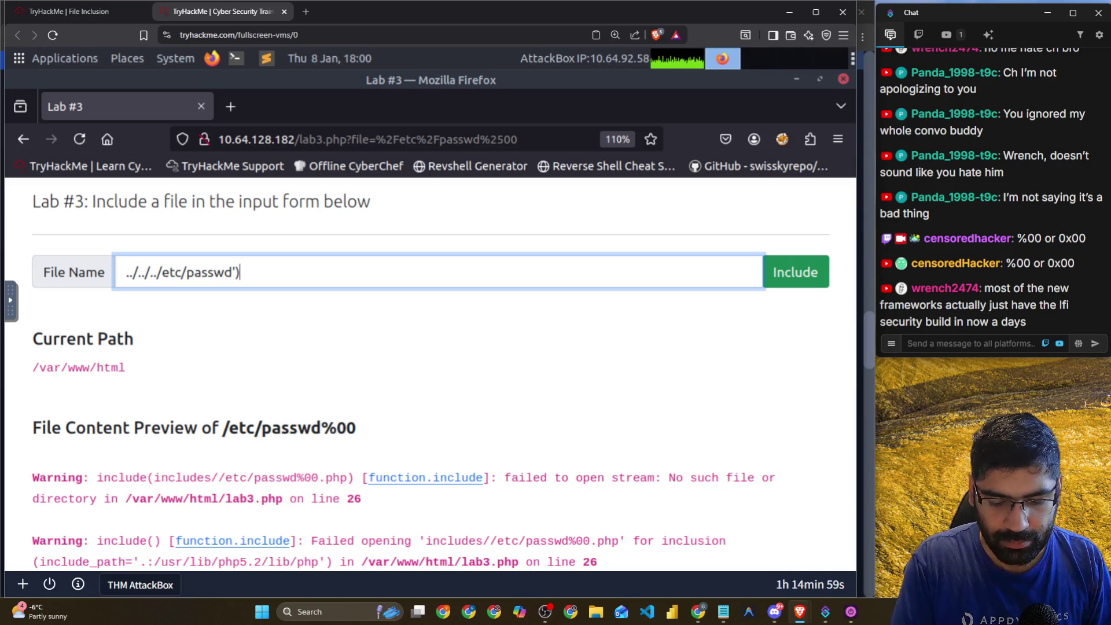
pyautogui.write('%00')
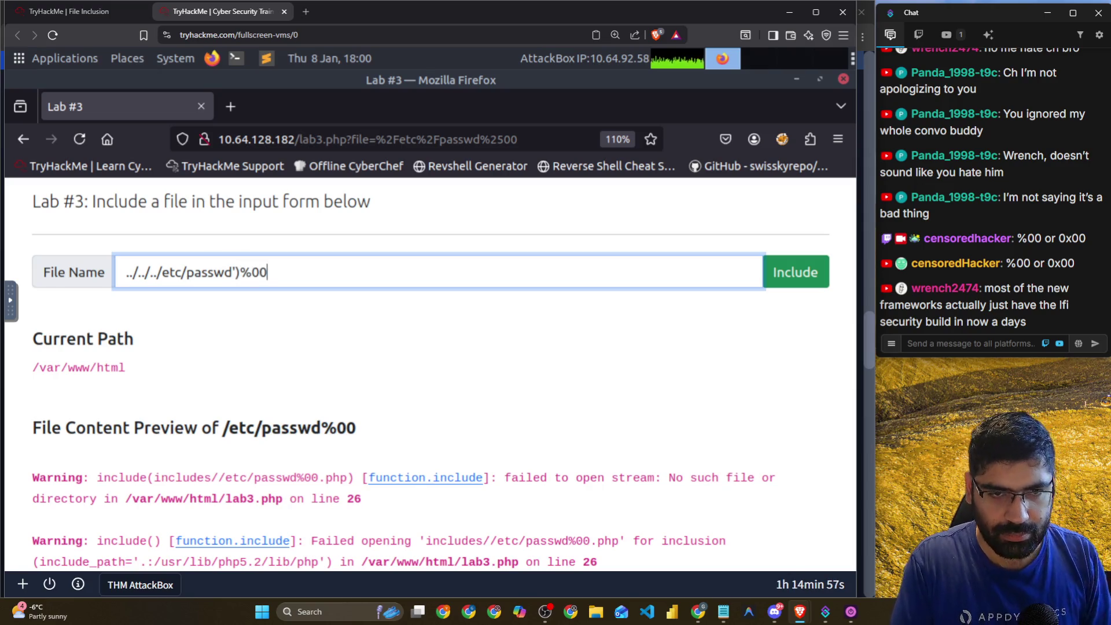
pyautogui.hotkey('ctrl', 'a')
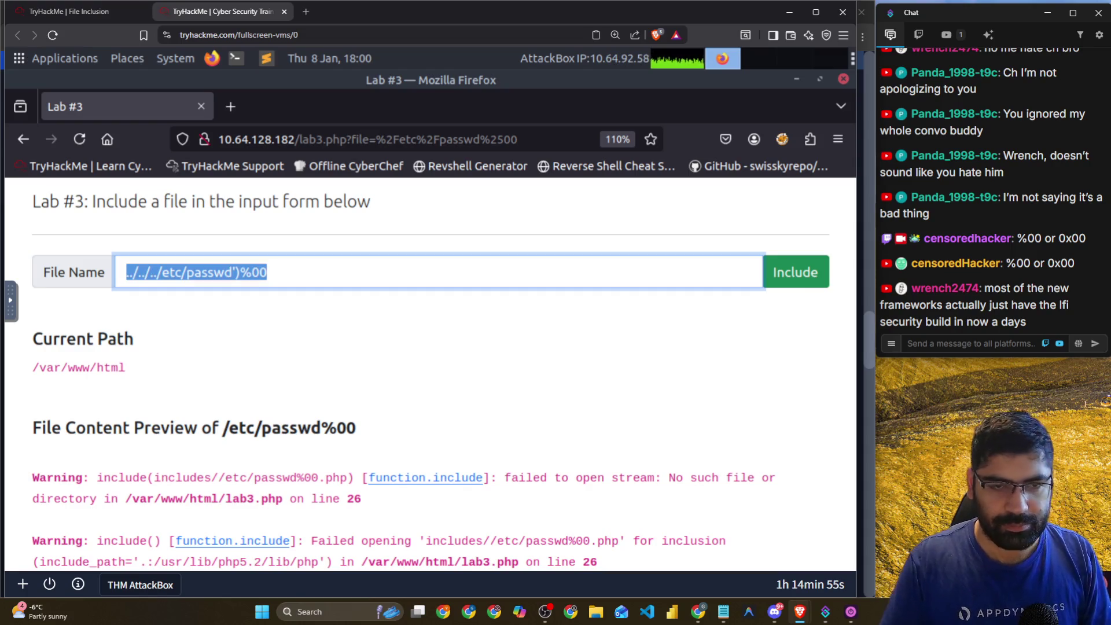
pyautogui.press('Return')
# Resubmit the payload with an extra ../ and inspect the failed-to-open-stream warning
pyautogui.scroll(-2, 347, 405)
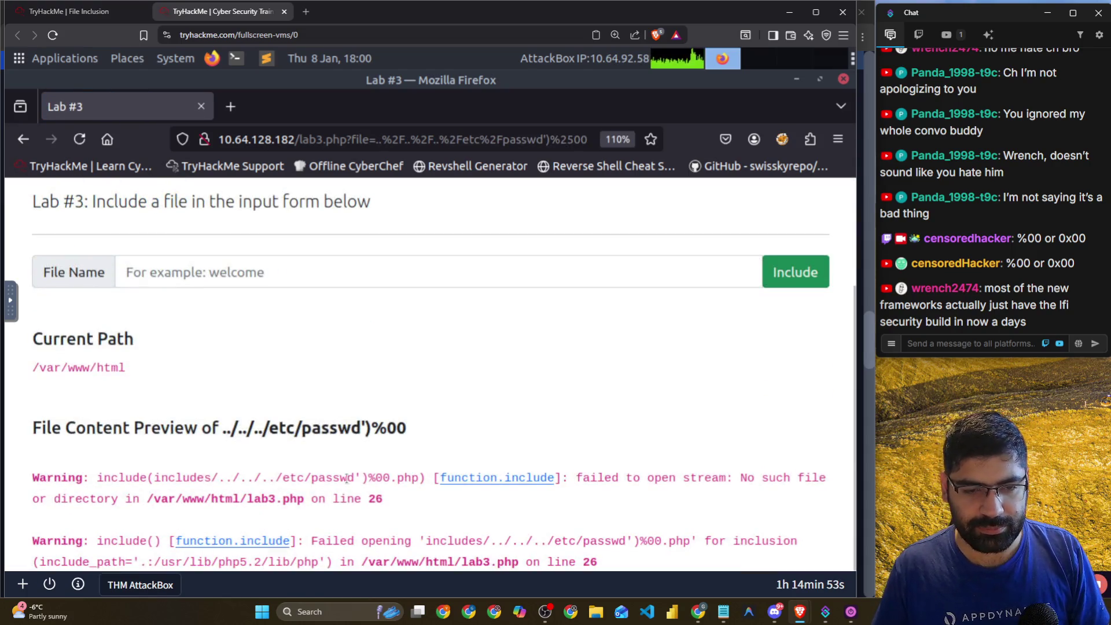
pyautogui.moveTo(133, 477); pyautogui.dragTo(325, 477)
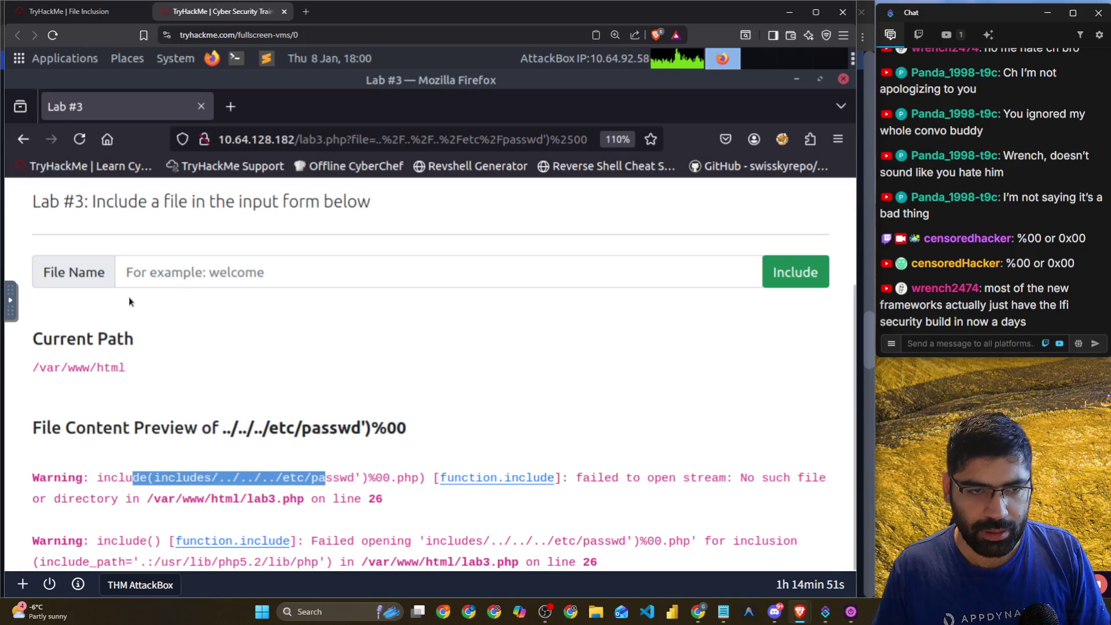
pyautogui.click(158, 278)
pyautogui.press('Down')
pyautogui.press('Down')
pyautogui.press('Return')
pyautogui.write('../')
pyautogui.click(812, 280)
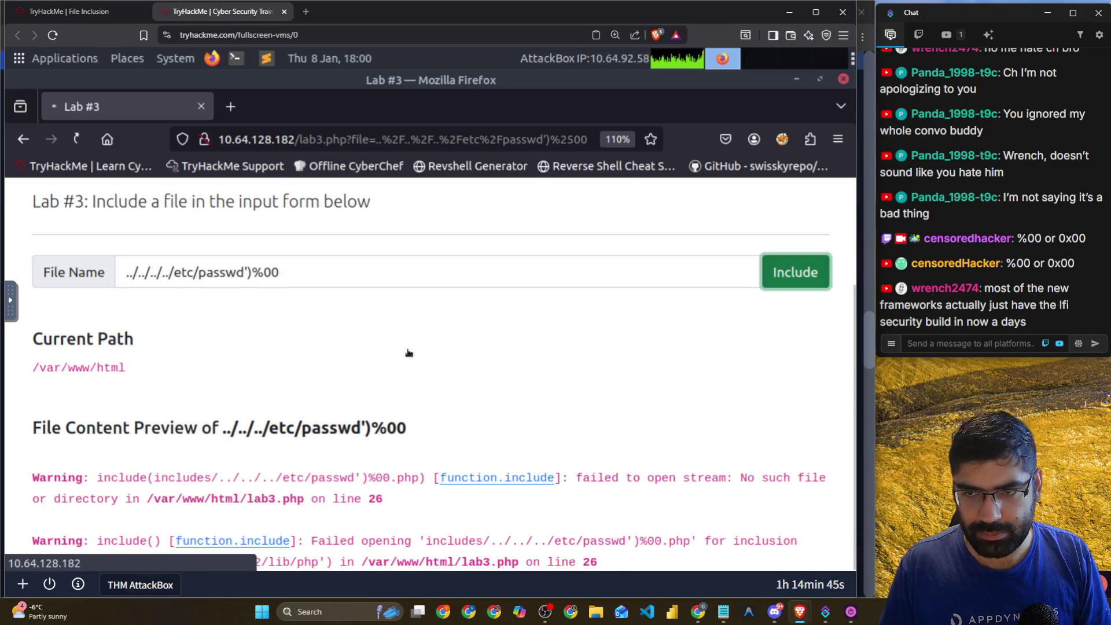
pyautogui.scroll(-1, 341, 364)
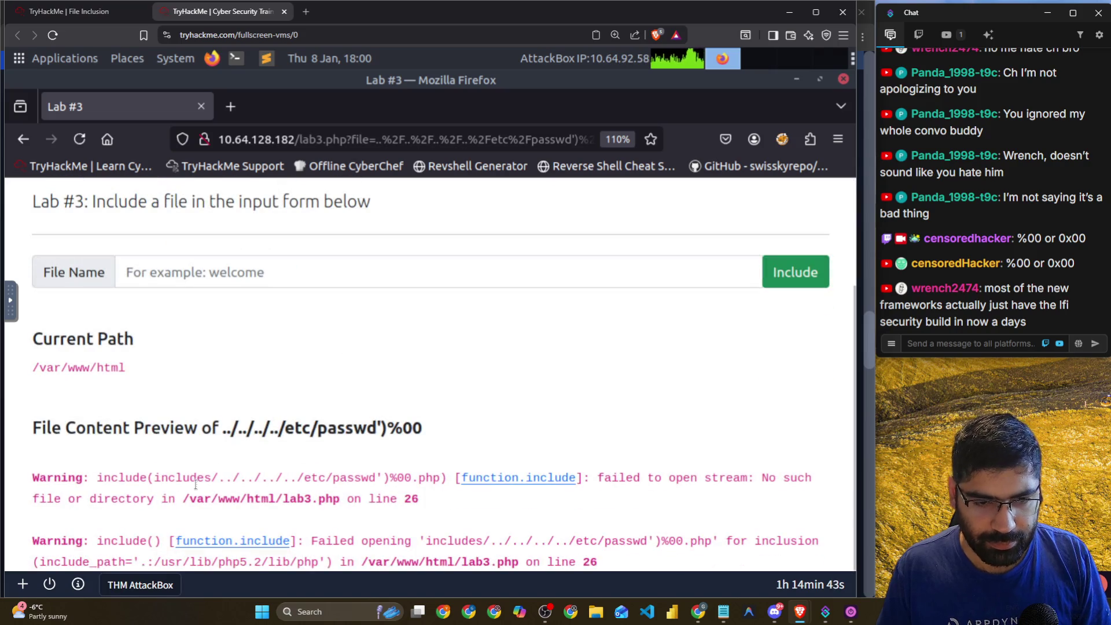
pyautogui.moveTo(120, 477); pyautogui.dragTo(431, 474)
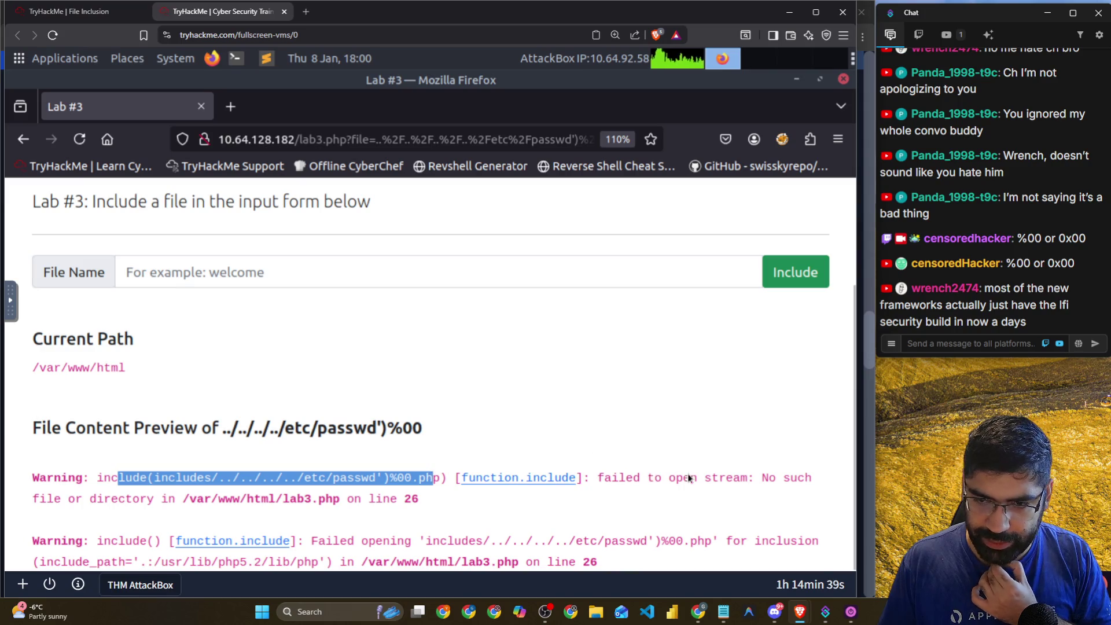
pyautogui.moveTo(648, 477); pyautogui.dragTo(786, 479)
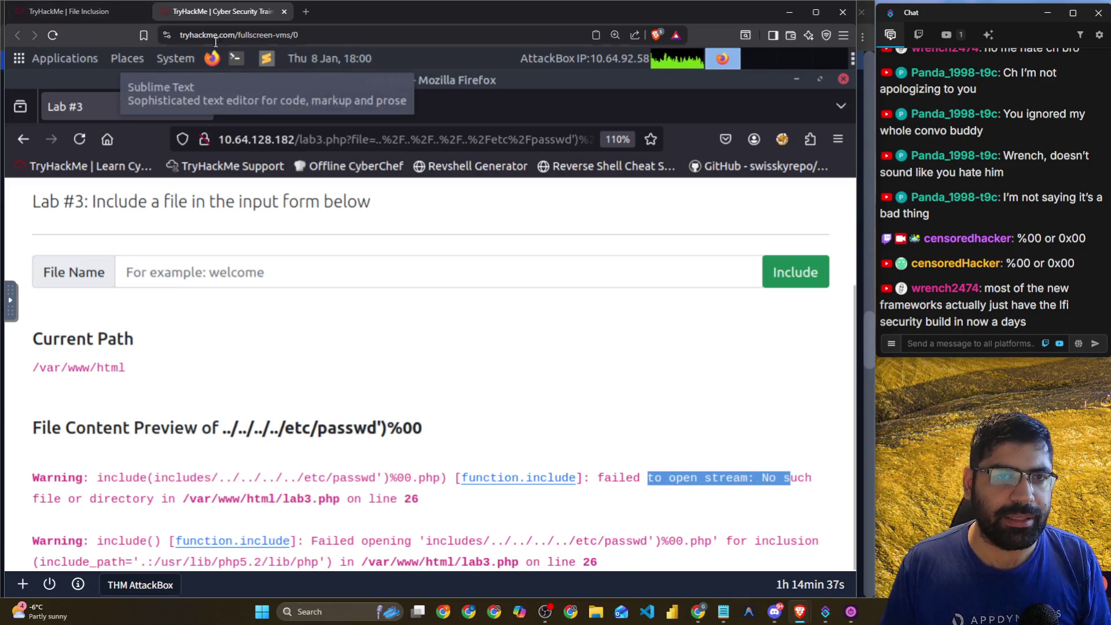
pyautogui.hotkey('alt', 'Tab')
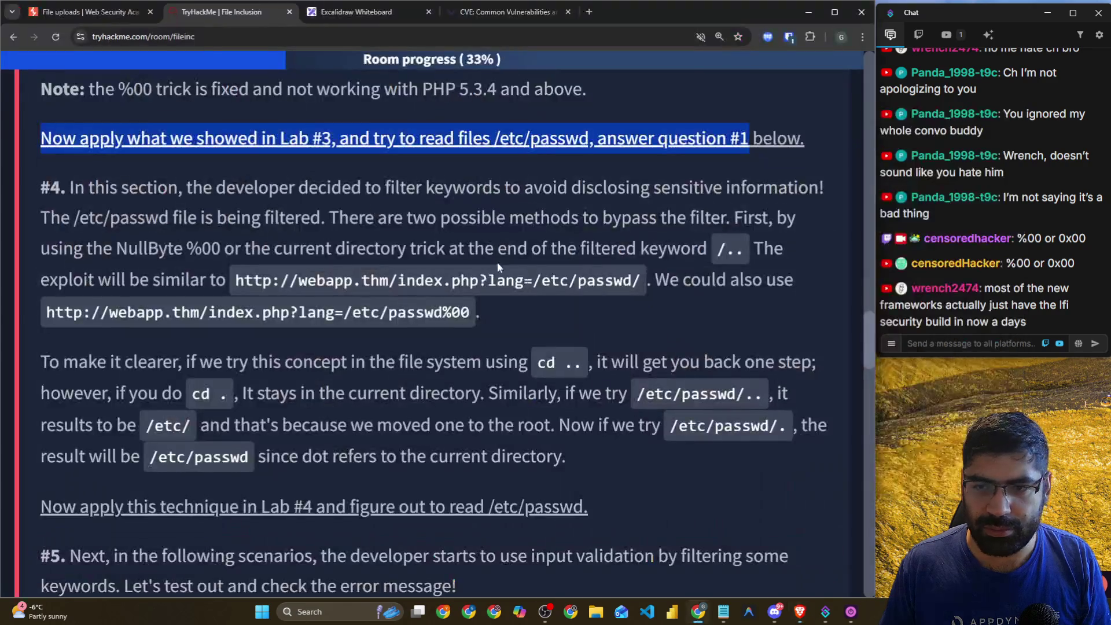
# Copy ../../../../../etc/passwd%00 from the lesson's null-byte include() example
pyautogui.scroll(-3, 675, 341)
pyautogui.scroll(1, 656, 314)
pyautogui.scroll(5, 656, 314)
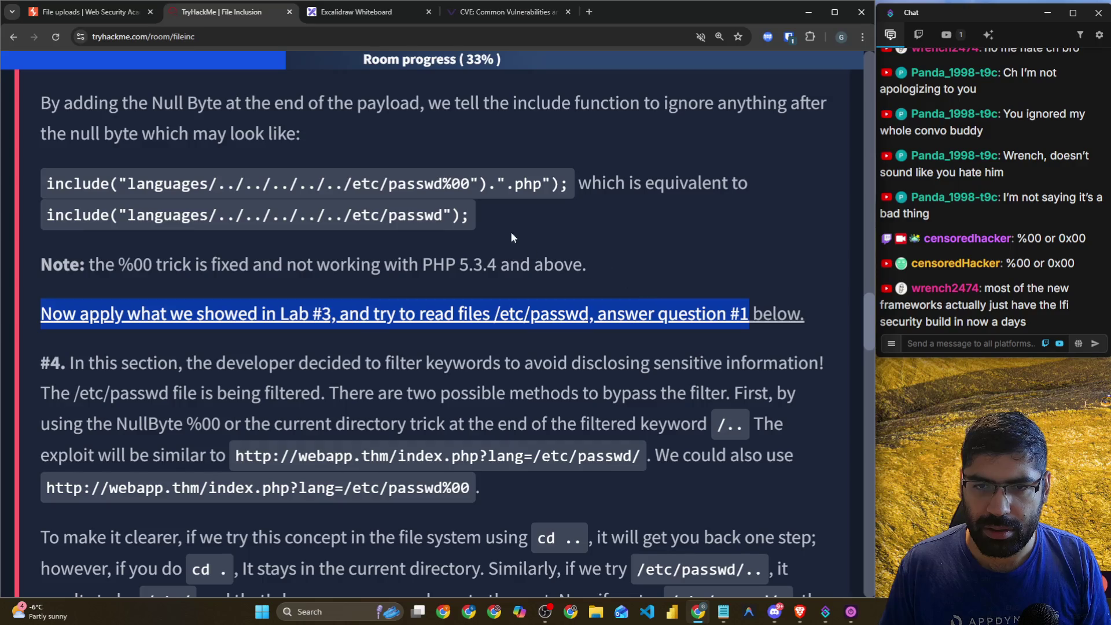
pyautogui.moveTo(442, 189); pyautogui.dragTo(490, 190)
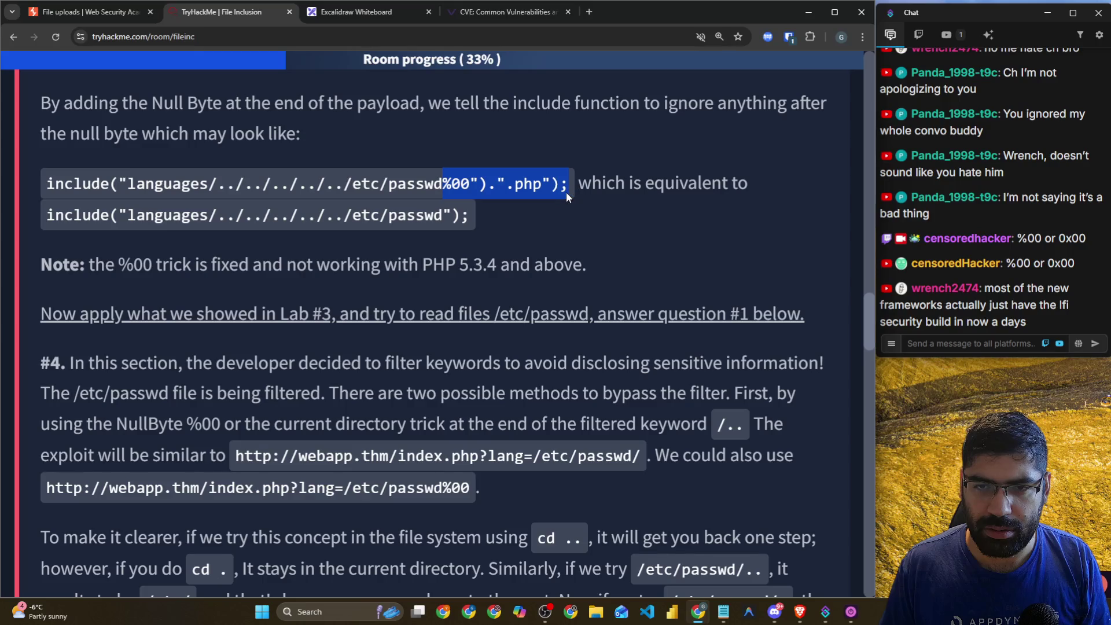
pyautogui.click(495, 189)
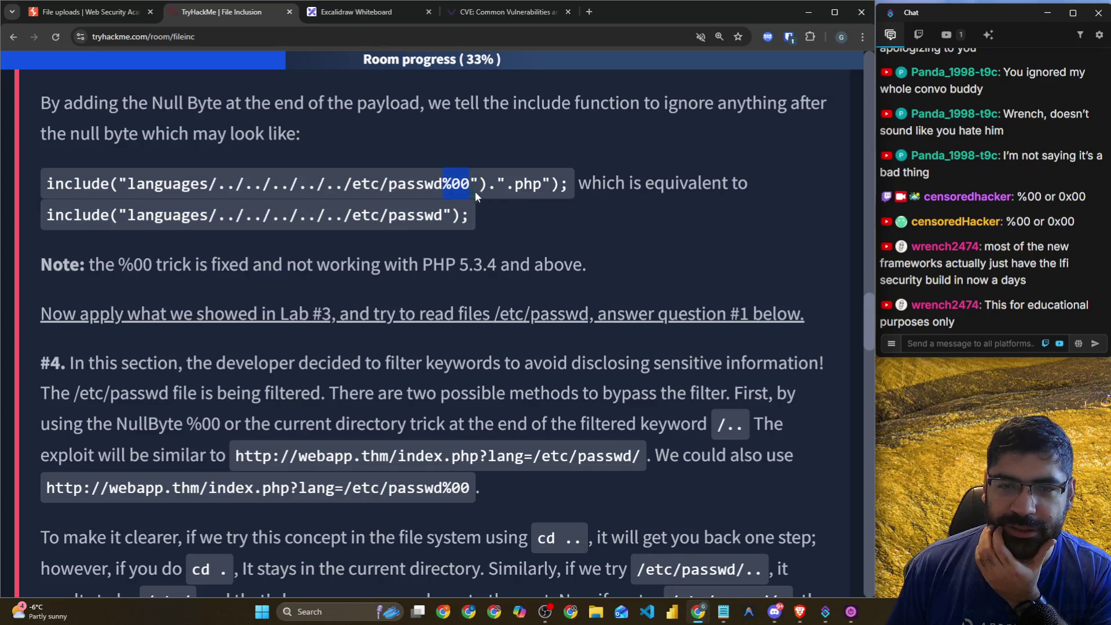
pyautogui.click(548, 189)
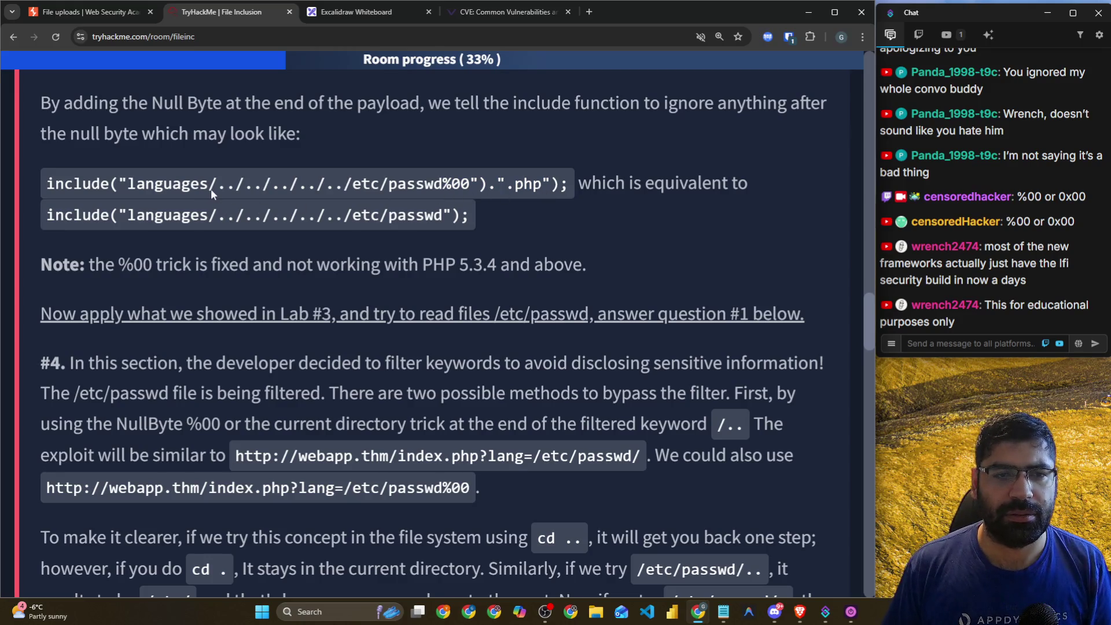
pyautogui.moveTo(217, 189); pyautogui.dragTo(468, 190)
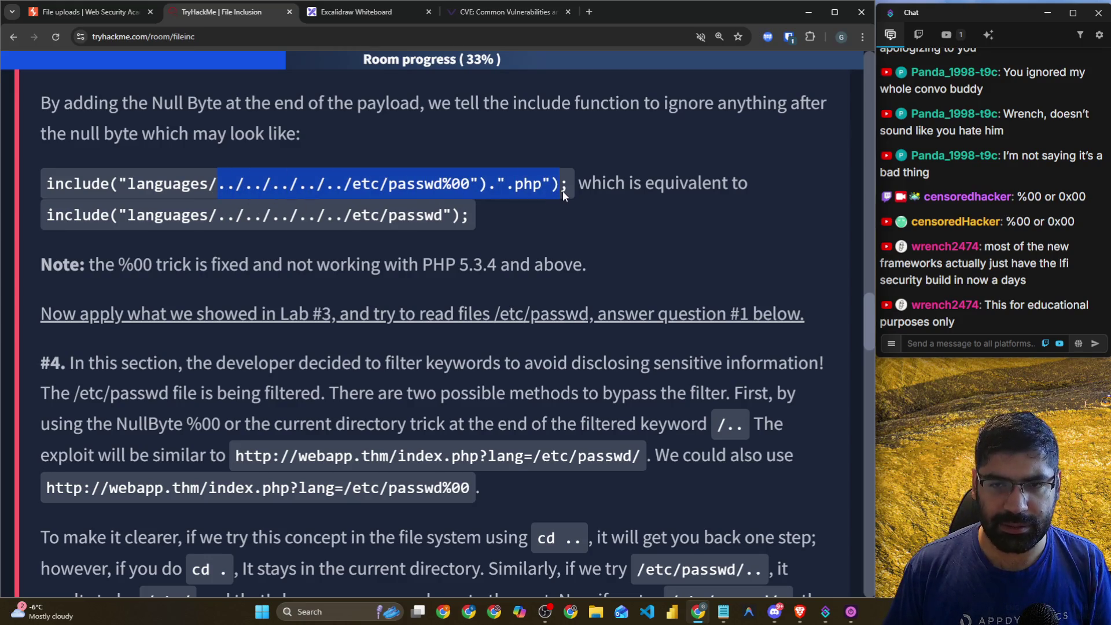
pyautogui.moveTo(562, 191); pyautogui.dragTo(567, 192)
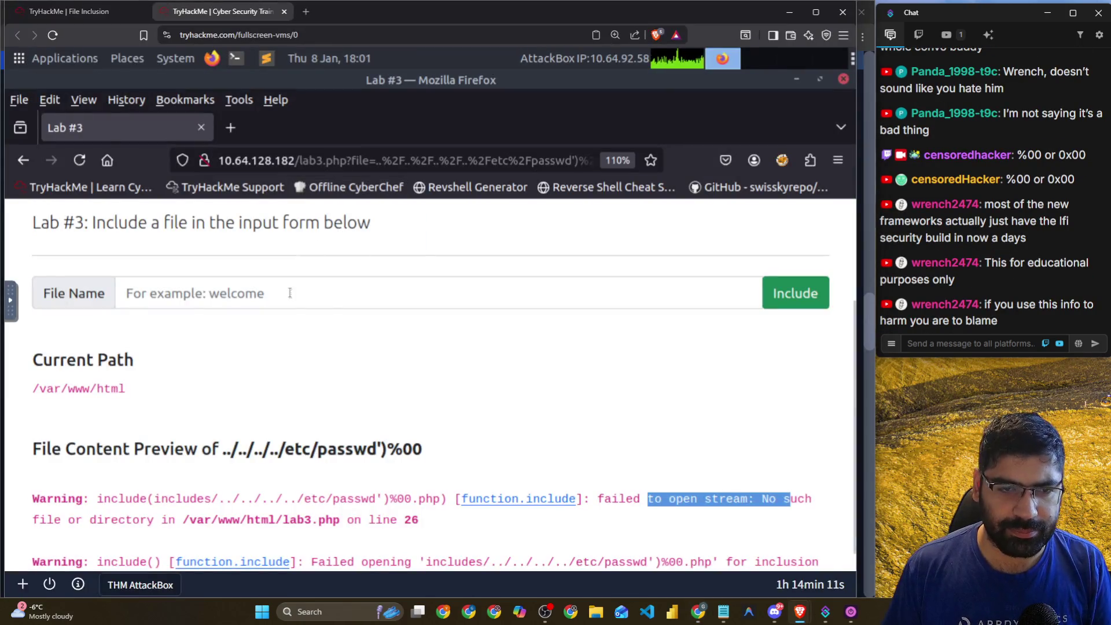
# Paste the %00 traversal payload into Lab #3's File Name and include it
pyautogui.click(291, 295)
pyautogui.write('../../../../../etc/passwd%00"')
pyautogui.click(788, 277)
pyautogui.scroll(-2, 327, 345)
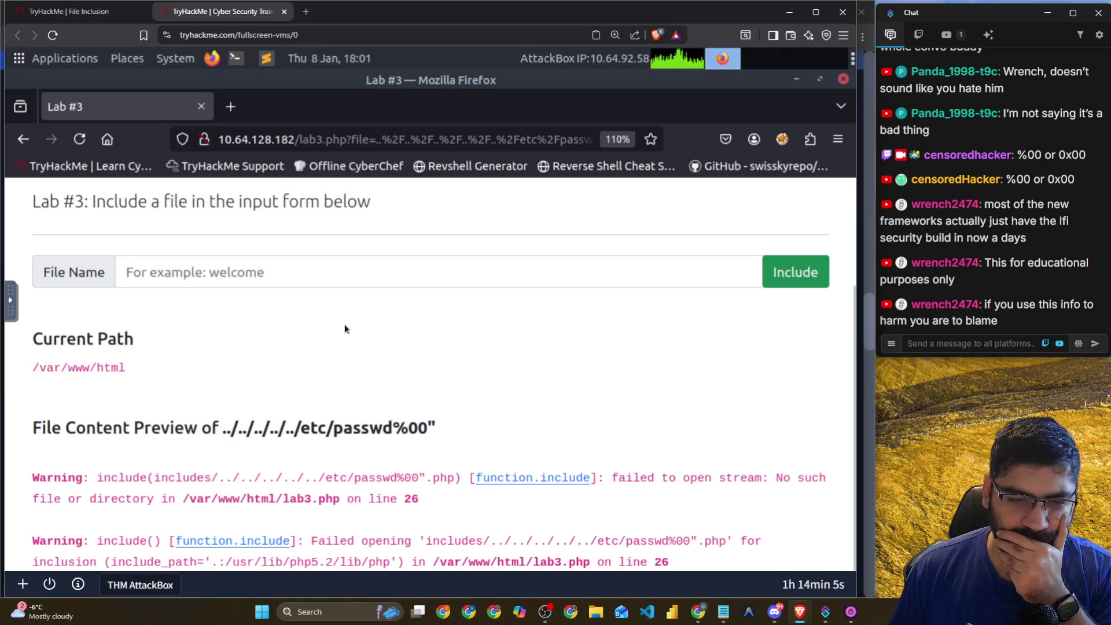
pyautogui.moveTo(219, 483); pyautogui.dragTo(315, 480)
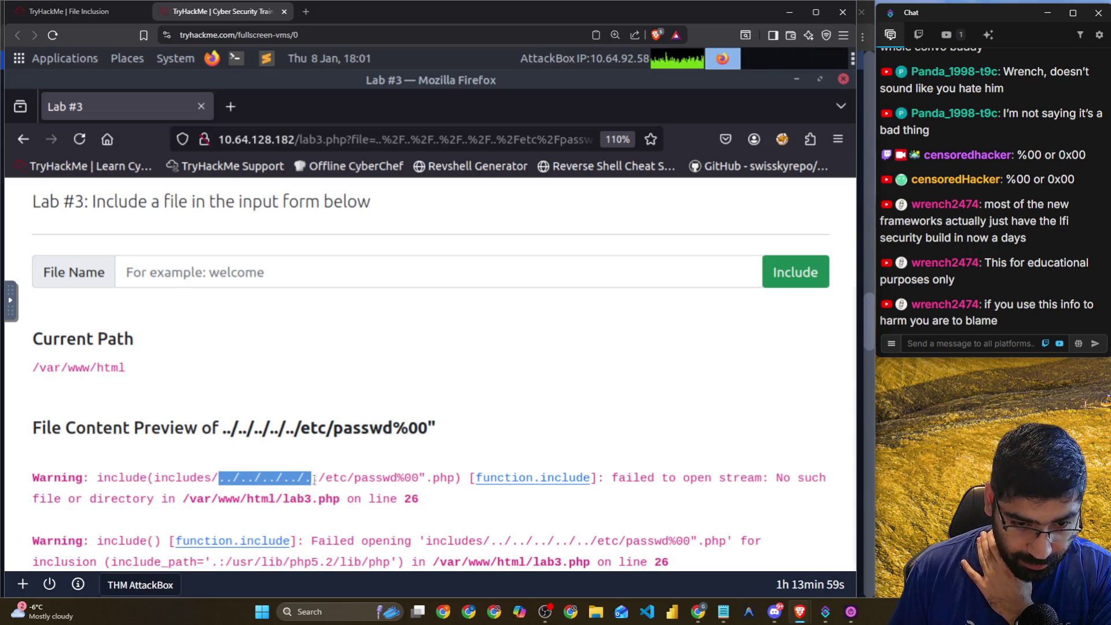
pyautogui.click(225, 496)
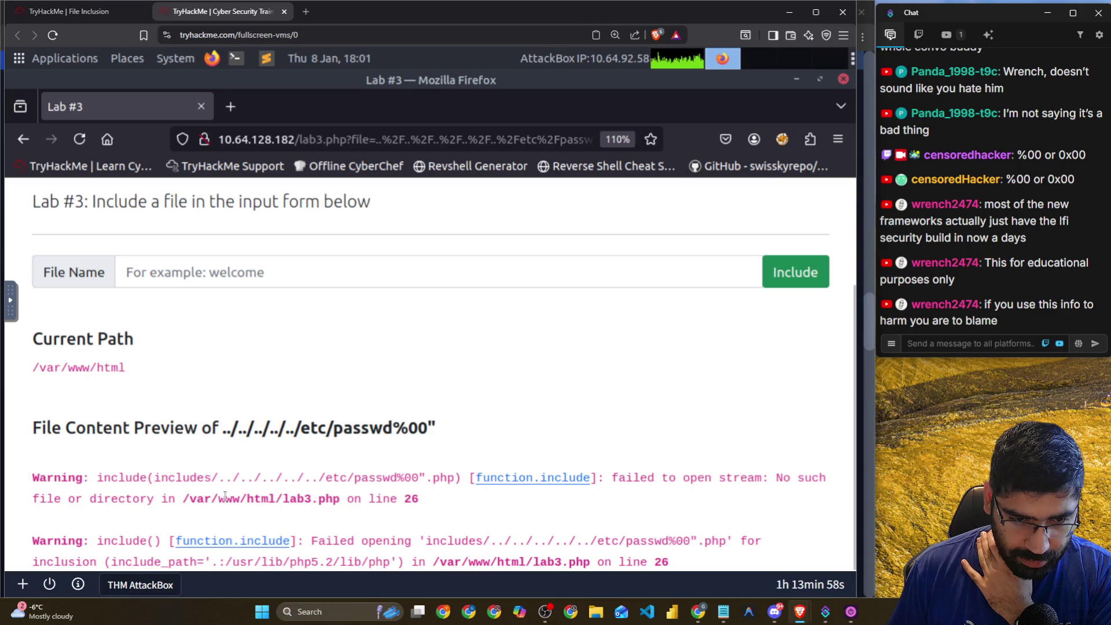
# Re-paste the payload and inspect the 'No such file or directory' warnings at 120% zoom
pyautogui.rightClick(178, 276)
pyautogui.click(218, 373)
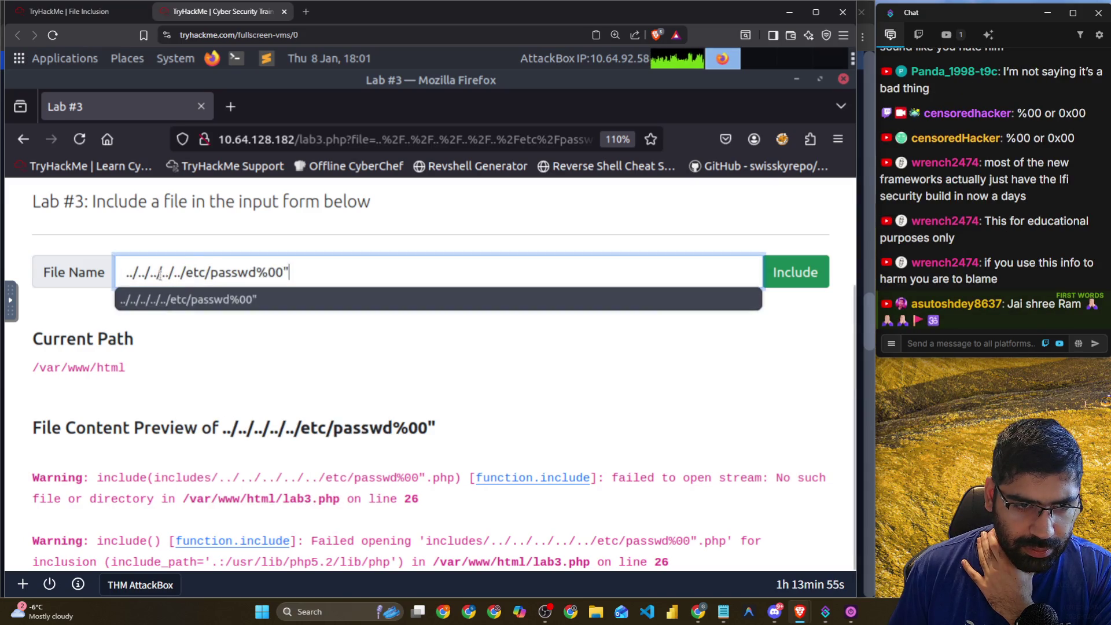
pyautogui.click(184, 272)
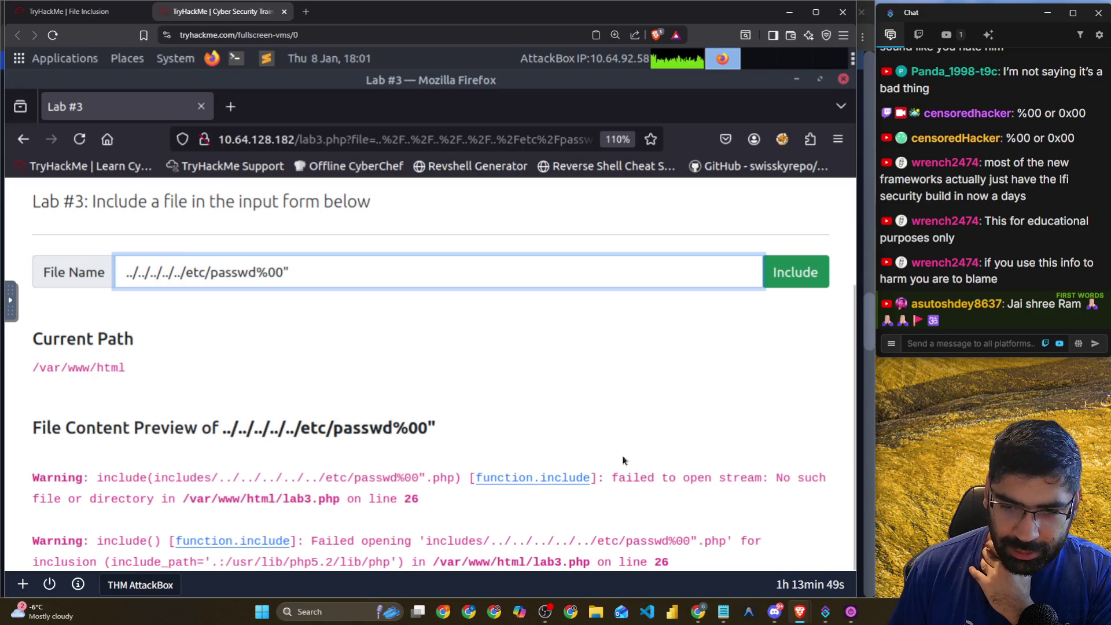
pyautogui.moveTo(630, 479); pyautogui.dragTo(802, 481)
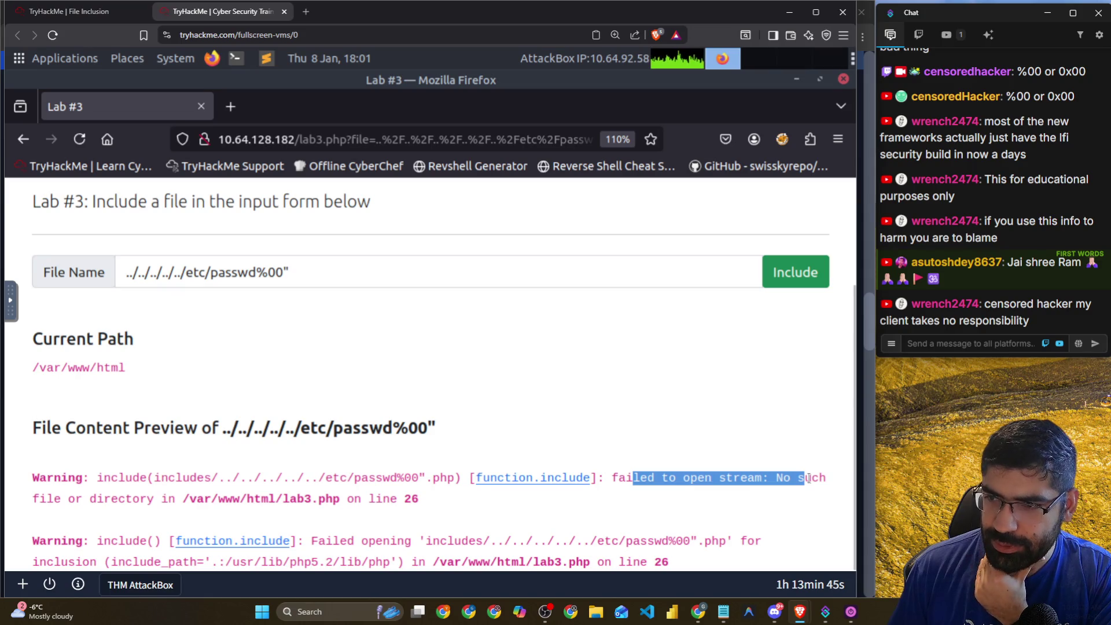
pyautogui.click(808, 478)
pyautogui.moveTo(784, 478); pyautogui.dragTo(811, 478)
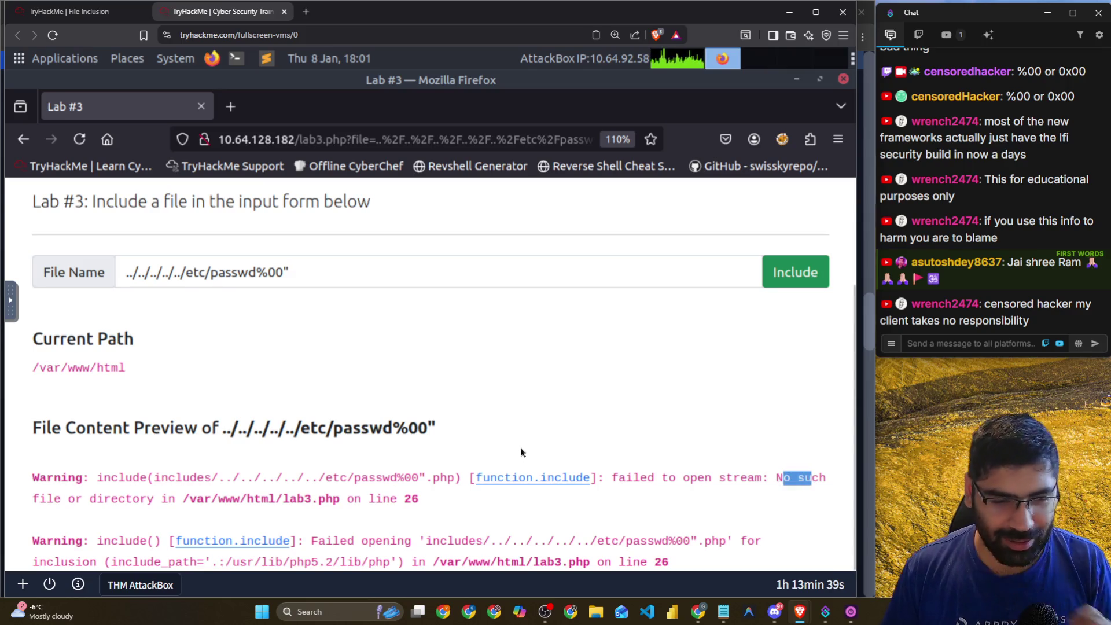
pyautogui.hotkey('ctrl', '+')
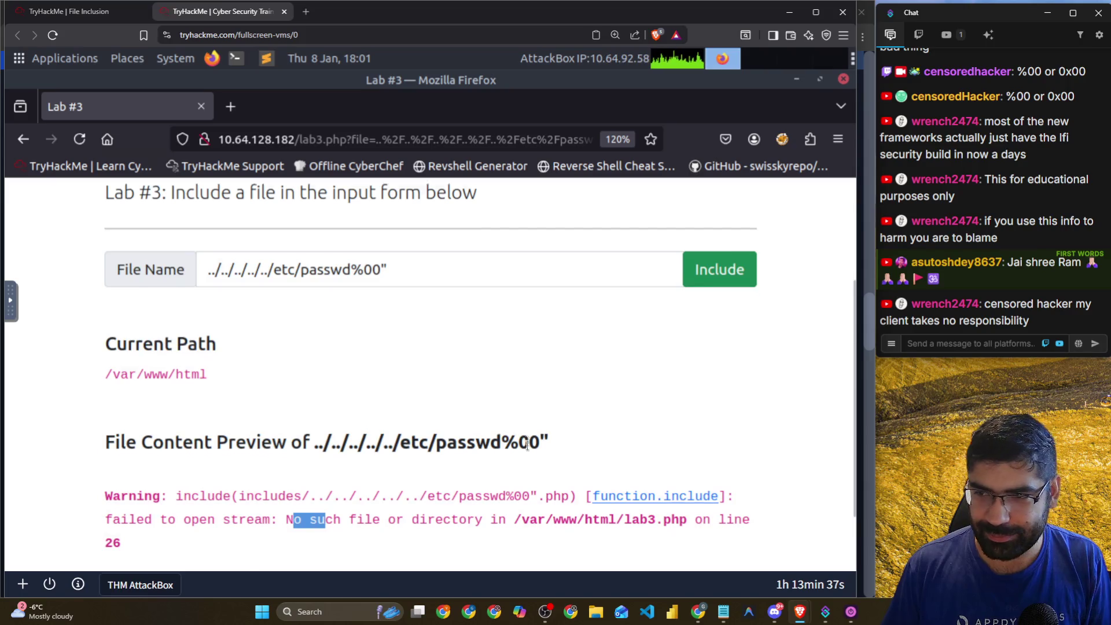
pyautogui.scroll(-2, 527, 445)
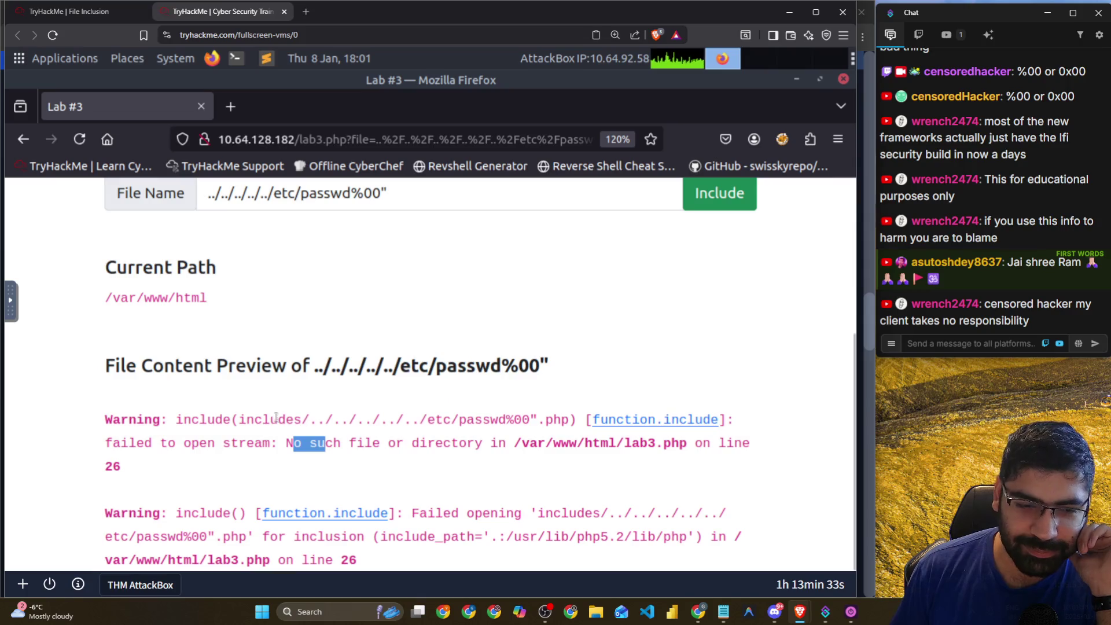
pyautogui.moveTo(286, 536); pyautogui.dragTo(623, 539)
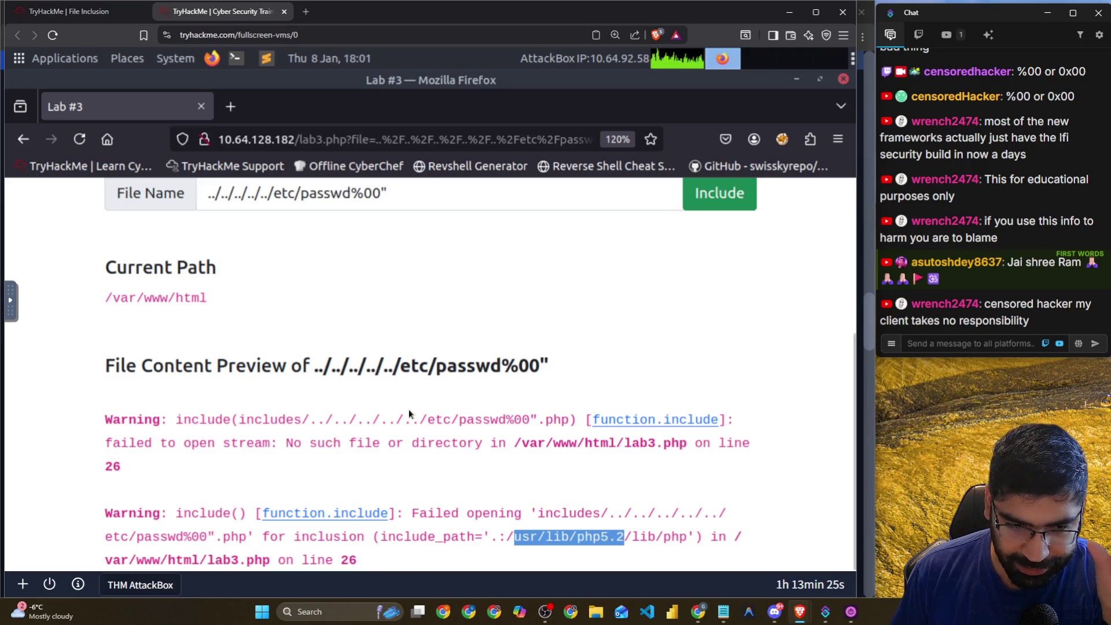
pyautogui.scroll(4, 282, 312)
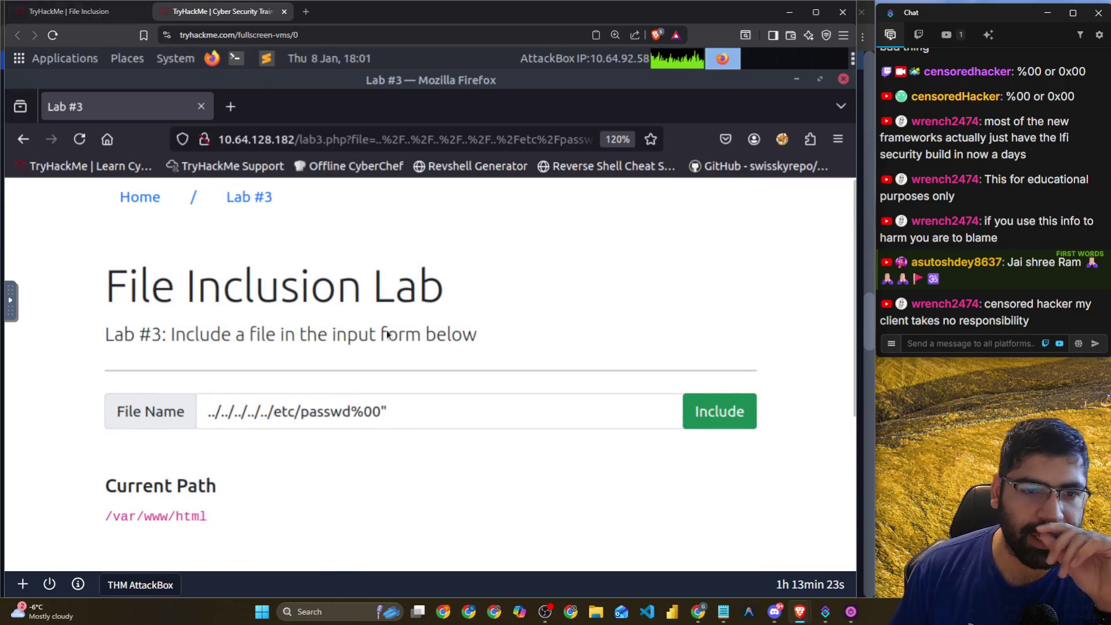
pyautogui.click(362, 411)
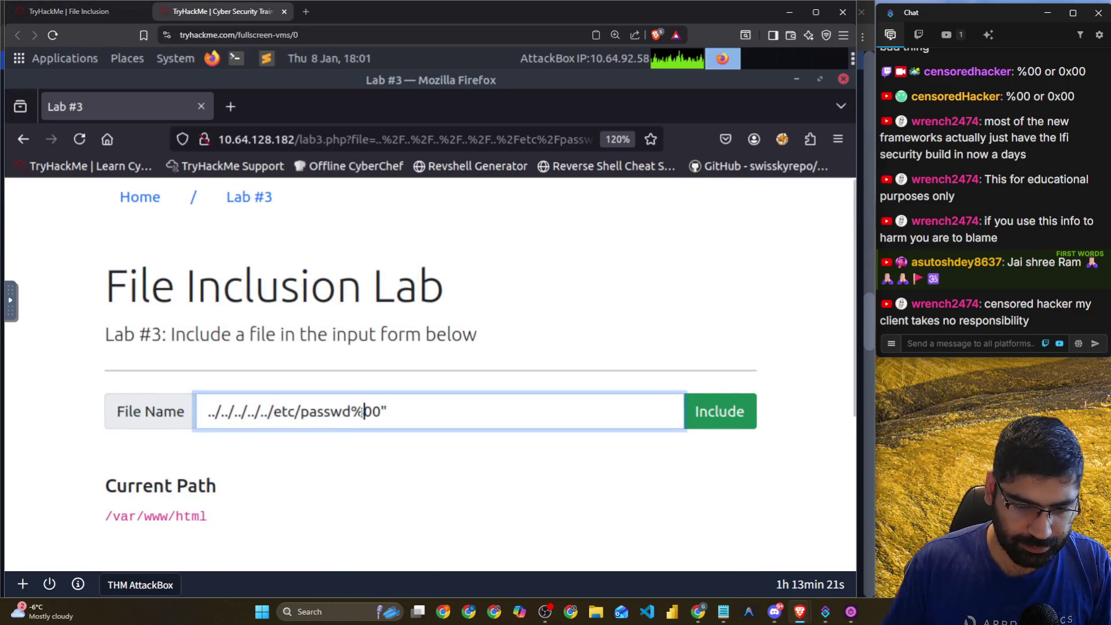
# Replace the %00 ending with 0x00 and submit the payload
pyautogui.press('BackSpace')
pyautogui.press('Delete')
pyautogui.write('0x0')
pyautogui.press('Return')
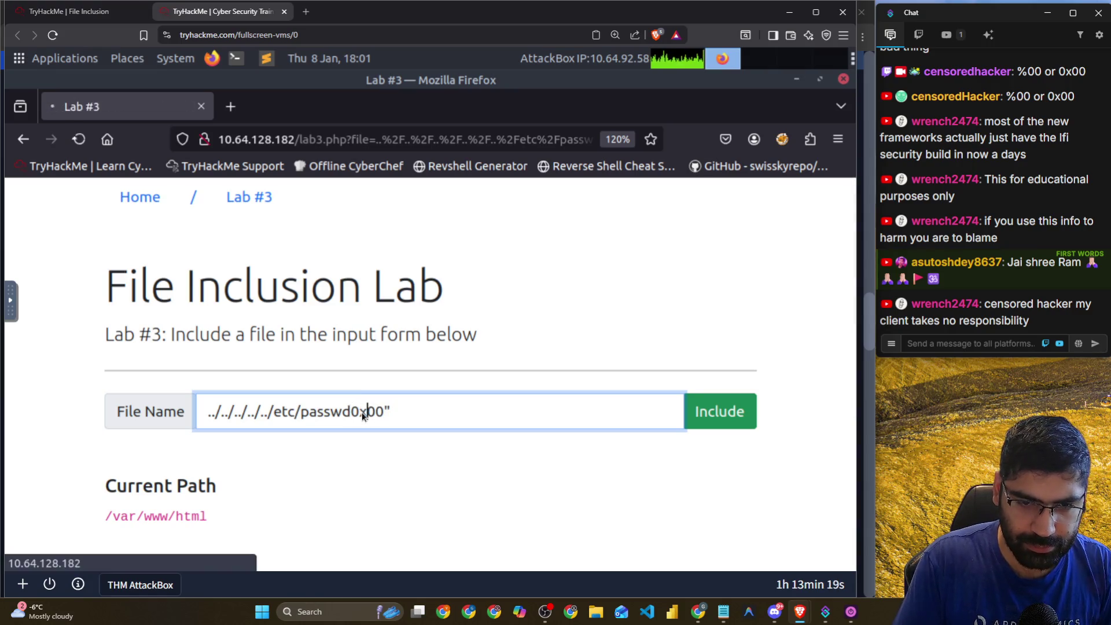
pyautogui.scroll(-3, 362, 412)
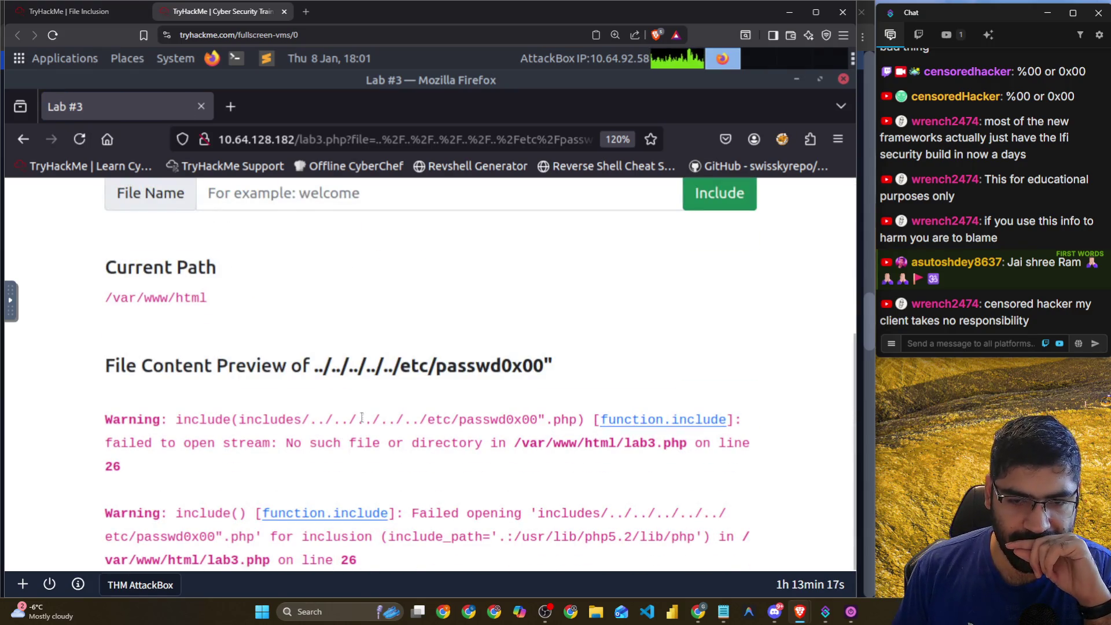
pyautogui.scroll(3, 403, 386)
# Enter ../../../../../etc/passwd%00 with the null byte changed to \x00 and submit
pyautogui.click(392, 414)
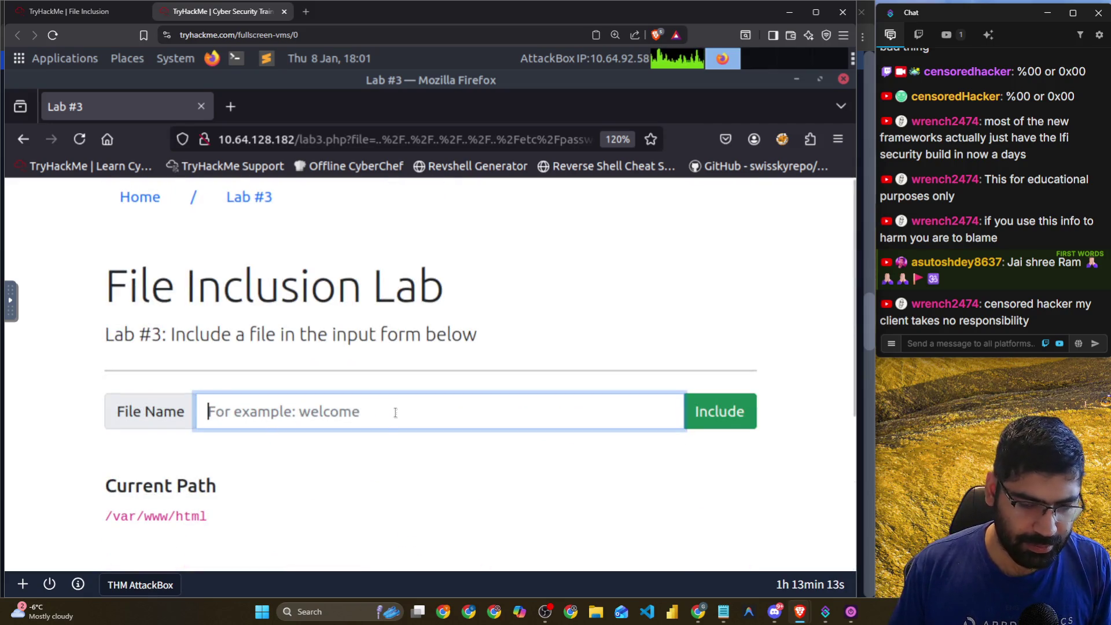
pyautogui.write('../../../../../etc/passwd%00')
pyautogui.press('Left')
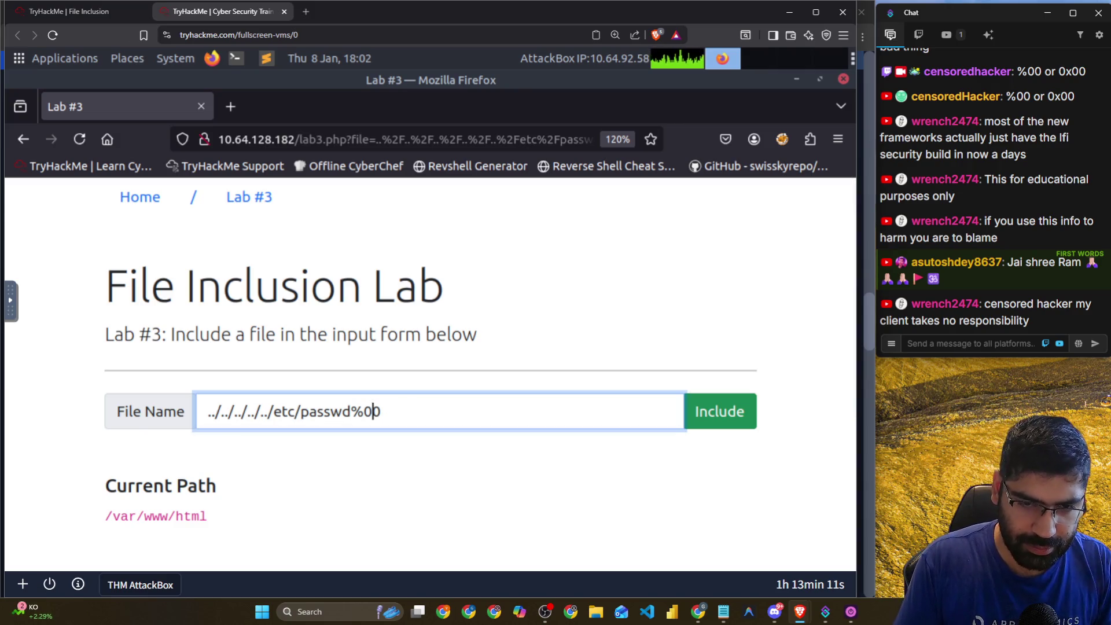
pyautogui.press('BackSpace')
pyautogui.write('\\x')
pyautogui.press('Return')
# Paste the payload, change %00 to 0x00, drop the trailing quote, and submit passwd0x00
pyautogui.write('../../../../../etc/passwd%00"')
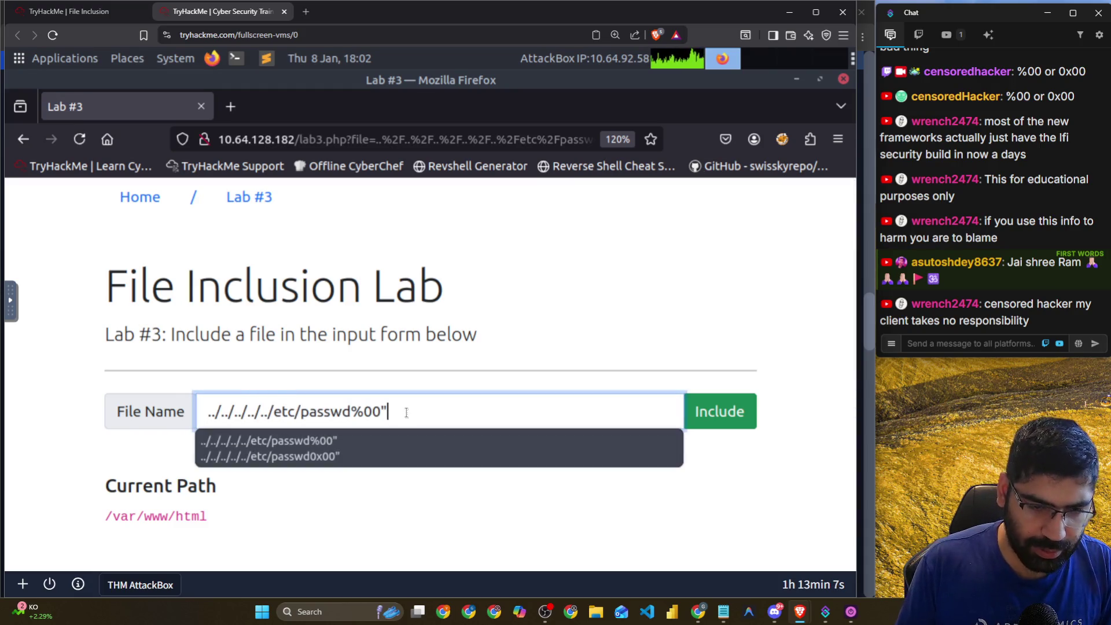
pyautogui.click(353, 410)
pyautogui.hotkey('shift', 'Right')
pyautogui.write('0x')
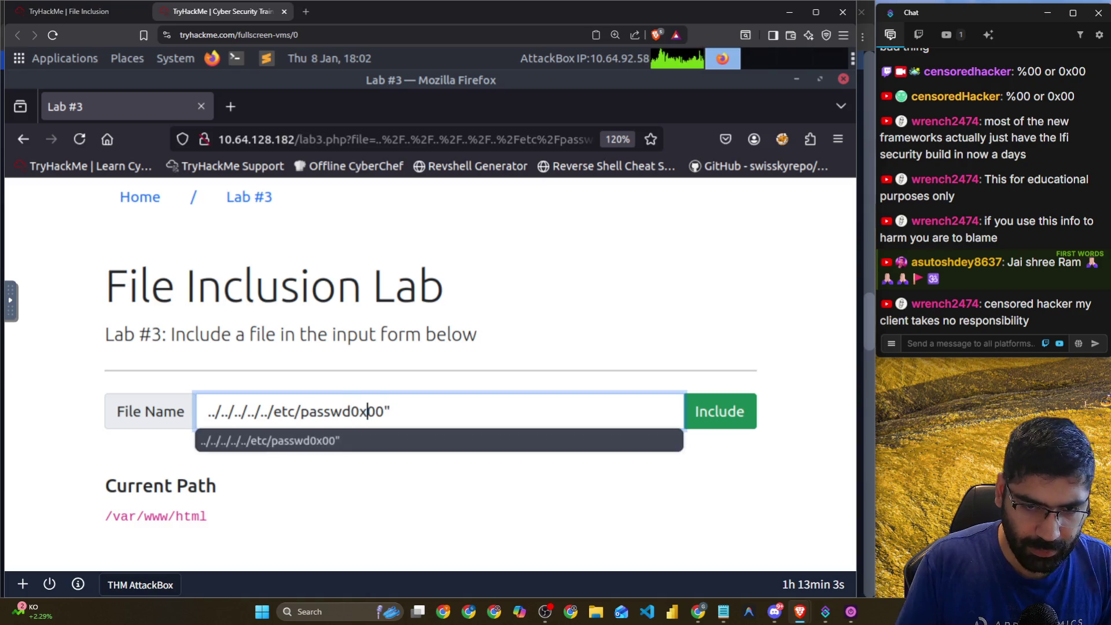
pyautogui.hotkey('ctrl', 'a')
pyautogui.click(462, 414)
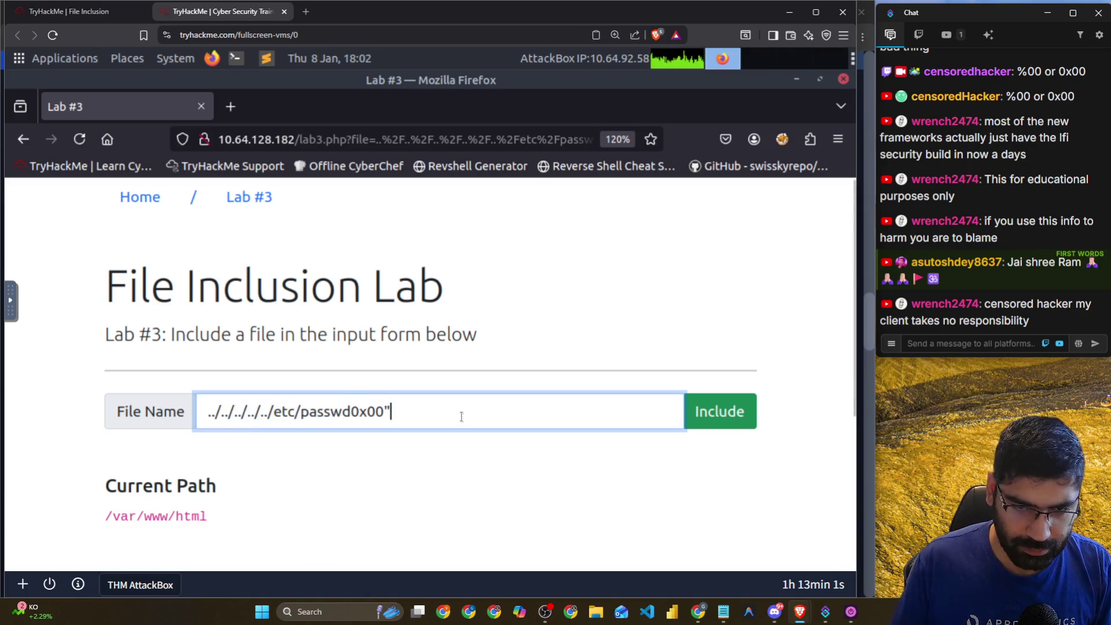
pyautogui.press('BackSpace')
pyautogui.hotkey('ctrl', 'a')
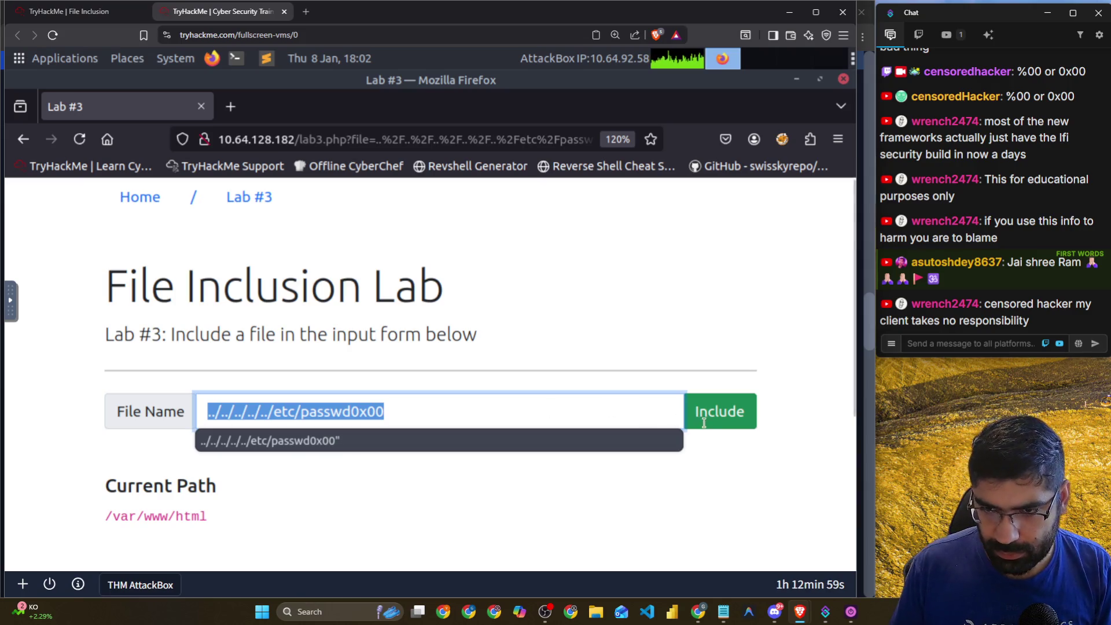
pyautogui.click(702, 417)
# Examine the warnings showing the include path resolved to passwd0x00.php
pyautogui.scroll(-3, 521, 312)
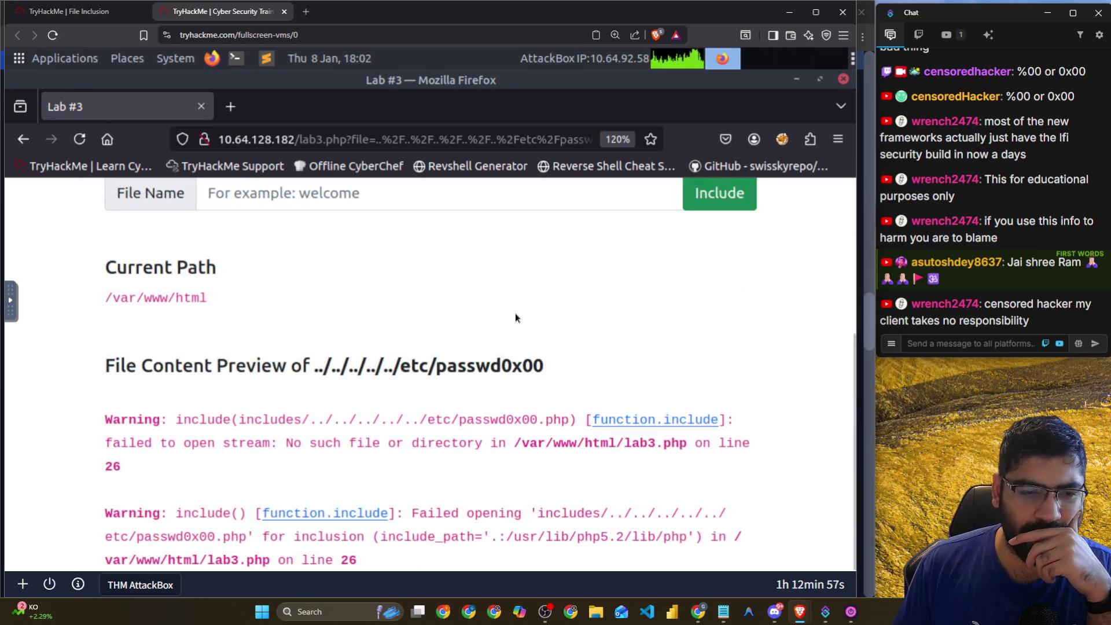
pyautogui.moveTo(368, 415); pyautogui.dragTo(569, 420)
pyautogui.moveTo(136, 444); pyautogui.dragTo(686, 446)
pyautogui.click(539, 447)
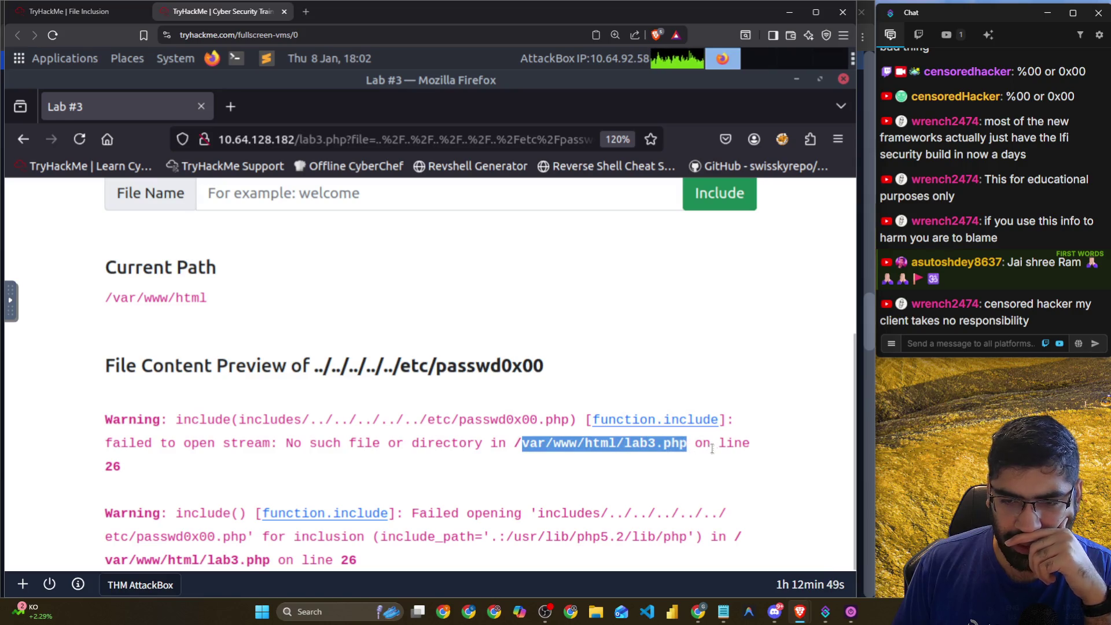
pyautogui.moveTo(295, 421); pyautogui.dragTo(554, 421)
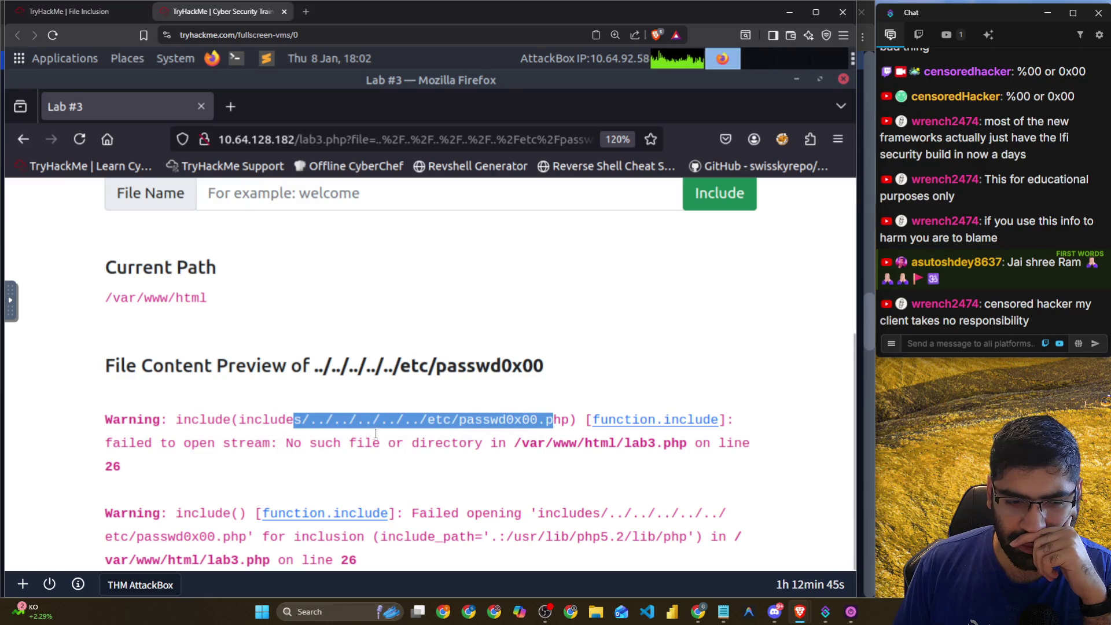
pyautogui.moveTo(318, 368); pyautogui.dragTo(394, 369)
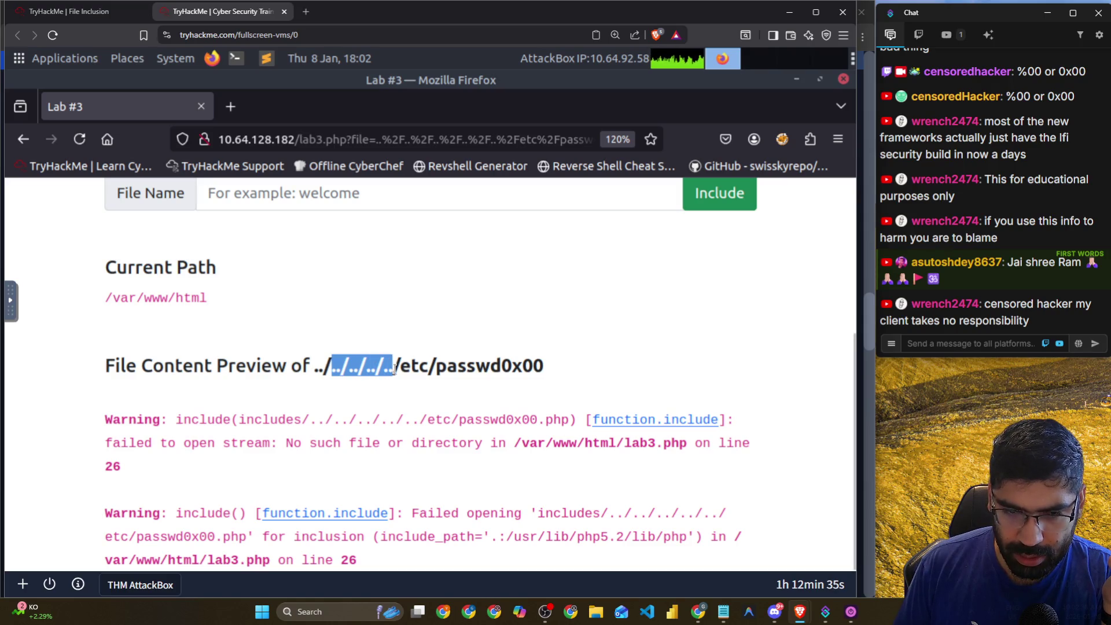
pyautogui.scroll(3, 306, 352)
# Submit ../../../../../etc/passwd0x00 shortened by two ../ segments and note the appended .php
pyautogui.click(290, 408)
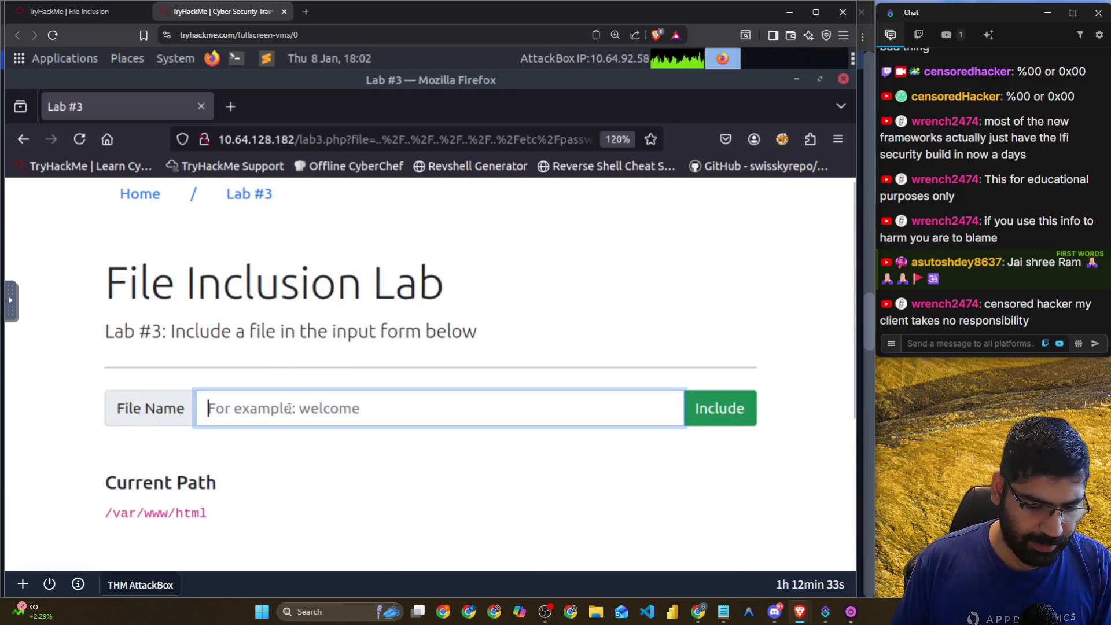
pyautogui.write('../../../../../etc/passwd0x00')
pyautogui.click(226, 408)
pyautogui.click(225, 408)
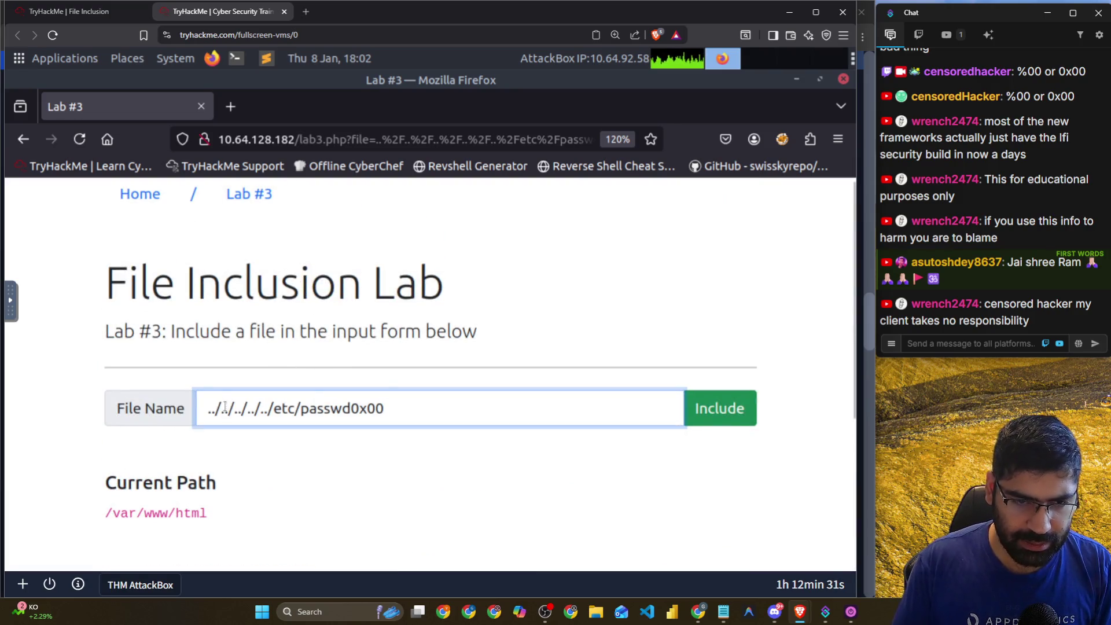
pyautogui.press('BackSpace')
pyautogui.press('BackSpace')
pyautogui.press('BackSpace')
pyautogui.press('Return')
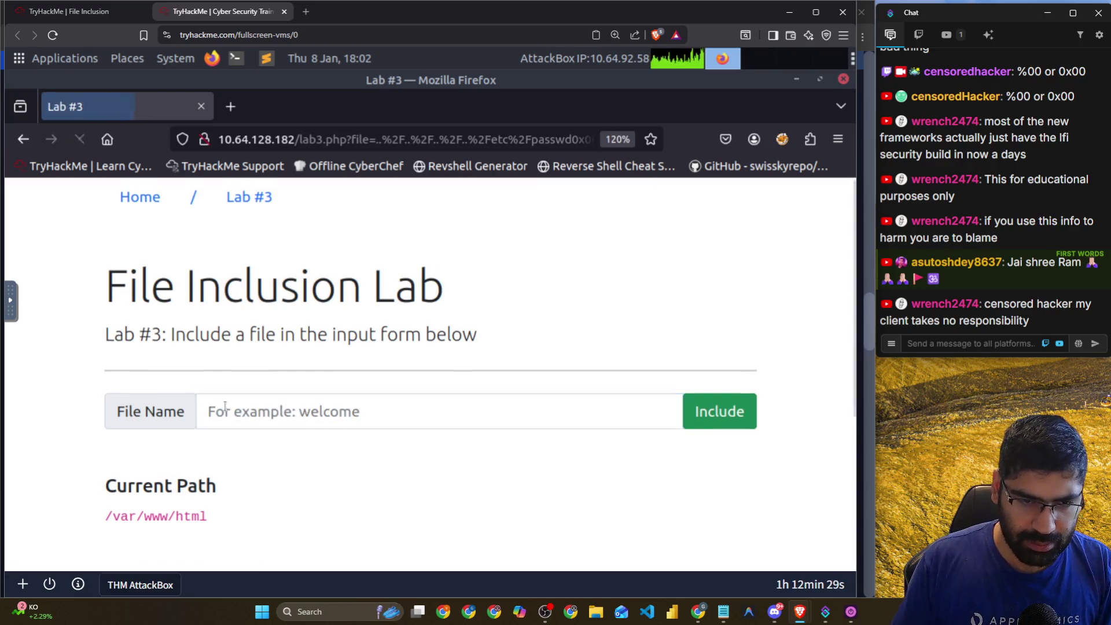
pyautogui.scroll(-3, 253, 452)
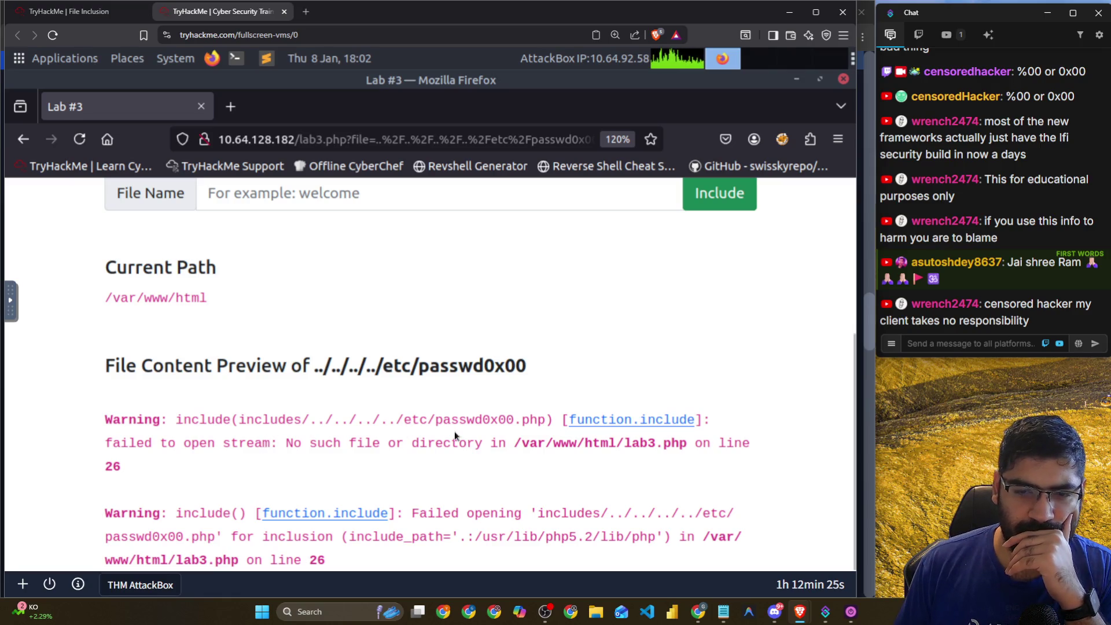
pyautogui.moveTo(513, 419); pyautogui.dragTo(542, 419)
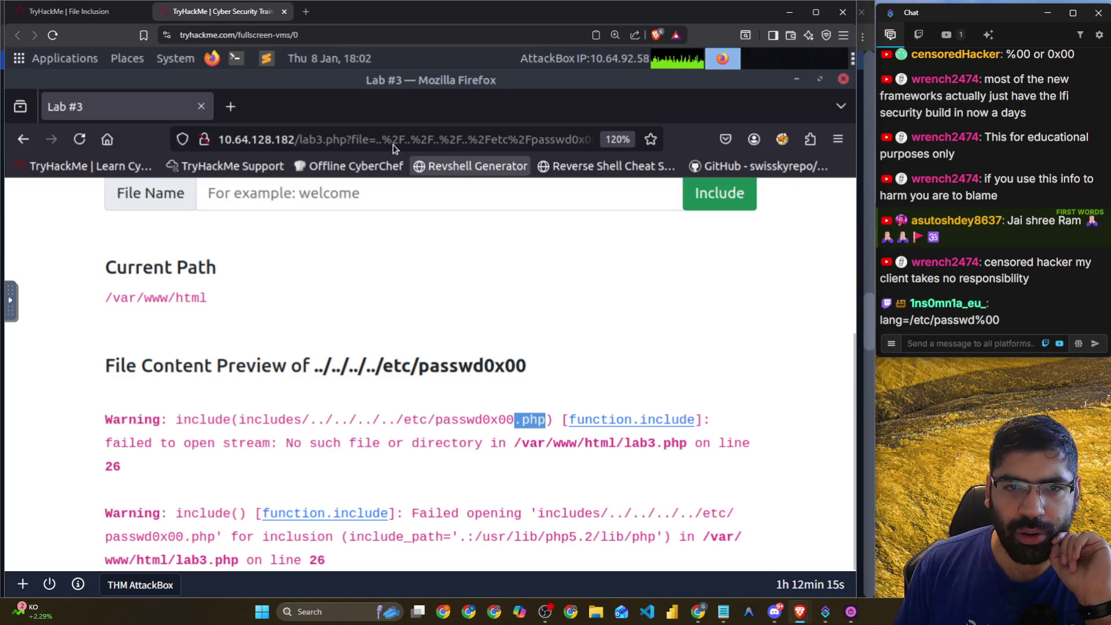
# Set the URL's file= parameter to ../../../../../etc/passwd0x00 and load it
pyautogui.click(376, 140)
pyautogui.moveTo(376, 140); pyautogui.dragTo(595, 140)
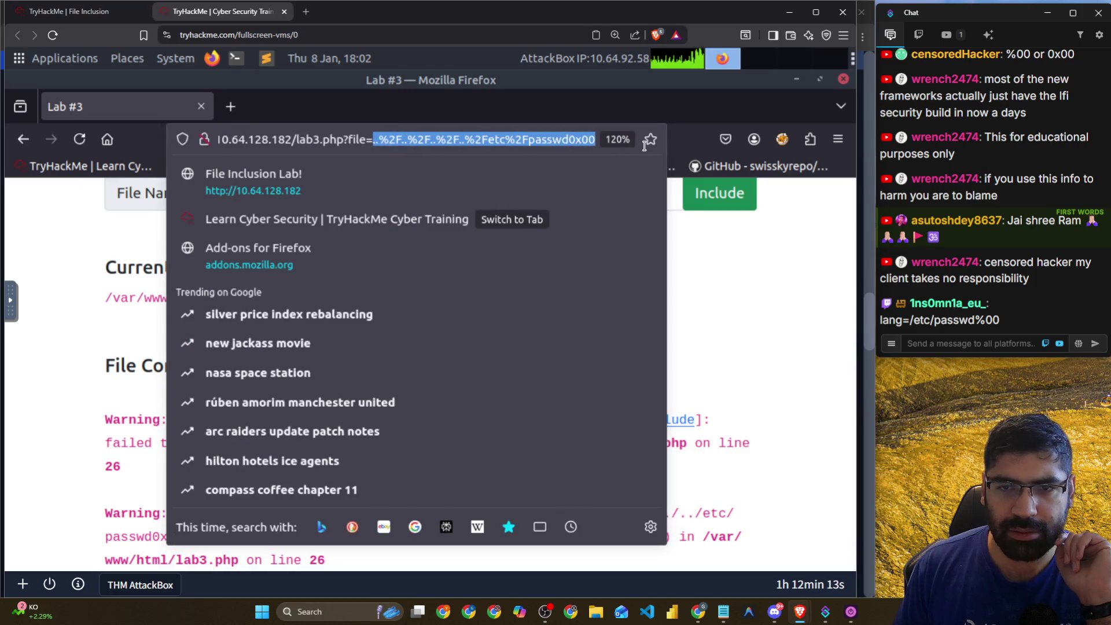
pyautogui.write('../../../../../etc/passwd0x00')
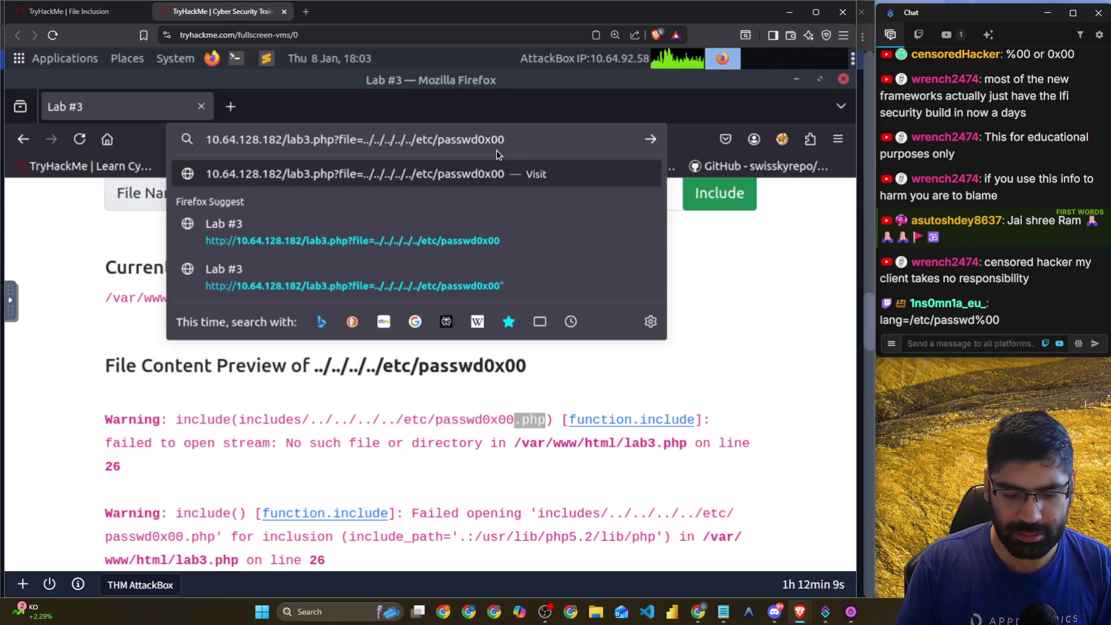
pyautogui.press('Return')
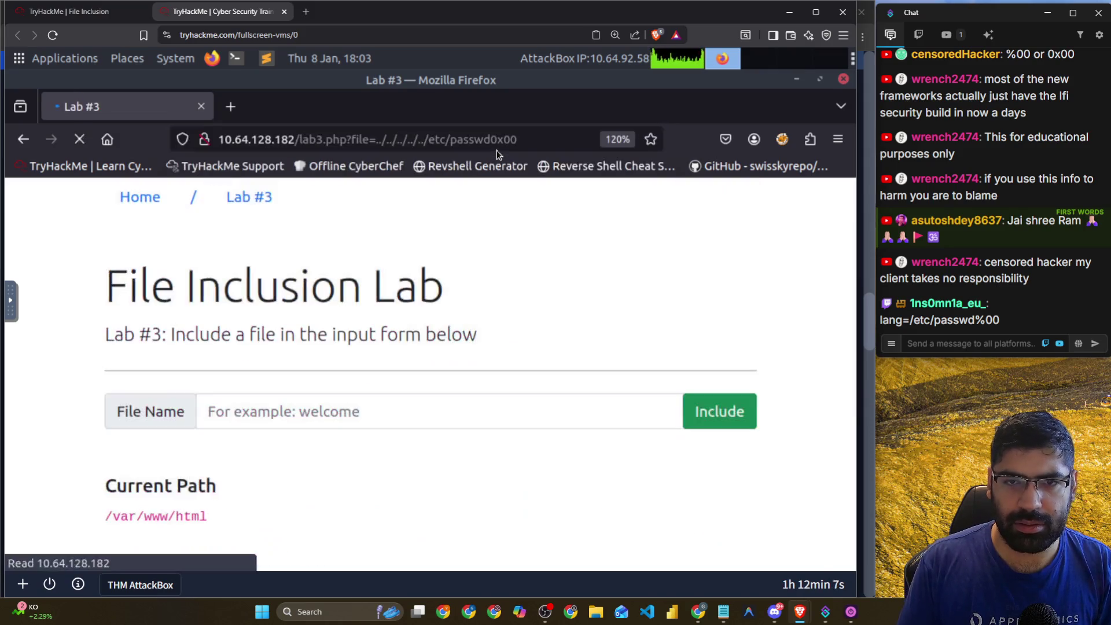
pyautogui.scroll(-3, 387, 307)
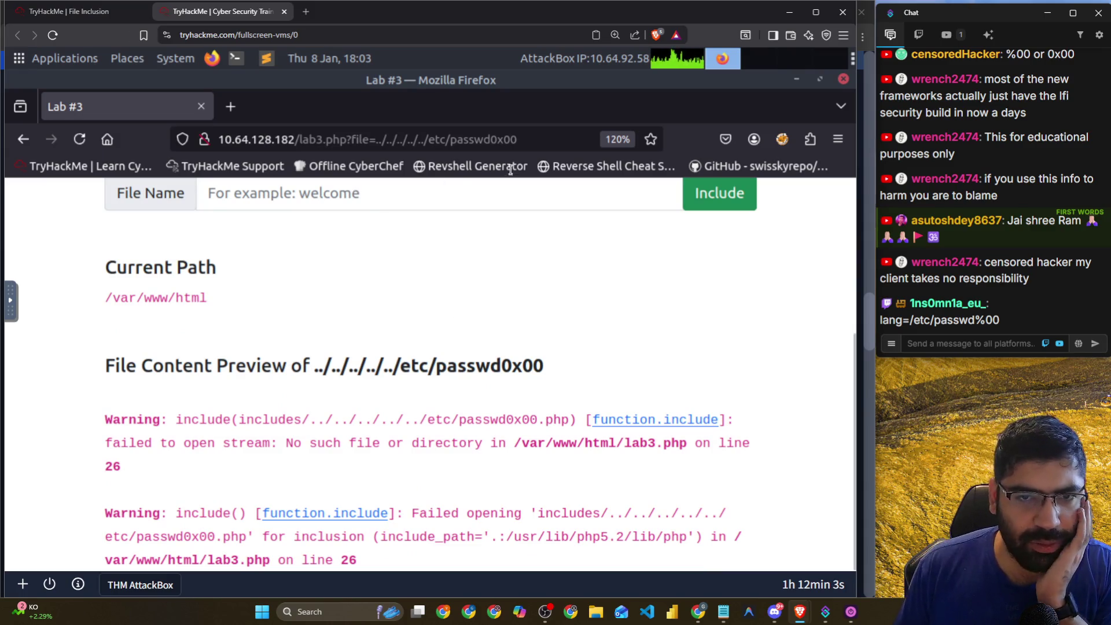
# Append a ") quote to the file path in the address and reload
pyautogui.click(538, 139)
pyautogui.click(535, 139)
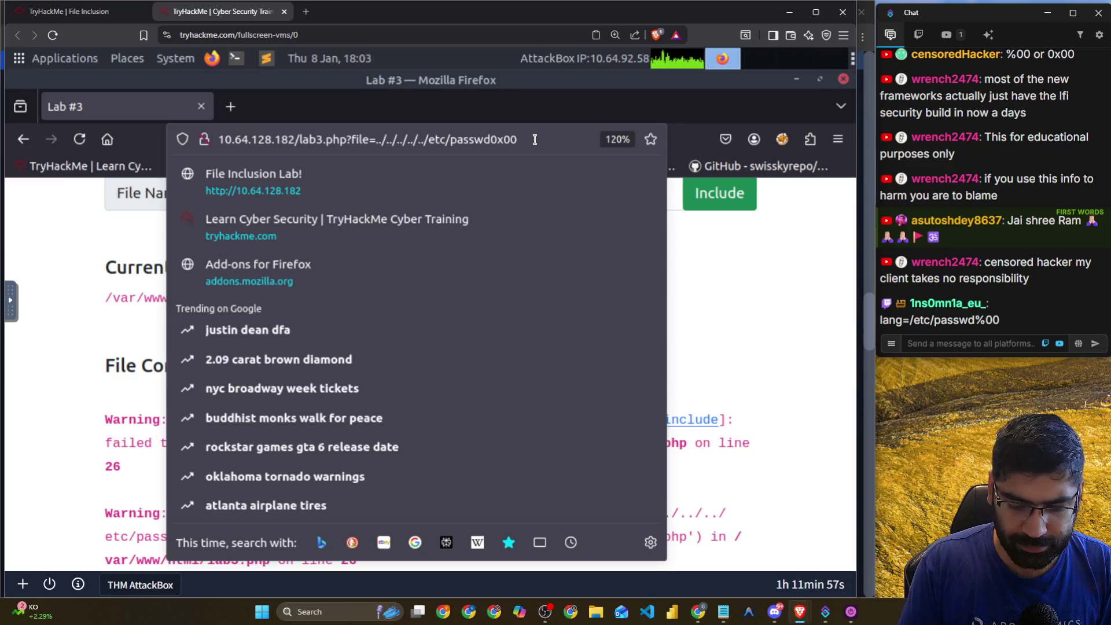
pyautogui.write('")')
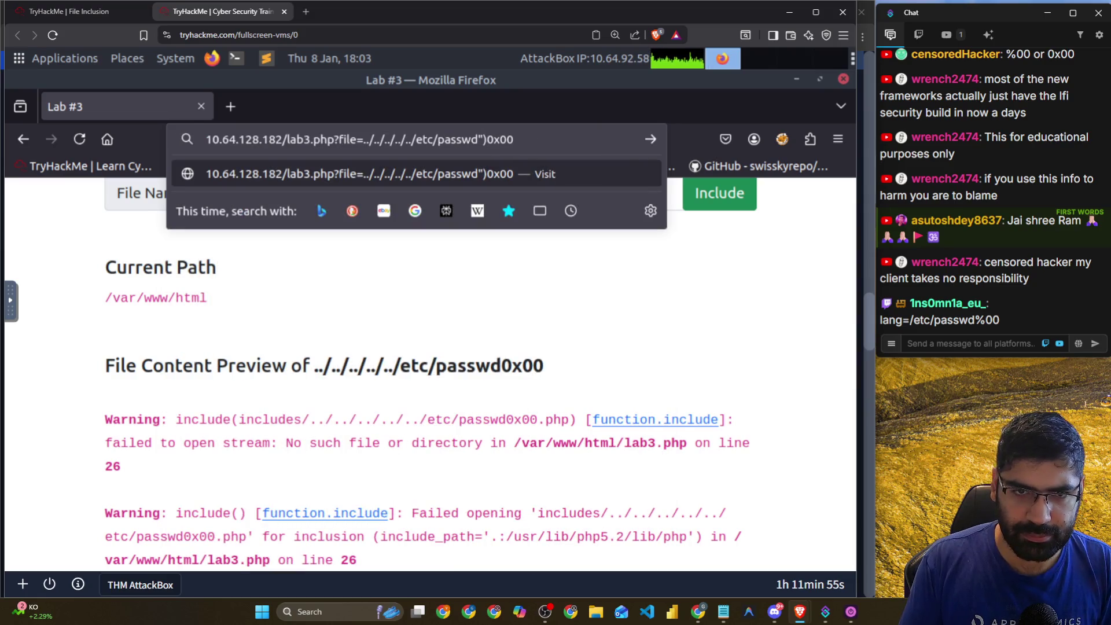
pyautogui.moveTo(514, 140); pyautogui.dragTo(365, 149)
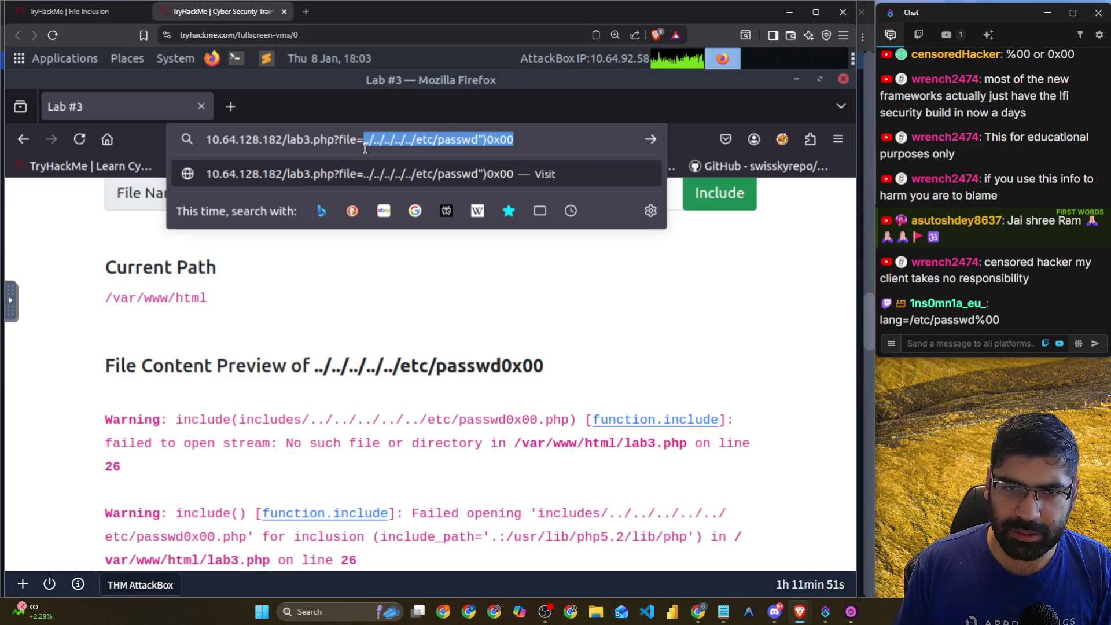
pyautogui.press('Return')
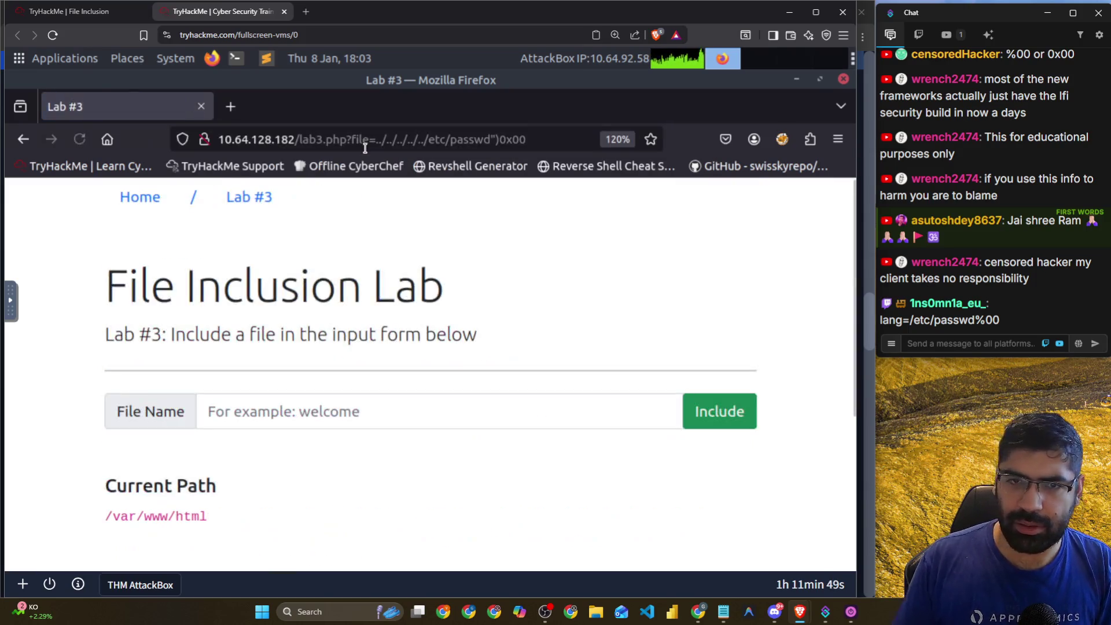
pyautogui.scroll(-4, 463, 255)
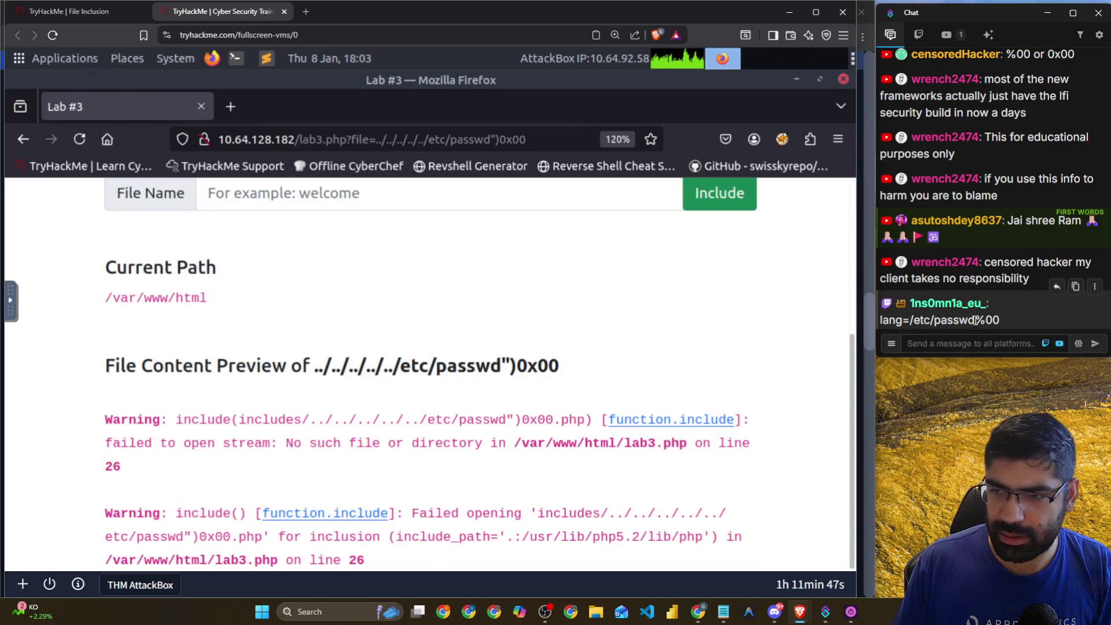
# Replace the address's file path with /etc/passwd%00 copied from chat
pyautogui.moveTo(1001, 323); pyautogui.dragTo(907, 321)
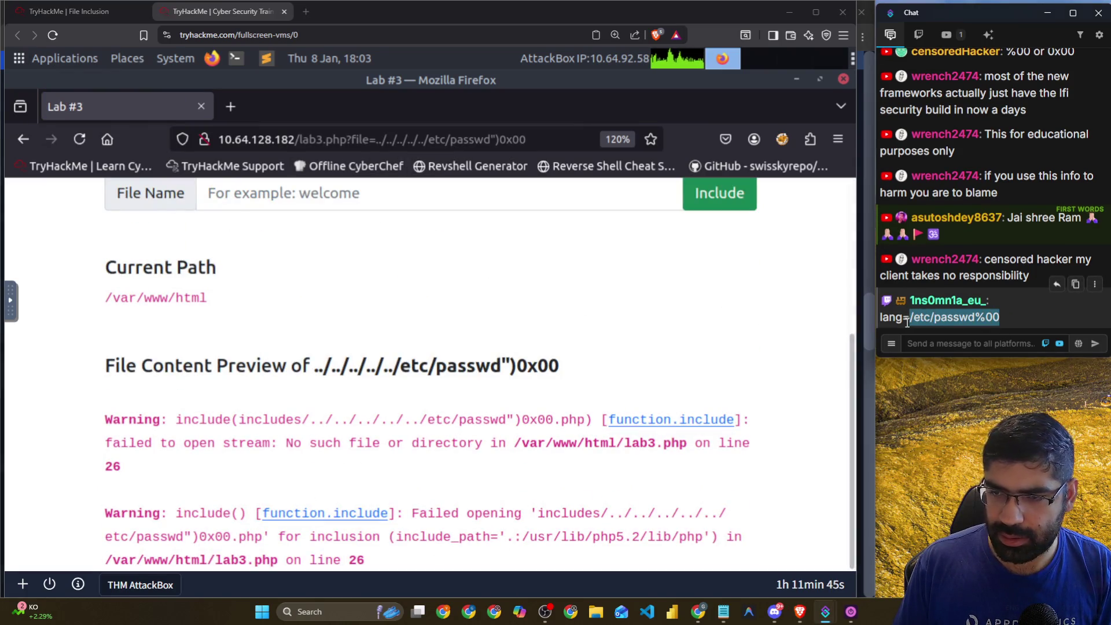
pyautogui.moveTo(526, 139); pyautogui.dragTo(377, 145)
pyautogui.write('/etc/passwd%00')
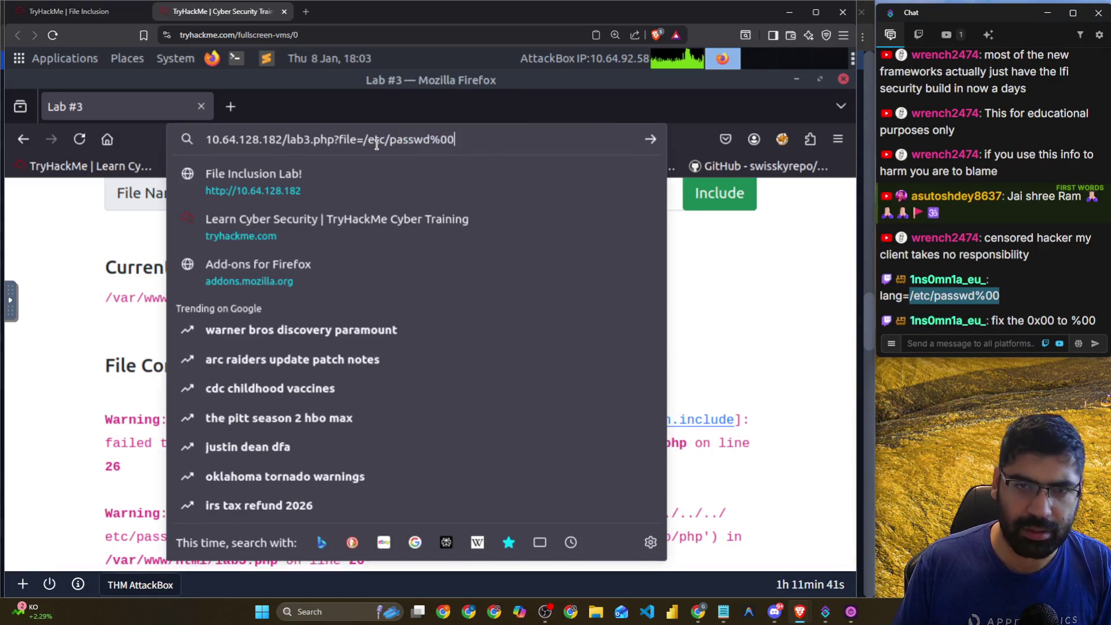
# Load lab3.php?file=/etc/passwd%00 twice; the warning resolves to includes//etc/passwd, no such file
pyautogui.press('Return')
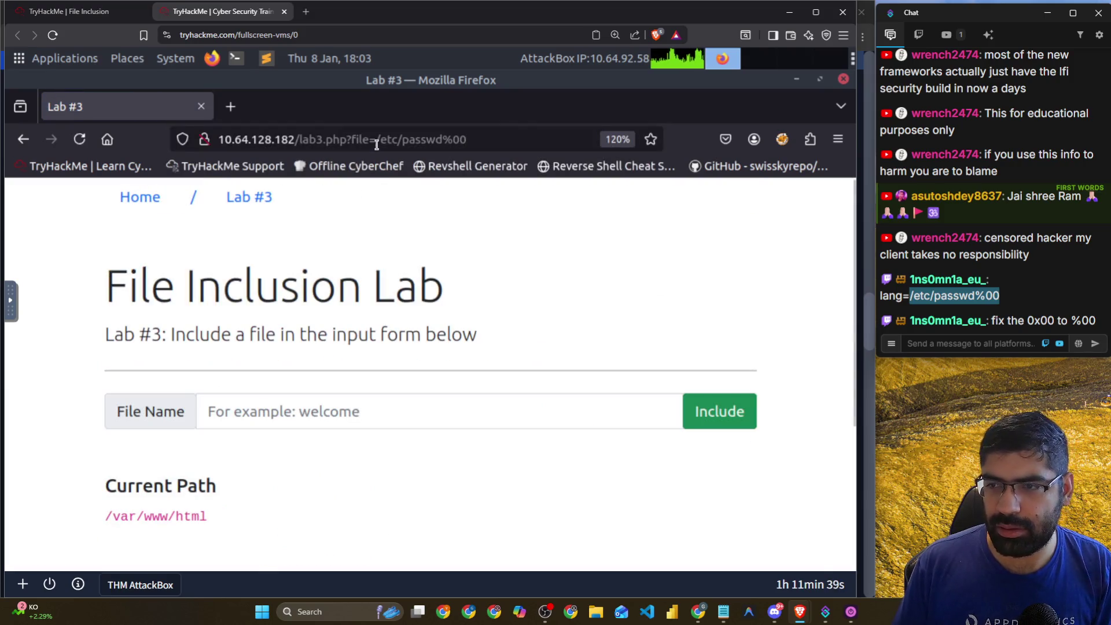
pyautogui.scroll(-3, 478, 312)
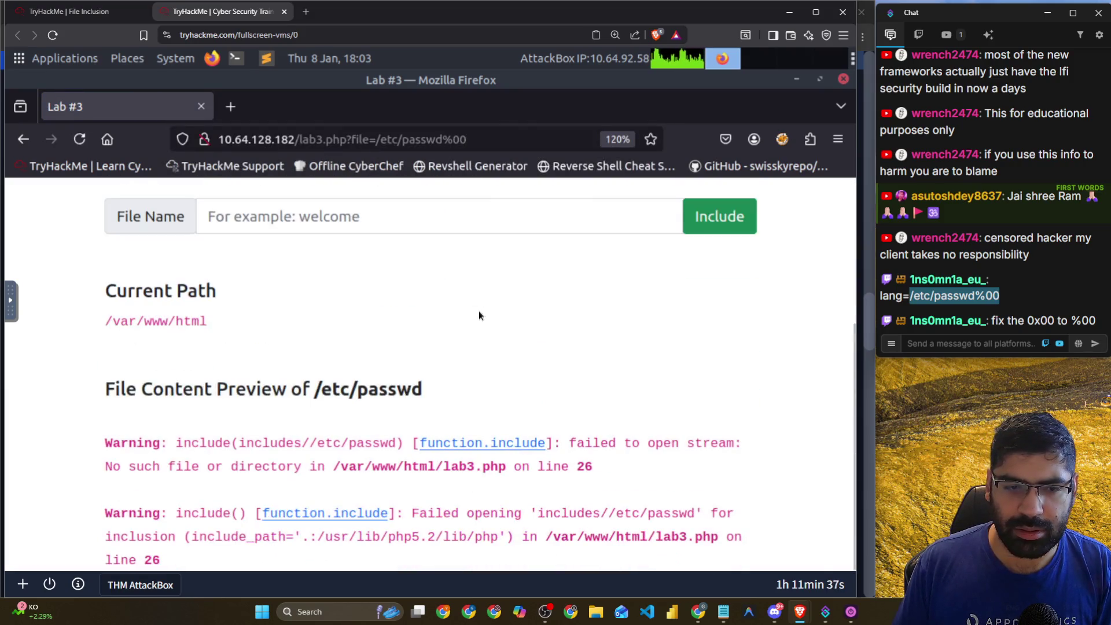
pyautogui.click(412, 143)
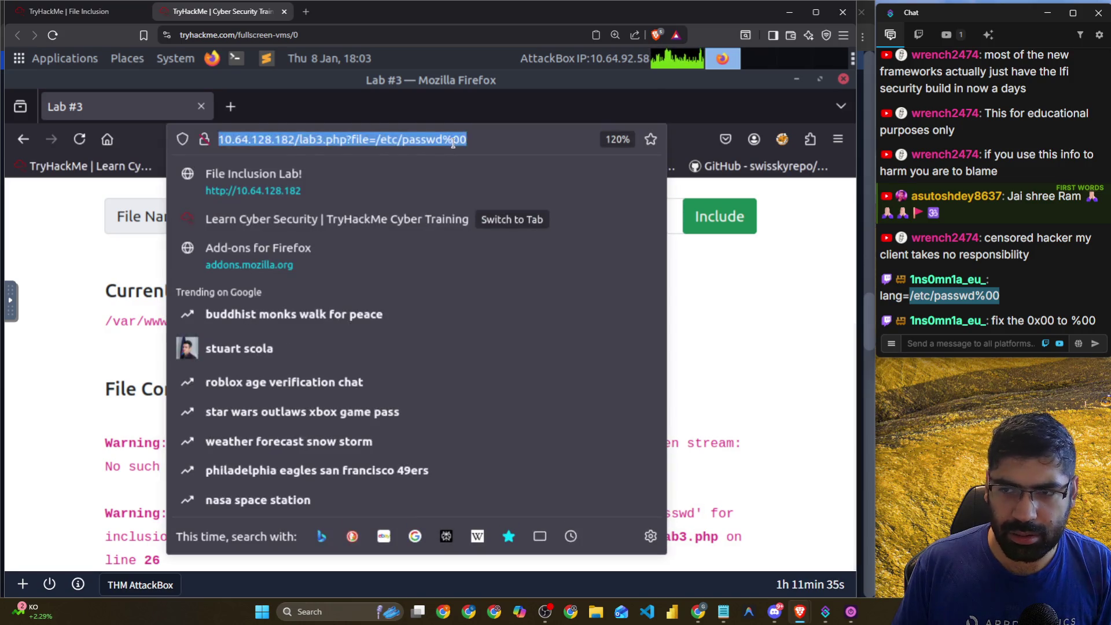
pyautogui.click(453, 140)
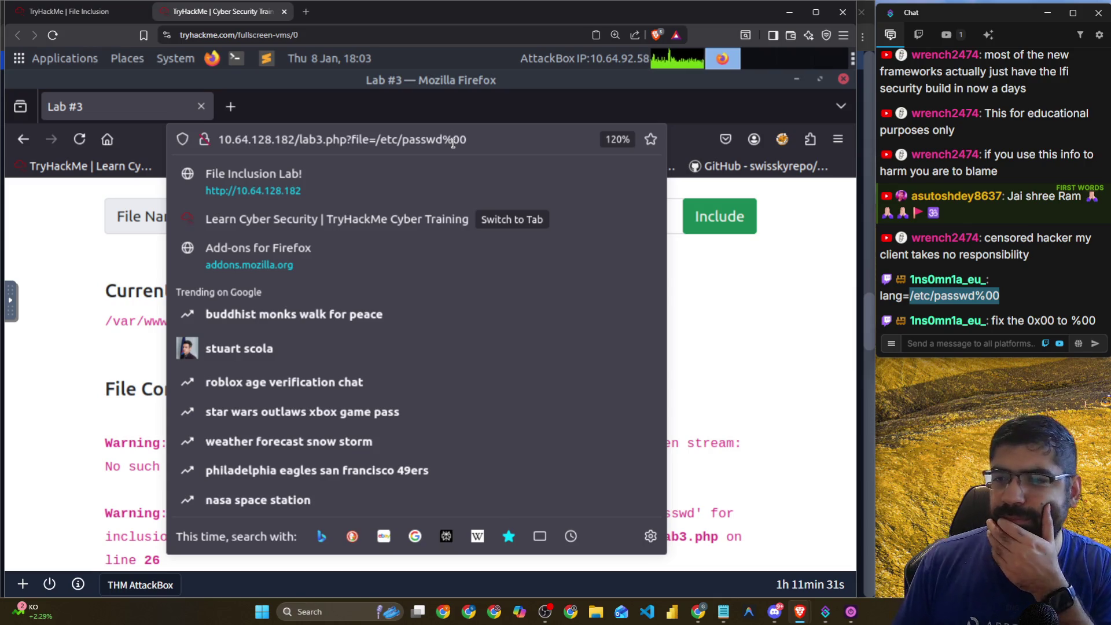
pyautogui.moveTo(377, 144); pyautogui.dragTo(500, 144)
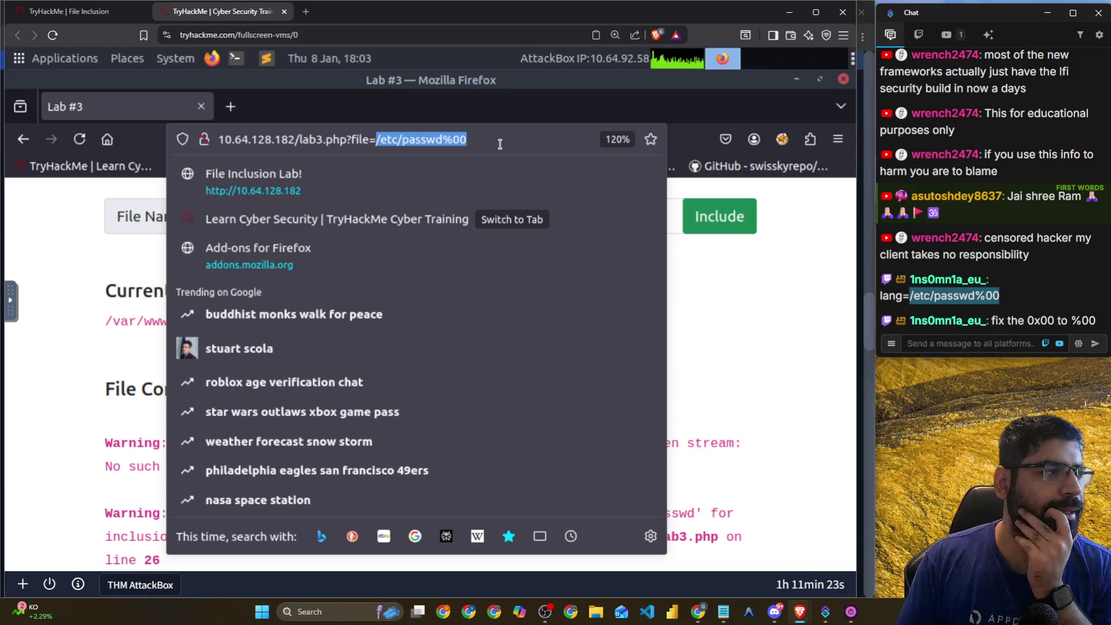
pyautogui.press('Return')
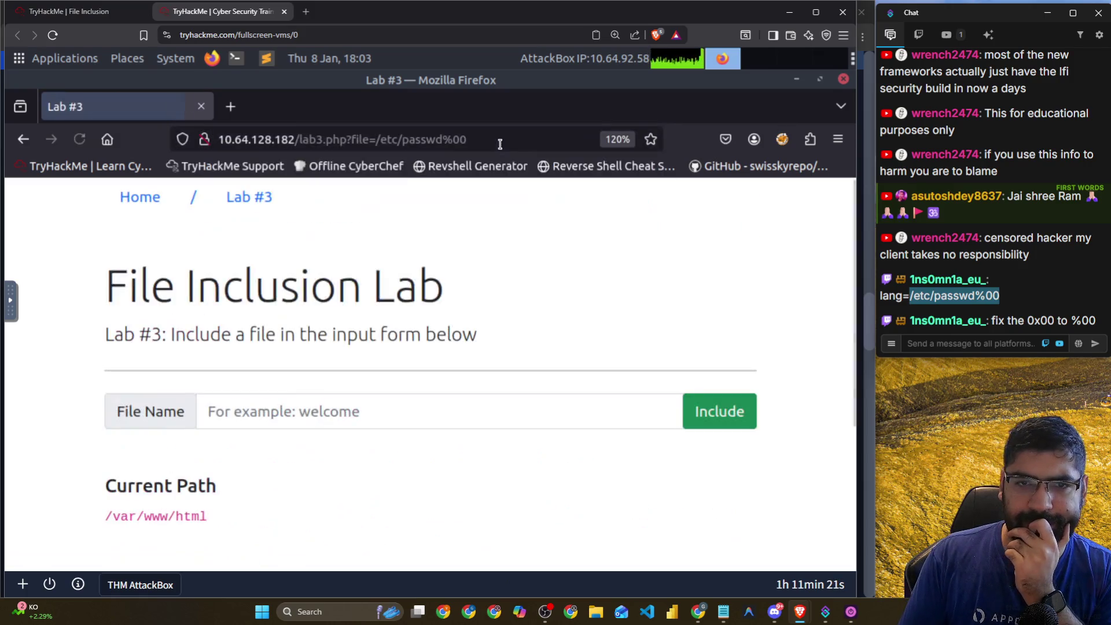
pyautogui.scroll(-3, 457, 272)
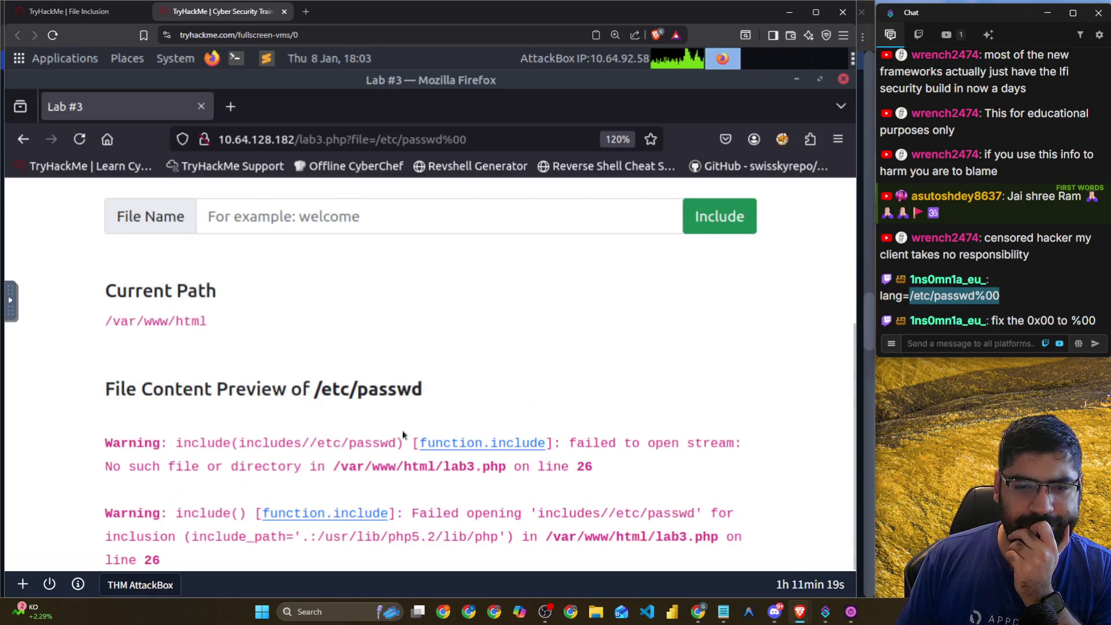
pyautogui.moveTo(327, 444); pyautogui.dragTo(379, 438)
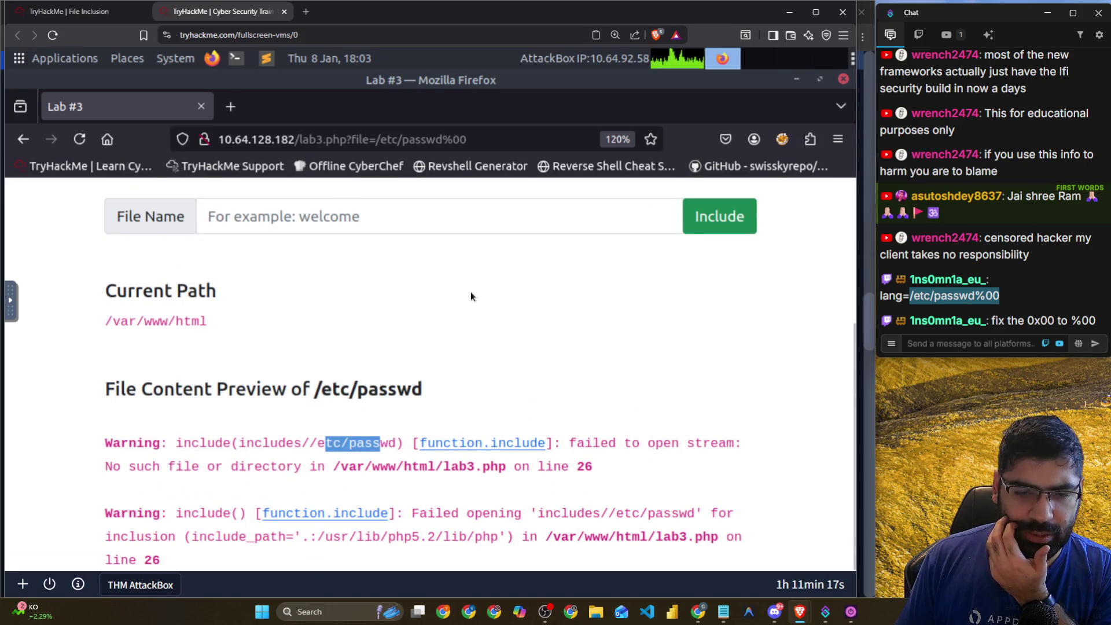
pyautogui.click(476, 137)
# Change the Lab #3 URL to file=../../../../etc/passwd%00 and load it to show /etc/passwd
pyautogui.click(398, 137)
pyautogui.press('Left')
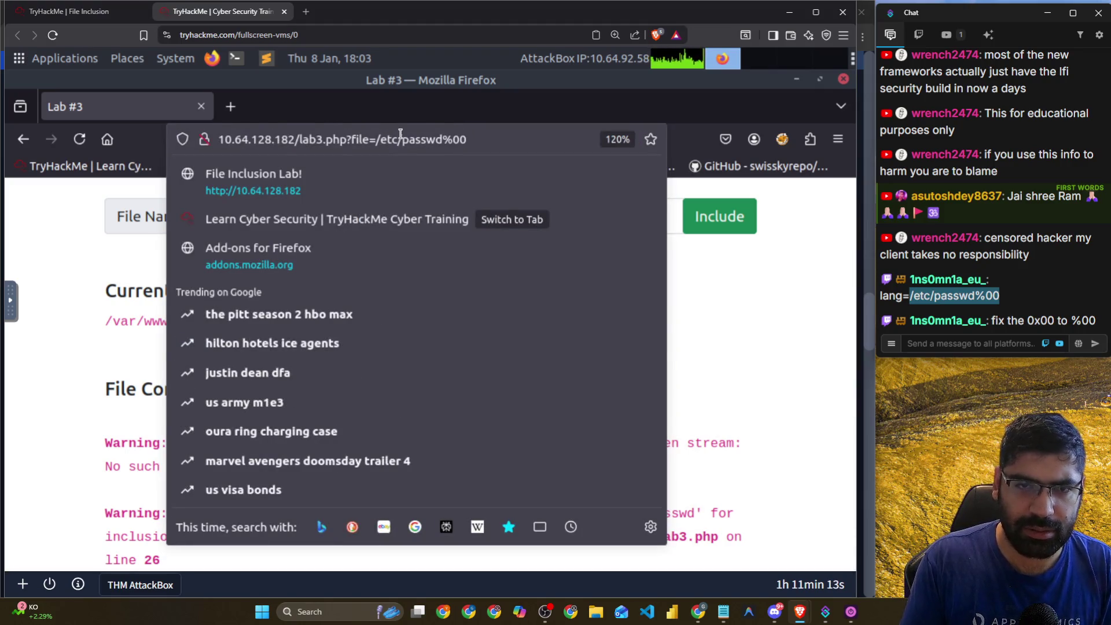
pyautogui.press('BackSpace')
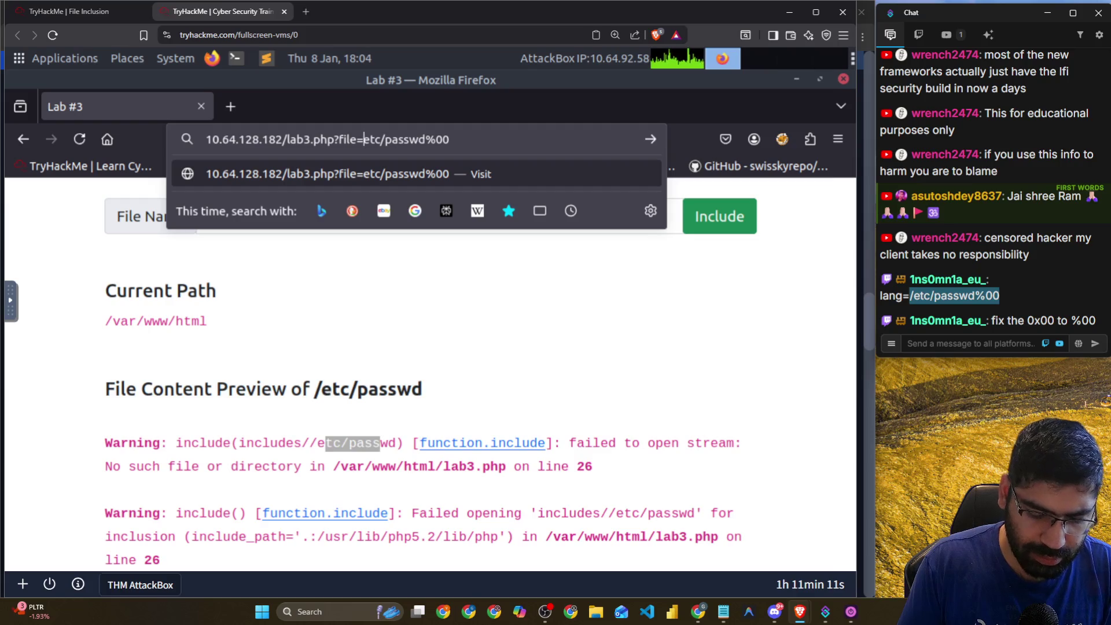
pyautogui.write('../../..')
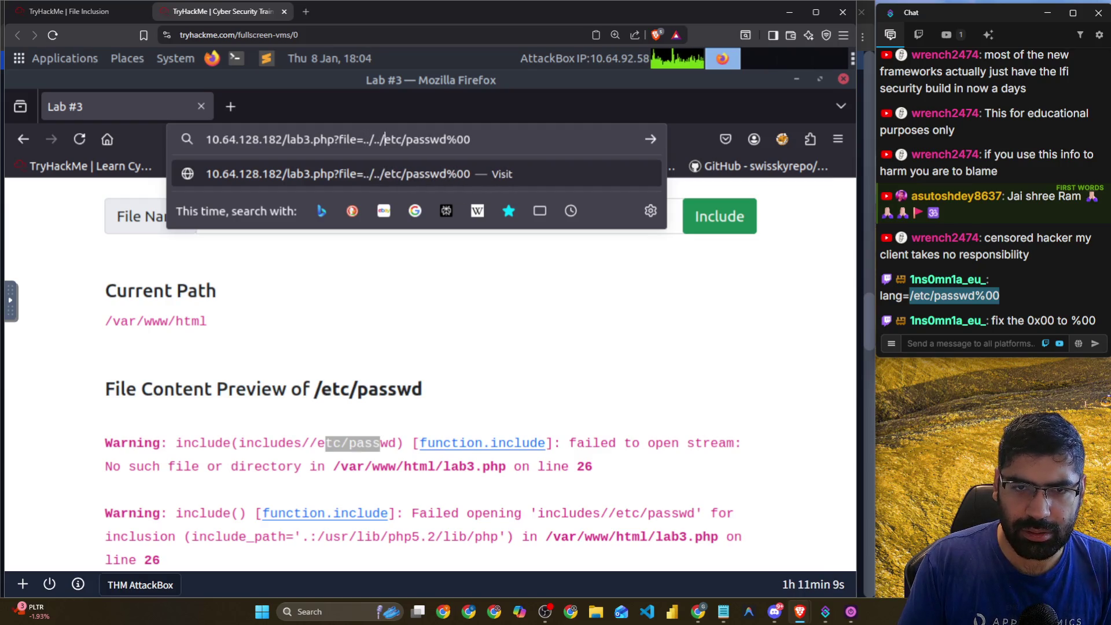
pyautogui.write('/../')
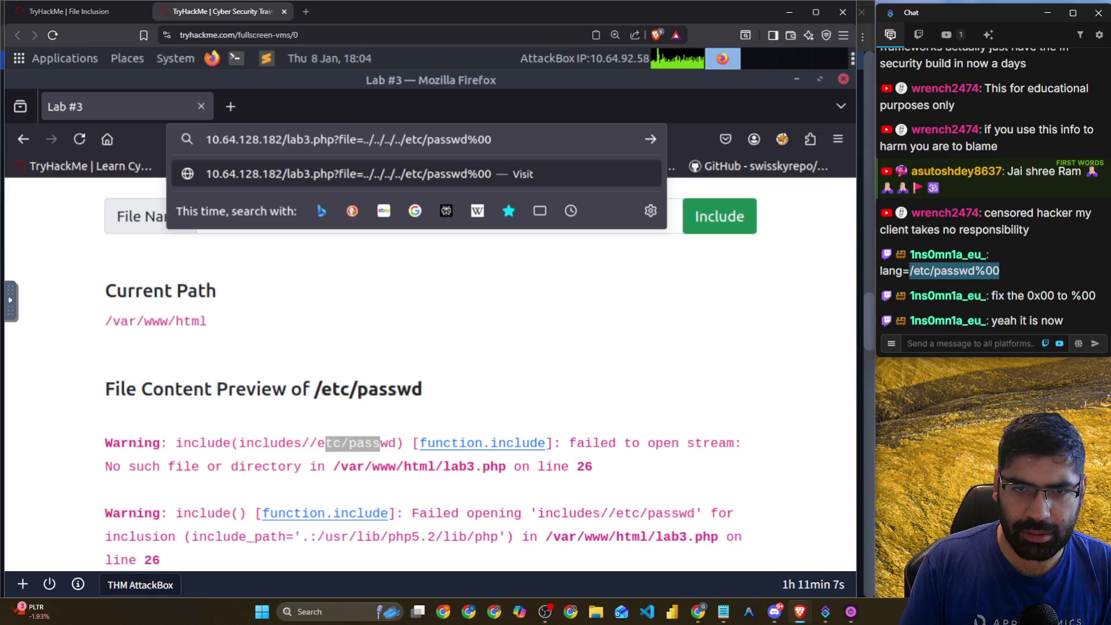
pyautogui.press('Return')
pyautogui.scroll(-5, 359, 443)
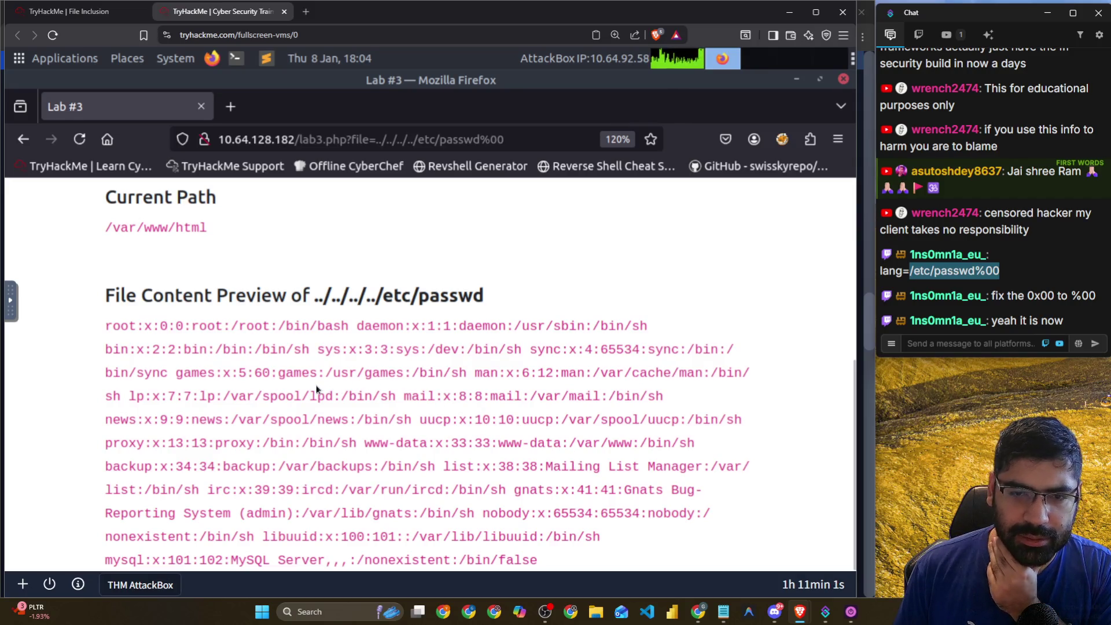
pyautogui.moveTo(527, 138); pyautogui.dragTo(378, 138)
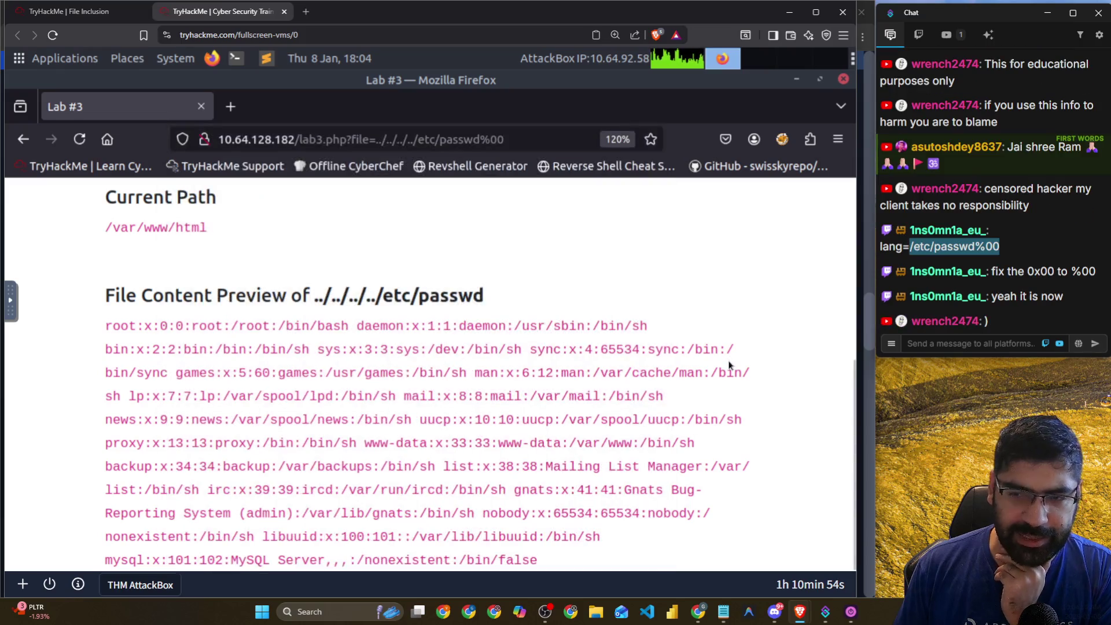
pyautogui.click(712, 362)
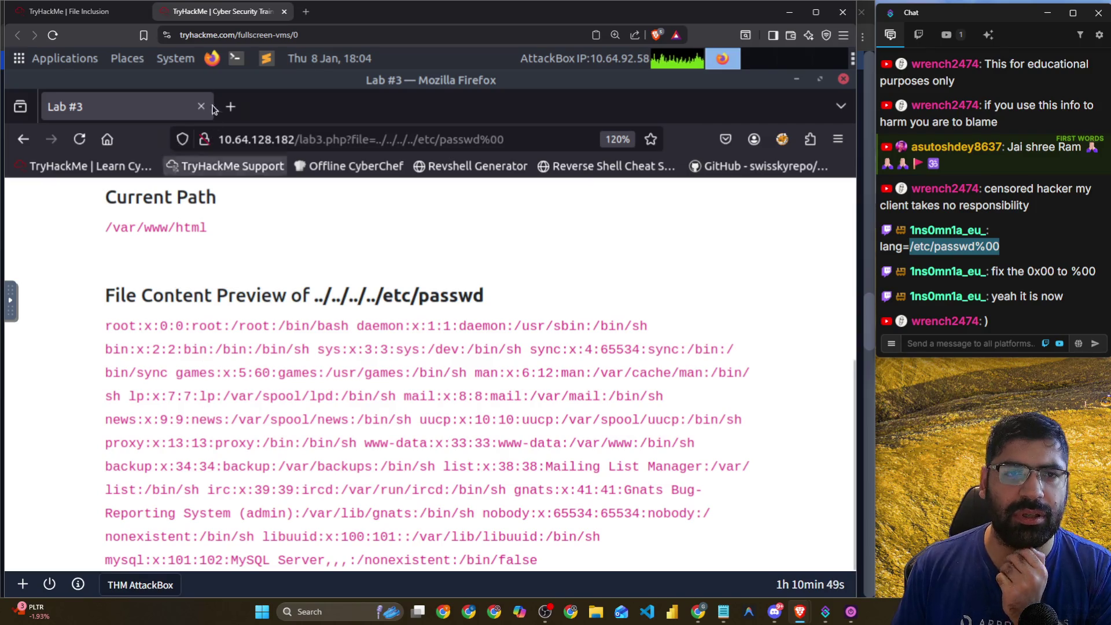
# Switch to the TryHackMe File Inclusion room window
pyautogui.click(83, 12)
pyautogui.click(167, 10)
pyautogui.hotkey('alt', 'Tab')
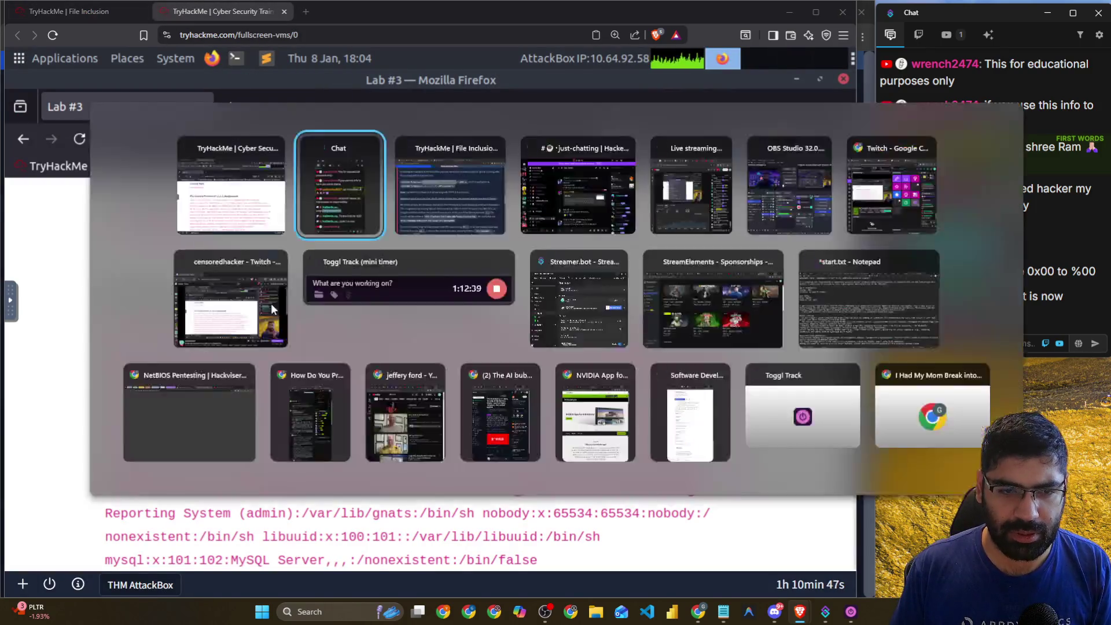
pyautogui.hotkey('alt', 'Tab')
pyautogui.click(413, 215)
# Find and highlight the request wording in the Lab #3 question
pyautogui.scroll(-3, 283, 377)
pyautogui.scroll(-15, 285, 378)
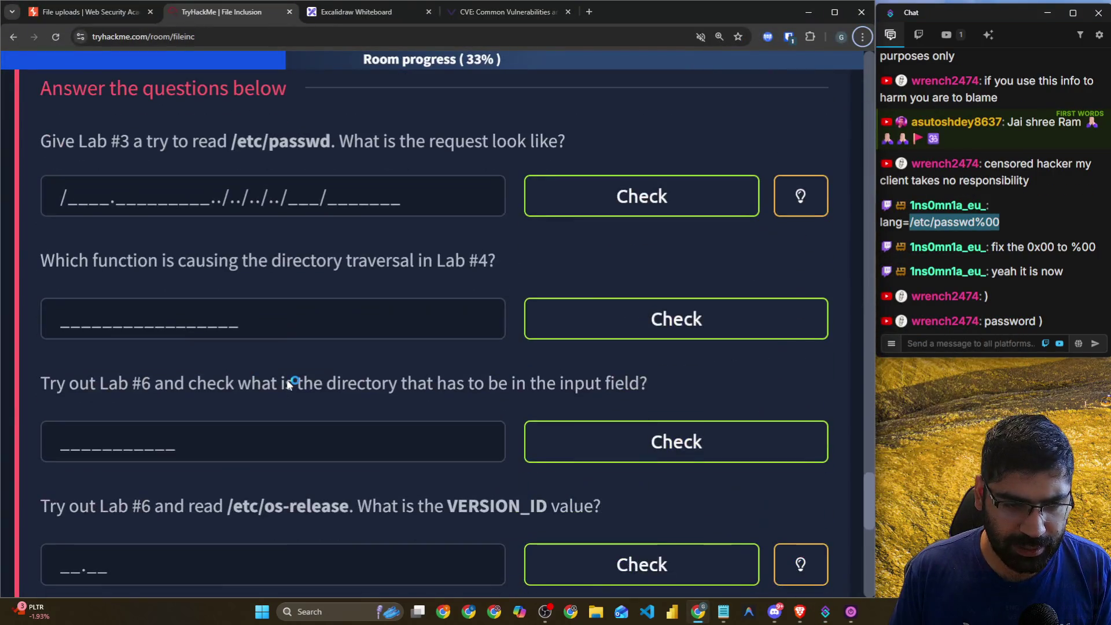
pyautogui.scroll(2, 287, 380)
pyautogui.moveTo(41, 259); pyautogui.dragTo(145, 264)
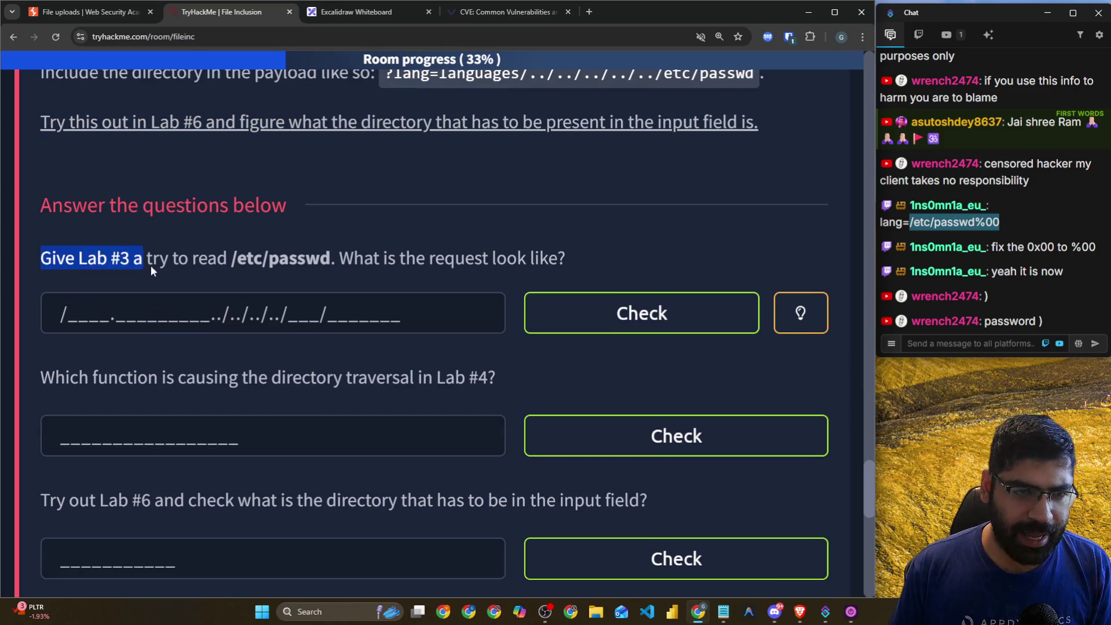
pyautogui.moveTo(387, 258); pyautogui.dragTo(507, 263)
# Enter lab4.php?file=../../../../etc/passwd as the answer, comparing it with the AttackBox Lab #3 URL
pyautogui.hotkey('alt', 'Tab')
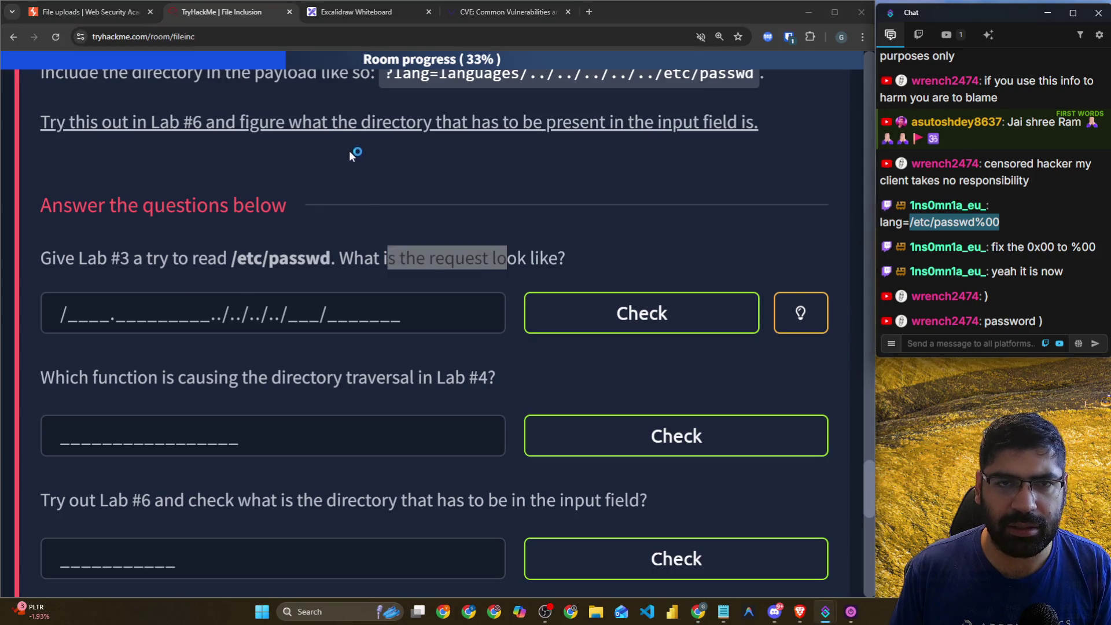
pyautogui.click(178, 301)
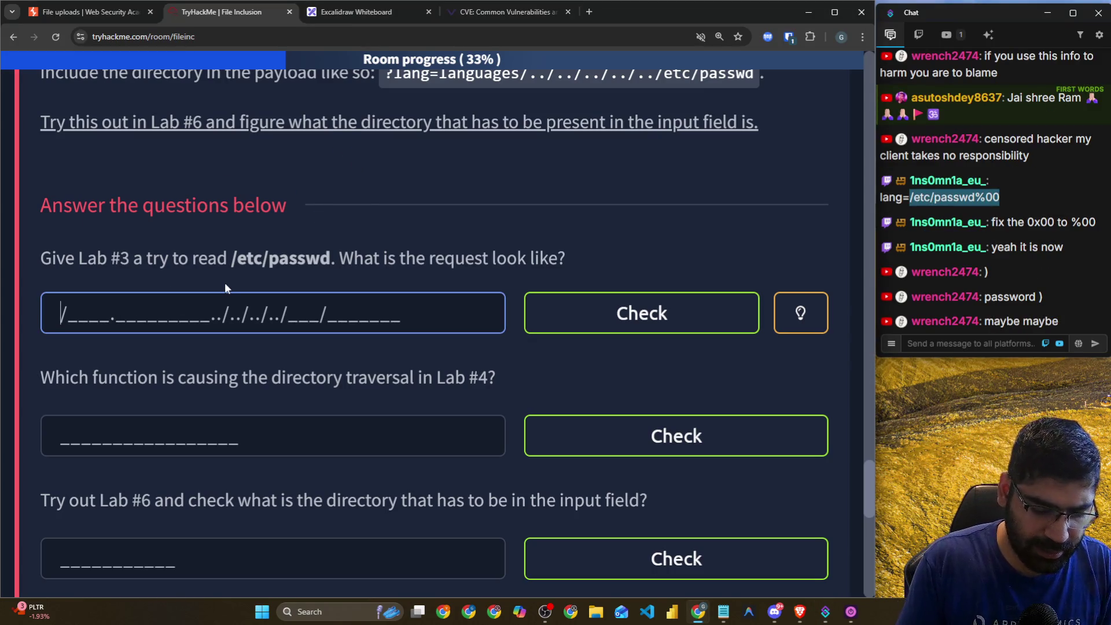
pyautogui.write('lab4')
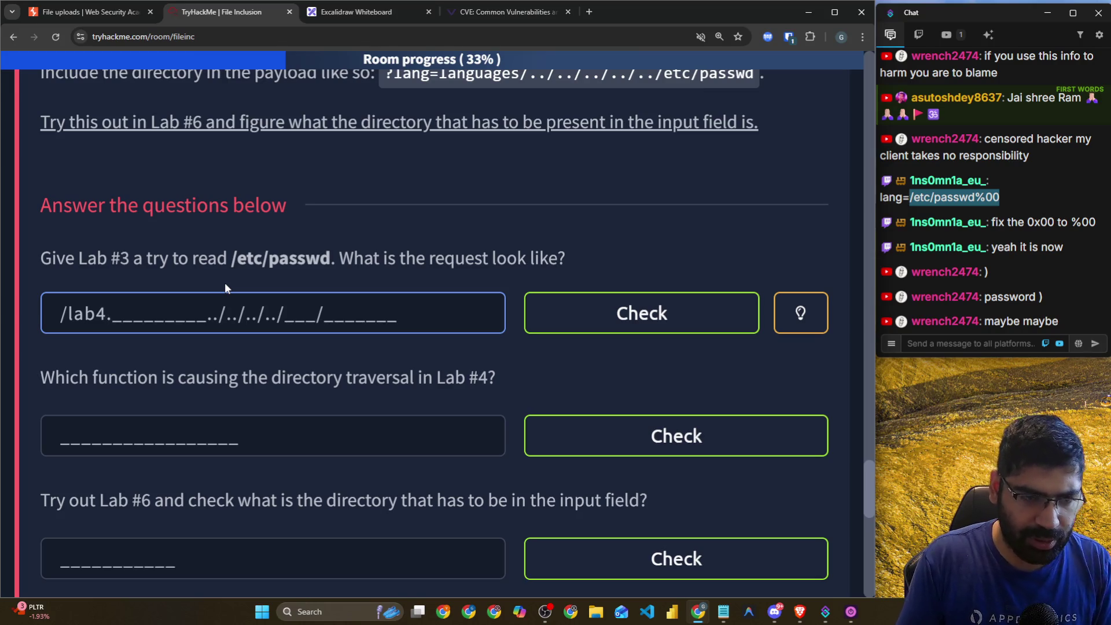
pyautogui.write('.ph')
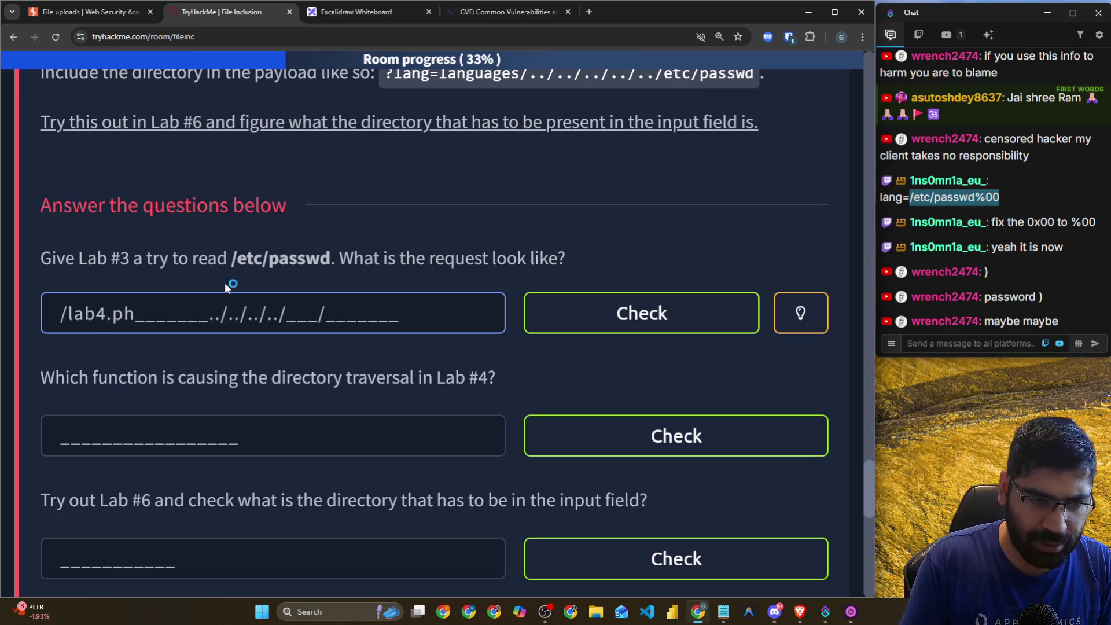
pyautogui.write('p?file')
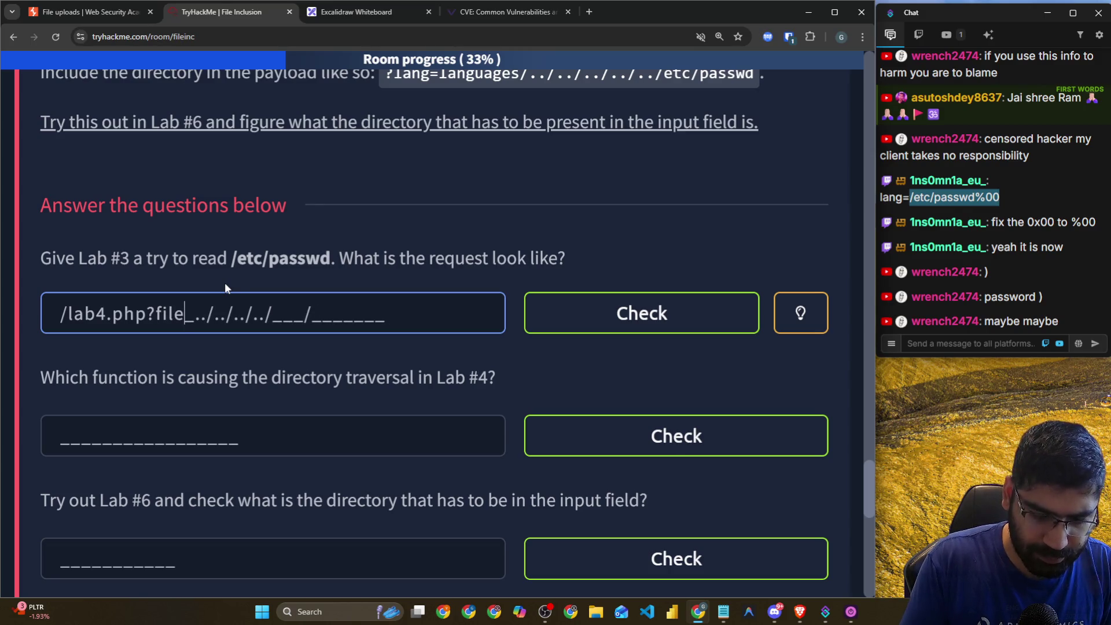
pyautogui.write('=..')
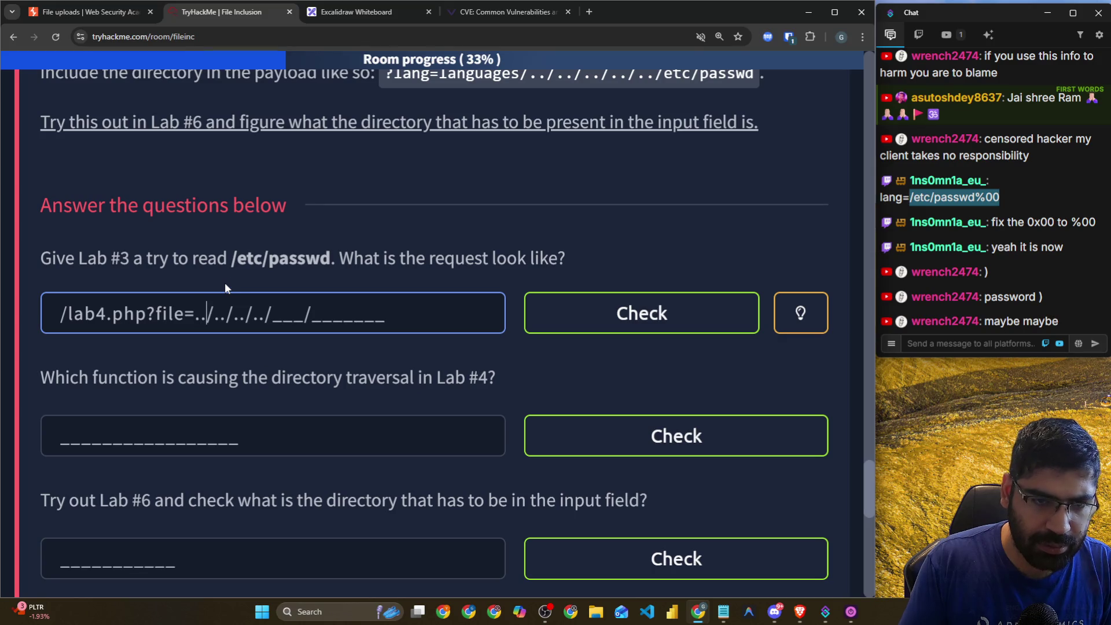
pyautogui.write('/../../../et')
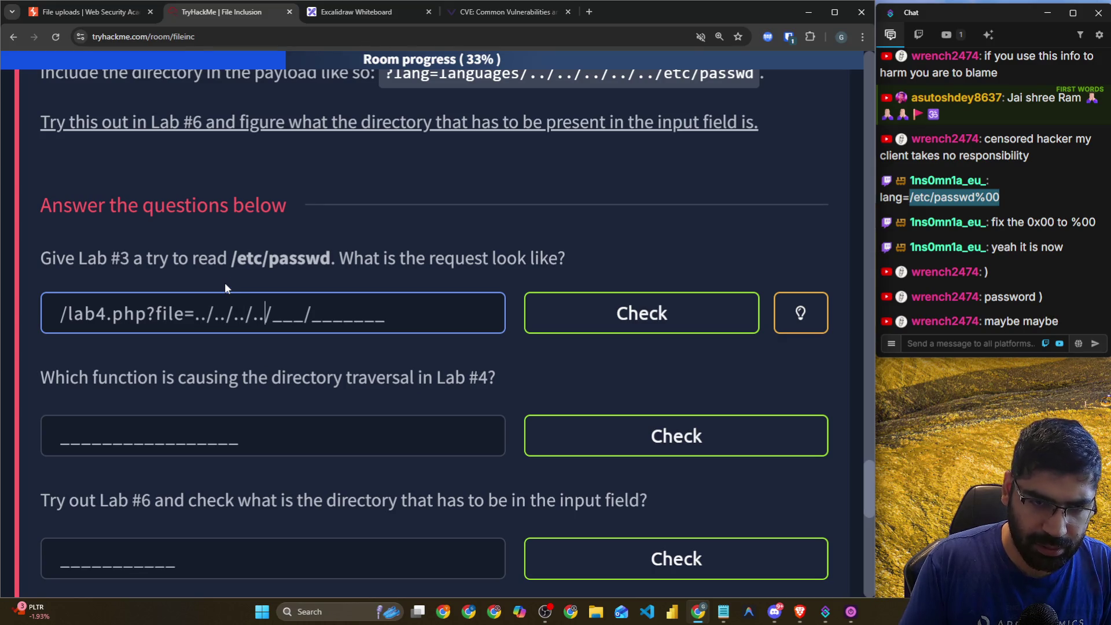
pyautogui.write('c/passw')
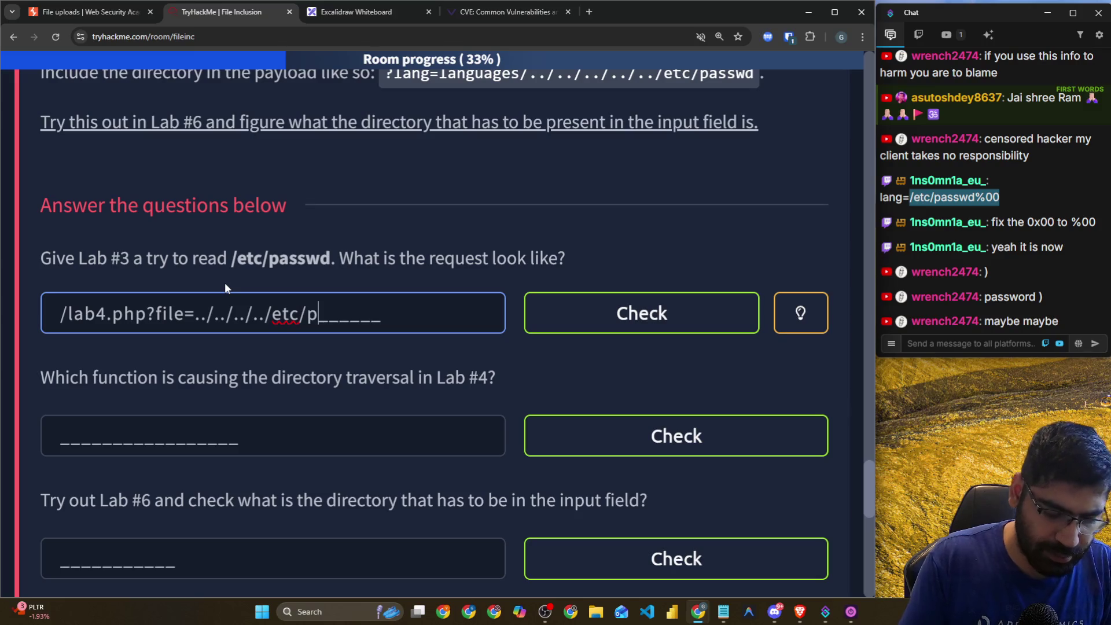
pyautogui.write('d')
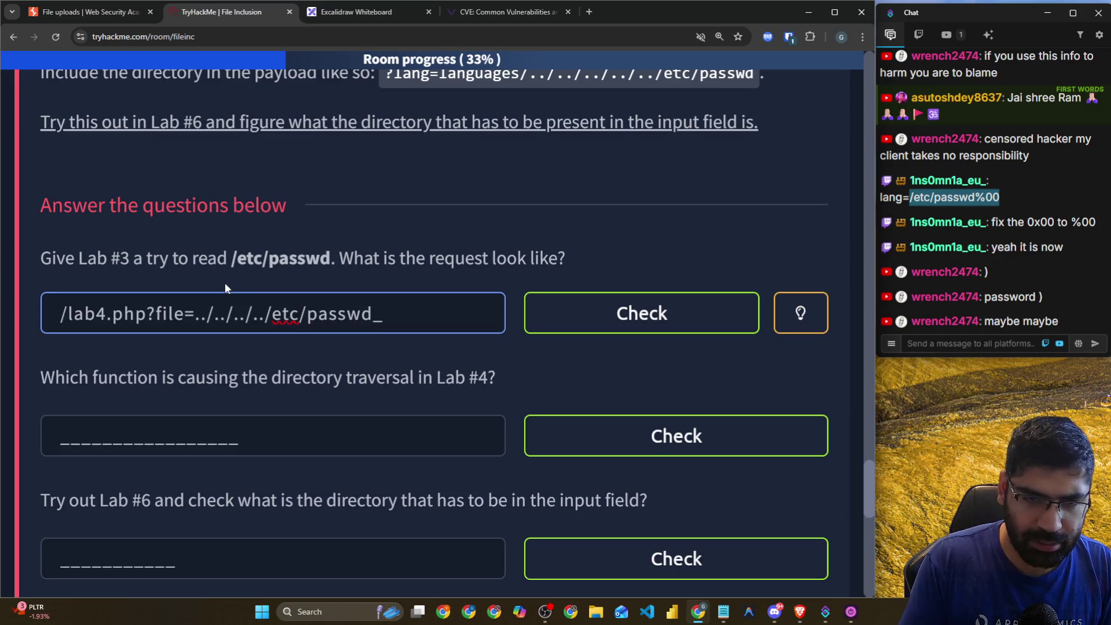
pyautogui.press('BackSpace')
pyautogui.press('BackSpace')
pyautogui.press('BackSpace')
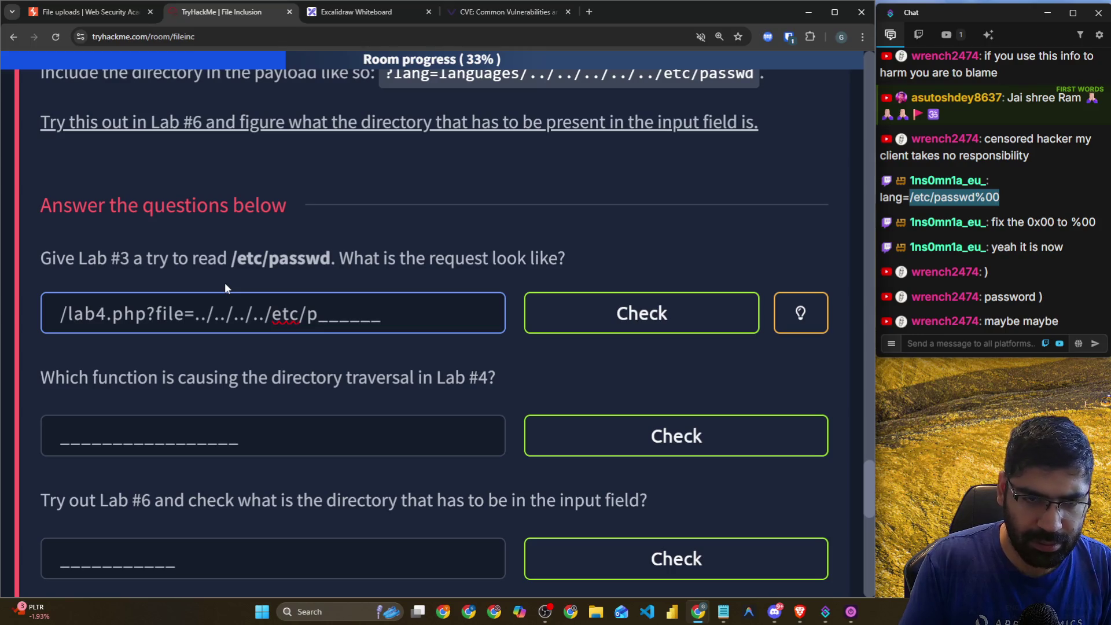
pyautogui.hotkey('alt', 'Tab')
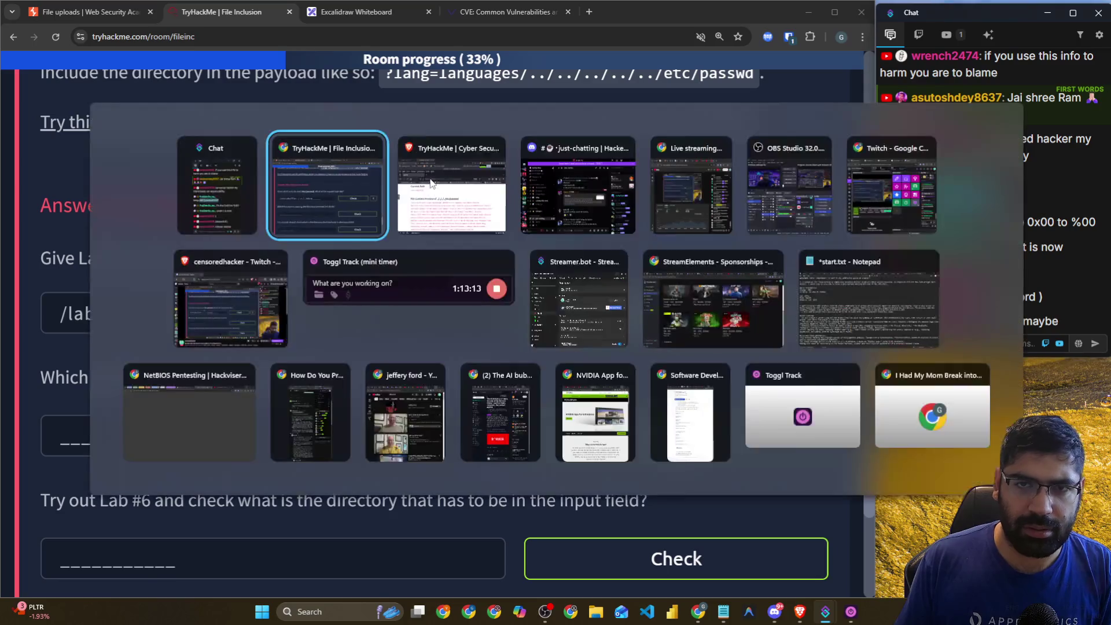
pyautogui.click(423, 247)
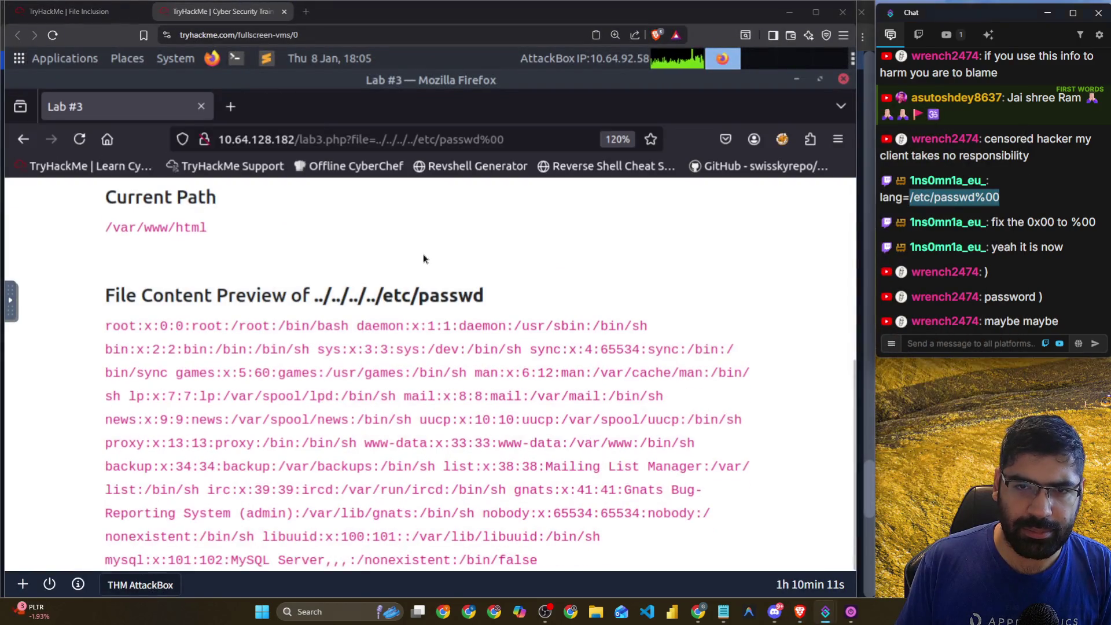
pyautogui.hotkey('alt', 'Tab')
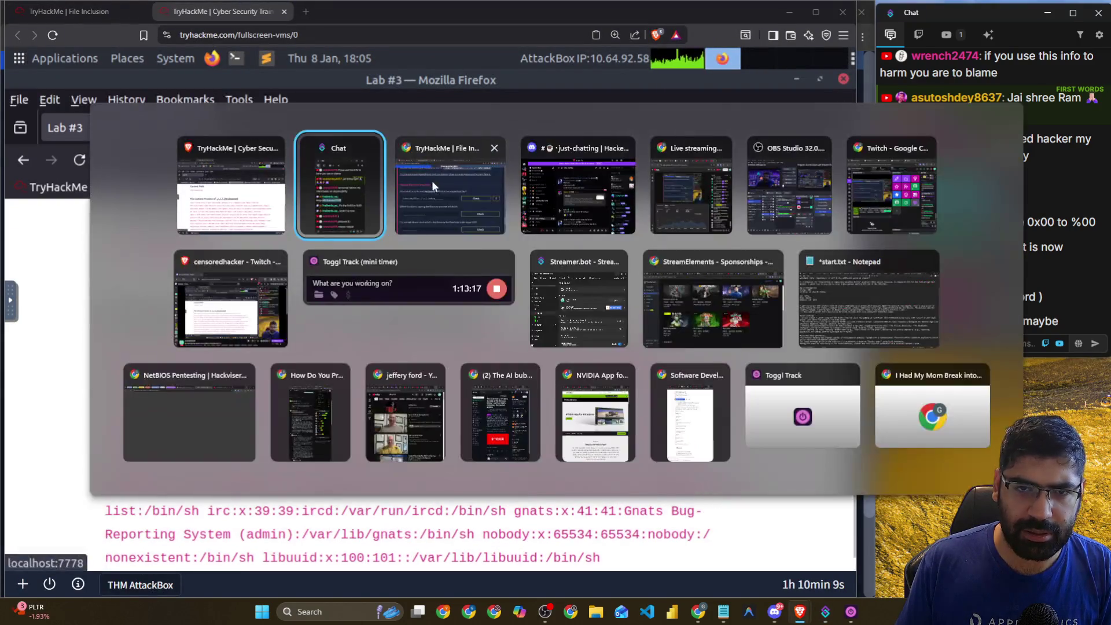
# Complete the answer ending in passwd and submit it, removing a stray character
pyautogui.click(406, 310)
pyautogui.write('asswd')
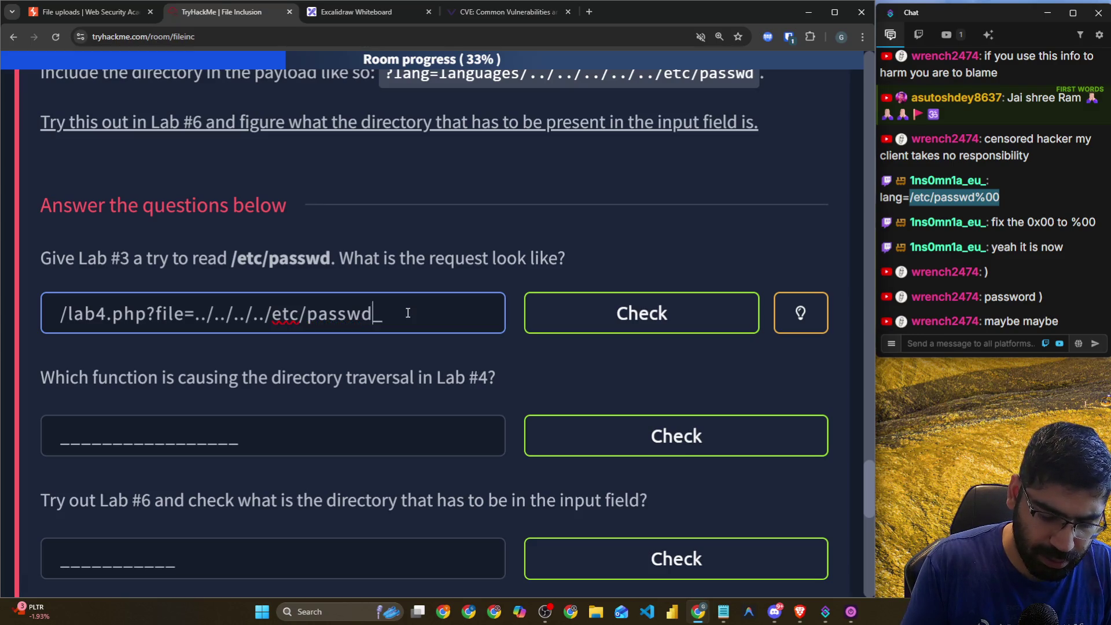
pyautogui.press('Return')
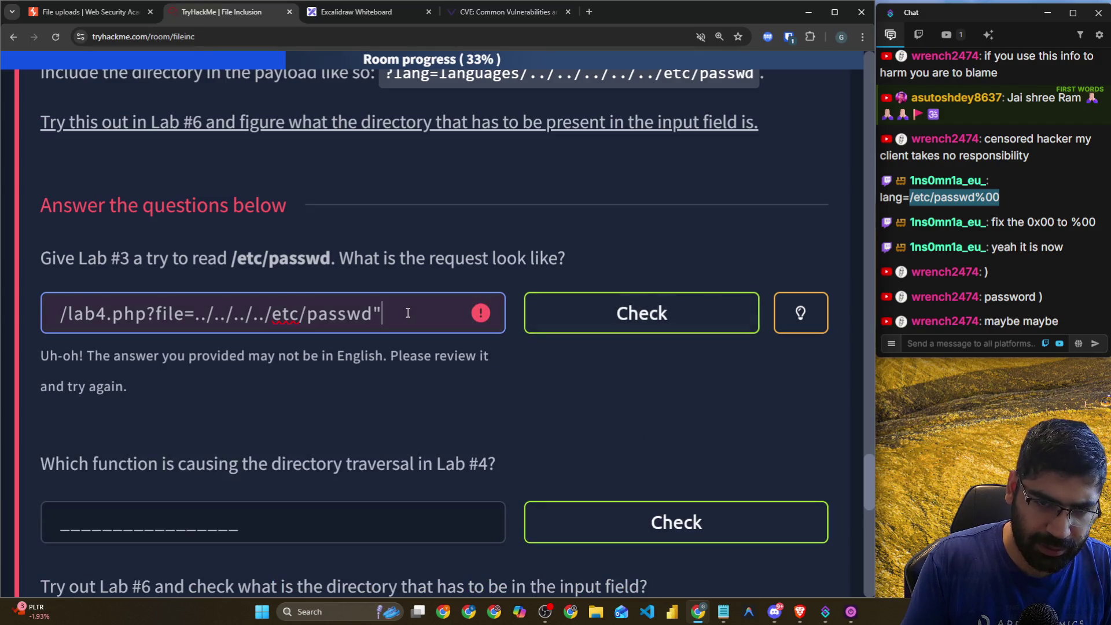
pyautogui.write(')')
pyautogui.press('Return')
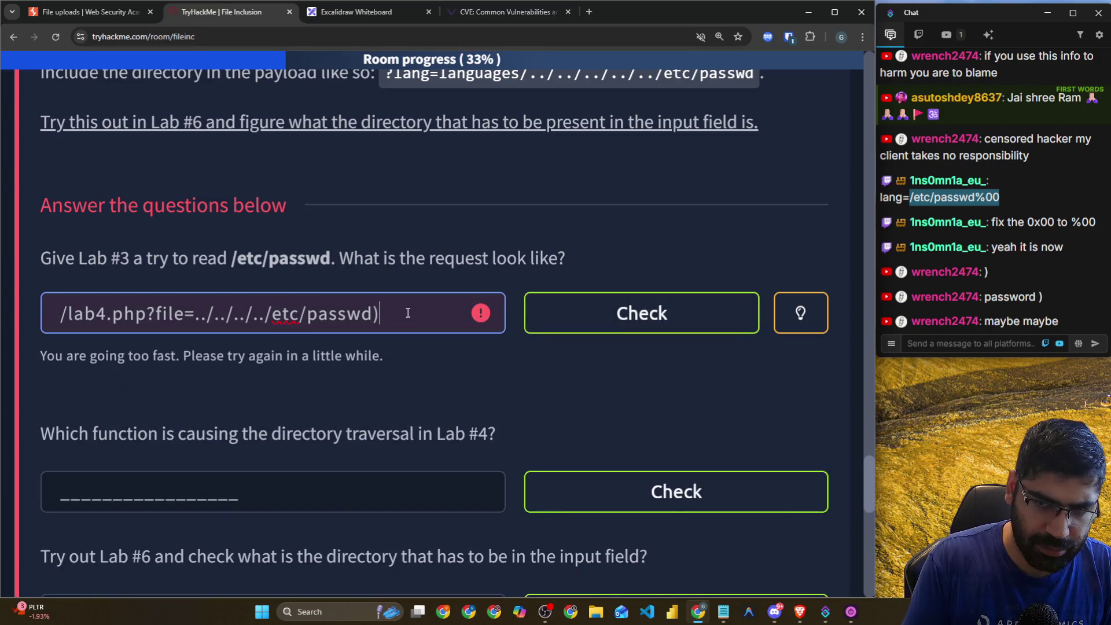
pyautogui.press('BackSpace')
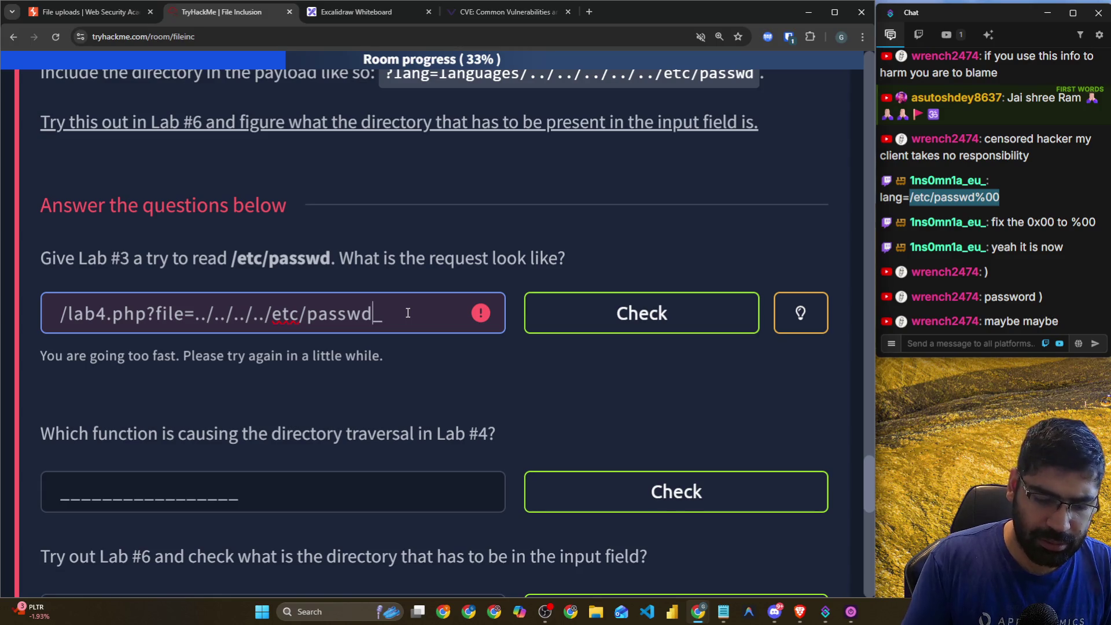
pyautogui.press('Return')
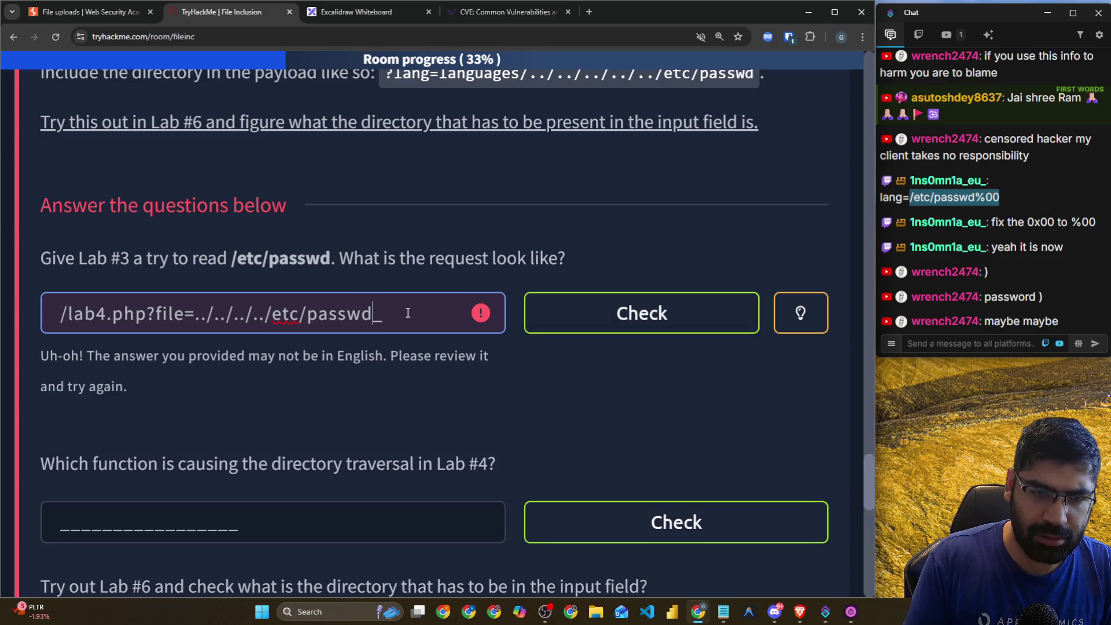
# Recheck the AttackBox request, add the null-byte % and resubmit until accepted at 40% progress
pyautogui.hotkey('alt', 'Tab')
pyautogui.scroll(-1, 433, 296)
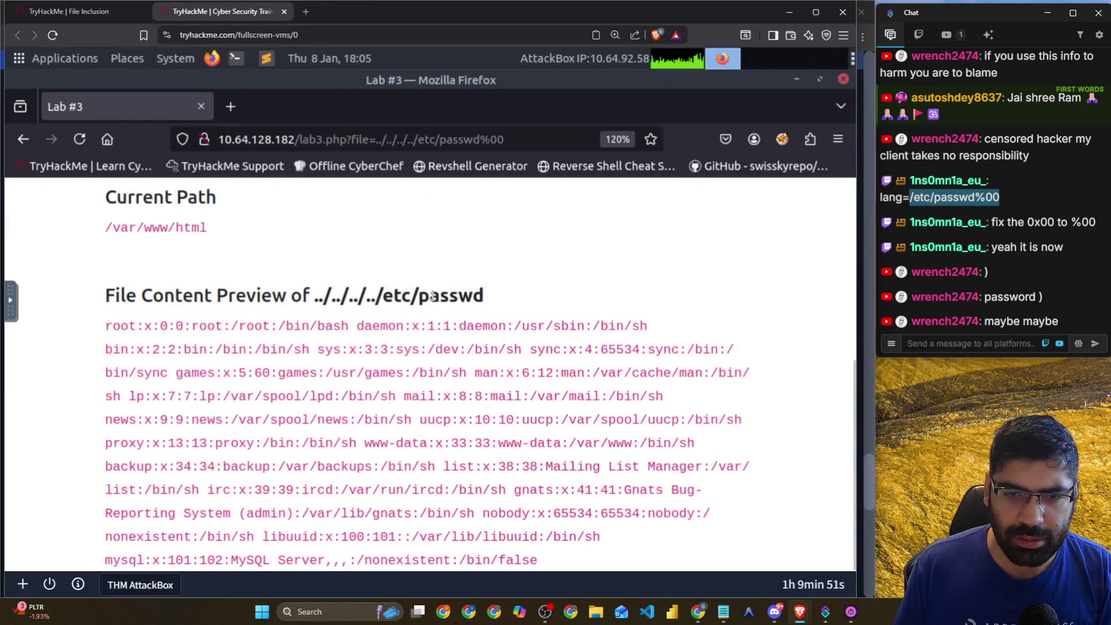
pyautogui.hotkey('alt', 'Tab')
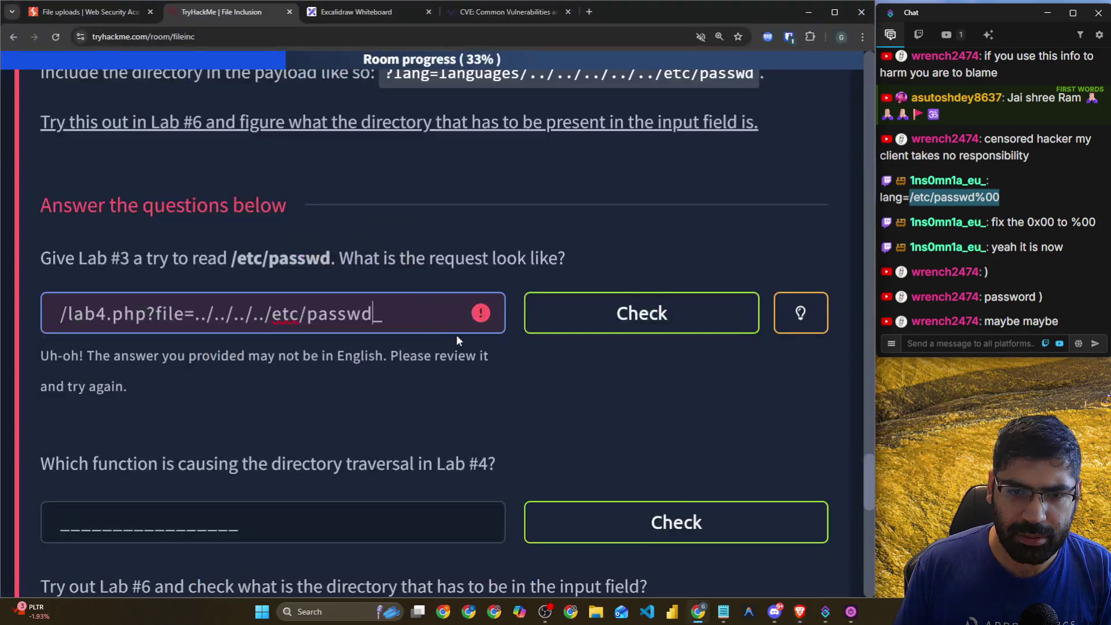
pyautogui.write('%')
pyautogui.press('Return')
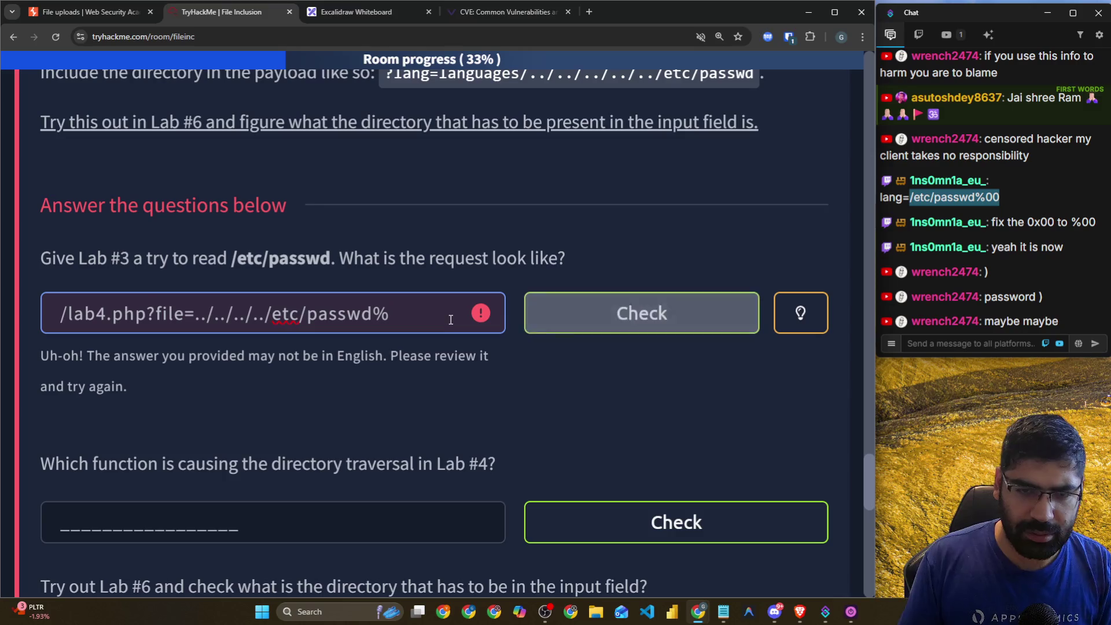
pyautogui.scroll(-3, 449, 335)
pyautogui.press('Return')
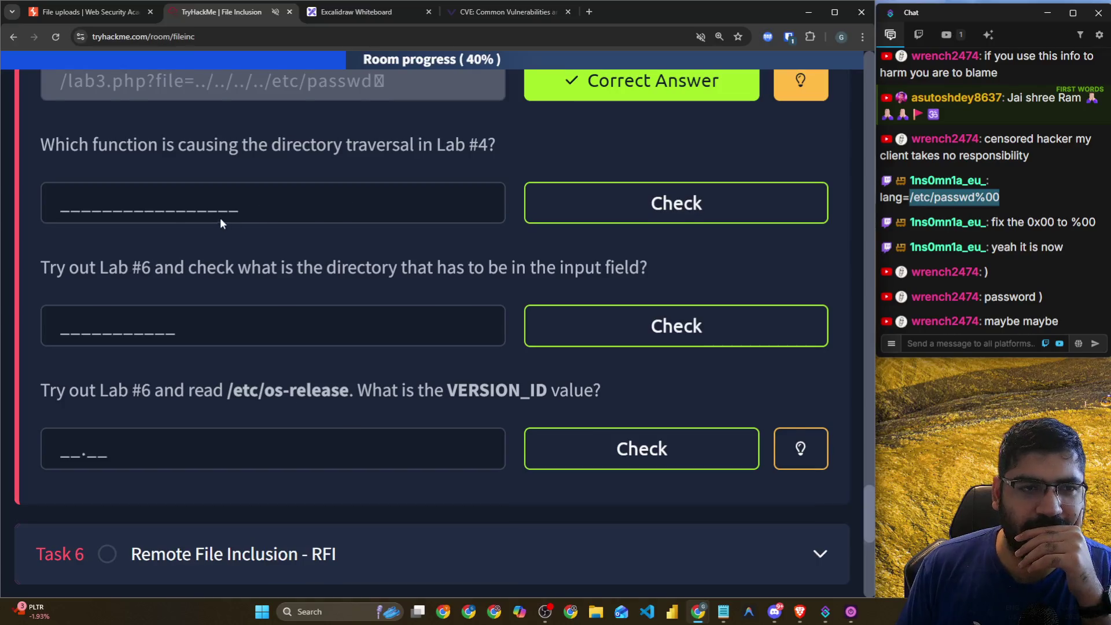
pyautogui.scroll(2, 221, 218)
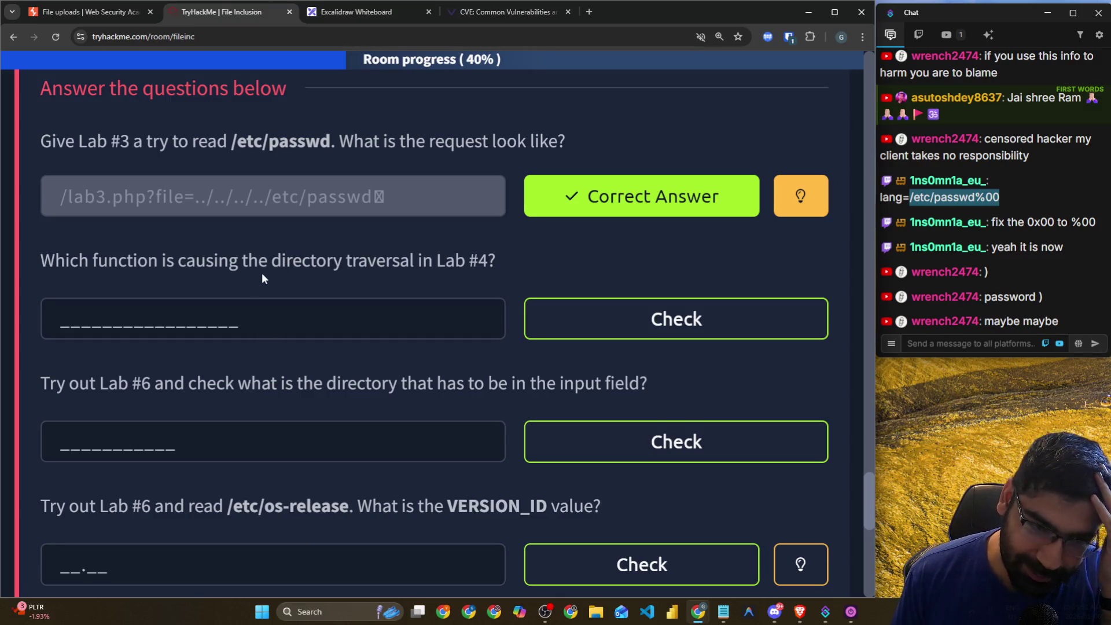
pyautogui.scroll(-3, 261, 272)
pyautogui.scroll(8, 262, 269)
pyautogui.scroll(15, 262, 270)
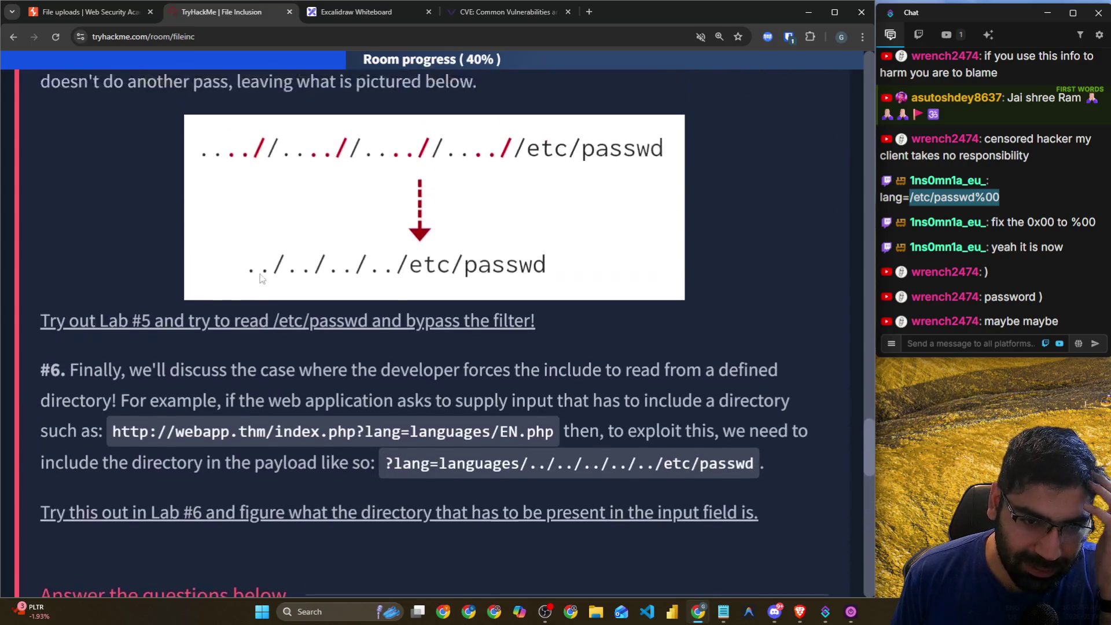
pyautogui.scroll(15, 260, 276)
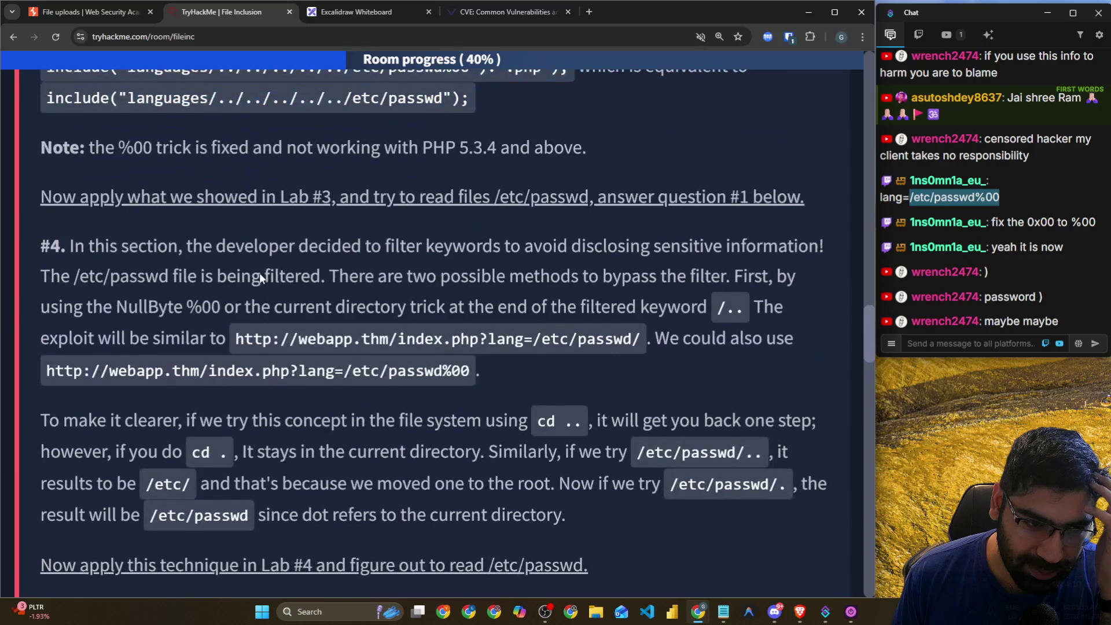
pyautogui.scroll(8, 260, 275)
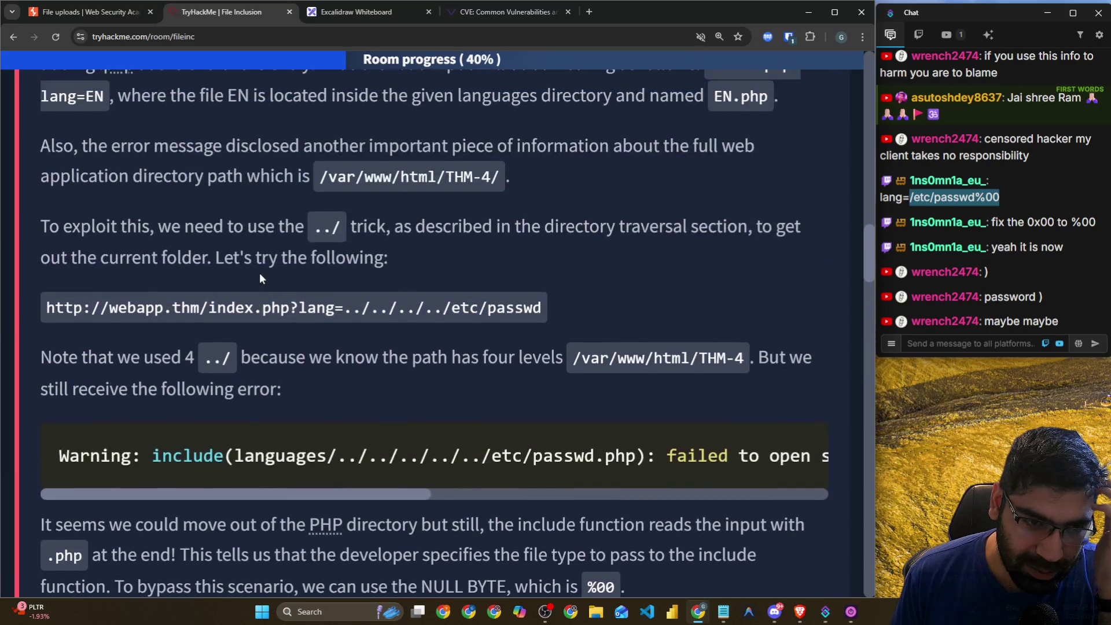
pyautogui.scroll(-14, 258, 274)
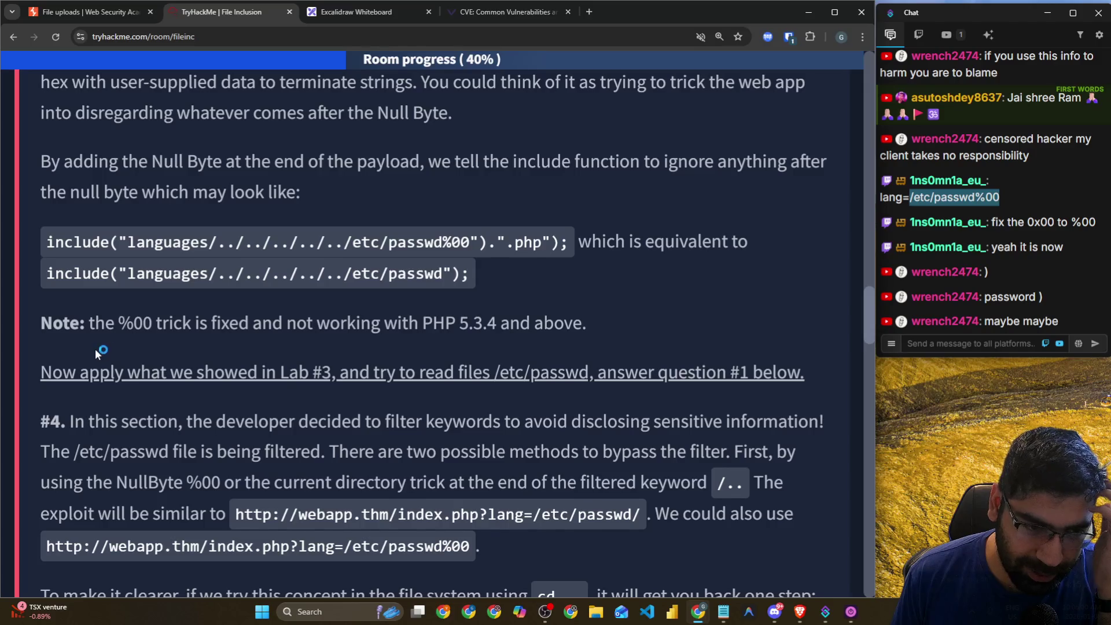
pyautogui.scroll(-1, 95, 349)
pyautogui.moveTo(39, 313); pyautogui.dragTo(414, 311)
pyautogui.scroll(-3, 414, 311)
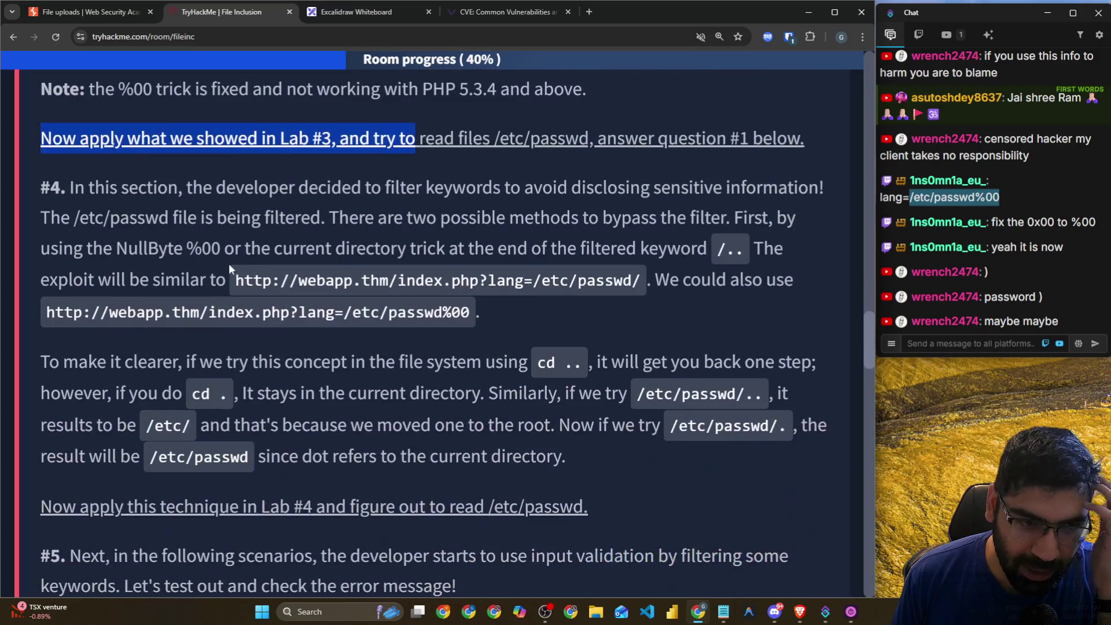
pyautogui.scroll(-20, 74, 189)
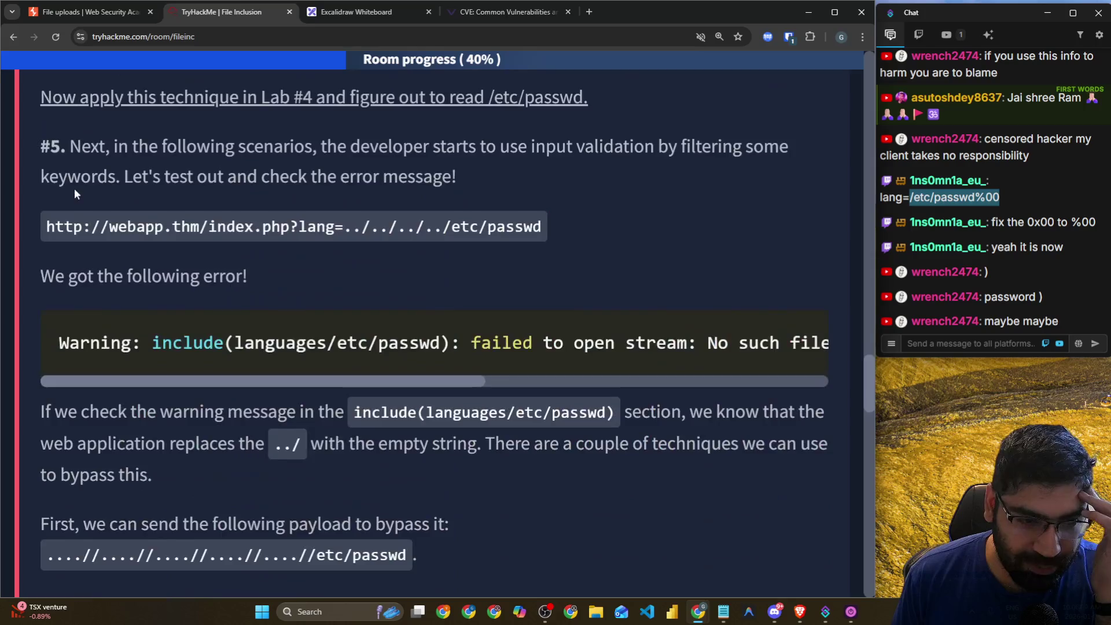
pyautogui.scroll(-14, 77, 200)
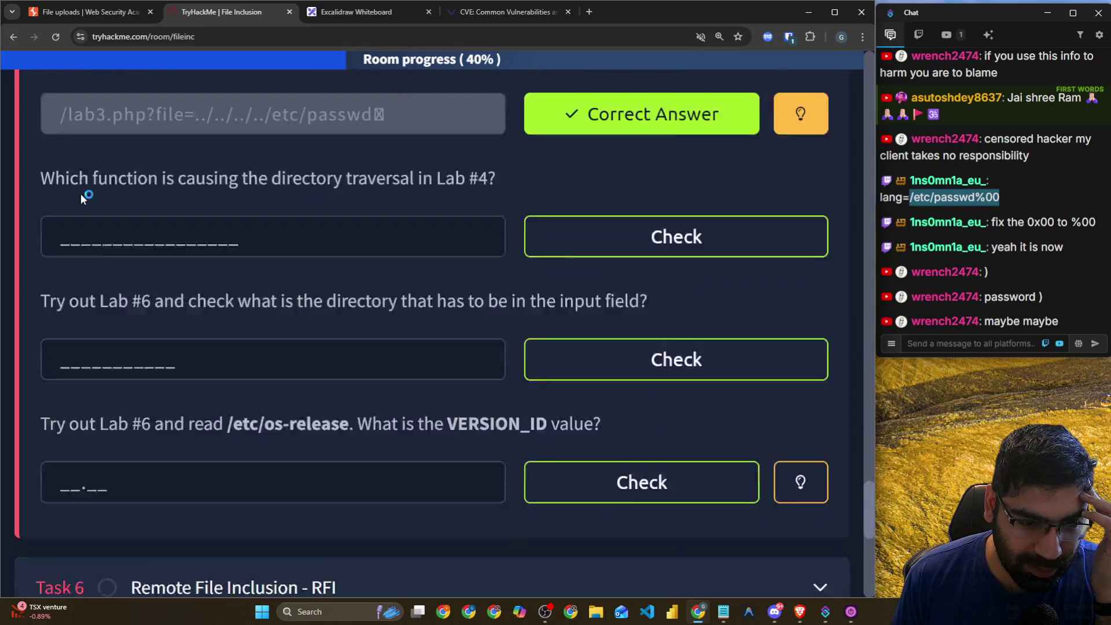
pyautogui.scroll(20, 242, 200)
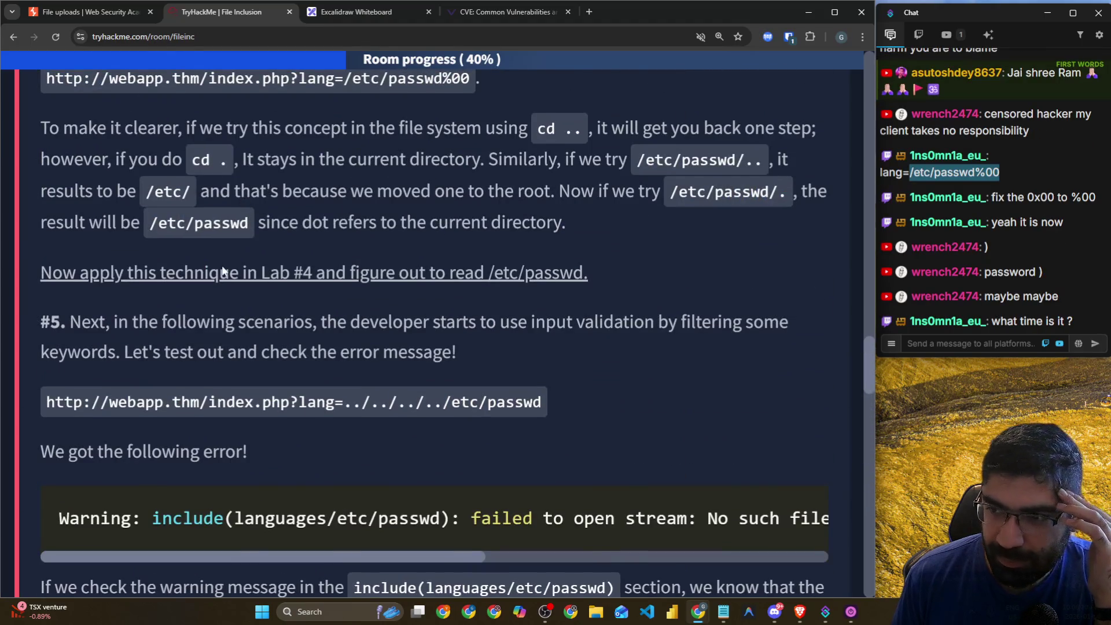
pyautogui.scroll(2, 221, 268)
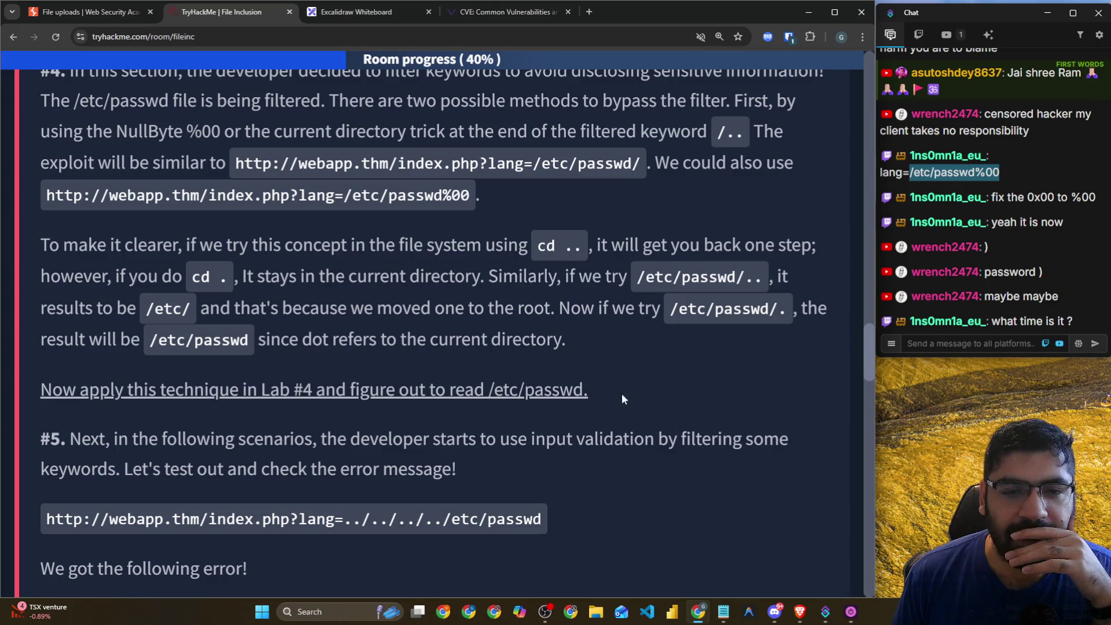
pyautogui.scroll(1, 422, 343)
pyautogui.scroll(10, 422, 342)
pyautogui.scroll(-7, 422, 340)
pyautogui.scroll(1, 422, 340)
pyautogui.scroll(-3, 422, 346)
pyautogui.scroll(-4, 422, 341)
pyautogui.scroll(1, 422, 340)
pyautogui.scroll(-3, 422, 340)
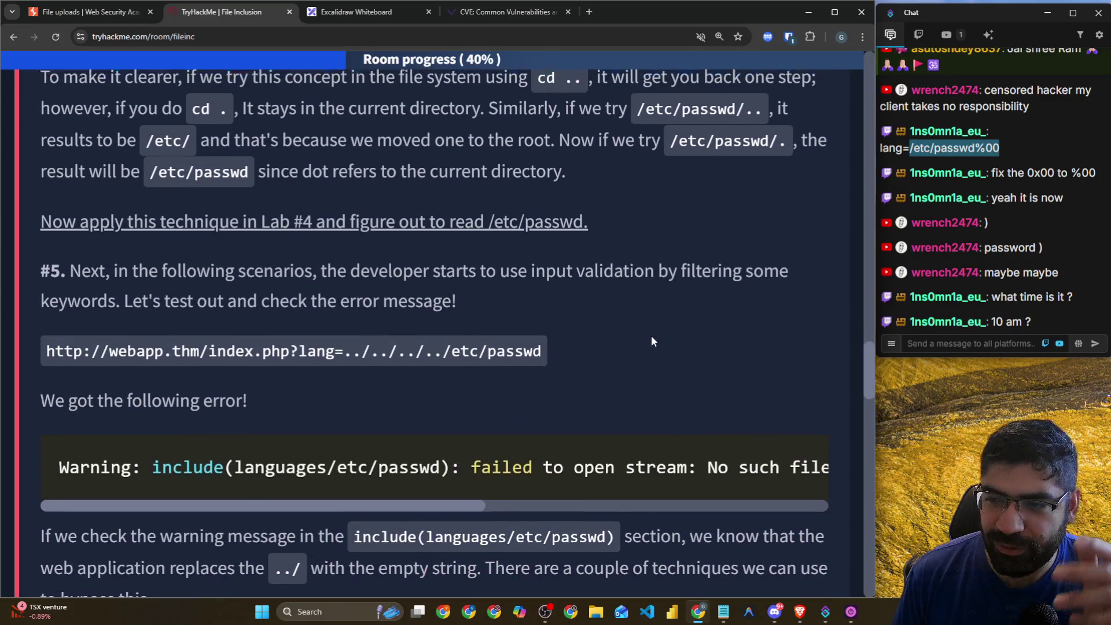
pyautogui.scroll(9, 384, 352)
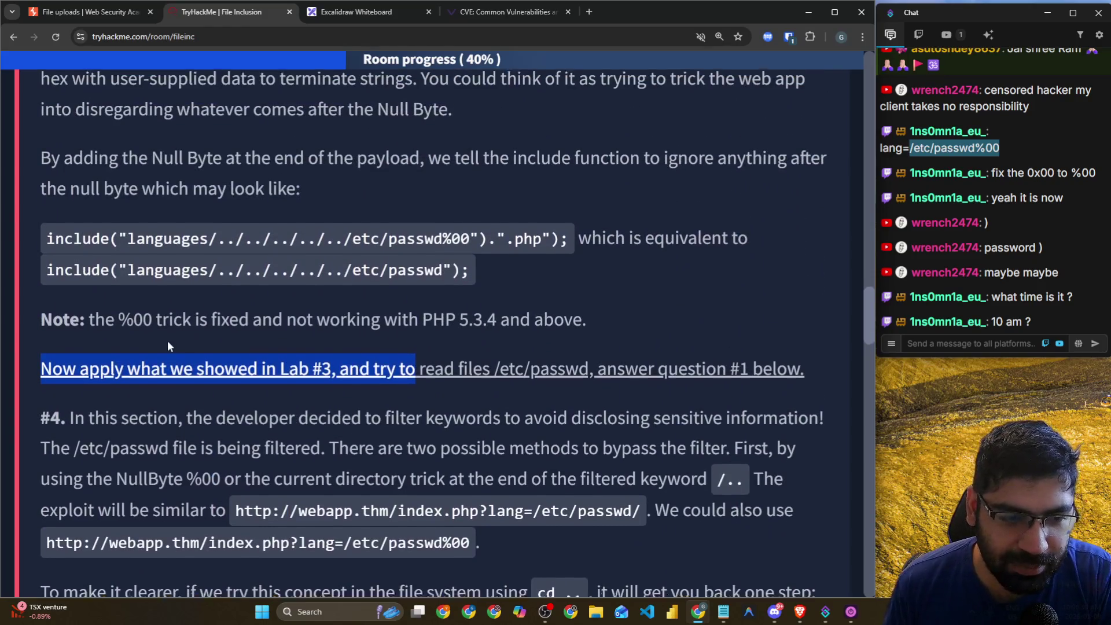
pyautogui.scroll(-4, 168, 337)
pyautogui.click(135, 258)
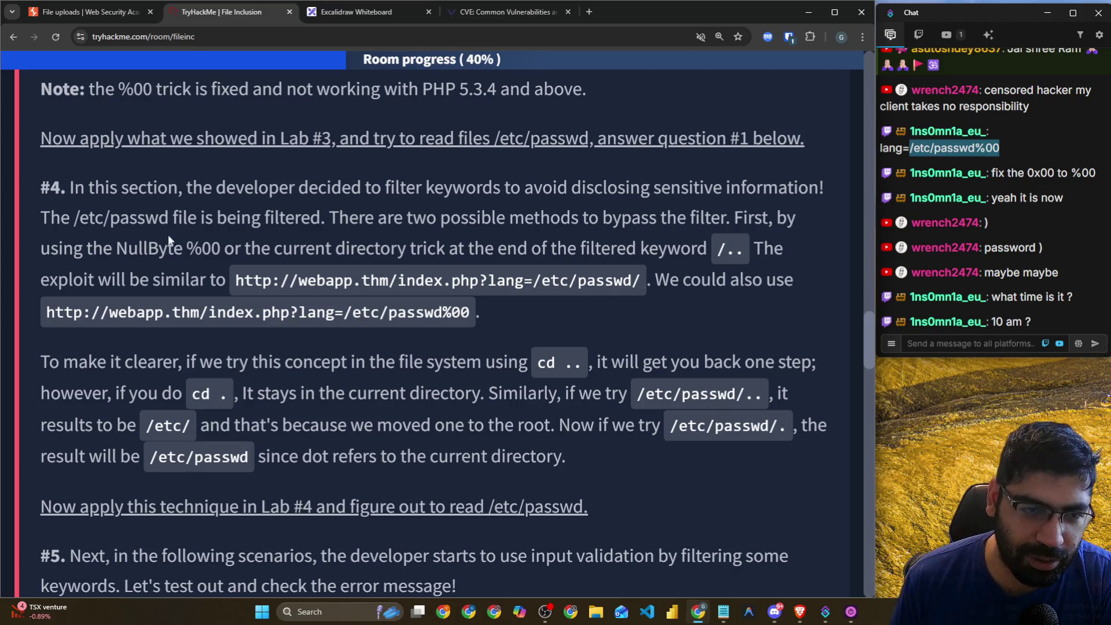
pyautogui.moveTo(65, 186); pyautogui.dragTo(168, 185)
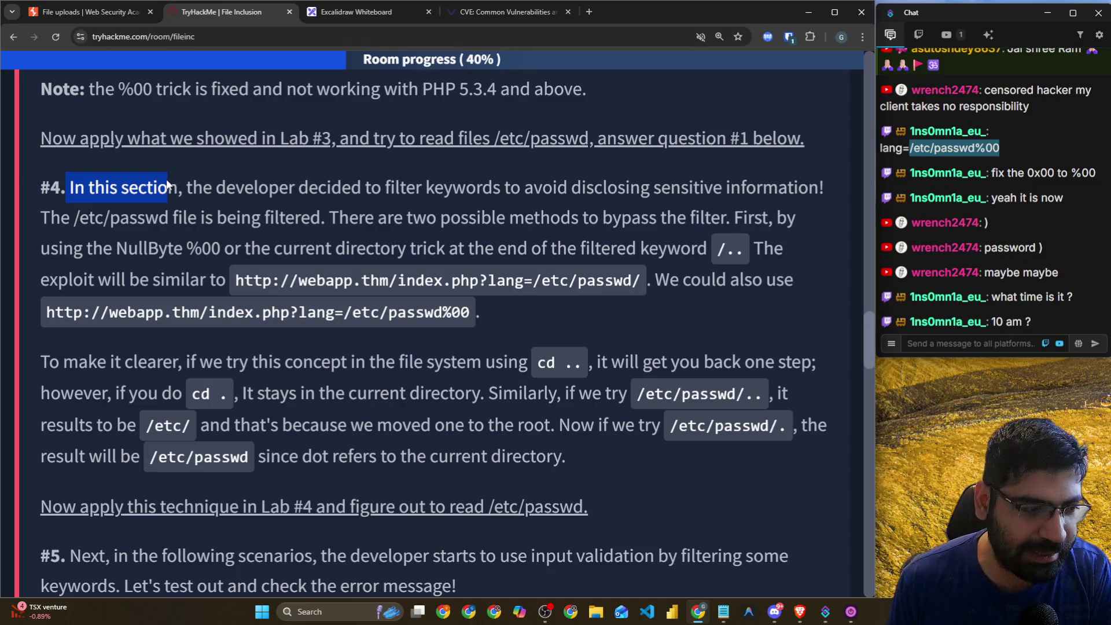
pyautogui.click(201, 208)
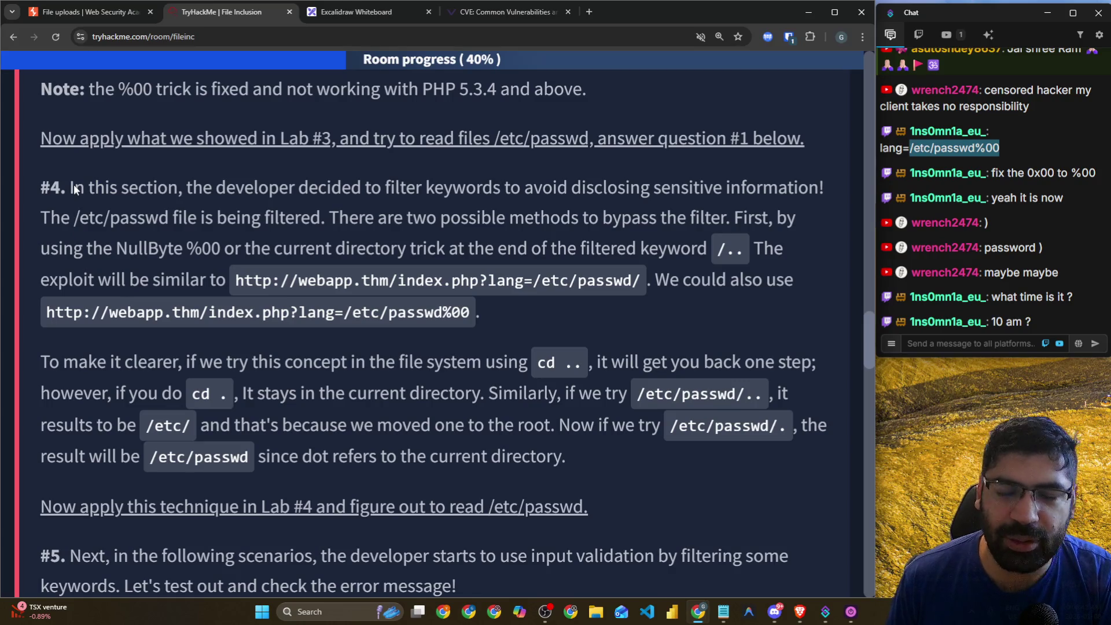
pyautogui.moveTo(121, 192); pyautogui.dragTo(823, 191)
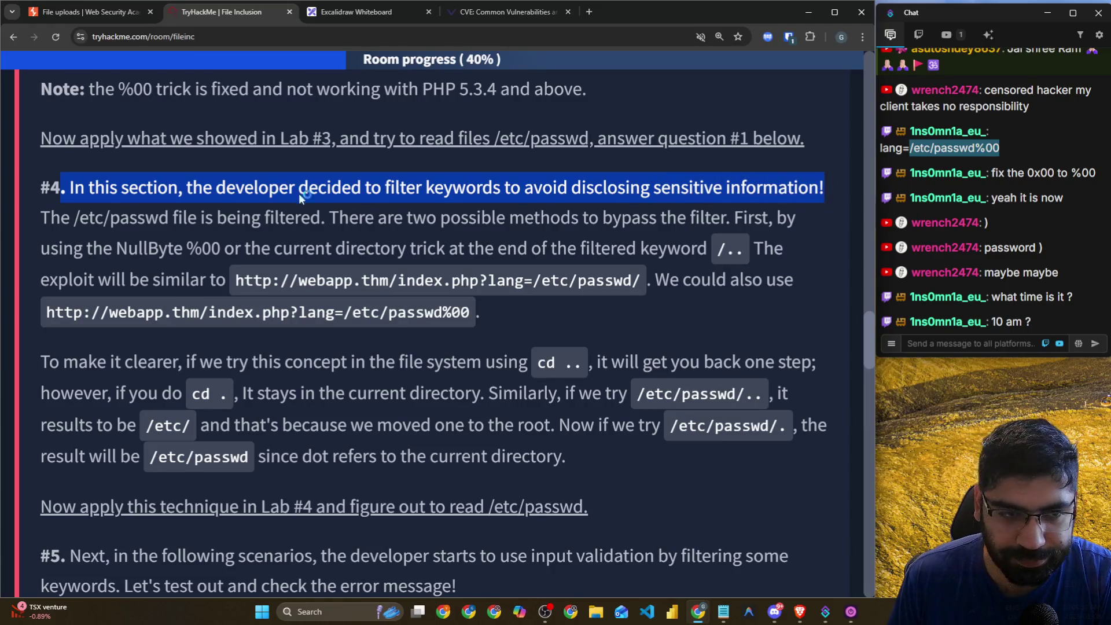
pyautogui.moveTo(40, 217); pyautogui.dragTo(457, 219)
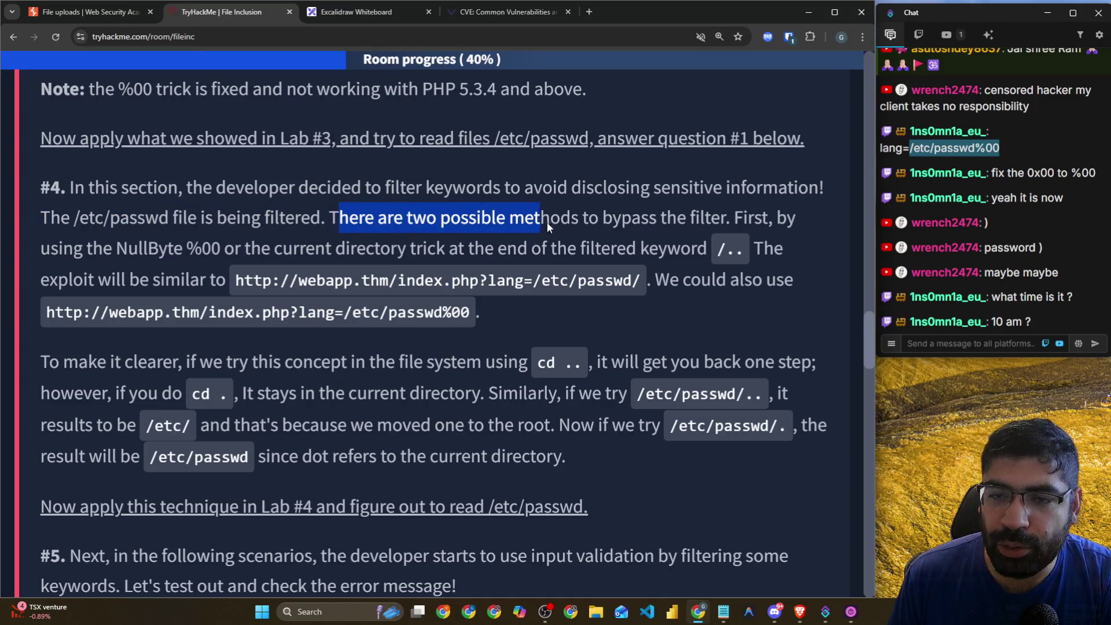
pyautogui.moveTo(710, 222); pyautogui.dragTo(722, 222)
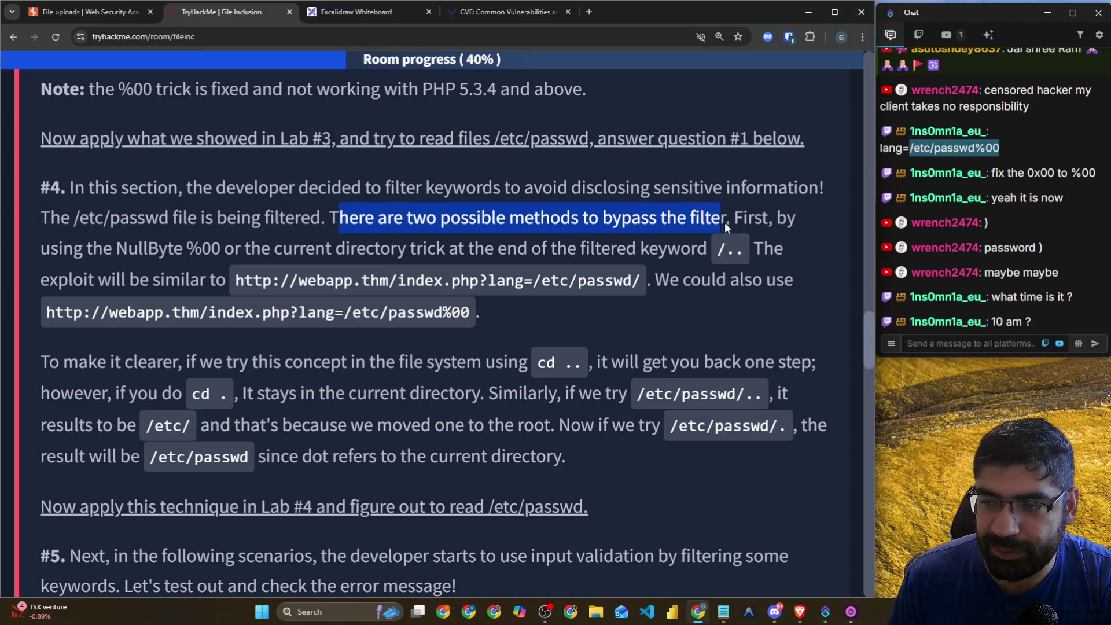
pyautogui.moveTo(326, 217); pyautogui.dragTo(622, 222)
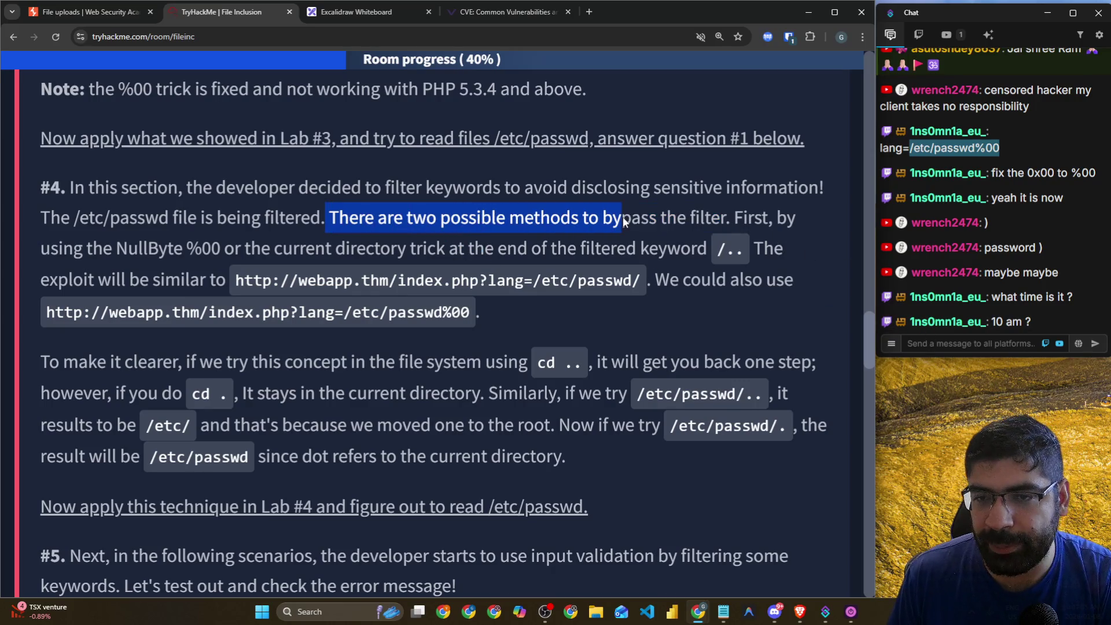
pyautogui.click(715, 217)
pyautogui.moveTo(786, 217); pyautogui.dragTo(796, 217)
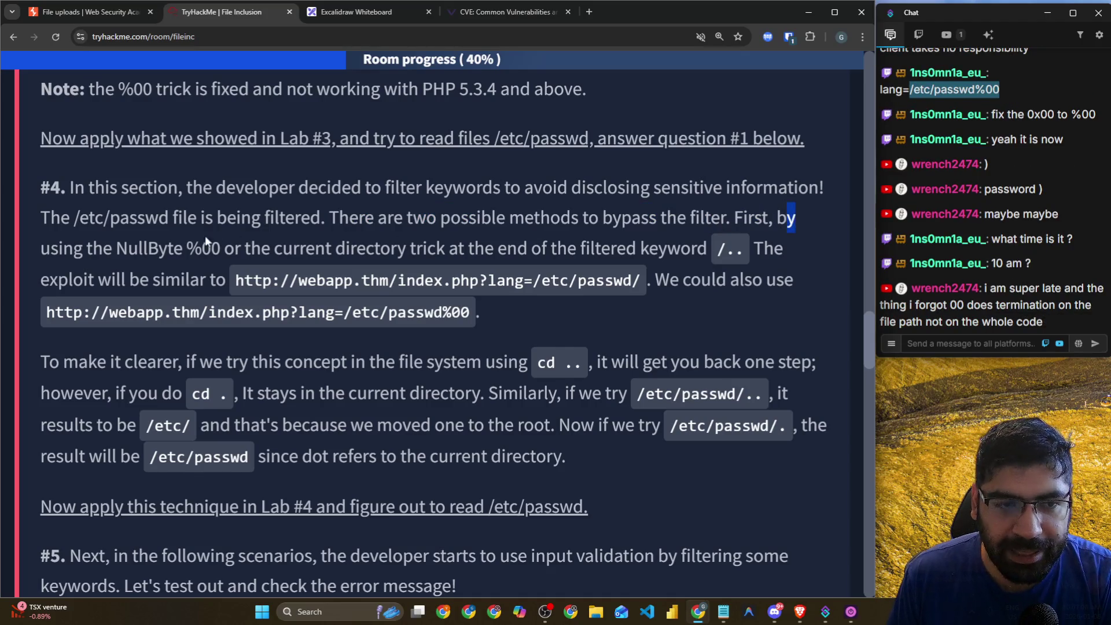
pyautogui.moveTo(104, 248); pyautogui.dragTo(181, 248)
pyautogui.moveTo(220, 248)
pyautogui.mouseDown()
pyautogui.moveTo(407, 238)
pyautogui.moveTo(661, 250)
pyautogui.mouseUp()
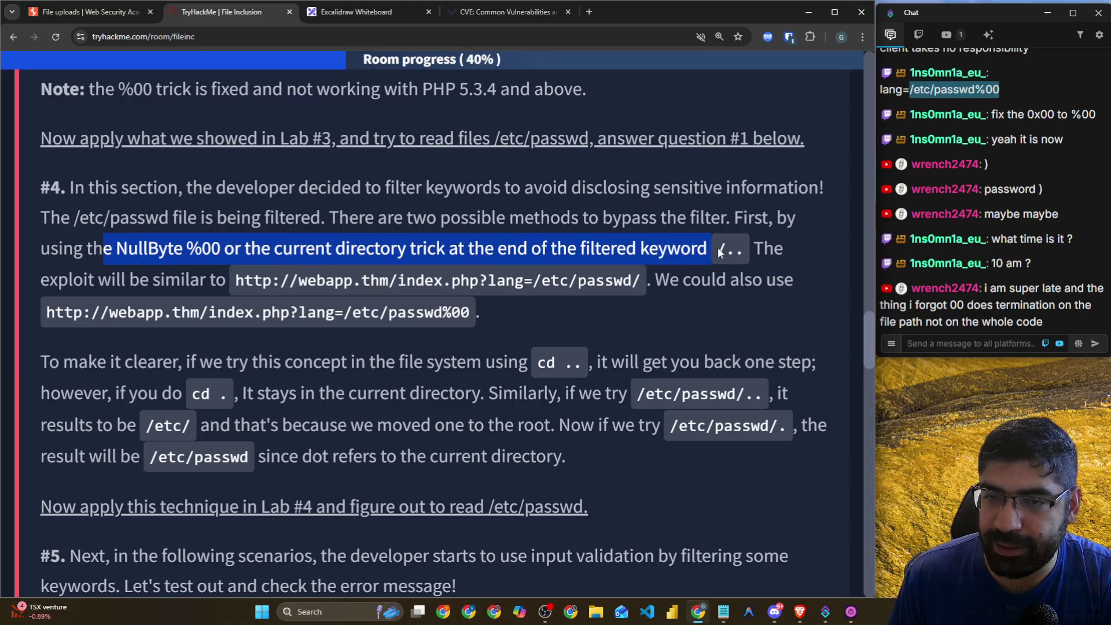
pyautogui.moveTo(753, 247); pyautogui.dragTo(783, 252)
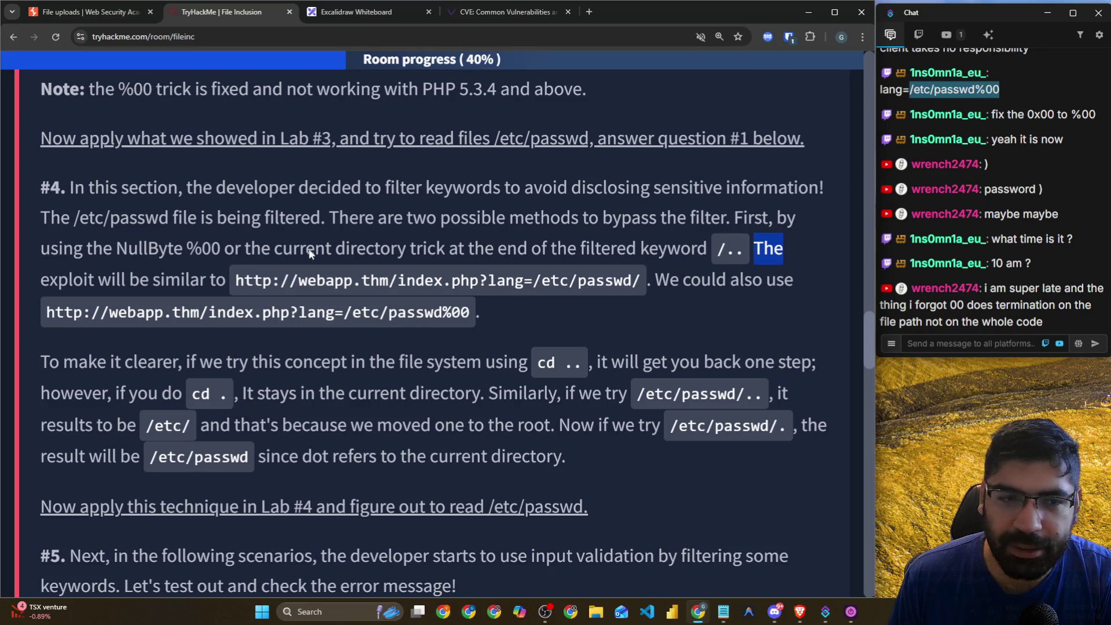
pyautogui.moveTo(49, 281); pyautogui.dragTo(638, 283)
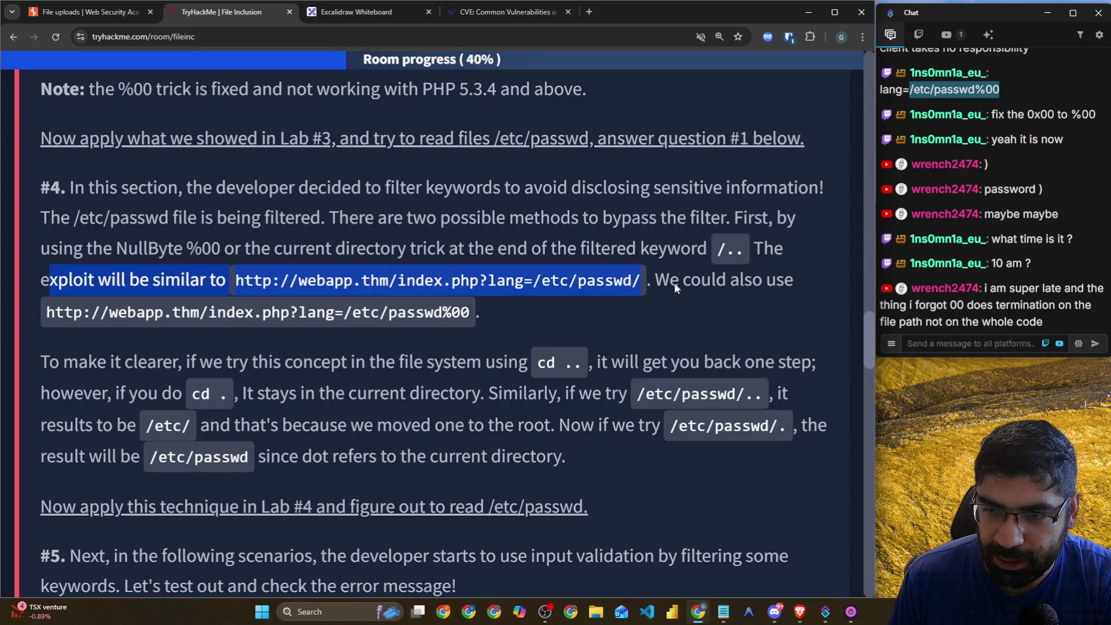
pyautogui.moveTo(673, 286); pyautogui.dragTo(750, 285)
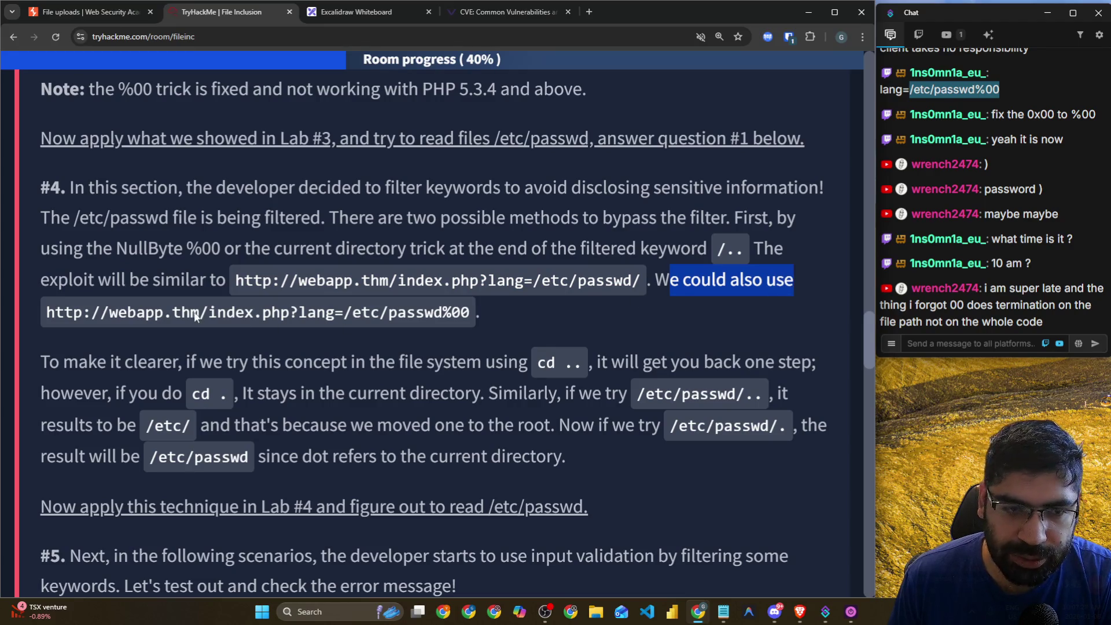
pyautogui.moveTo(291, 312); pyautogui.dragTo(457, 313)
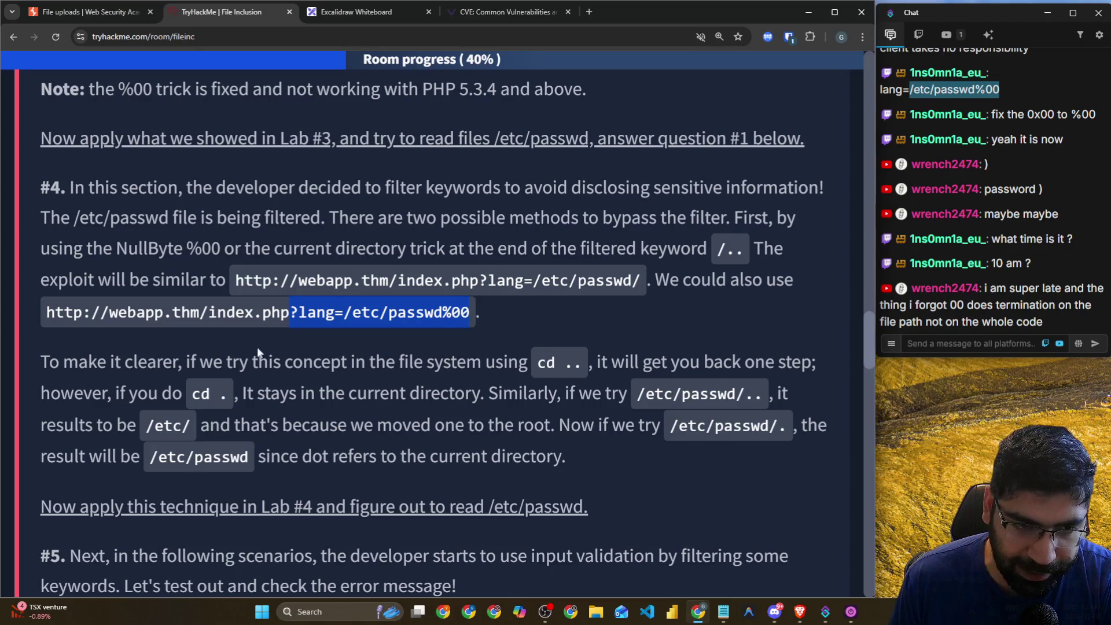
pyautogui.scroll(-1, 109, 305)
pyautogui.scroll(-3, 109, 305)
pyautogui.moveTo(108, 132); pyautogui.dragTo(362, 135)
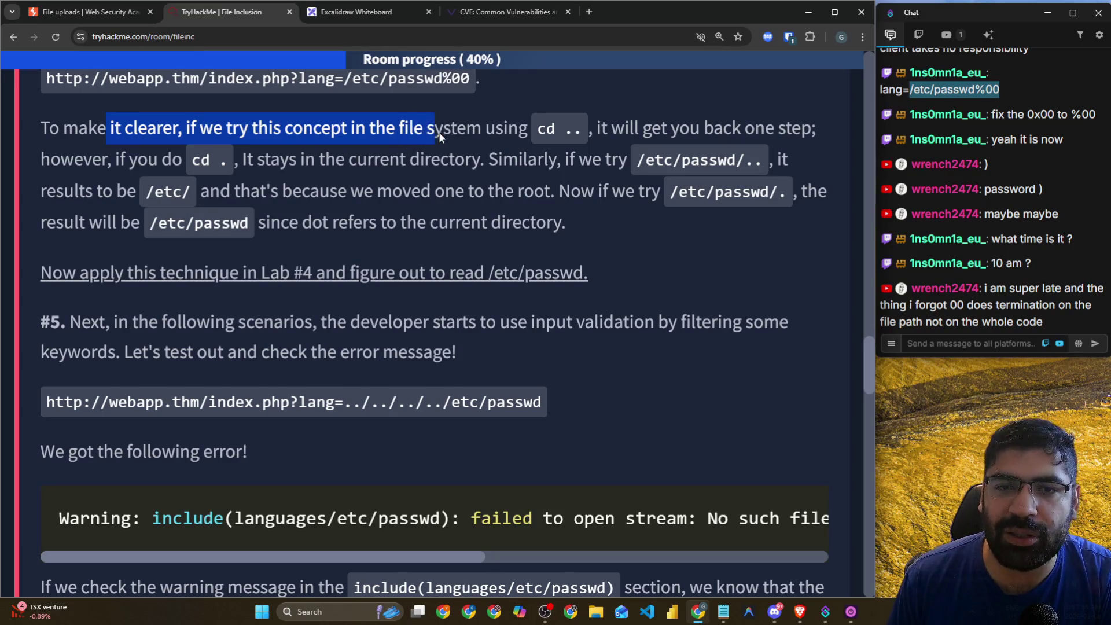
pyautogui.moveTo(541, 132); pyautogui.dragTo(569, 132)
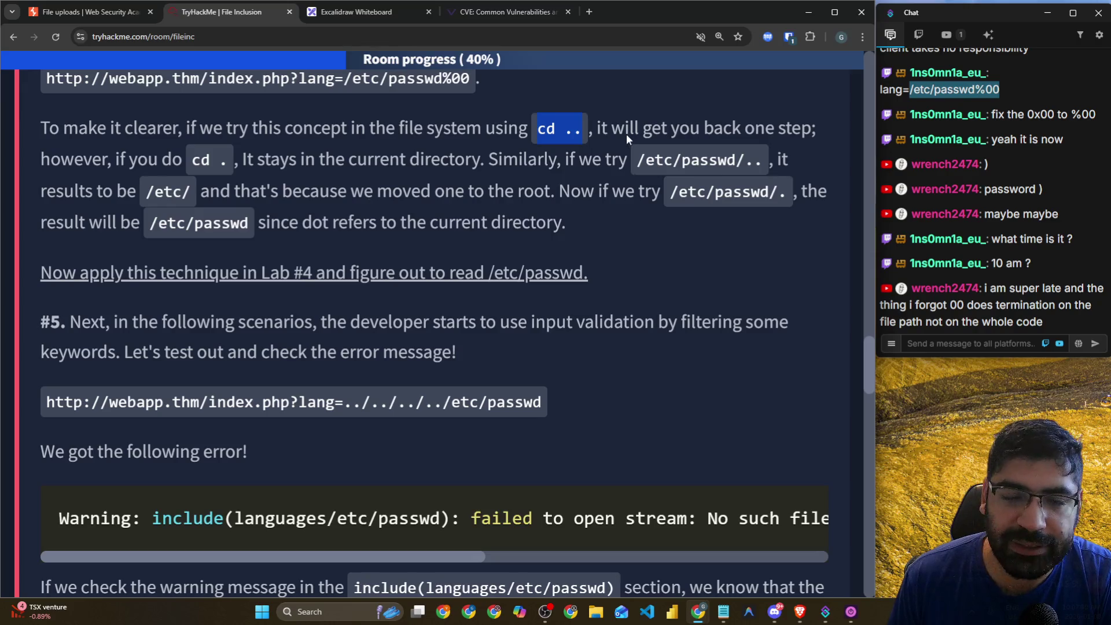
pyautogui.moveTo(602, 127); pyautogui.dragTo(802, 132)
pyautogui.scroll(3, 494, 231)
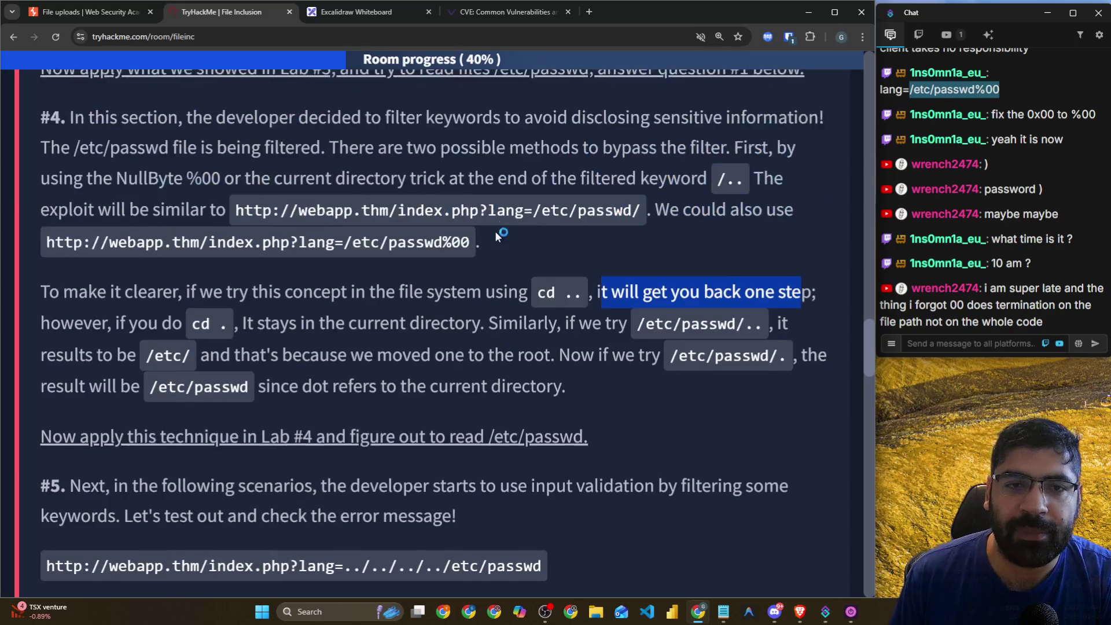
pyautogui.scroll(-1, 252, 300)
pyautogui.moveTo(48, 274); pyautogui.dragTo(692, 278)
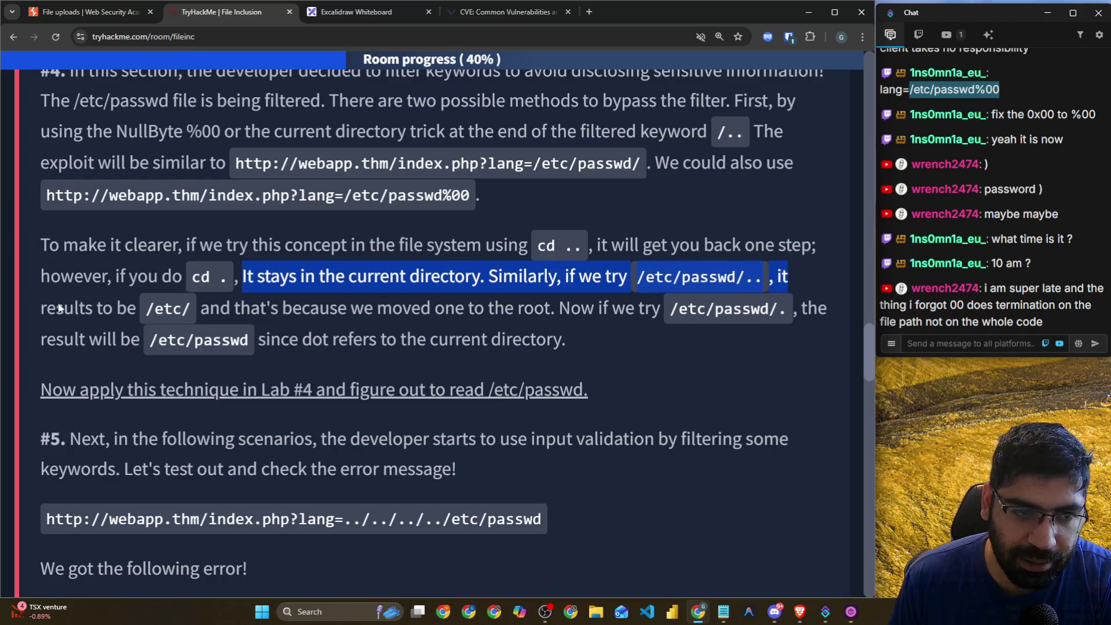
pyautogui.moveTo(58, 308); pyautogui.dragTo(165, 311)
pyautogui.moveTo(756, 280); pyautogui.dragTo(662, 281)
pyautogui.click(667, 282)
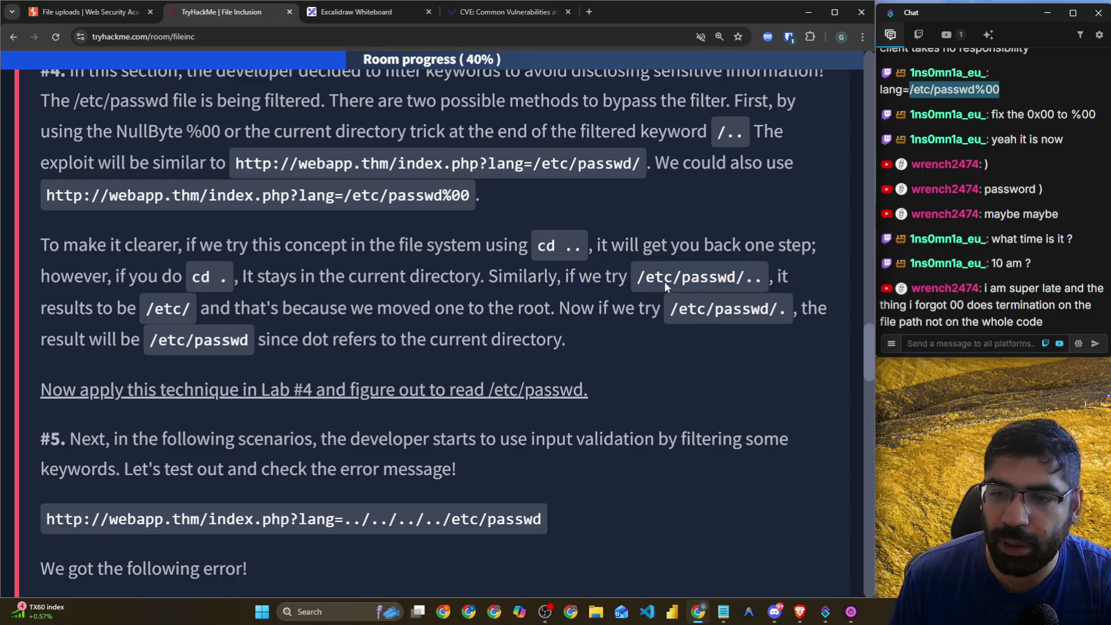
pyautogui.moveTo(640, 280); pyautogui.dragTo(664, 281)
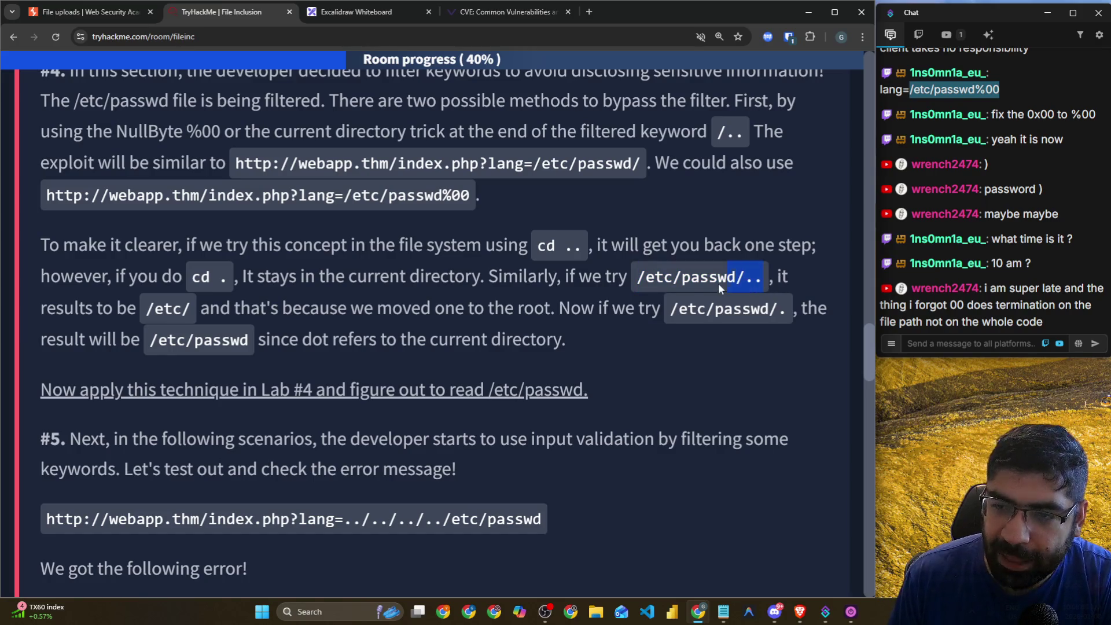
pyautogui.click(676, 283)
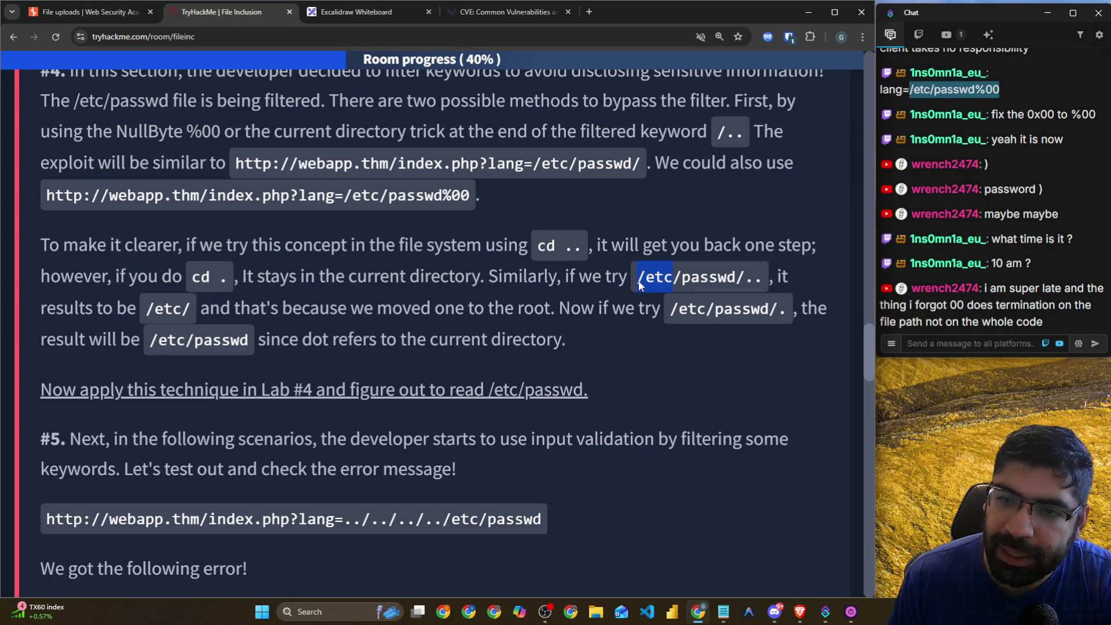
pyautogui.moveTo(277, 301); pyautogui.dragTo(551, 299)
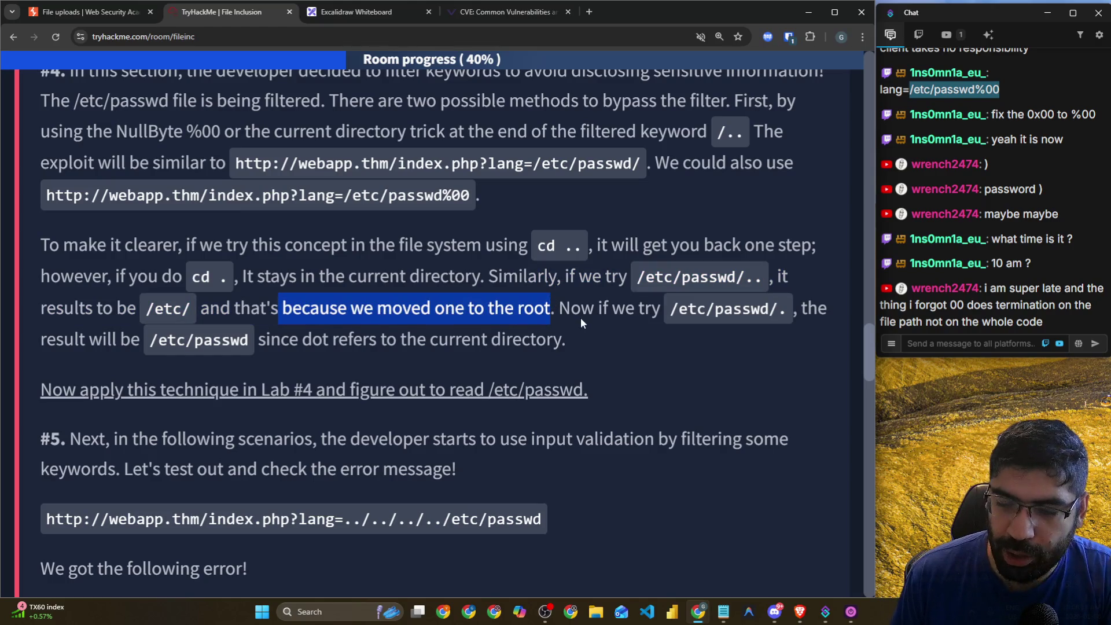
pyautogui.moveTo(595, 309); pyautogui.dragTo(648, 309)
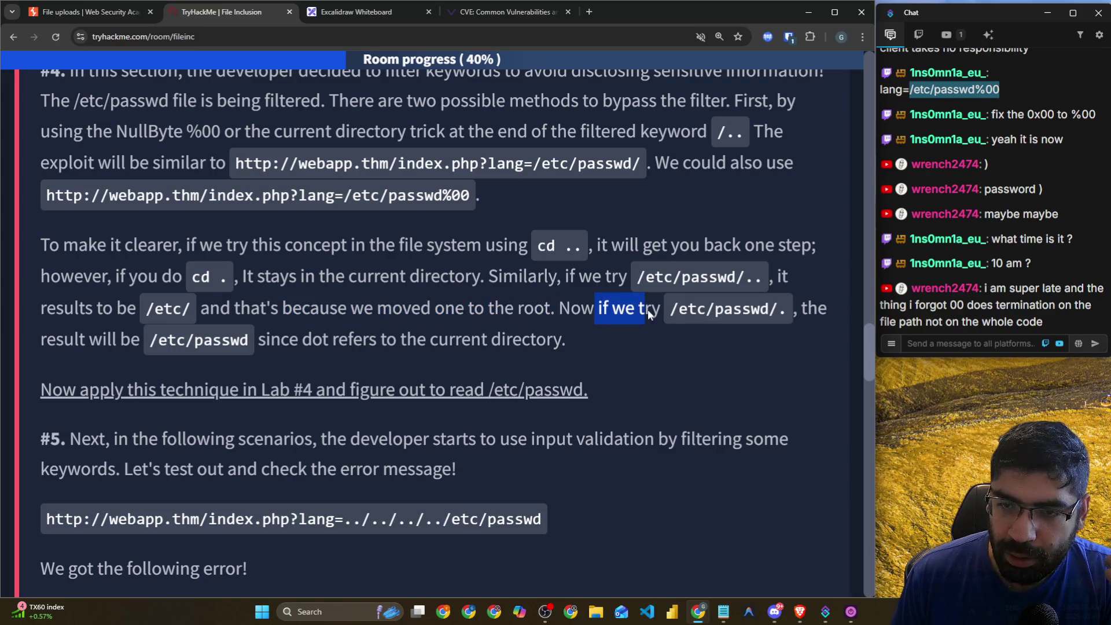
pyautogui.moveTo(572, 307); pyautogui.dragTo(730, 311)
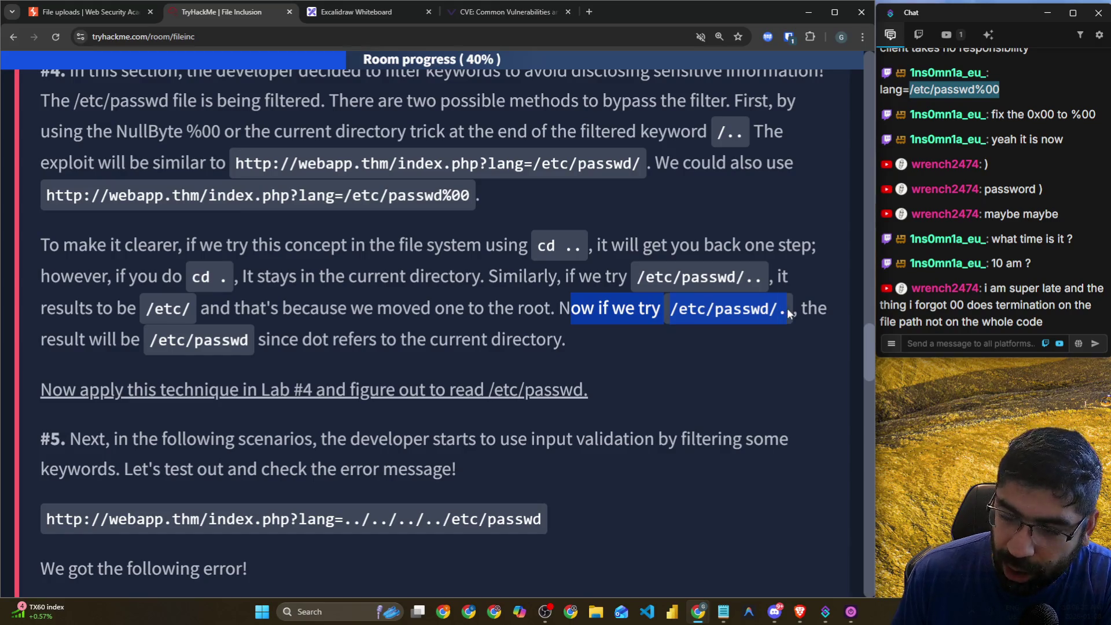
pyautogui.moveTo(56, 340); pyautogui.dragTo(461, 341)
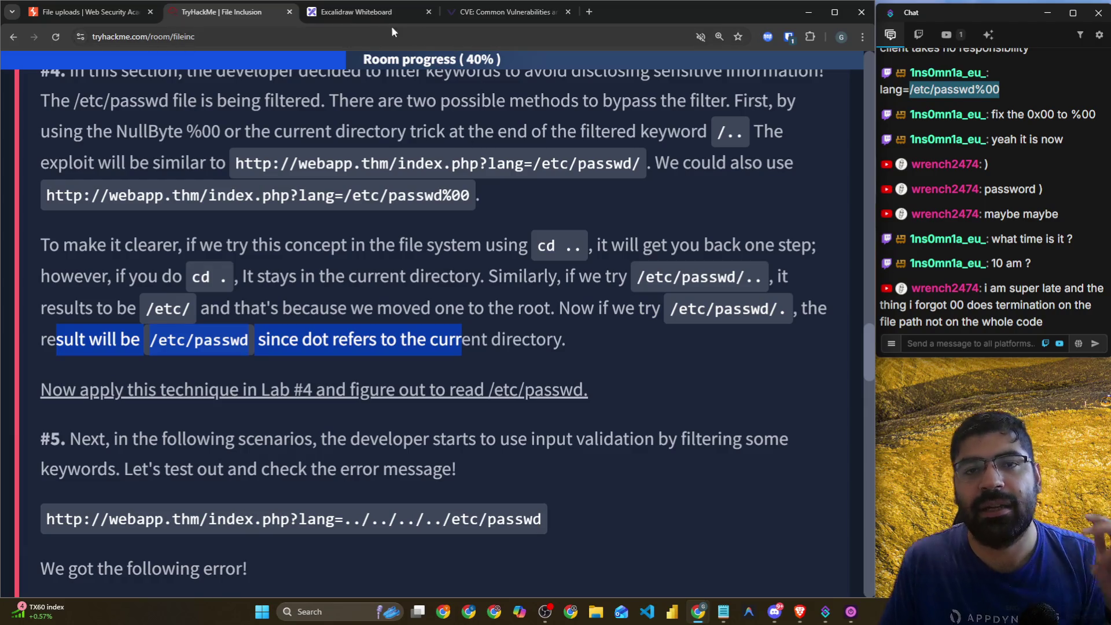
# Draw a large rectangle frame on the Excalidraw canvas
pyautogui.click(365, 12)
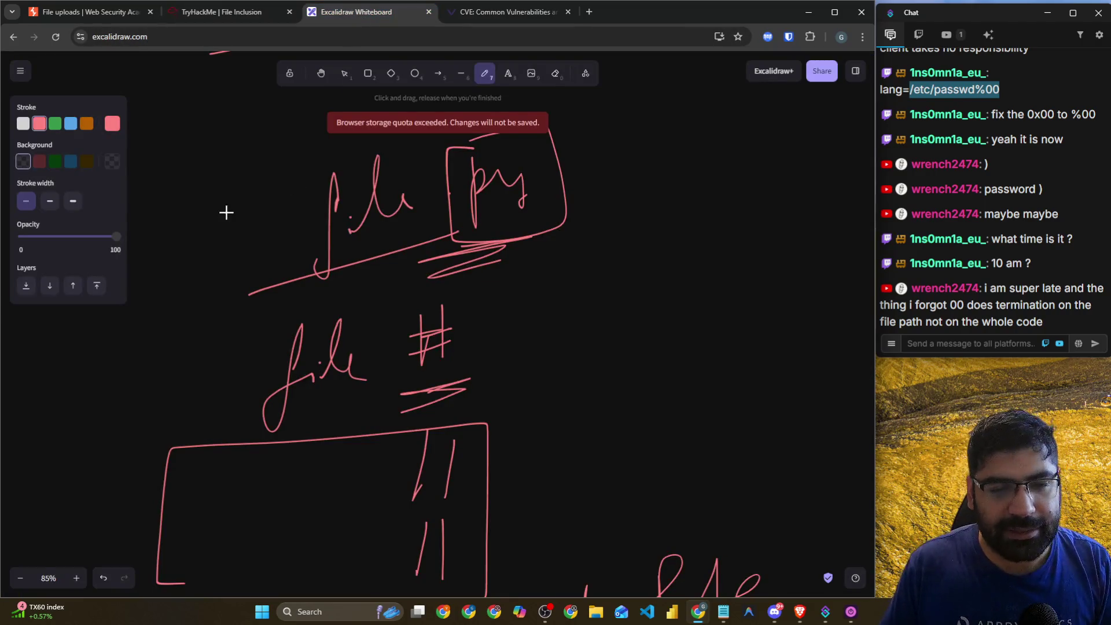
pyautogui.scroll(-10, 226, 213)
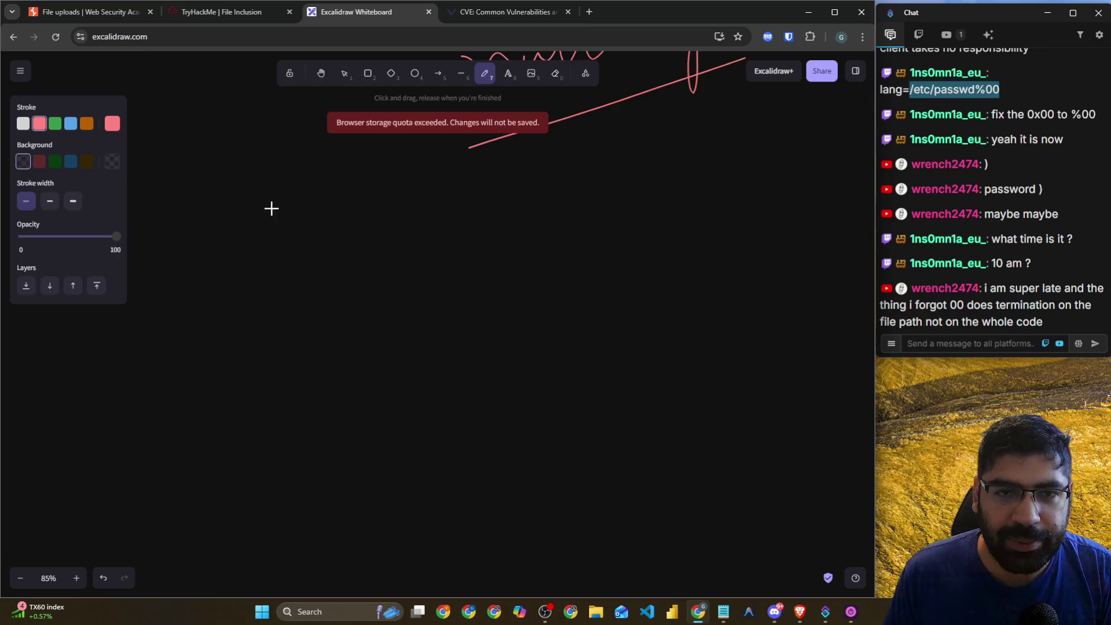
pyautogui.click(368, 73)
pyautogui.moveTo(304, 166); pyautogui.dragTo(342, 211)
pyautogui.moveTo(438, 315); pyautogui.dragTo(702, 538)
# Handwrite two cd notes with dots on the left and underline each
pyautogui.click(485, 81)
pyautogui.scroll(2, 334, 277)
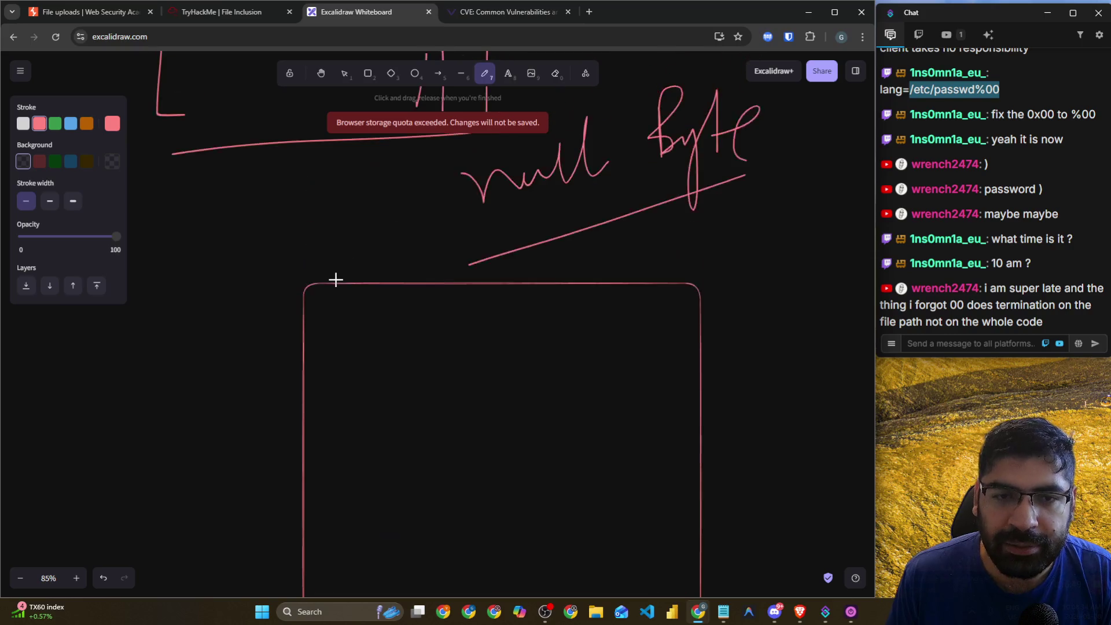
pyautogui.scroll(-5, 303, 223)
pyautogui.moveTo(58, 340)
pyautogui.mouseDown()
pyautogui.moveTo(30, 372)
pyautogui.moveTo(82, 364)
pyautogui.moveTo(118, 379)
pyautogui.mouseUp()
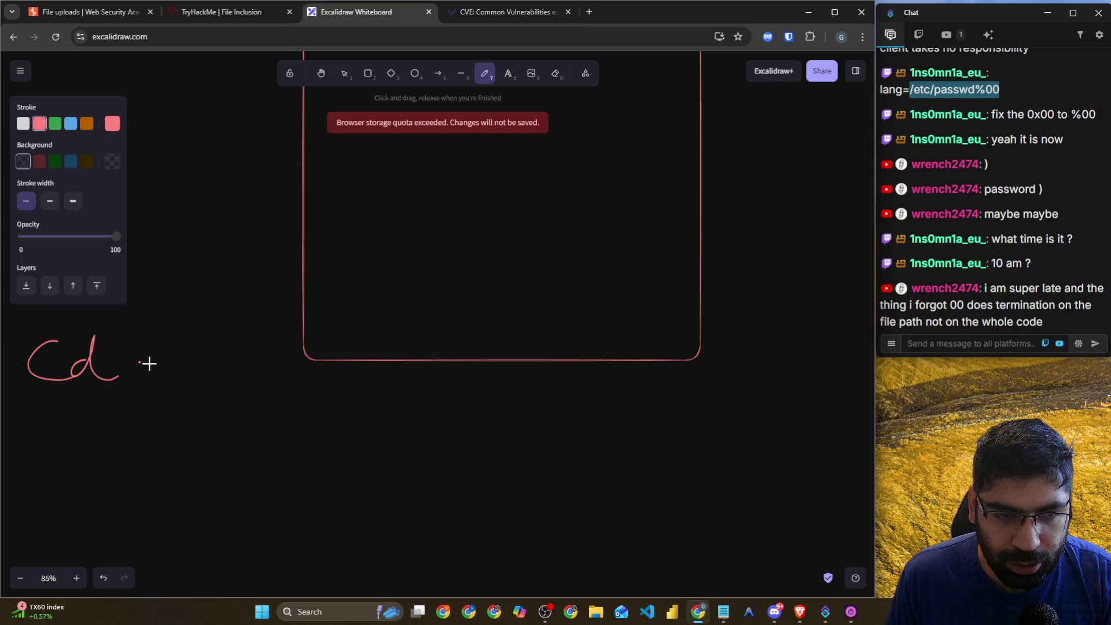
pyautogui.moveTo(73, 433)
pyautogui.mouseDown()
pyautogui.moveTo(89, 449)
pyautogui.moveTo(92, 425)
pyautogui.moveTo(114, 463)
pyautogui.moveTo(164, 447)
pyautogui.mouseUp()
pyautogui.moveTo(140, 362); pyautogui.dragTo(187, 365)
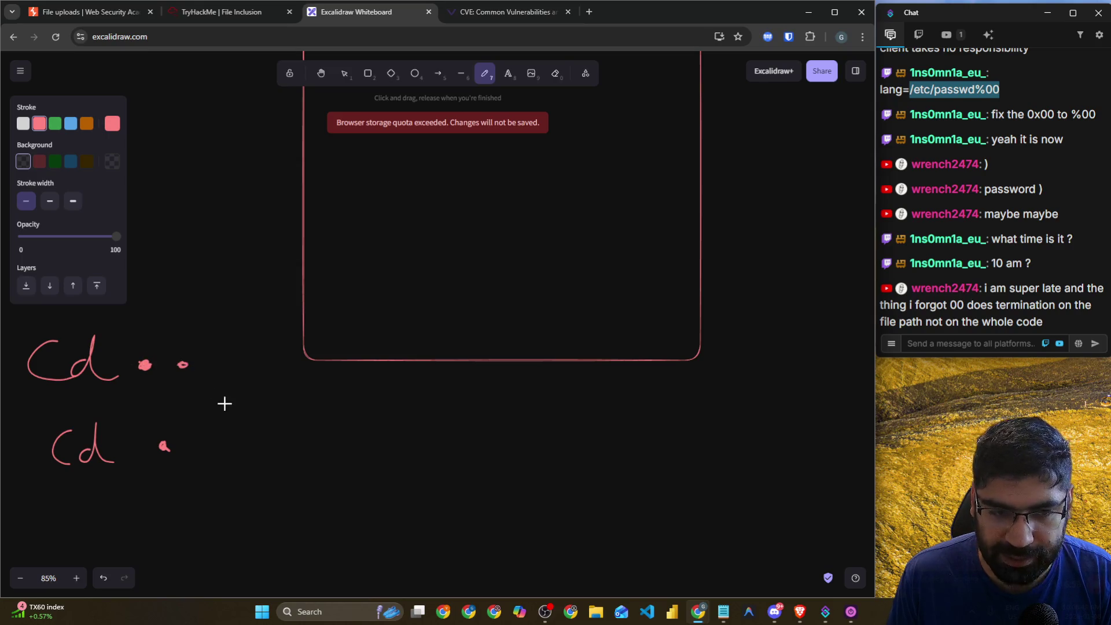
pyautogui.moveTo(90, 385); pyautogui.dragTo(181, 383)
pyautogui.moveTo(79, 505); pyautogui.dragTo(180, 490)
pyautogui.scroll(4, 261, 490)
pyautogui.scroll(-2, 411, 382)
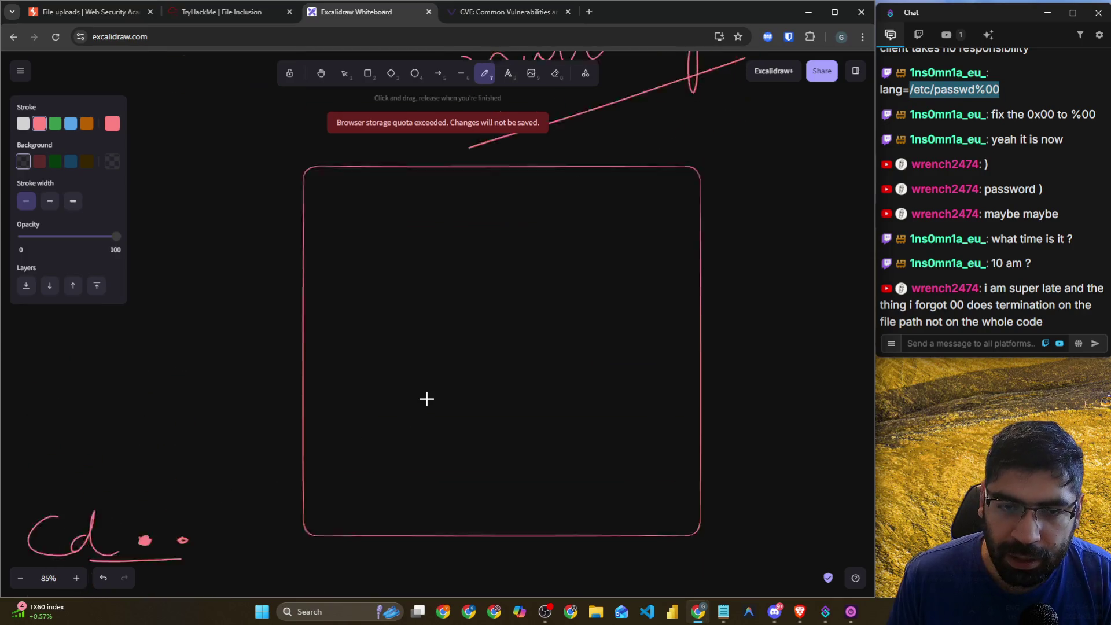
pyautogui.scroll(1, 410, 324)
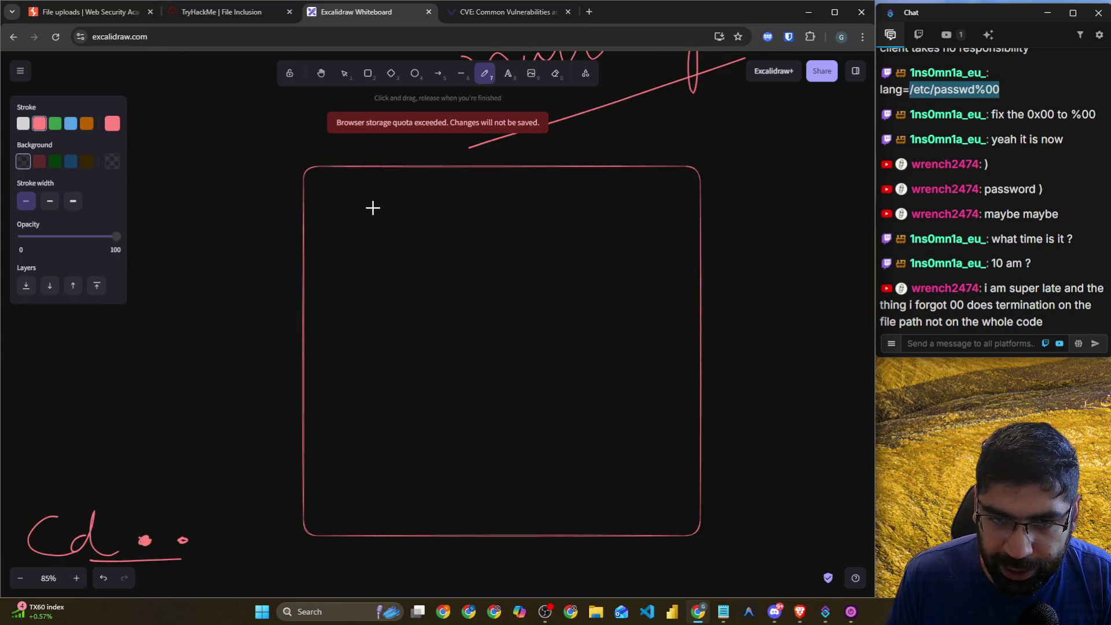
# Handwrite the home directory inside the frame, redoing a misdrawn attempt
pyautogui.moveTo(363, 231)
pyautogui.mouseDown()
pyautogui.moveTo(372, 205)
pyautogui.moveTo(391, 219)
pyautogui.moveTo(443, 202)
pyautogui.moveTo(419, 292)
pyautogui.moveTo(436, 314)
pyautogui.moveTo(459, 289)
pyautogui.moveTo(467, 305)
pyautogui.mouseUp()
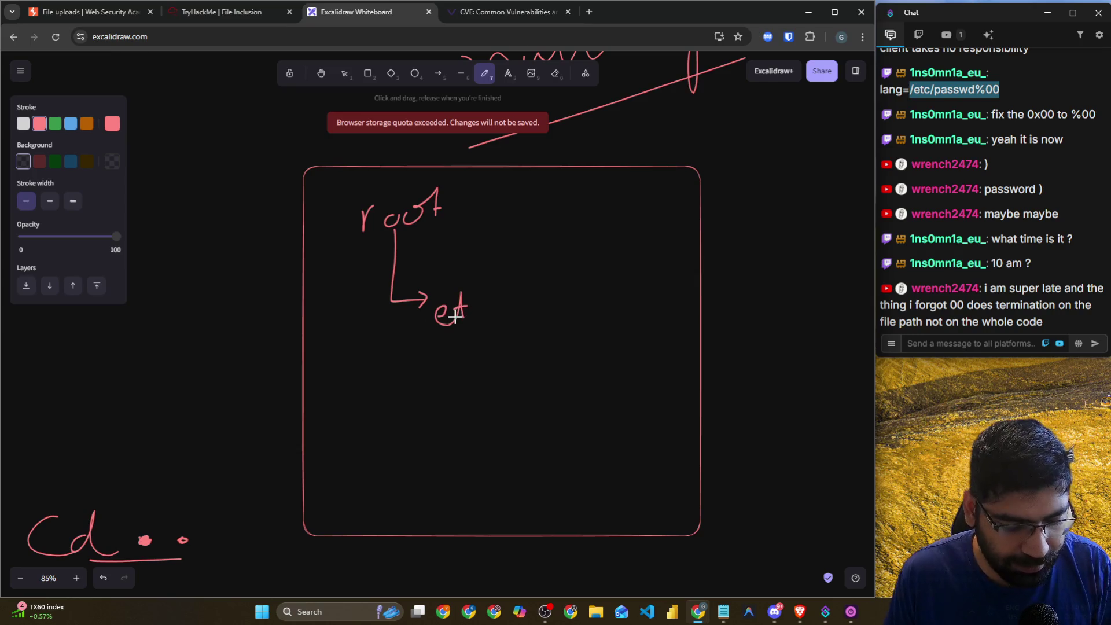
pyautogui.hotkey('ctrl', 'z')
pyautogui.hotkey('ctrl', 'z')
pyautogui.moveTo(440, 285)
pyautogui.mouseDown()
pyautogui.moveTo(470, 308)
pyautogui.moveTo(508, 300)
pyautogui.moveTo(523, 372)
pyautogui.moveTo(508, 375)
pyautogui.moveTo(528, 356)
pyautogui.moveTo(547, 377)
pyautogui.moveTo(596, 356)
pyautogui.moveTo(632, 368)
pyautogui.mouseUp()
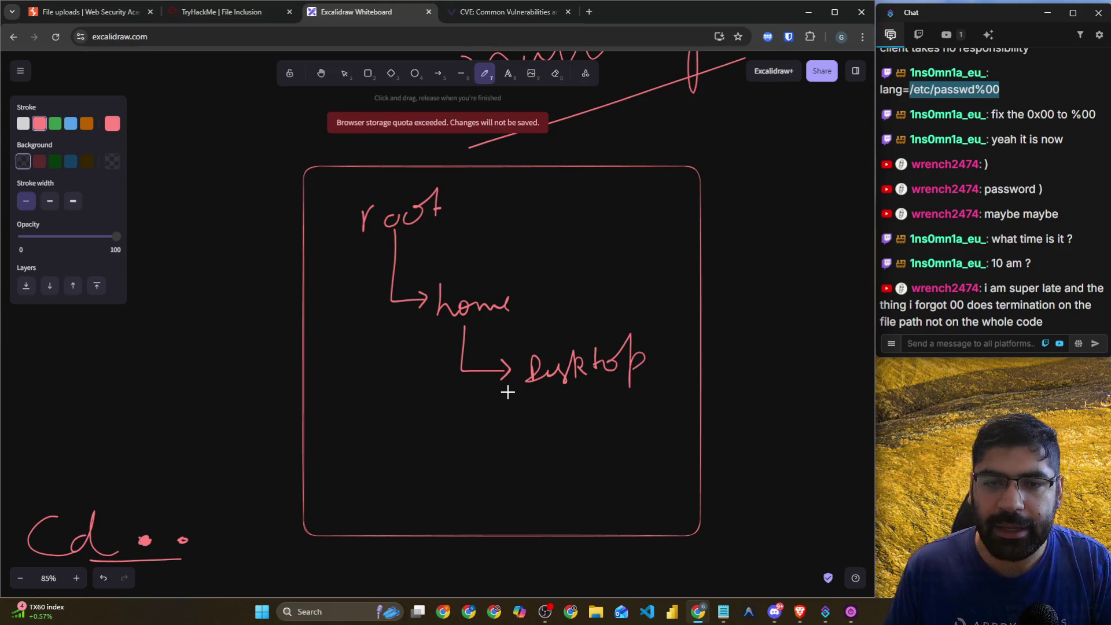
pyautogui.scroll(-4, 501, 382)
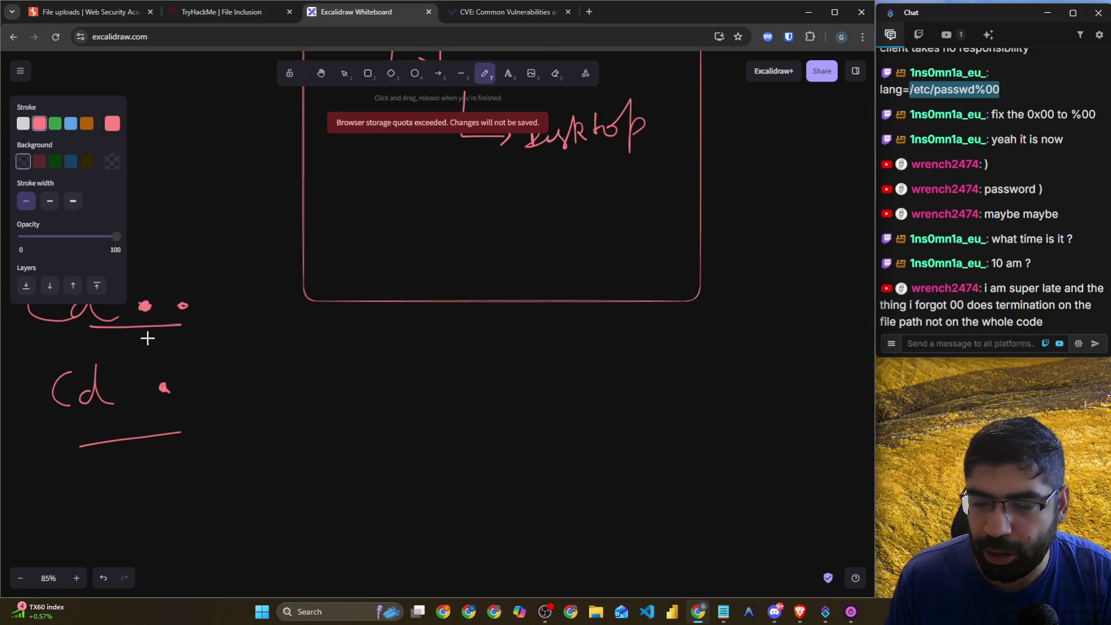
pyautogui.scroll(3, 456, 369)
# In green, draw arrows from desktop back to home and root, and mark the cd dots
pyautogui.moveTo(545, 330); pyautogui.dragTo(643, 328)
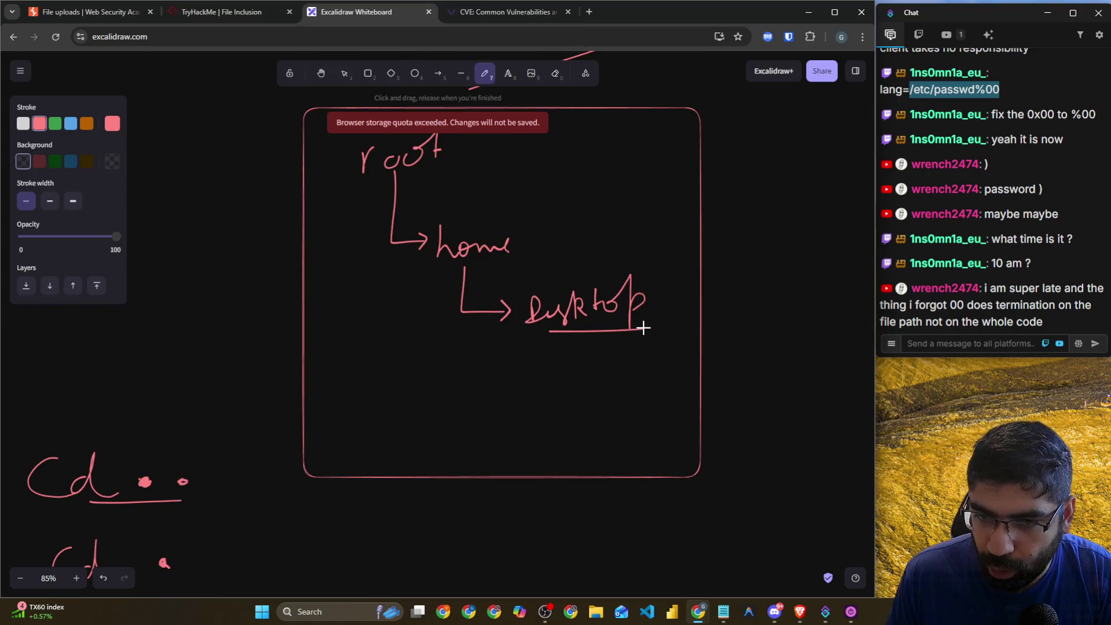
pyautogui.click(55, 125)
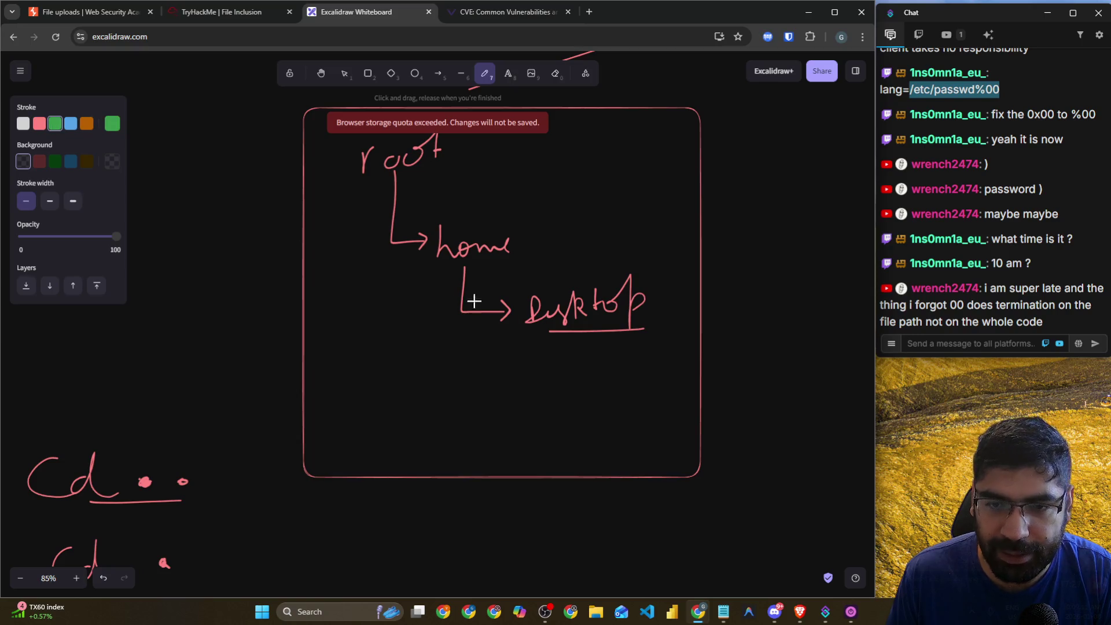
pyautogui.moveTo(554, 335)
pyautogui.mouseDown()
pyautogui.moveTo(369, 277)
pyautogui.moveTo(376, 288)
pyautogui.mouseUp()
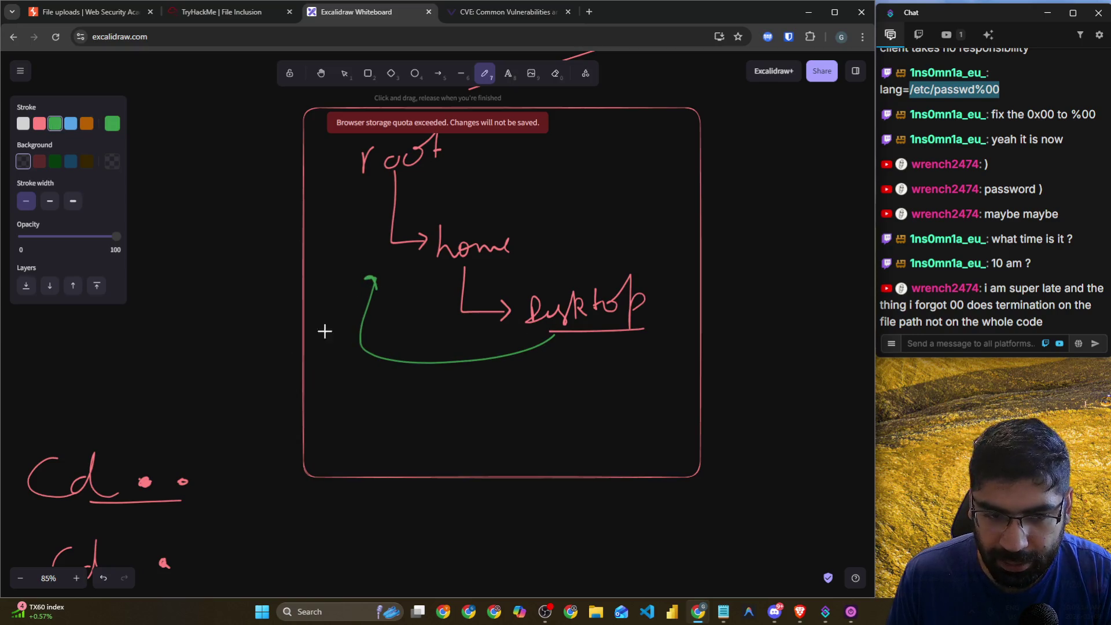
pyautogui.moveTo(181, 448)
pyautogui.mouseDown()
pyautogui.moveTo(124, 480)
pyautogui.moveTo(204, 453)
pyautogui.mouseUp()
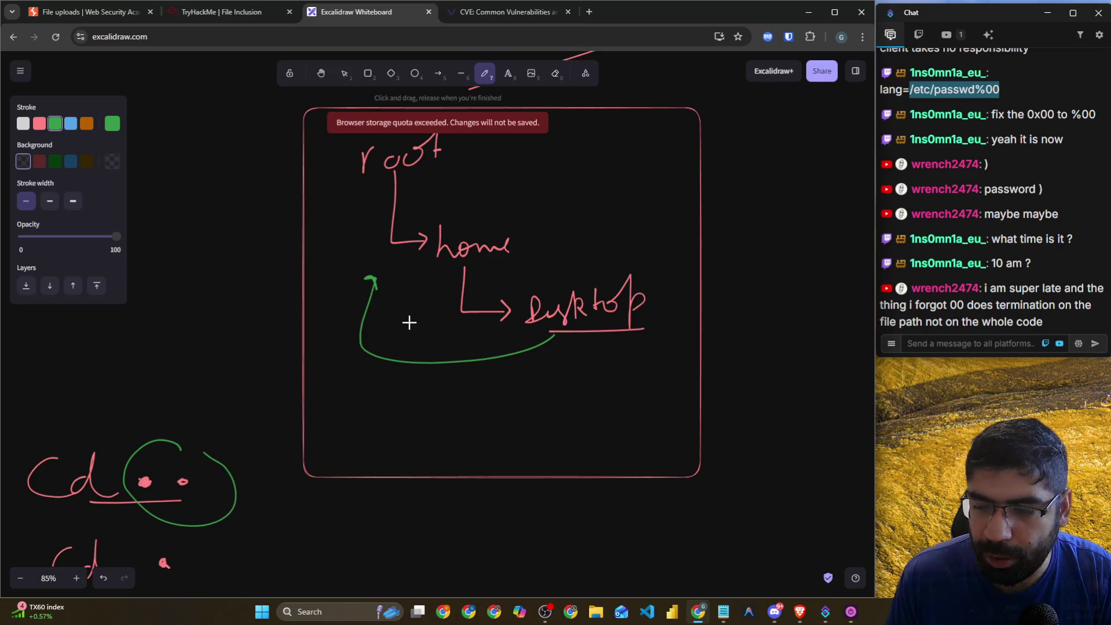
pyautogui.scroll(-3, 402, 322)
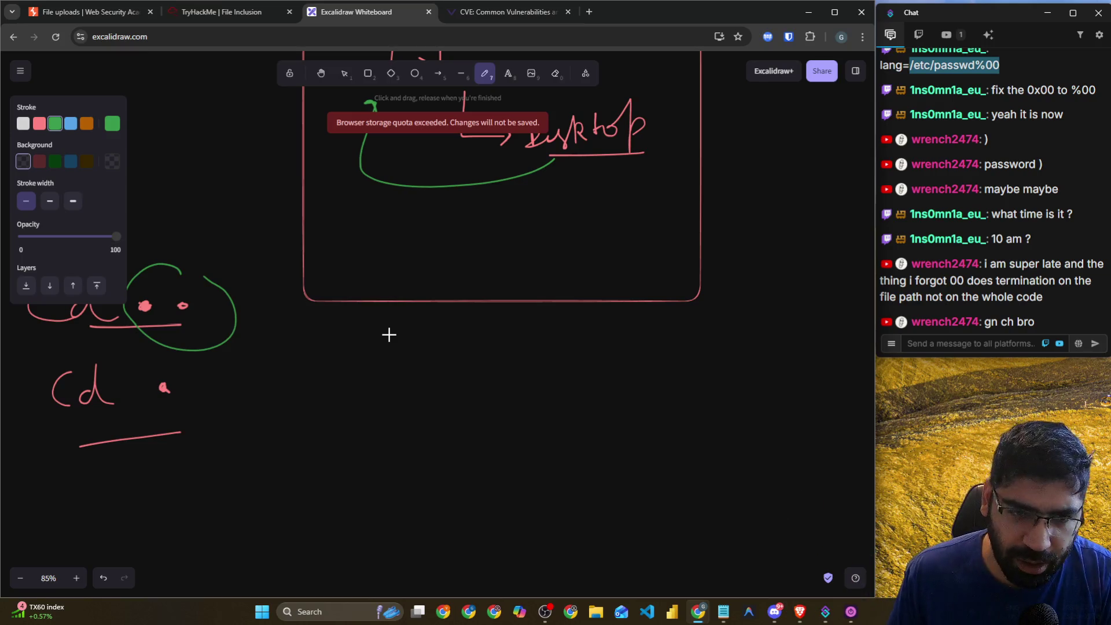
pyautogui.scroll(2, 455, 330)
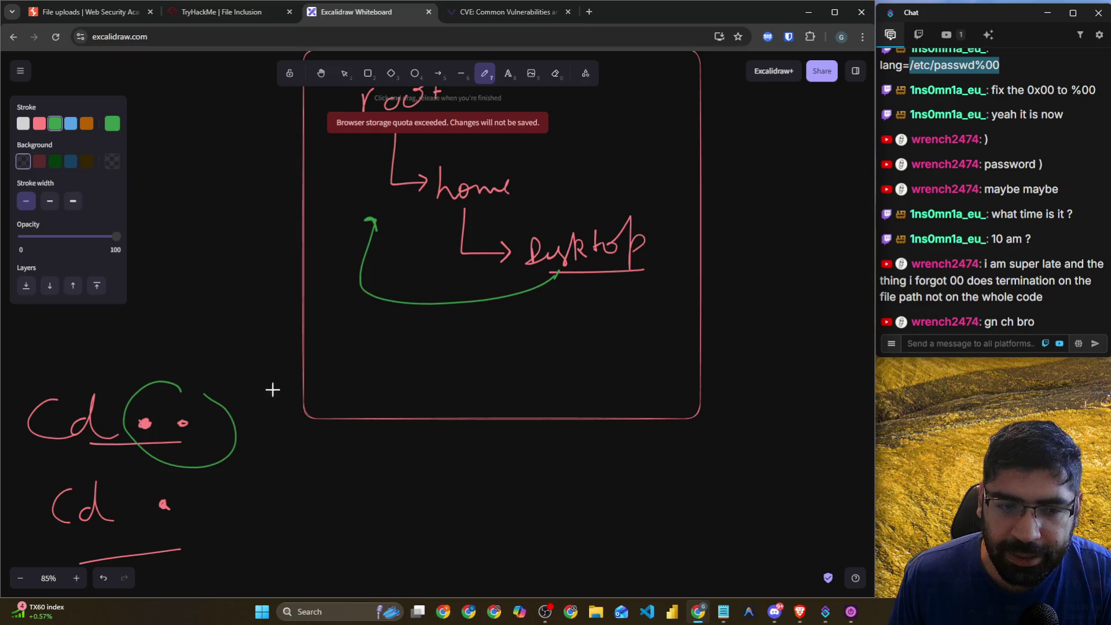
pyautogui.moveTo(233, 359); pyautogui.dragTo(193, 451)
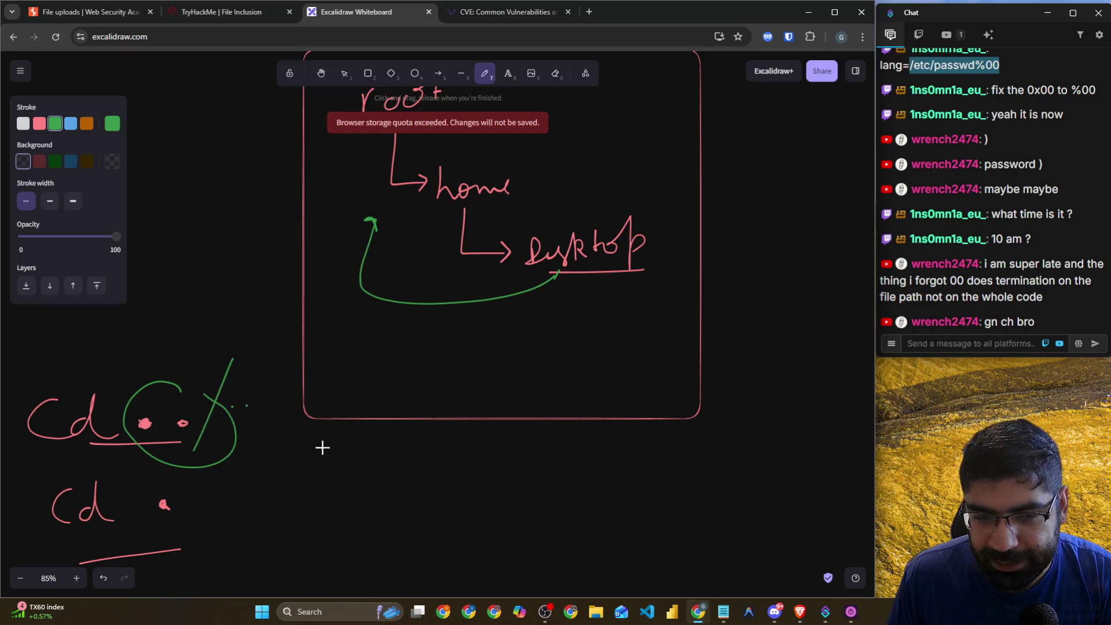
pyautogui.moveTo(554, 275)
pyautogui.mouseDown()
pyautogui.moveTo(317, 266)
pyautogui.moveTo(351, 140)
pyautogui.mouseUp()
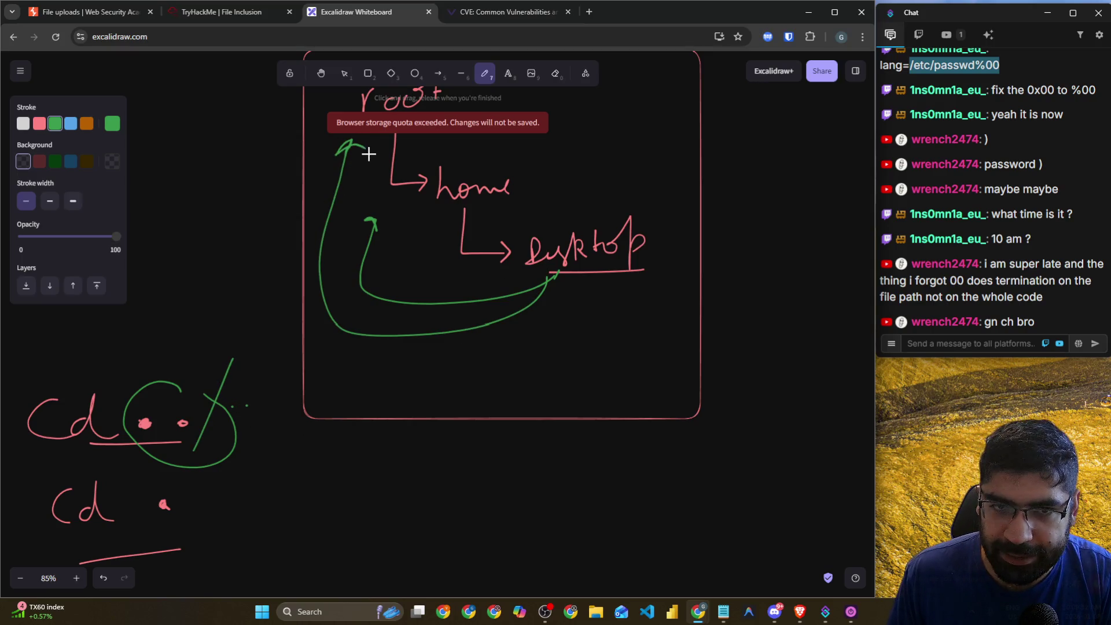
pyautogui.scroll(-2, 127, 405)
pyautogui.moveTo(134, 411)
pyautogui.mouseDown()
pyautogui.moveTo(189, 365)
pyautogui.moveTo(145, 405)
pyautogui.mouseUp()
pyautogui.scroll(2, 543, 325)
pyautogui.moveTo(572, 272)
pyautogui.mouseDown()
pyautogui.moveTo(649, 228)
pyautogui.moveTo(486, 256)
pyautogui.moveTo(640, 275)
pyautogui.mouseUp()
# Sketch two dot-and-slash ../ figures below the frame
pyautogui.scroll(-4, 509, 447)
pyautogui.click(445, 290)
pyautogui.click(486, 289)
pyautogui.moveTo(541, 248); pyautogui.dragTo(503, 341)
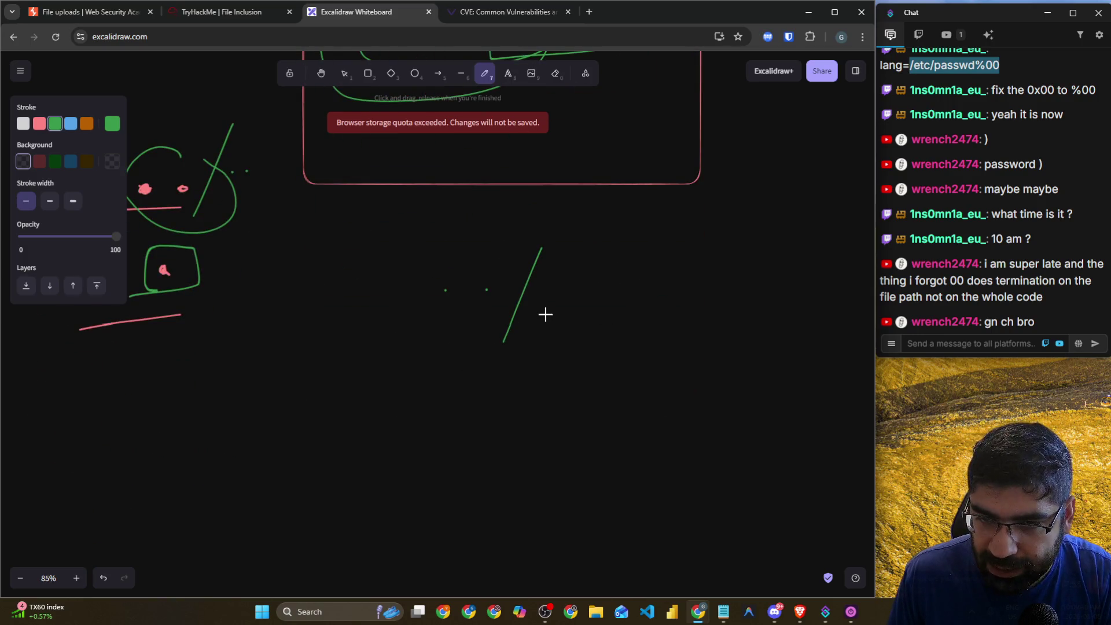
pyautogui.moveTo(554, 304); pyautogui.dragTo(405, 317)
pyautogui.click(605, 292)
pyautogui.click(648, 288)
pyautogui.moveTo(673, 244); pyautogui.dragTo(650, 317)
pyautogui.moveTo(565, 323); pyautogui.dragTo(665, 302)
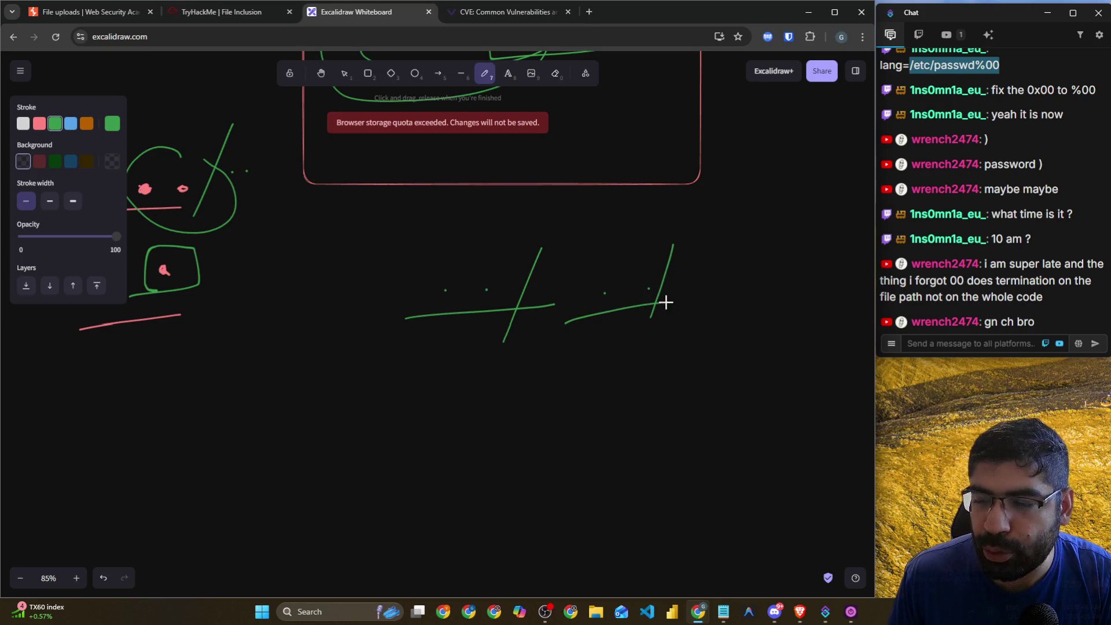
# Highlight the Lab #4 instruction about reading /etc/passwd in the File Inclusion lesson
pyautogui.click(241, 13)
pyautogui.scroll(-2, 216, 192)
pyautogui.scroll(-1, 218, 196)
pyautogui.moveTo(34, 213); pyautogui.dragTo(549, 219)
pyautogui.moveTo(450, 214); pyautogui.dragTo(595, 220)
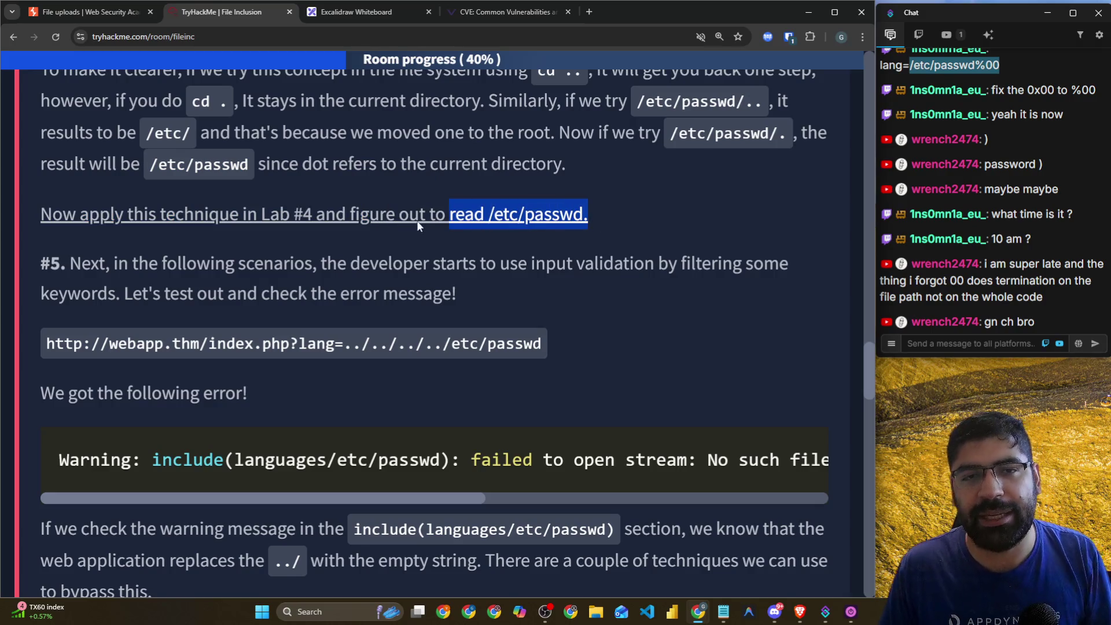
# Load lab4.php in the AttackBox browser by replacing 3.php?file=… with 4.php
pyautogui.hotkey('alt', 'Tab')
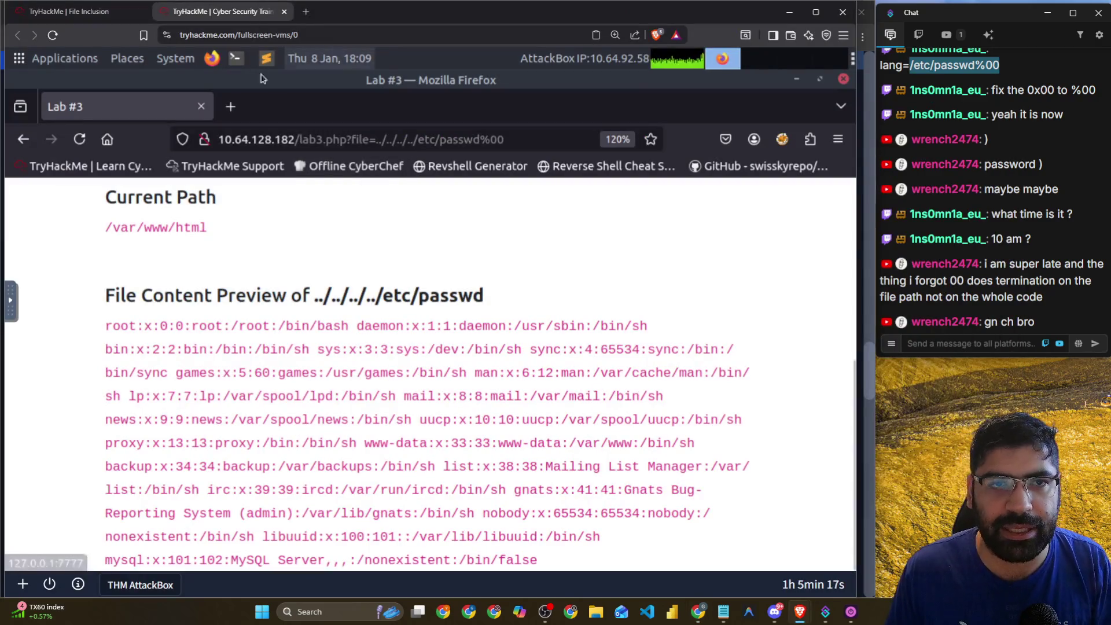
pyautogui.scroll(5, 306, 223)
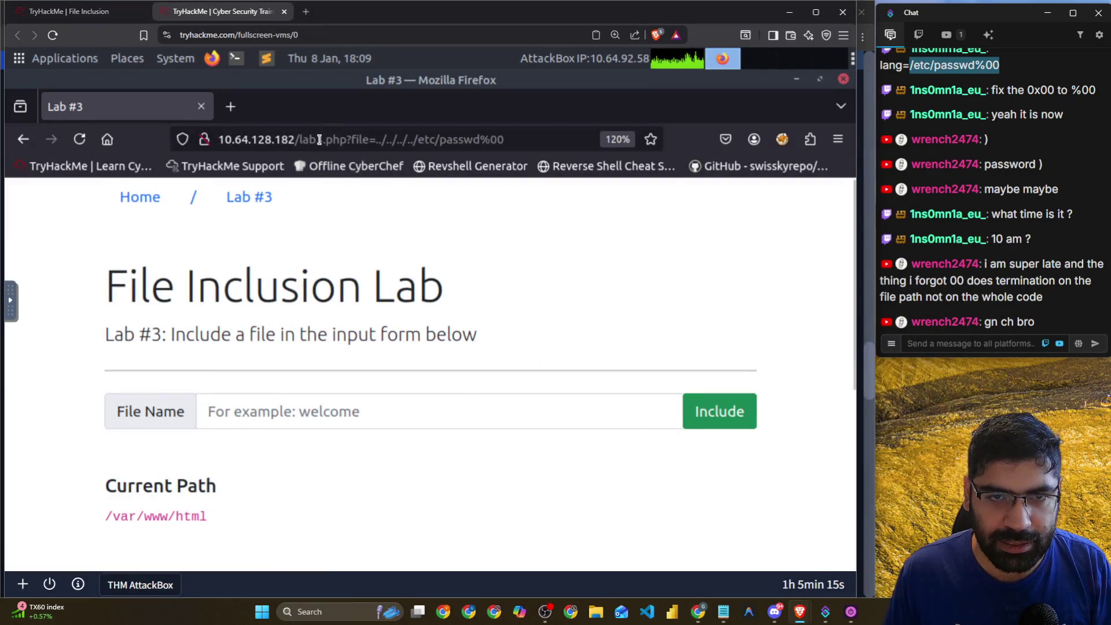
pyautogui.moveTo(317, 139); pyautogui.dragTo(546, 146)
pyautogui.write('4.php')
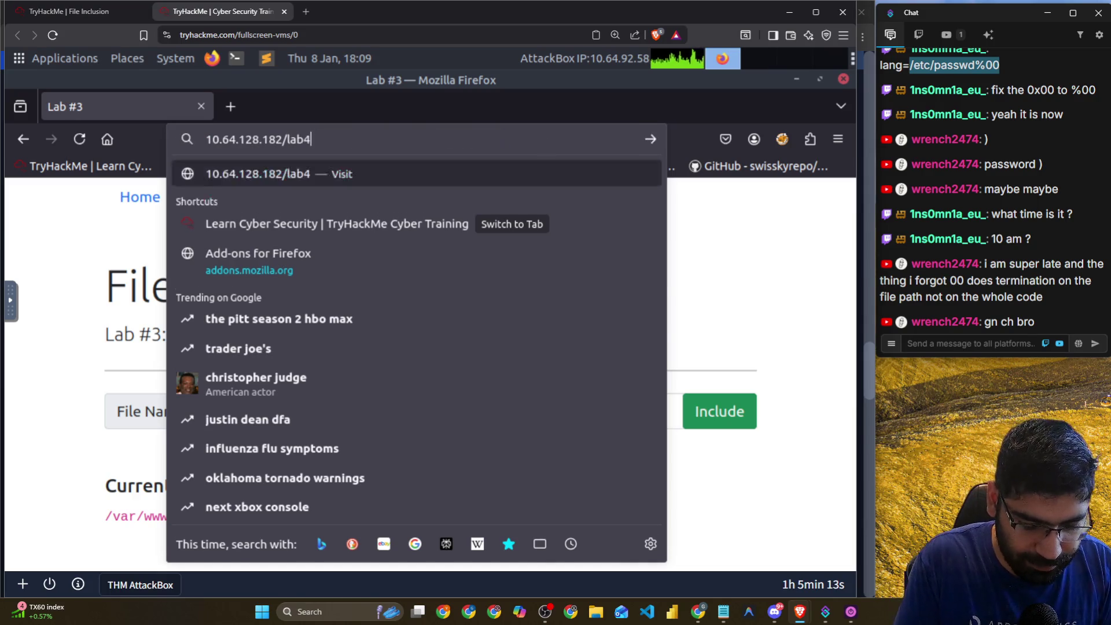
pyautogui.press('Return')
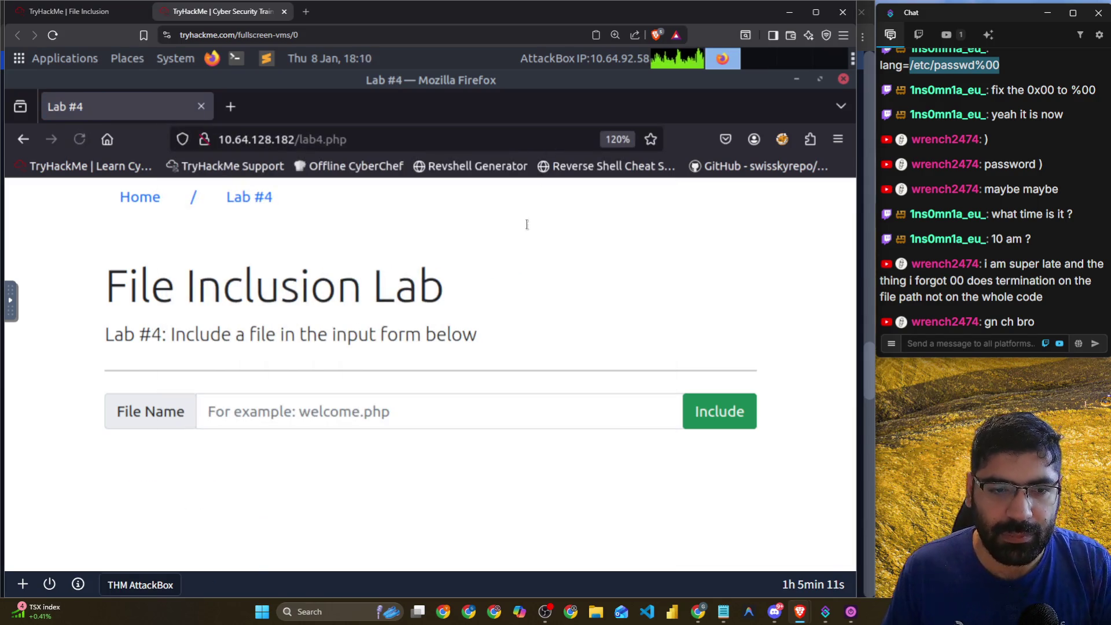
# Submit /etc/passwd in Lab #4's File Name field and note the 'not allowed' error
pyautogui.click(346, 402)
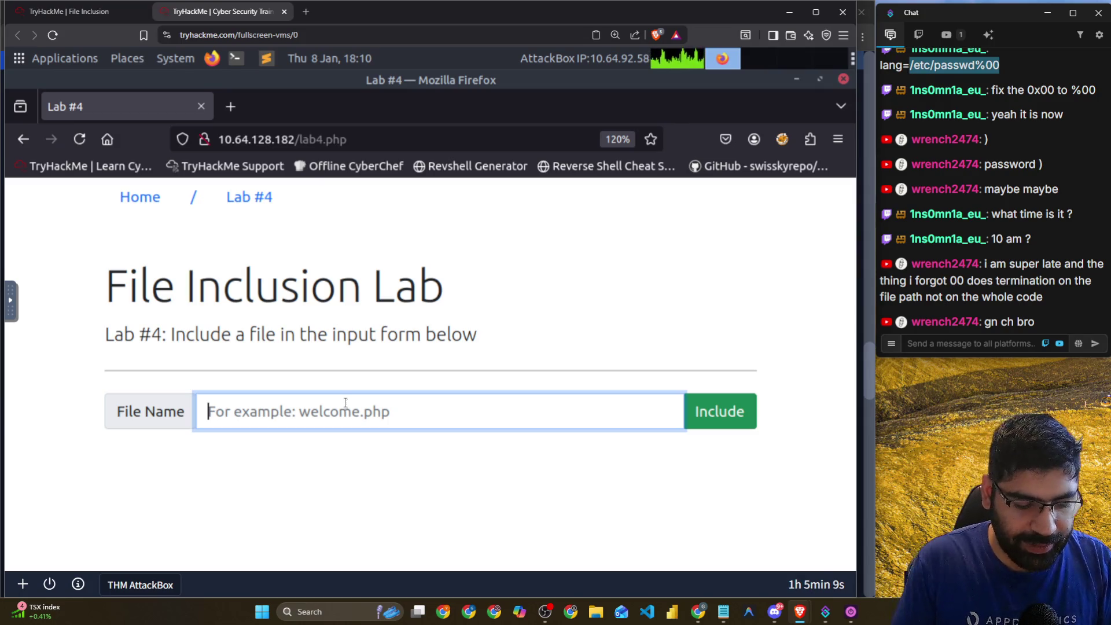
pyautogui.write('/etc/')
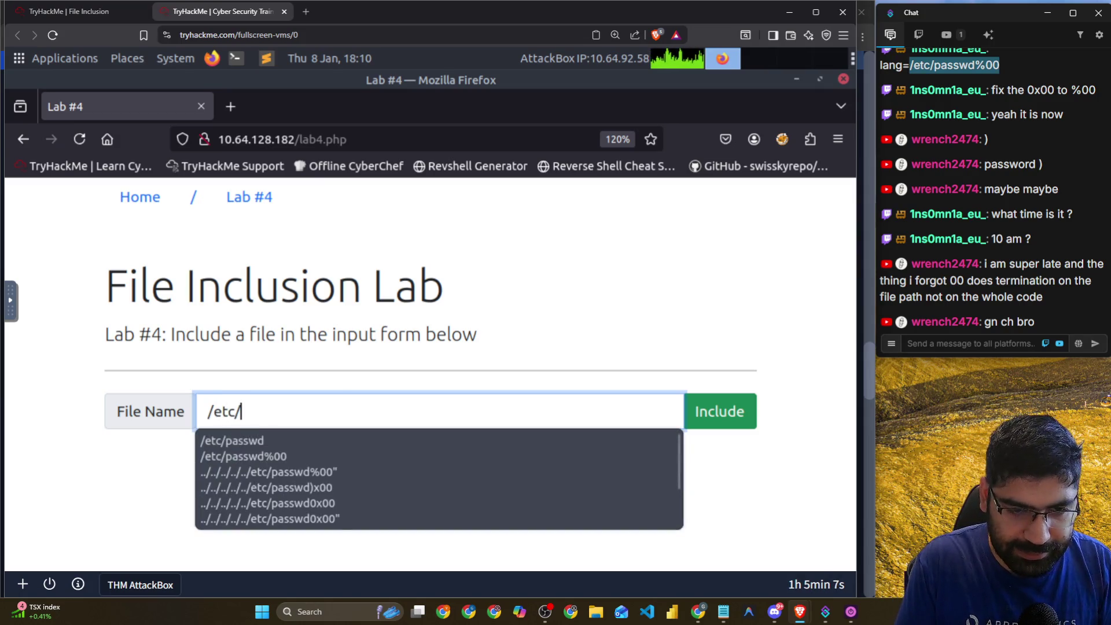
pyautogui.press('Down')
pyautogui.press('Return')
pyautogui.press('Return')
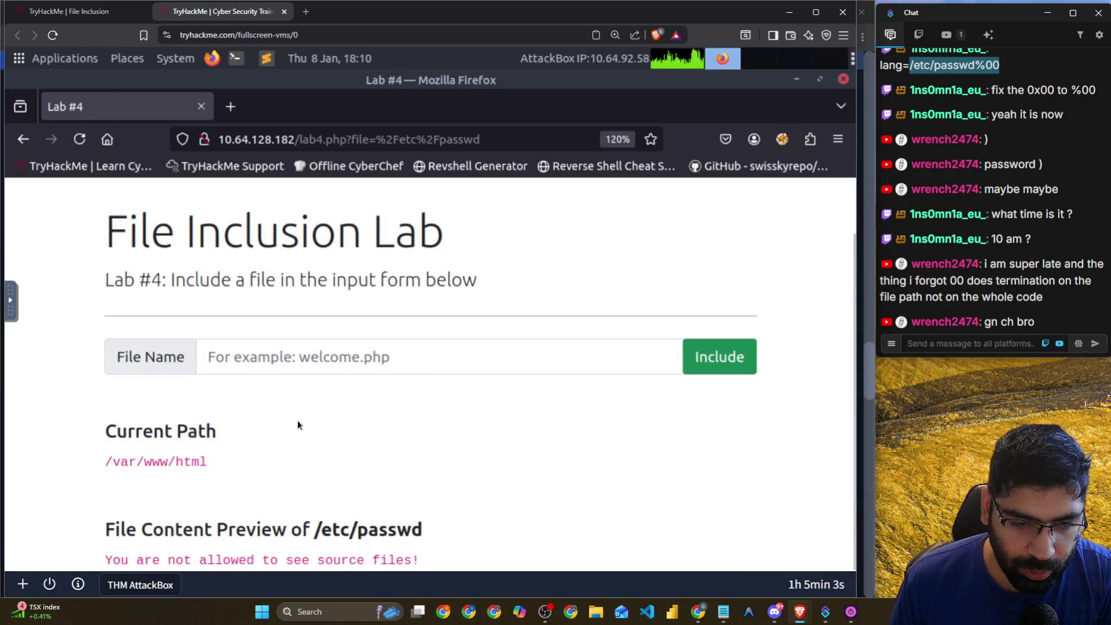
pyautogui.moveTo(128, 559); pyautogui.dragTo(420, 570)
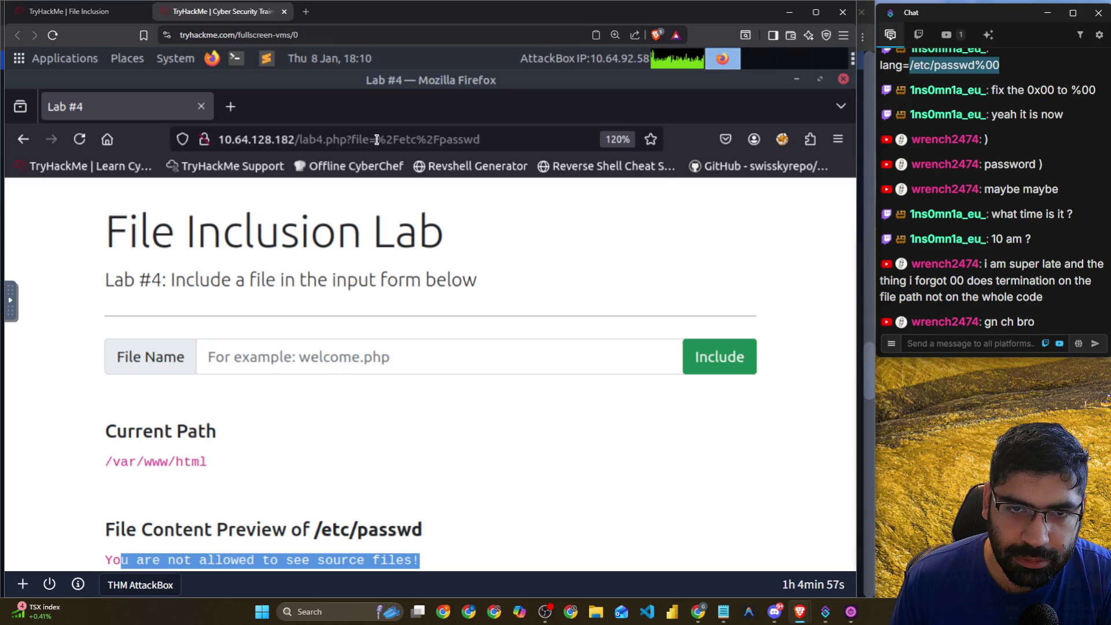
# Request file=../../../etc/passwd through the URL, which Lab #4 also refuses
pyautogui.moveTo(376, 139); pyautogui.dragTo(502, 136)
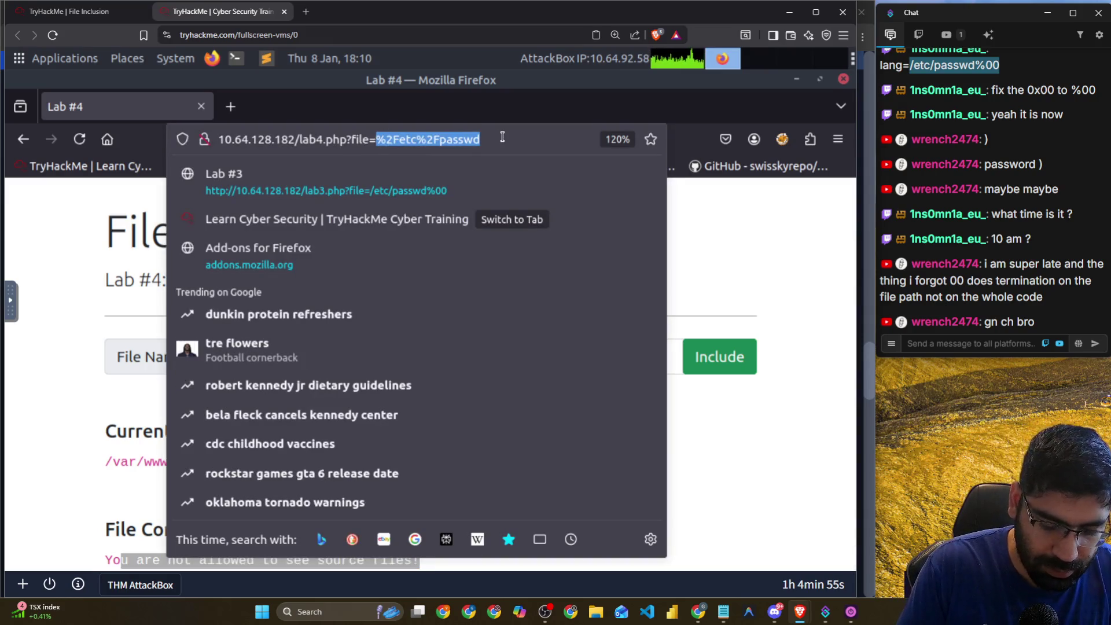
pyautogui.write('../')
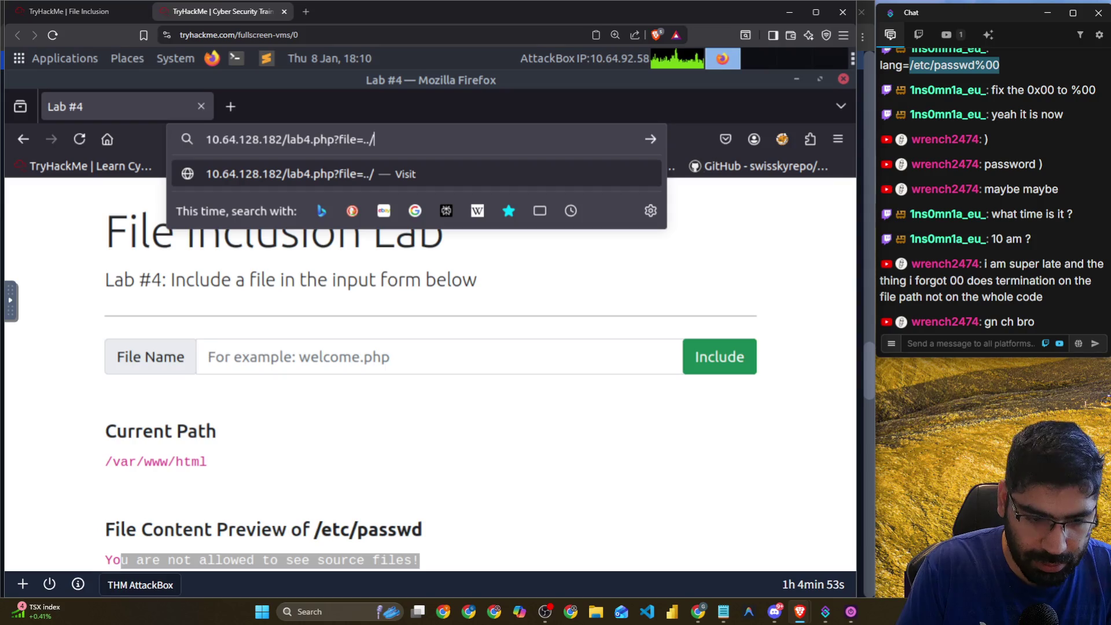
pyautogui.write('../../.')
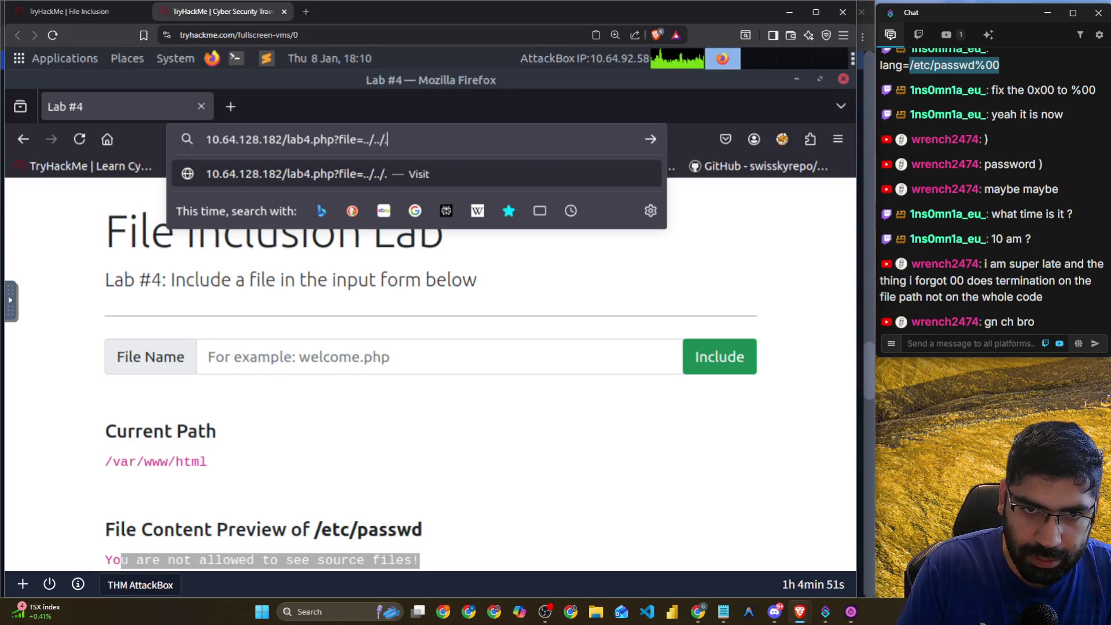
pyautogui.write('etc/passd')
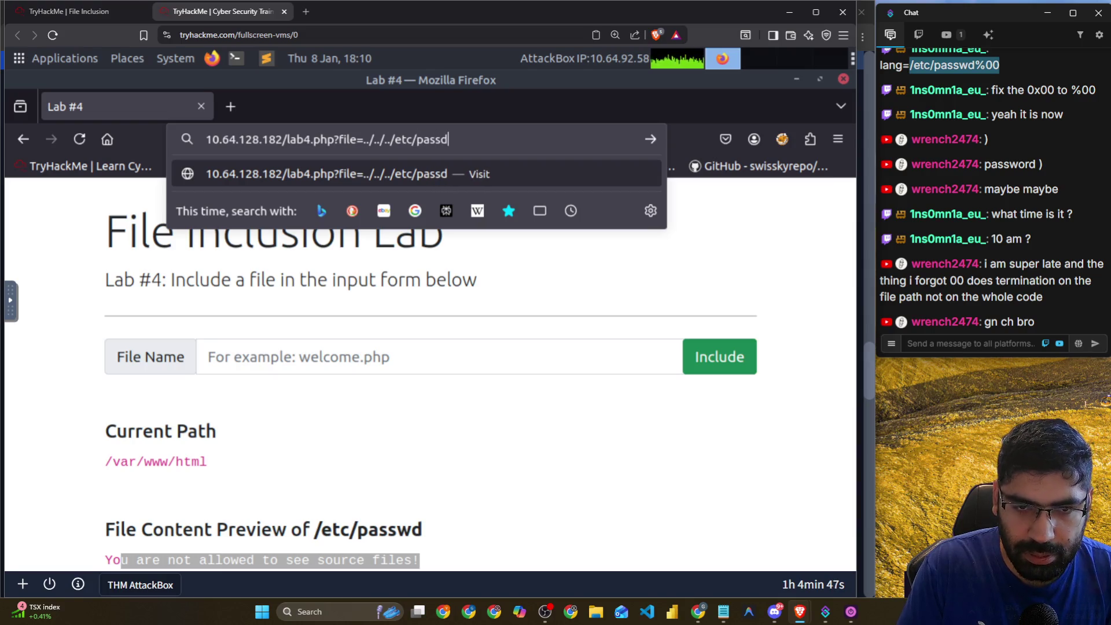
pyautogui.press('BackSpace')
pyautogui.write('wd')
pyautogui.press('Return')
pyautogui.scroll(-2, 277, 484)
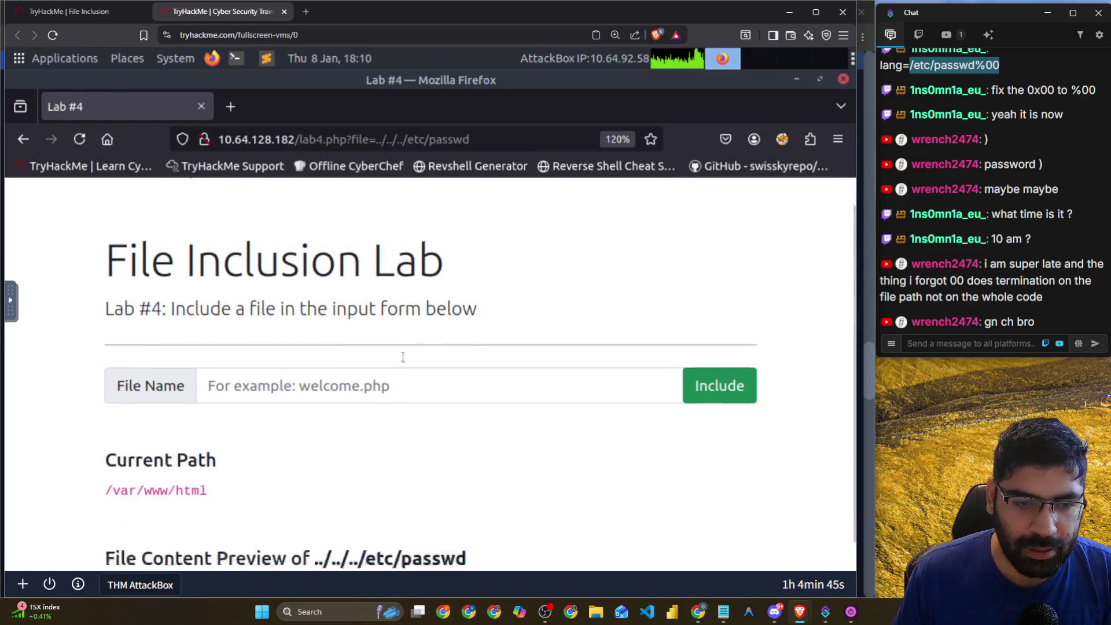
pyautogui.moveTo(80, 540); pyautogui.dragTo(330, 542)
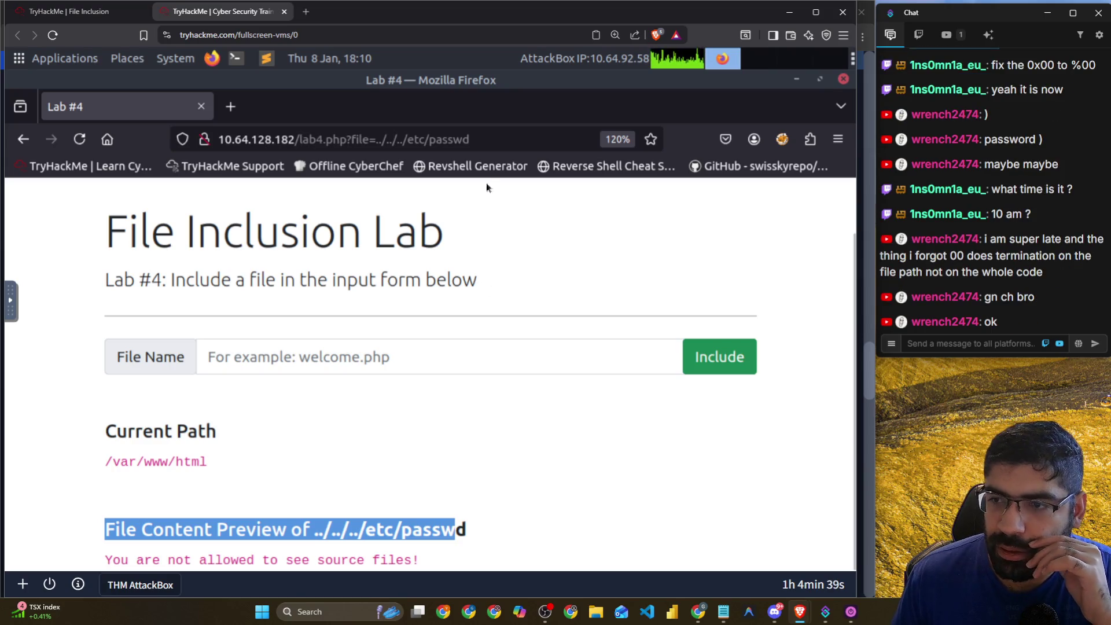
pyautogui.click(486, 139)
# Append %00 so Lab #4 loads ../../../etc/passwd%00 and shows /etc/passwd
pyautogui.click(487, 138)
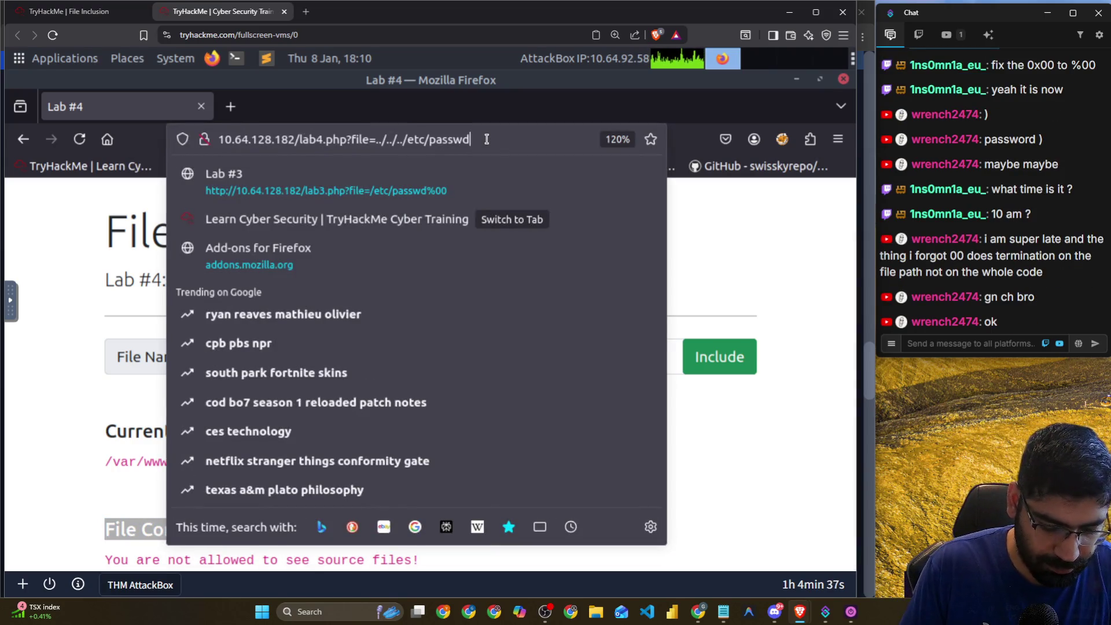
pyautogui.write('%')
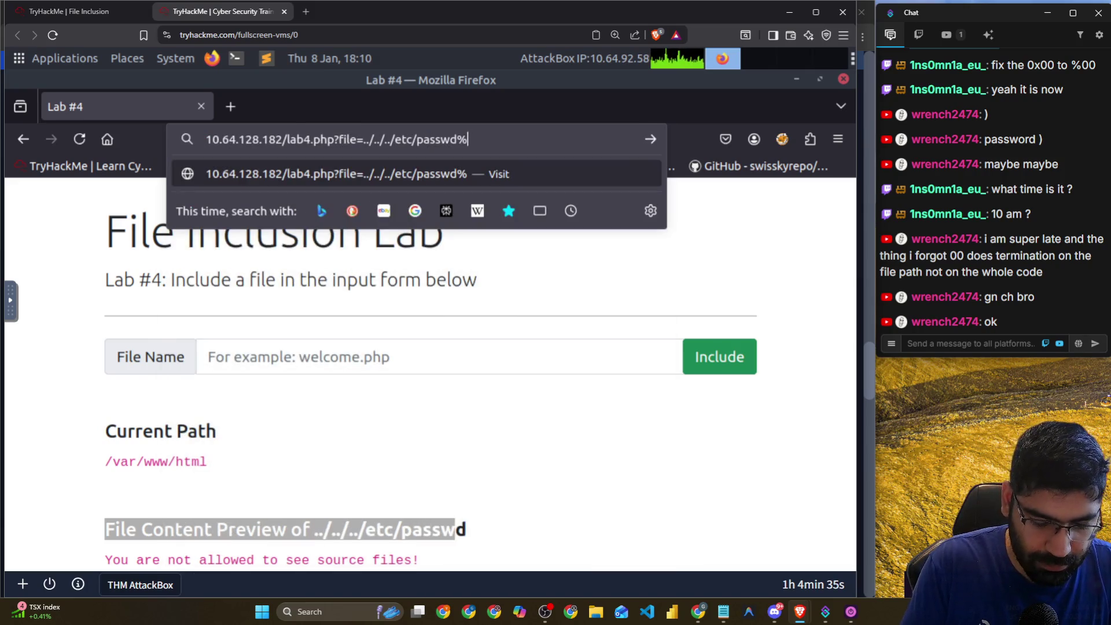
pyautogui.write('00')
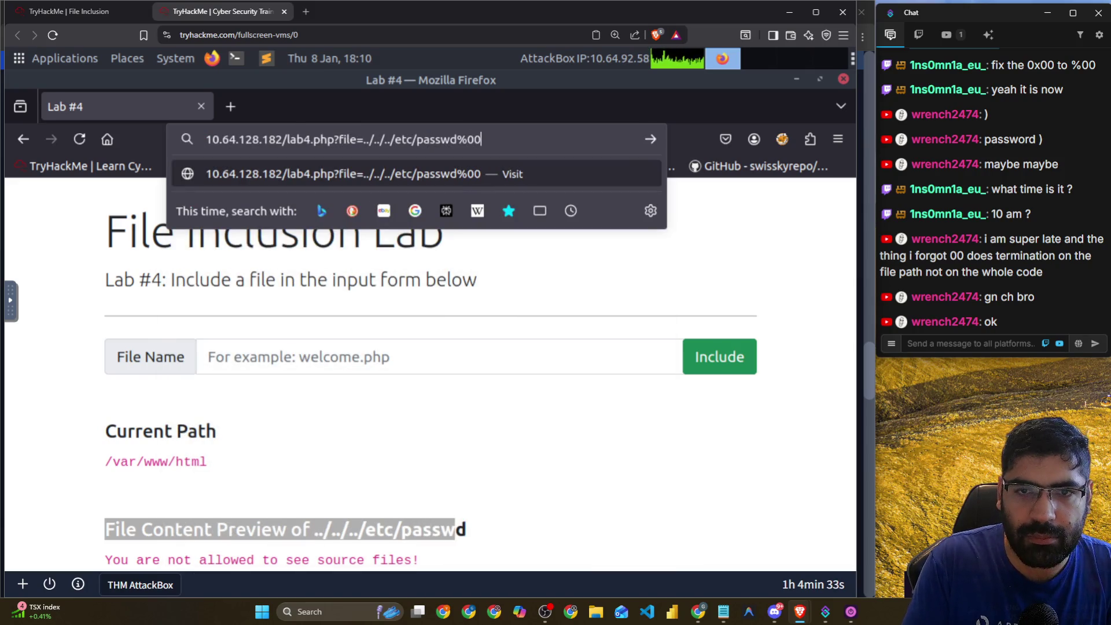
pyautogui.press('Return')
pyautogui.scroll(-5, 417, 433)
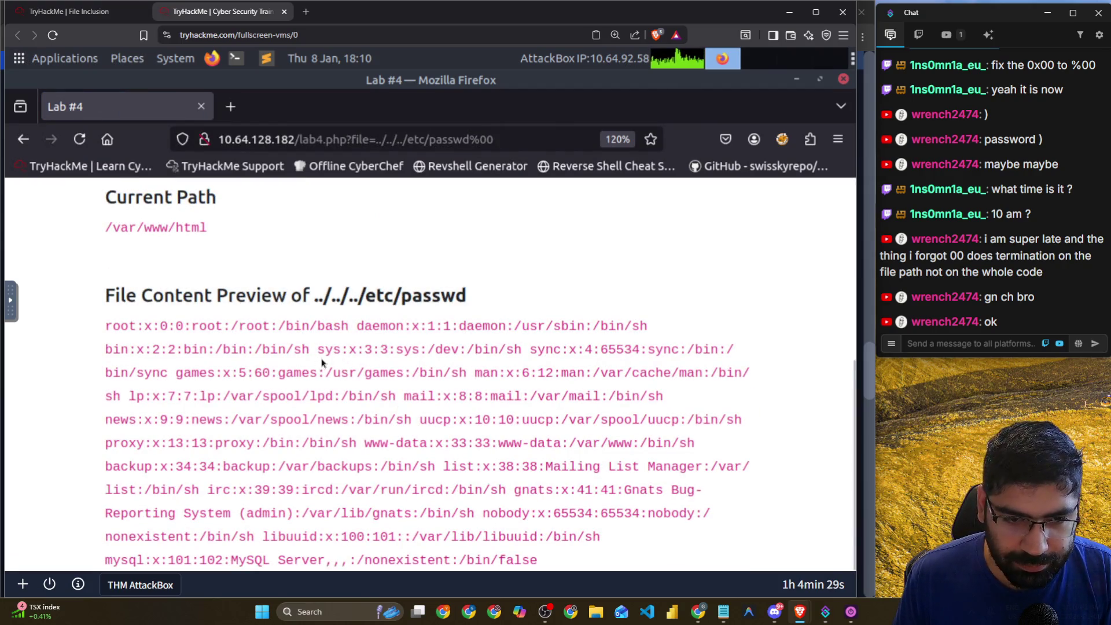
pyautogui.moveTo(376, 140); pyautogui.dragTo(494, 140)
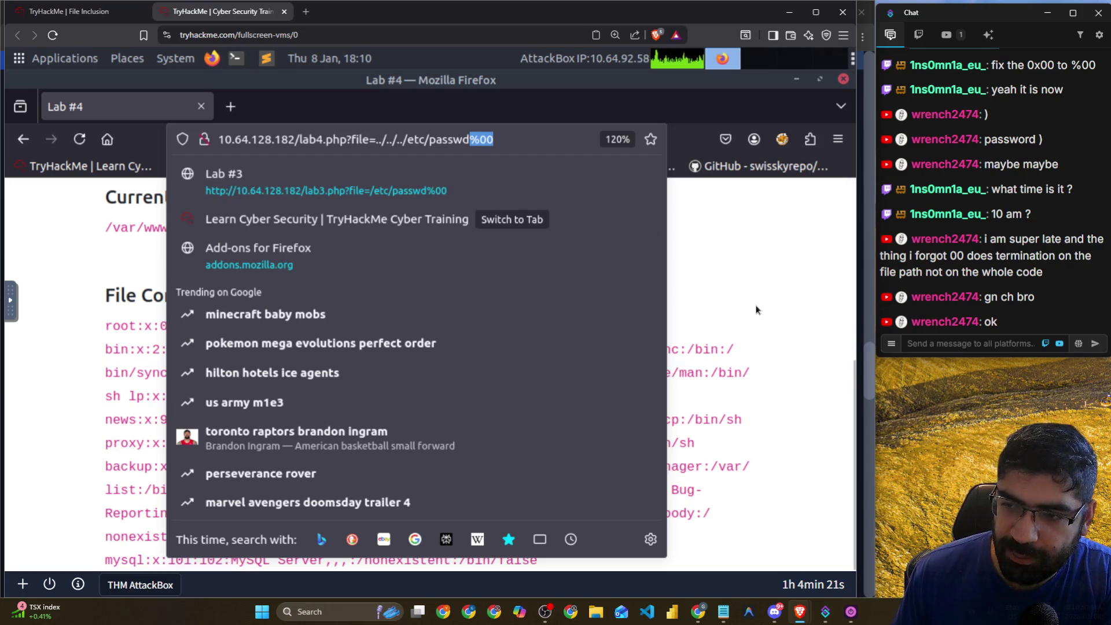
pyautogui.click(692, 271)
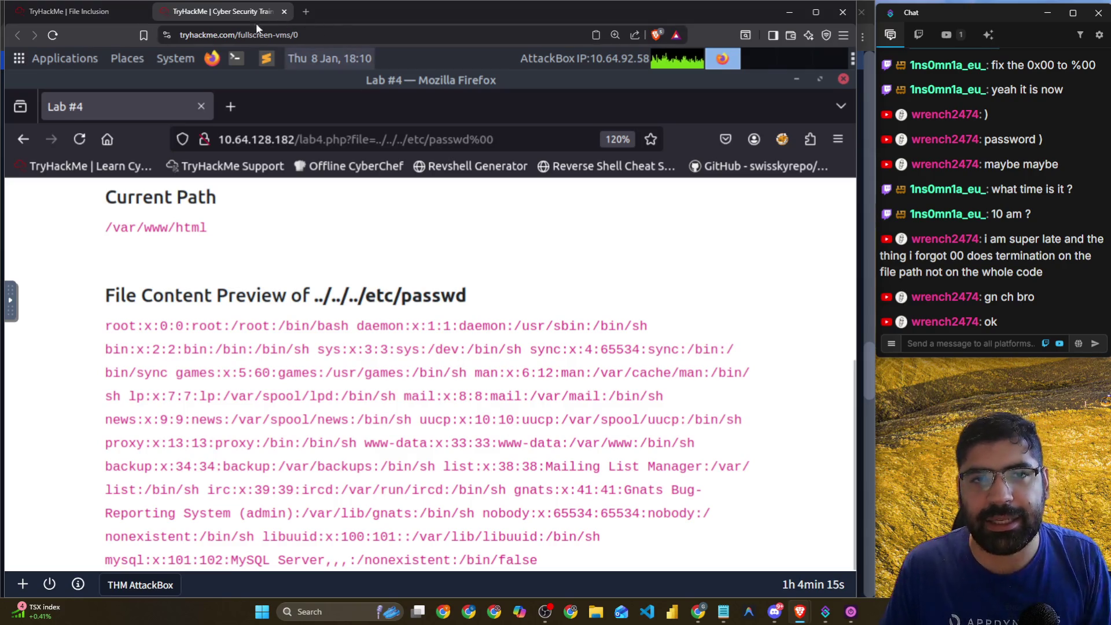
pyautogui.hotkey('alt', 'Tab')
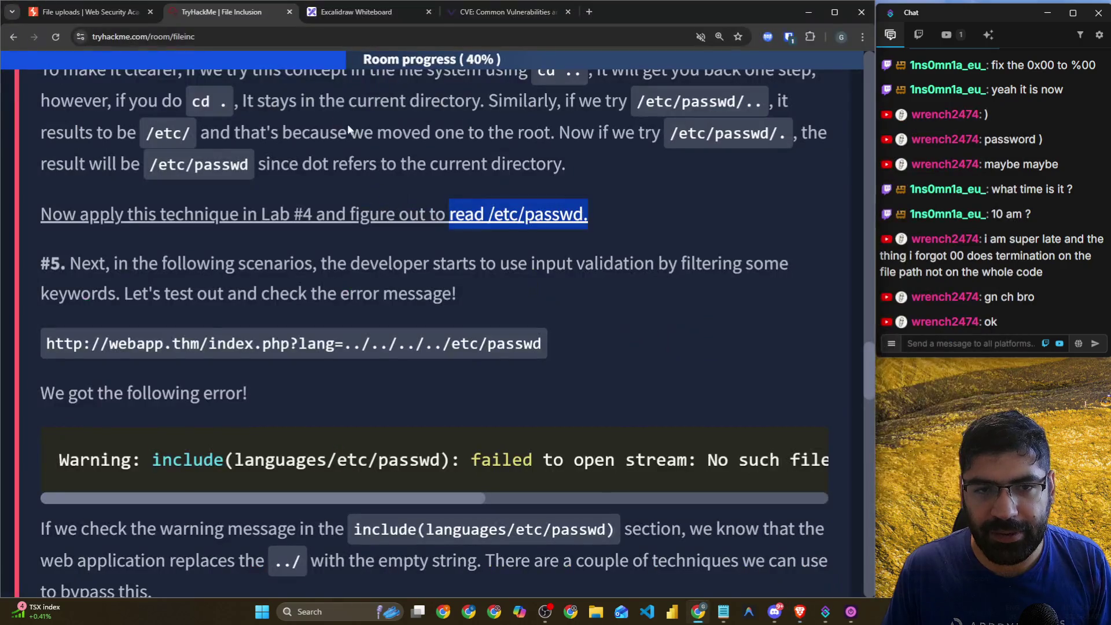
# Handwrite an underlined heading on the Excalidraw canvas
pyautogui.click(352, 12)
pyautogui.scroll(-3, 317, 325)
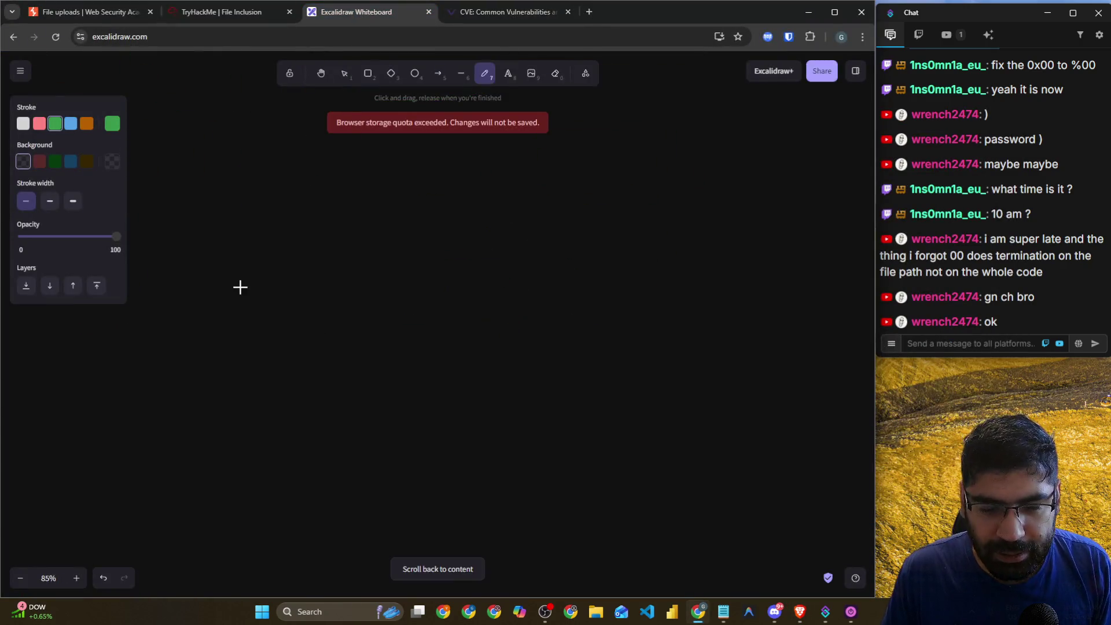
pyautogui.moveTo(225, 228)
pyautogui.mouseDown()
pyautogui.moveTo(255, 247)
pyautogui.moveTo(302, 243)
pyautogui.moveTo(332, 201)
pyautogui.moveTo(370, 211)
pyautogui.moveTo(394, 168)
pyautogui.moveTo(498, 193)
pyautogui.mouseUp()
pyautogui.moveTo(246, 272); pyautogui.dragTo(554, 229)
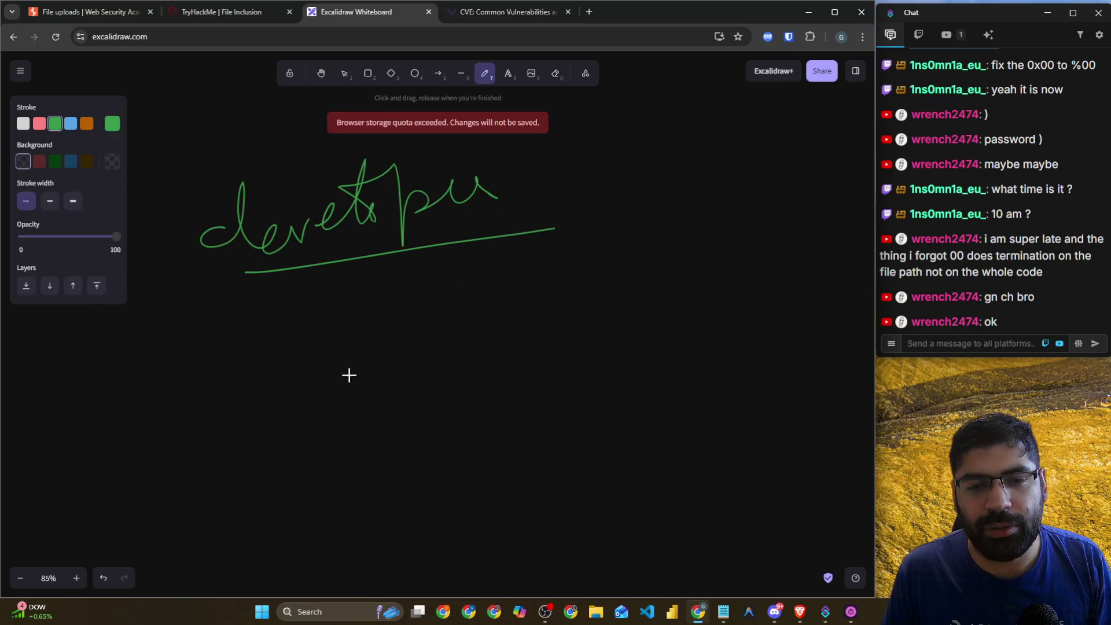
# Sketch an include( ____ ); call in green with trailing code after it
pyautogui.moveTo(232, 307); pyautogui.dragTo(273, 391)
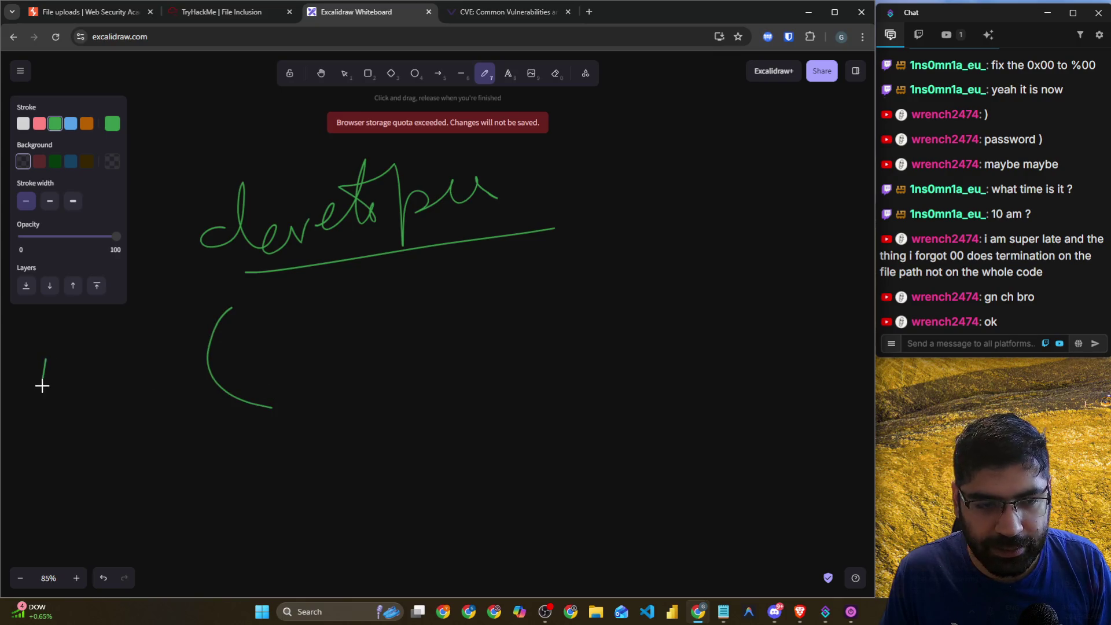
pyautogui.moveTo(60, 369)
pyautogui.mouseDown()
pyautogui.moveTo(91, 370)
pyautogui.moveTo(109, 339)
pyautogui.moveTo(151, 369)
pyautogui.moveTo(177, 358)
pyautogui.moveTo(203, 379)
pyautogui.mouseUp()
pyautogui.moveTo(289, 382); pyautogui.dragTo(498, 381)
pyautogui.moveTo(506, 299)
pyautogui.mouseDown()
pyautogui.moveTo(567, 359)
pyautogui.moveTo(538, 393)
pyautogui.mouseUp()
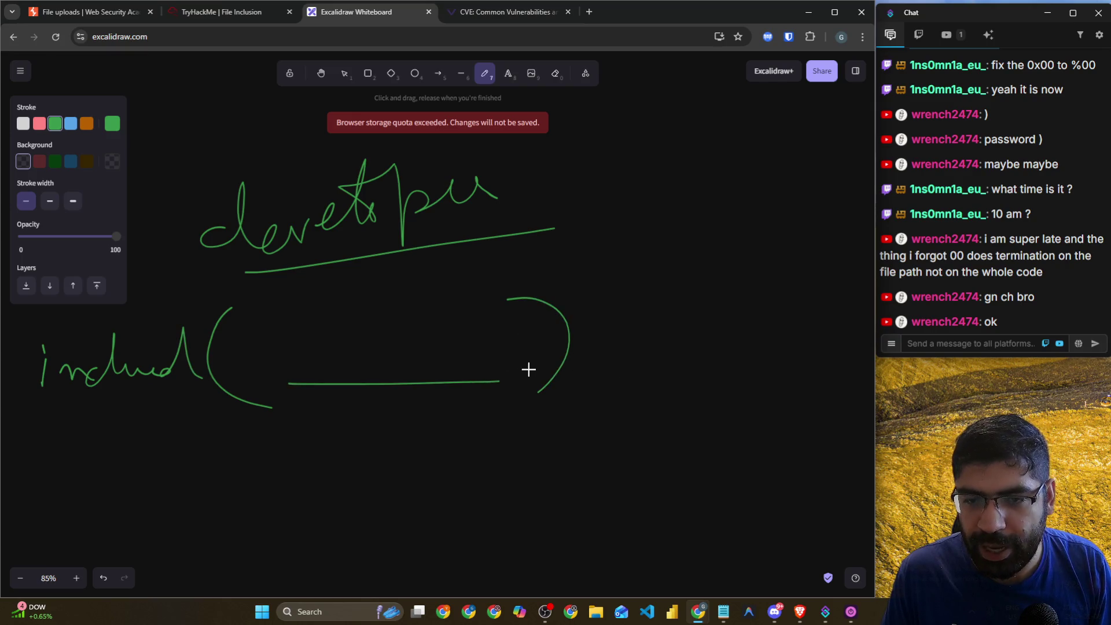
pyautogui.hotkey('ctrl', 'z')
pyautogui.hotkey('ctrl', 'z')
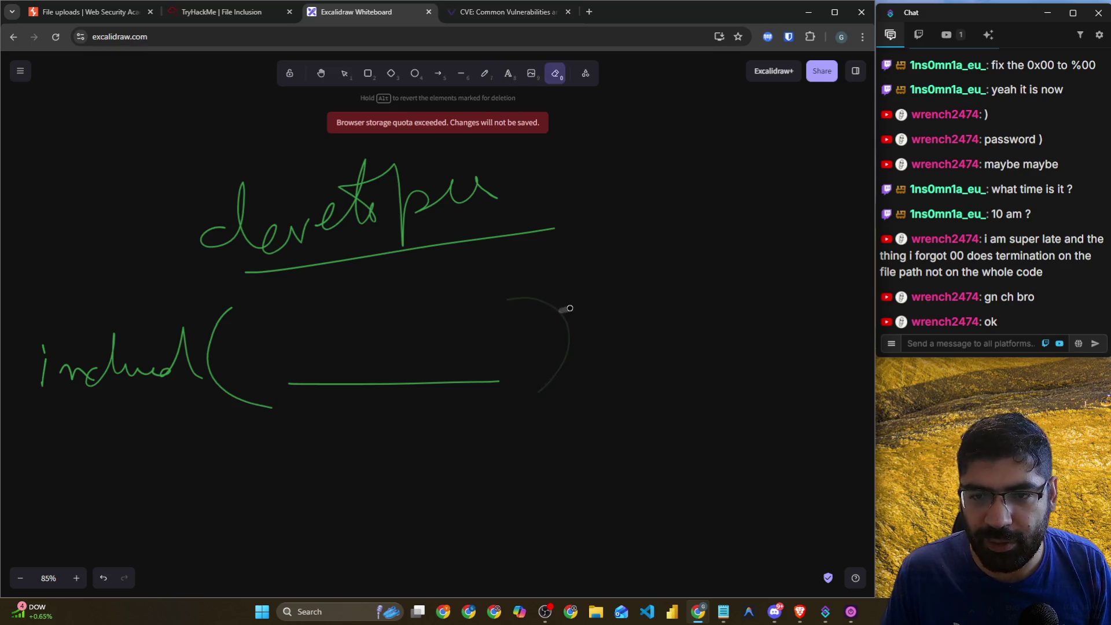
pyautogui.moveTo(533, 379)
pyautogui.mouseDown()
pyautogui.moveTo(523, 404)
pyautogui.moveTo(671, 372)
pyautogui.mouseUp()
pyautogui.click(526, 357)
pyautogui.moveTo(682, 290); pyautogui.dragTo(702, 383)
pyautogui.moveTo(582, 354); pyautogui.dragTo(670, 346)
pyautogui.click(661, 322)
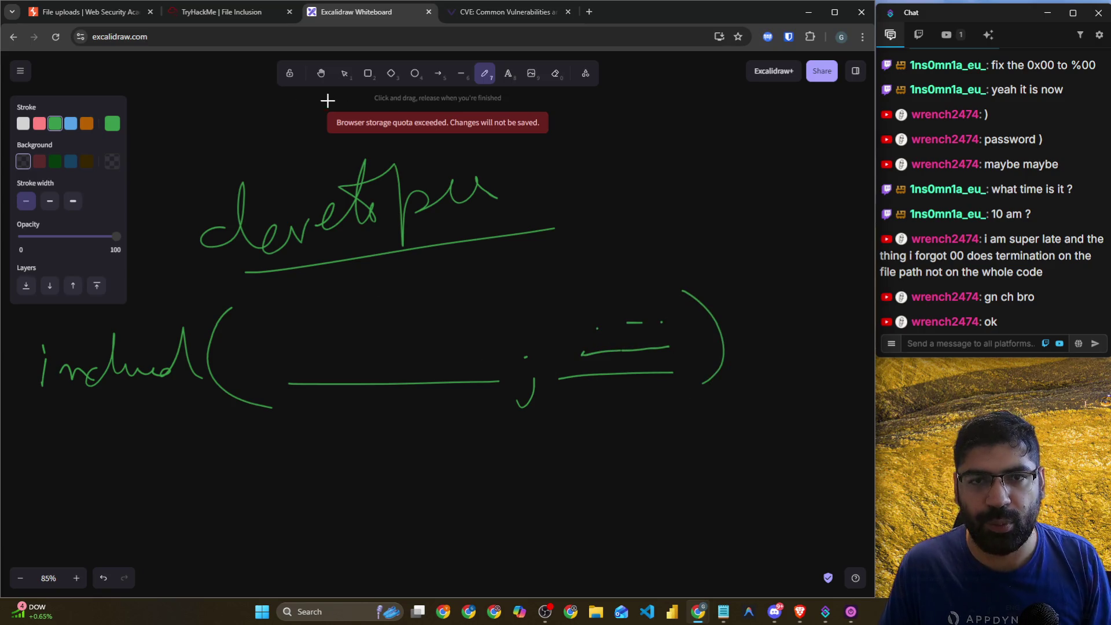
# Add a red %00 after the path and cross out the code that follows
pyautogui.click(39, 123)
pyautogui.moveTo(456, 317); pyautogui.dragTo(426, 377)
pyautogui.click(453, 354)
pyautogui.moveTo(479, 338); pyautogui.dragTo(501, 347)
pyautogui.moveTo(501, 297)
pyautogui.mouseDown()
pyautogui.moveTo(504, 405)
pyautogui.moveTo(667, 334)
pyautogui.mouseUp()
pyautogui.moveTo(539, 335); pyautogui.dragTo(712, 313)
pyautogui.moveTo(659, 272); pyautogui.dragTo(554, 391)
pyautogui.moveTo(670, 313); pyautogui.dragTo(593, 379)
pyautogui.moveTo(722, 311); pyautogui.dragTo(622, 387)
pyautogui.moveTo(719, 342); pyautogui.dragTo(640, 419)
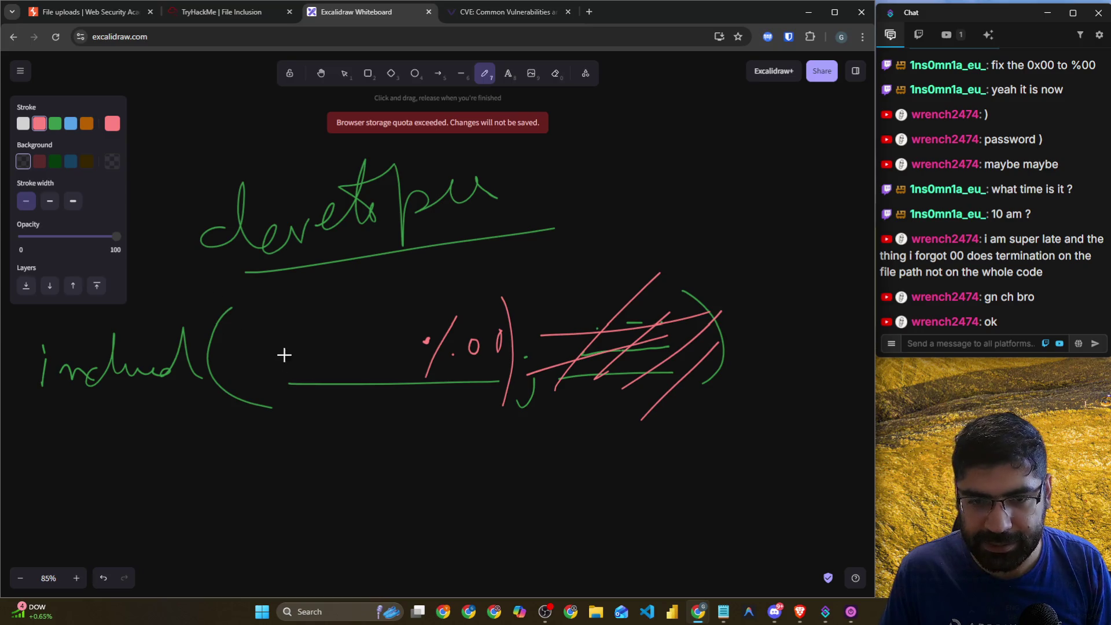
# Write file over the argument line in red and strike through it
pyautogui.moveTo(275, 365); pyautogui.dragTo(314, 366)
pyautogui.moveTo(278, 313)
pyautogui.mouseDown()
pyautogui.moveTo(292, 360)
pyautogui.moveTo(312, 358)
pyautogui.mouseUp()
pyautogui.moveTo(349, 310); pyautogui.dragTo(376, 351)
pyautogui.moveTo(285, 383); pyautogui.dragTo(402, 348)
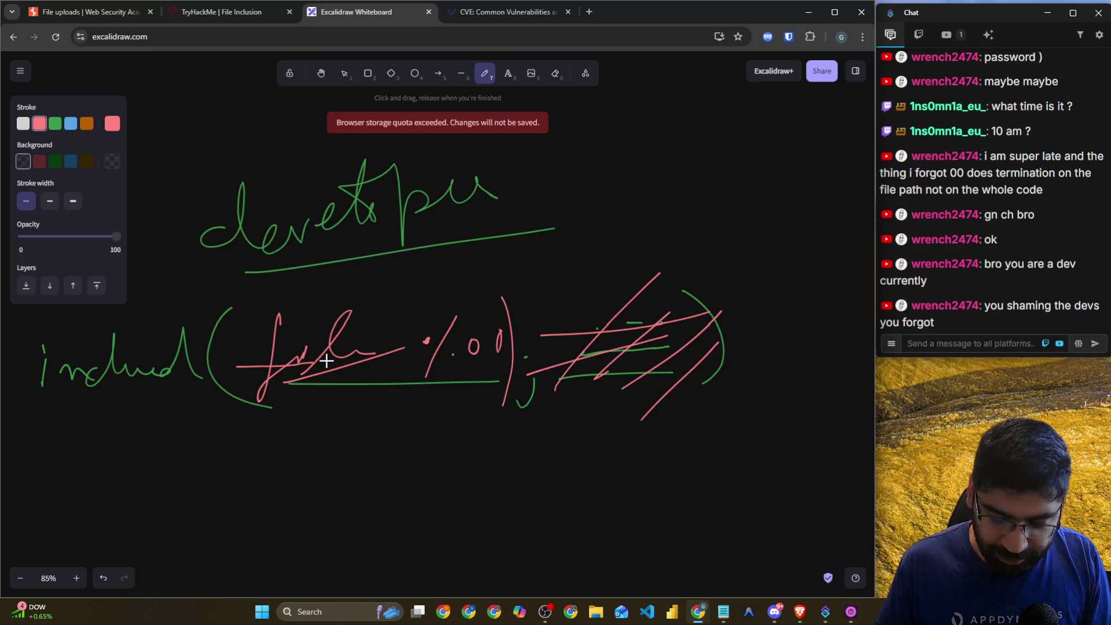
pyautogui.click(209, 14)
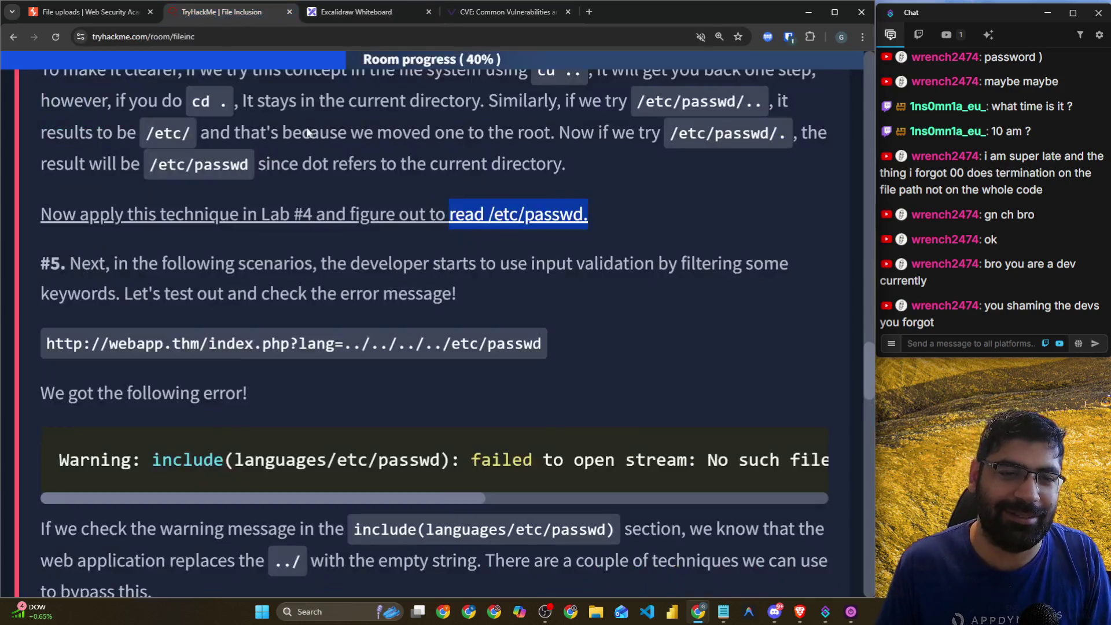
# Scroll through the Task 5 text toward the Lab #6 questions in the File Inclusion room
pyautogui.scroll(-2, 343, 250)
pyautogui.scroll(3, 354, 264)
pyautogui.moveTo(599, 329)
pyautogui.mouseDown()
pyautogui.moveTo(232, 67)
pyautogui.moveTo(16, 191)
pyautogui.moveTo(531, 219)
pyautogui.moveTo(585, 331)
pyautogui.mouseUp()
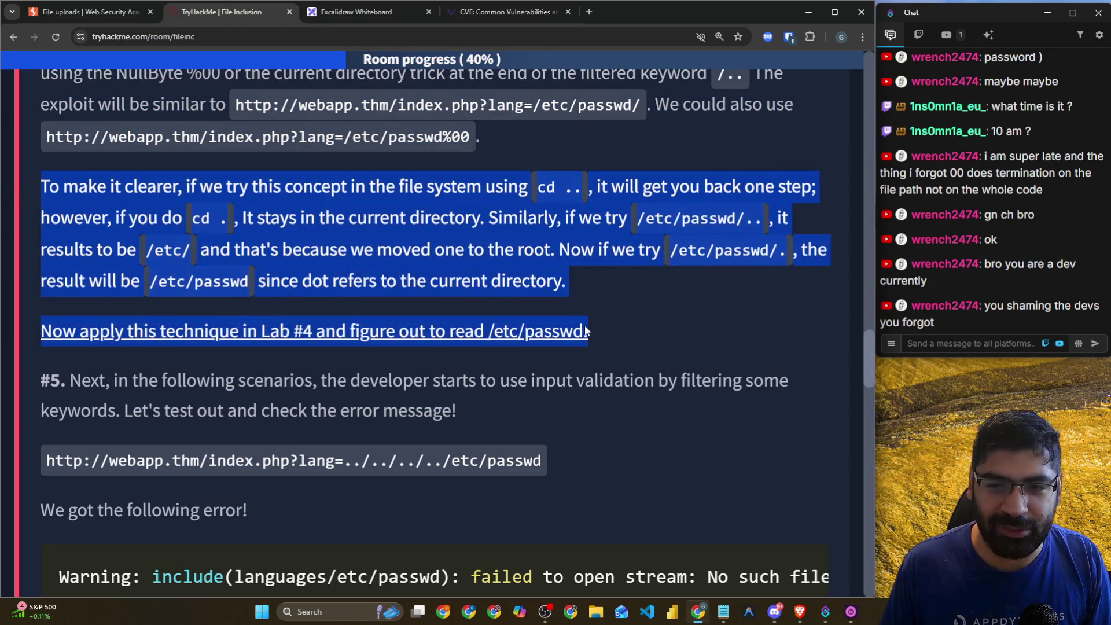
pyautogui.scroll(-1, 536, 324)
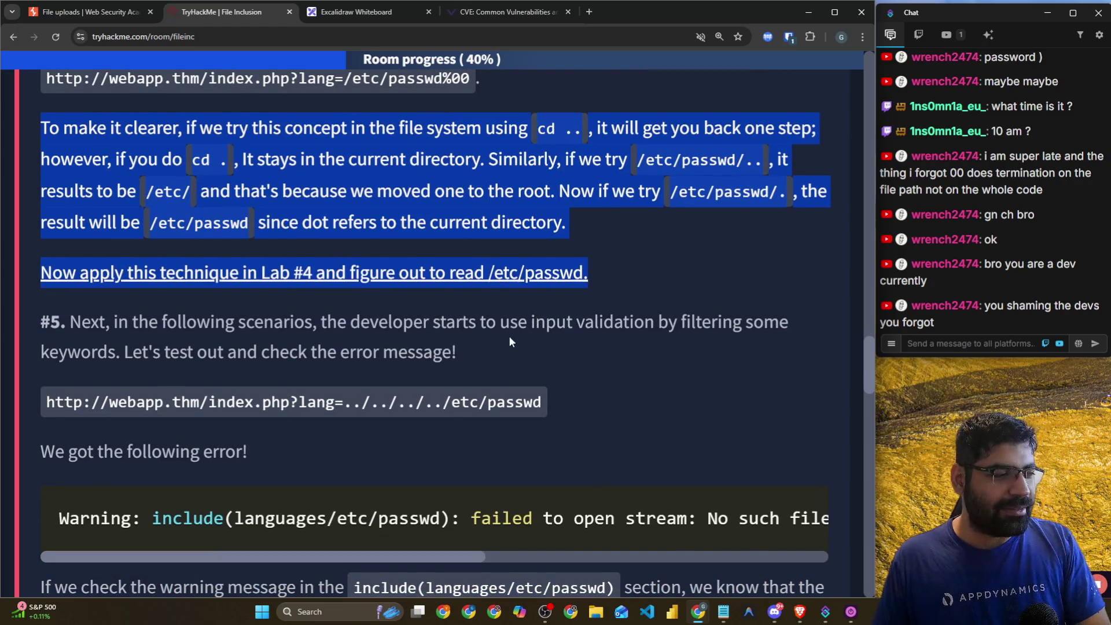
pyautogui.scroll(-3, 511, 340)
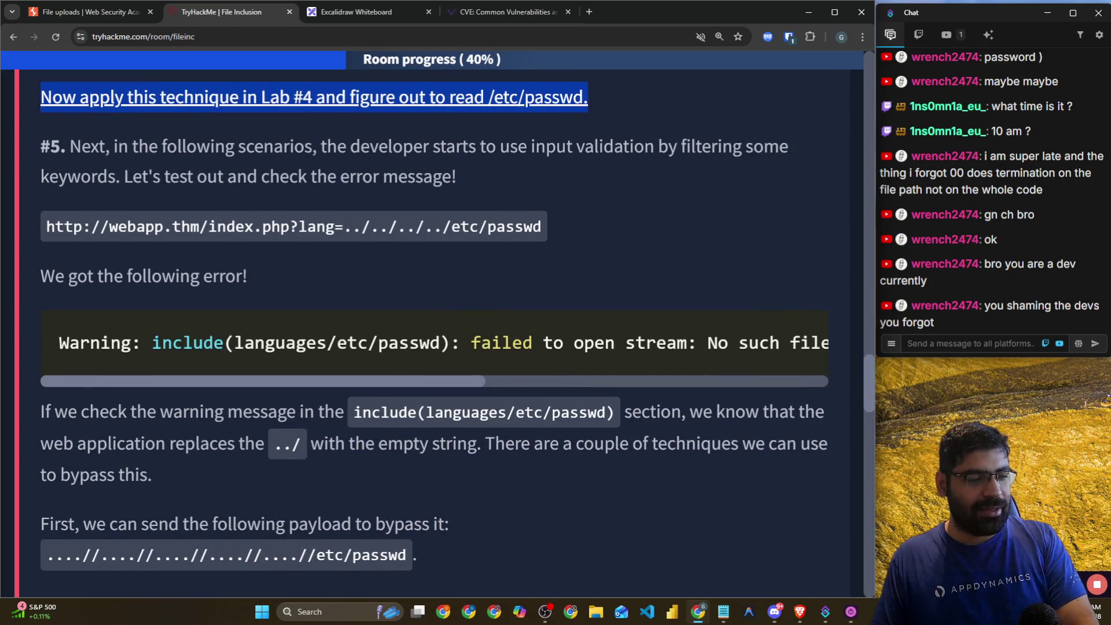
# Send the !discord command in the stream chat
pyautogui.hotkey('alt', 'Tab')
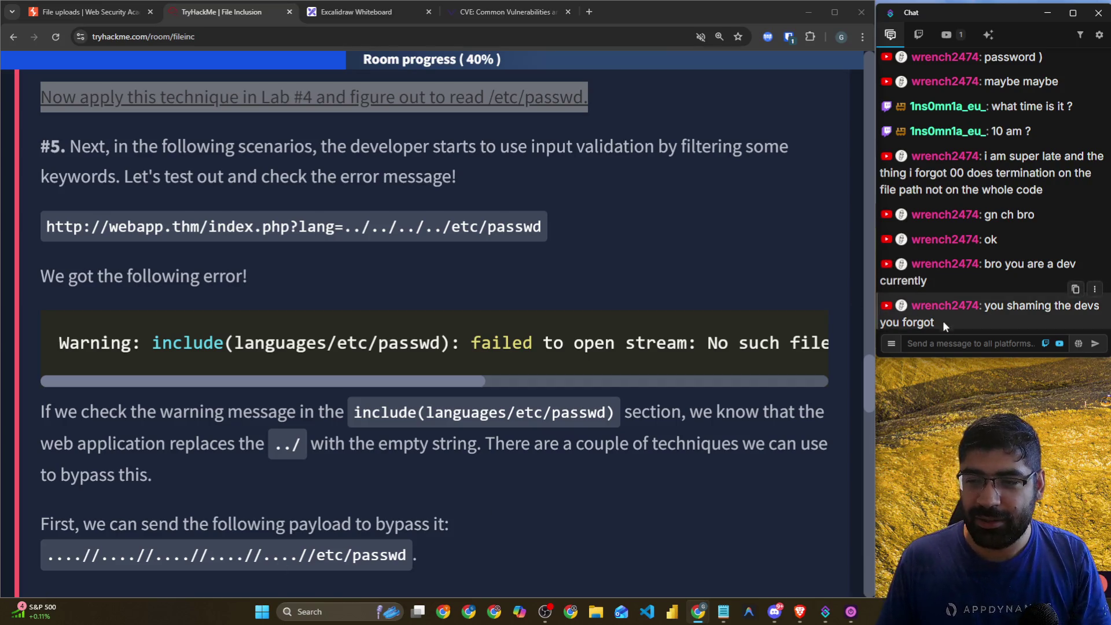
pyautogui.click(944, 342)
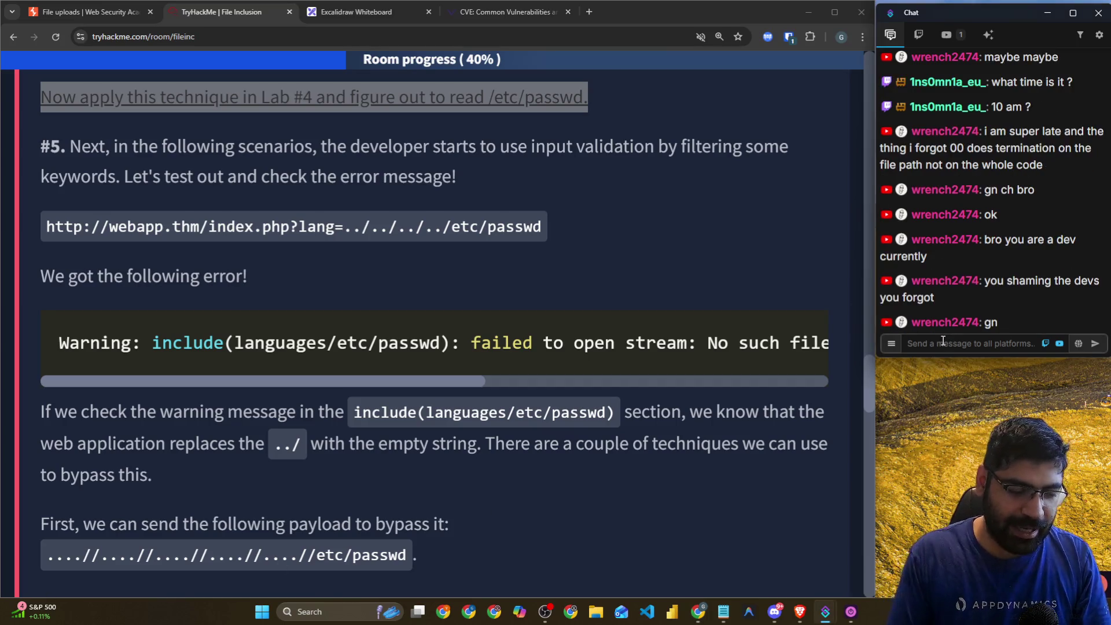
pyautogui.write('!discord')
pyautogui.press('Return')
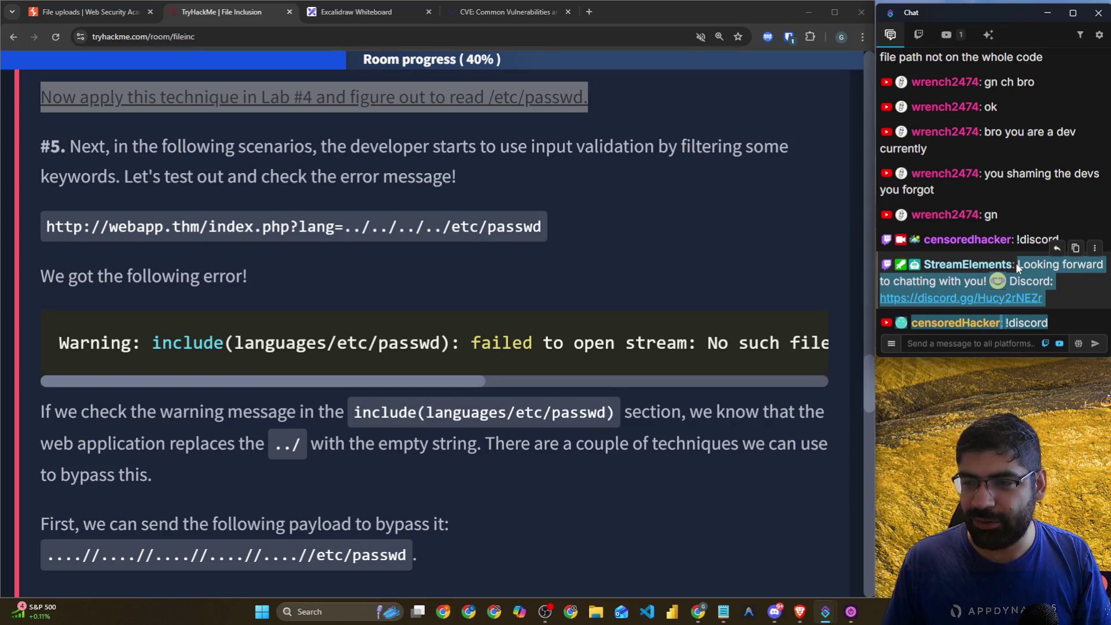
pyautogui.click(1005, 347)
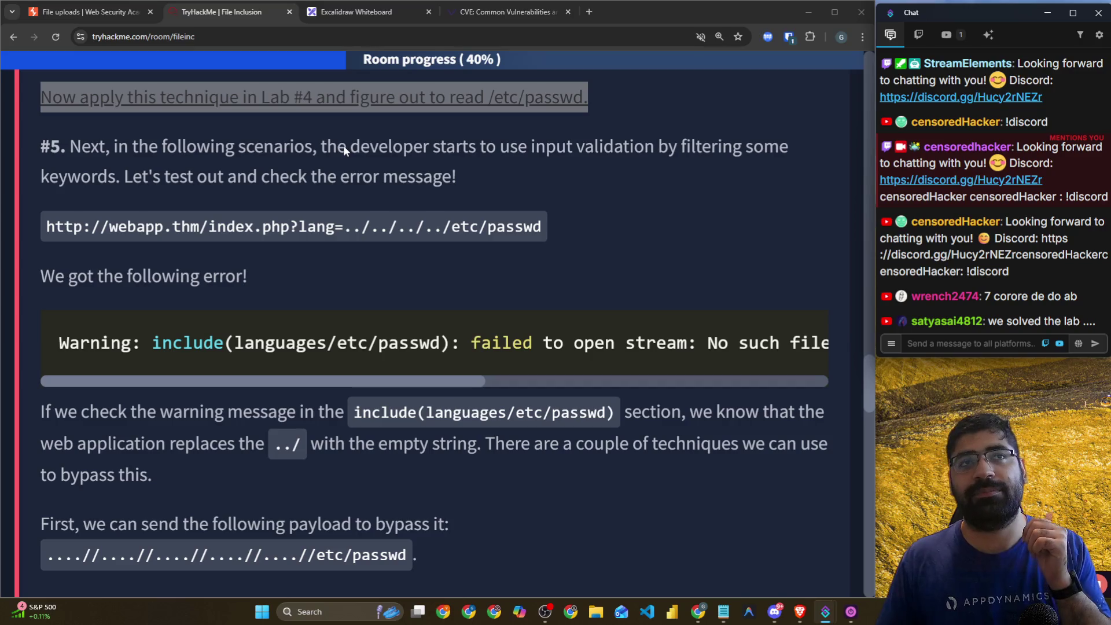
# Scroll the chat, then bring the Discord window to the front
pyautogui.scroll(-1, 297, 262)
pyautogui.scroll(-20, 298, 262)
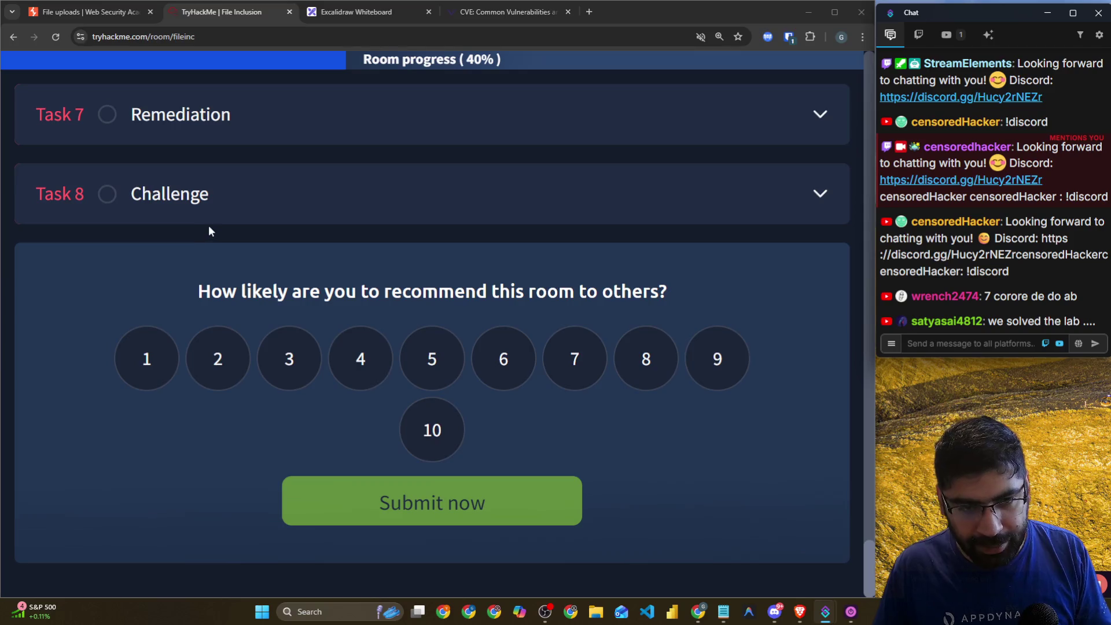
pyautogui.scroll(7, 208, 224)
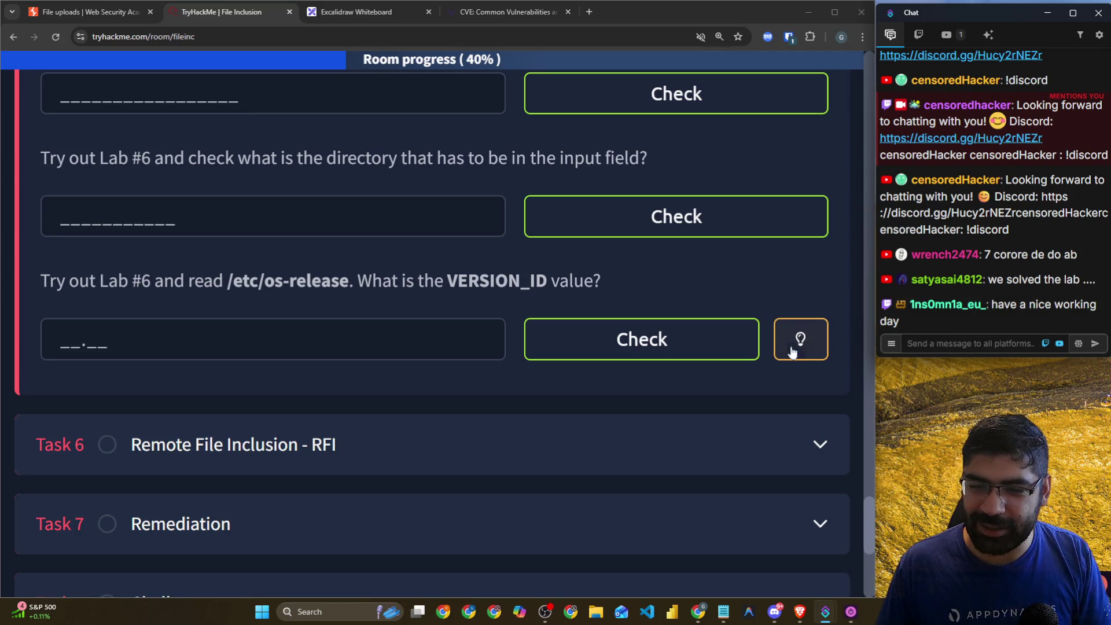
pyautogui.click(774, 611)
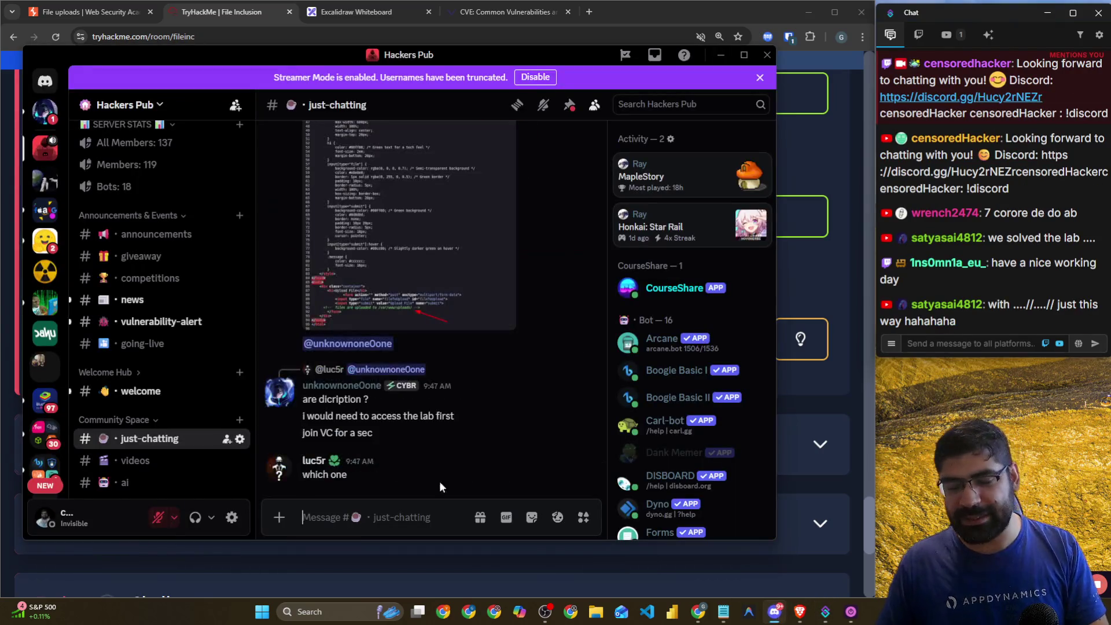
# Open Hackers Pub's #flex-zone channel and enlarge the weekly step chart averaging 5,255 steps
pyautogui.scroll(-4, 159, 412)
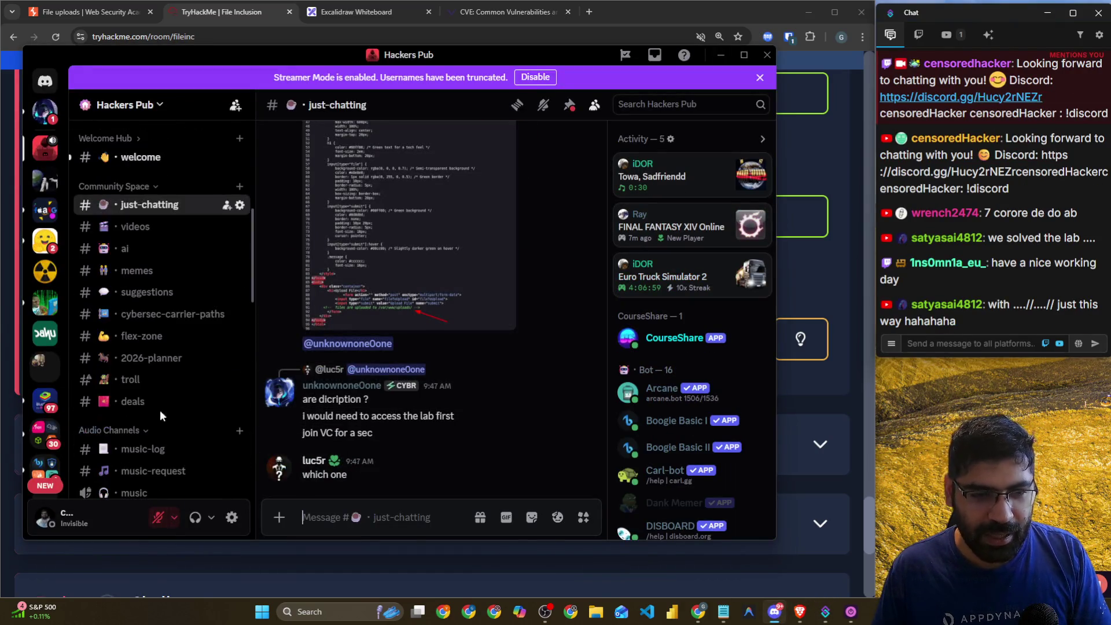
pyautogui.click(151, 336)
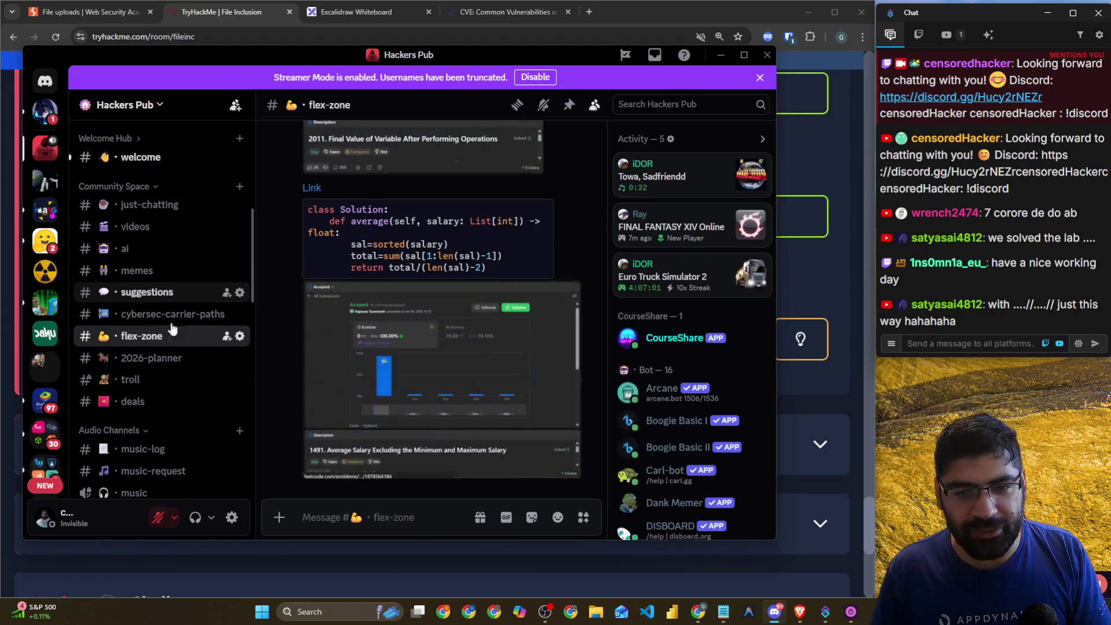
pyautogui.scroll(10, 379, 260)
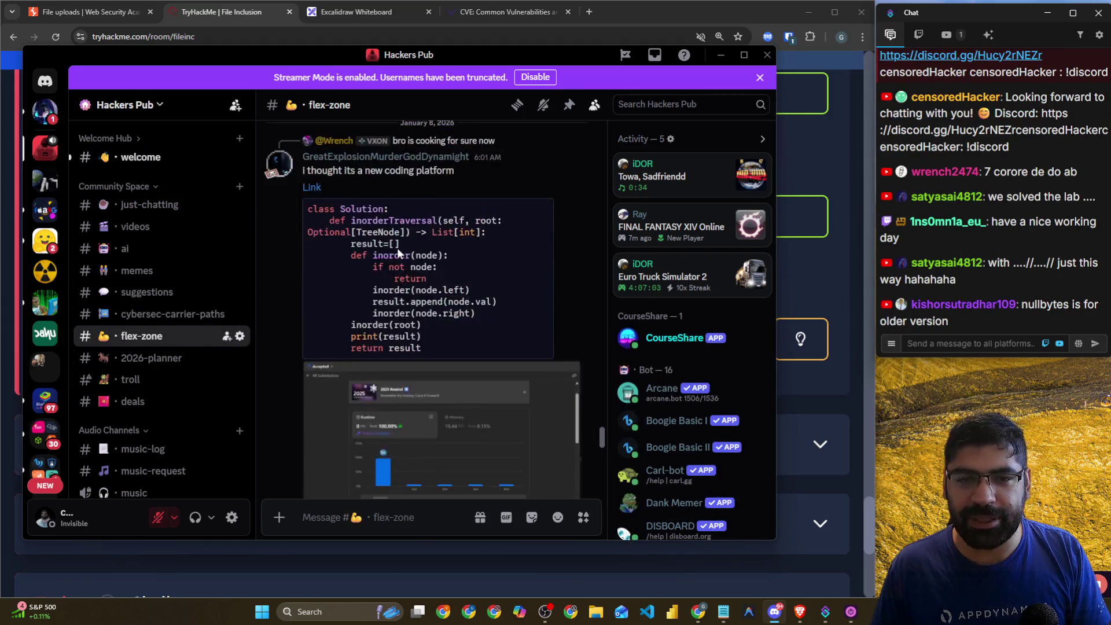
pyautogui.click(451, 280)
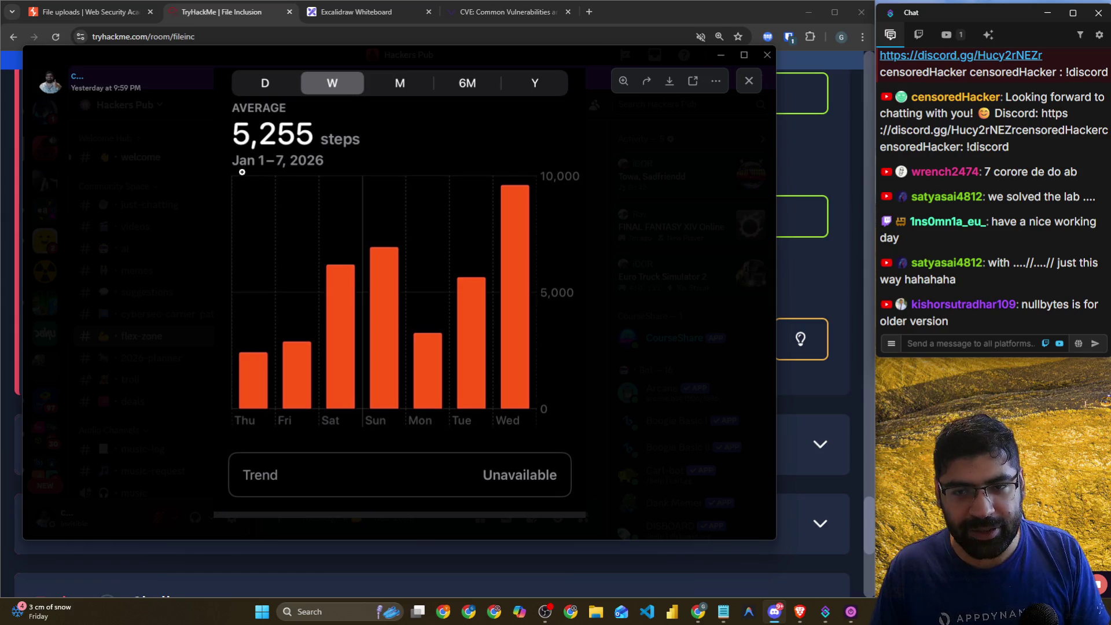
pyautogui.click(791, 286)
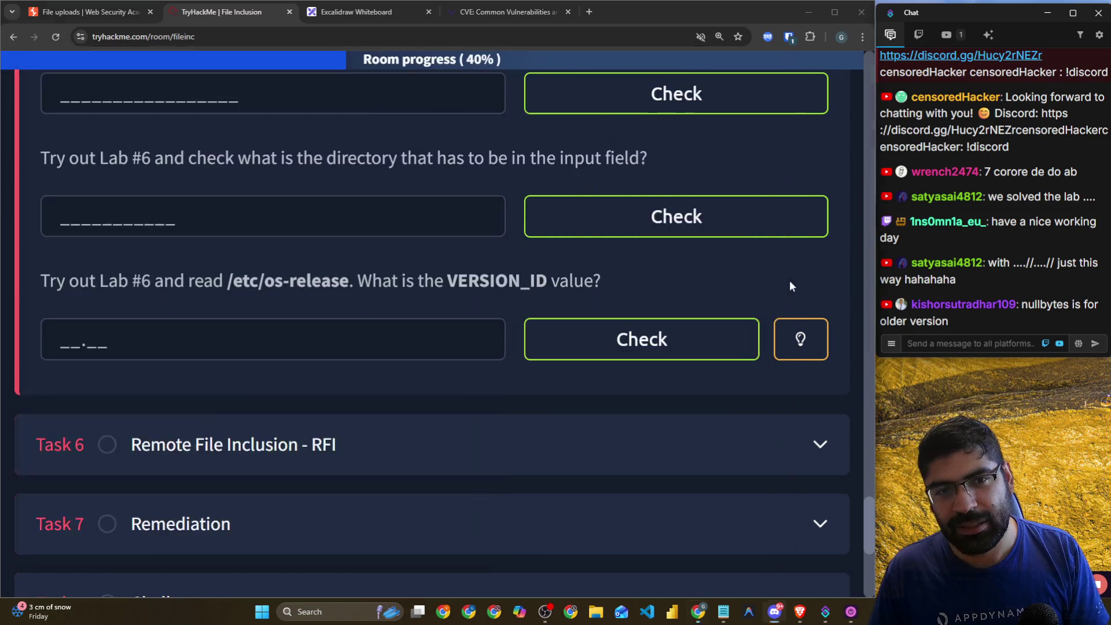
pyautogui.click(774, 612)
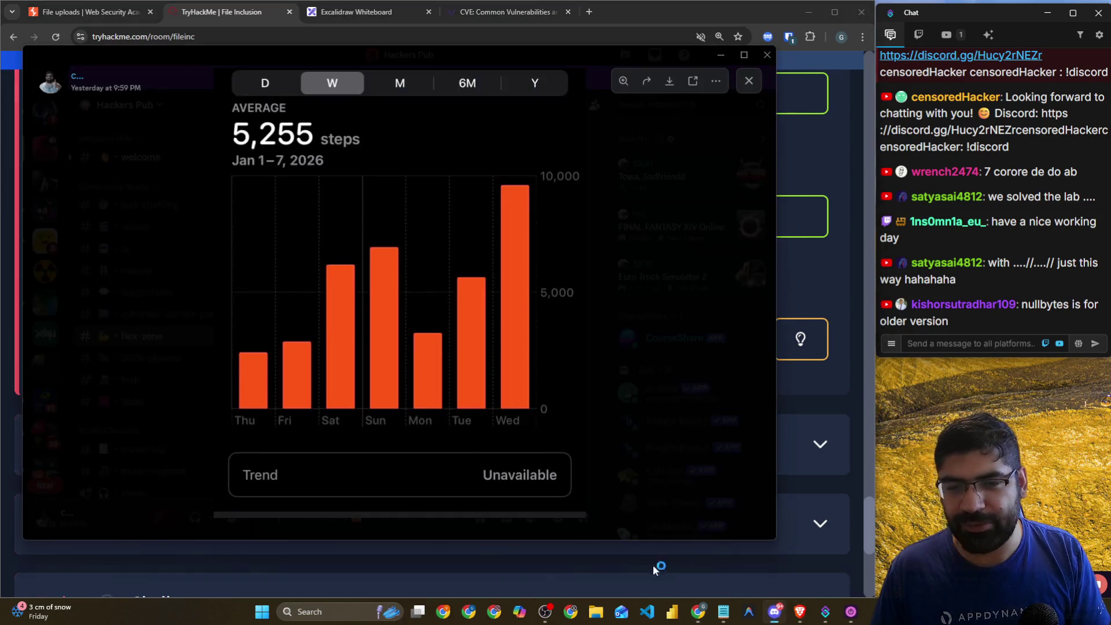